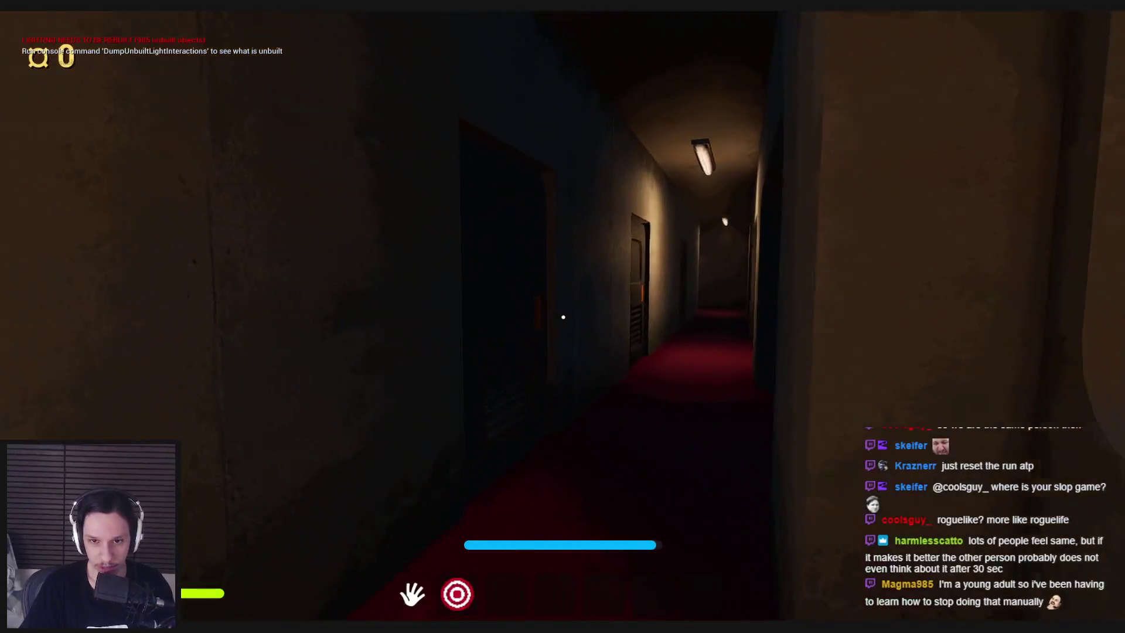
Walk down the red-carpeted corridors and open the door in the wall
{"action": "key", "text": "w"}
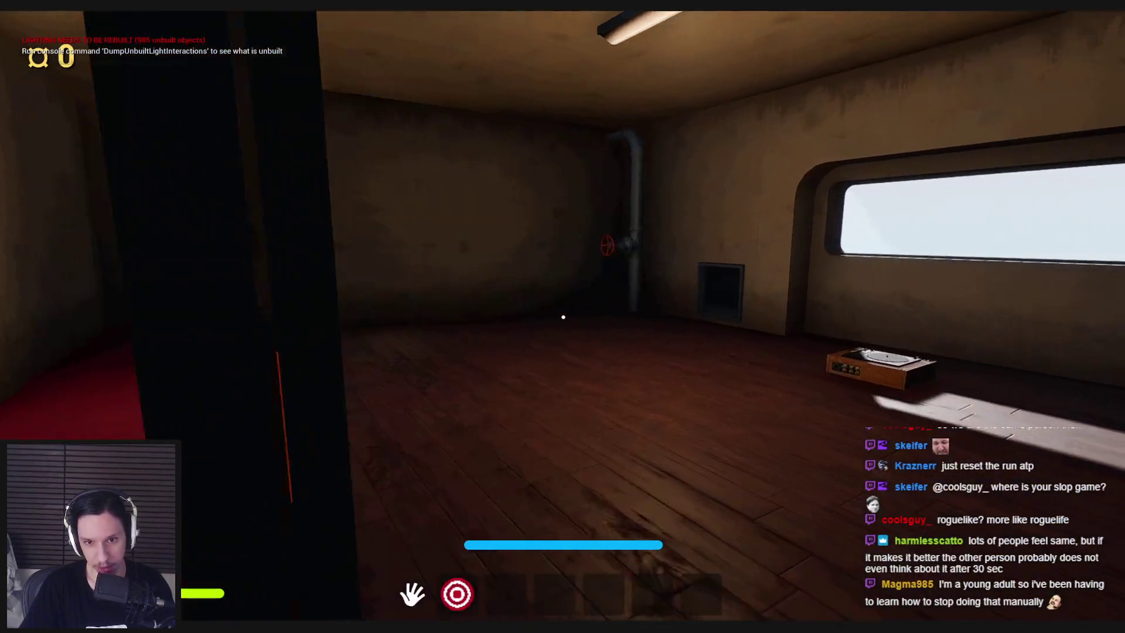
{"action": "key", "text": "w"}
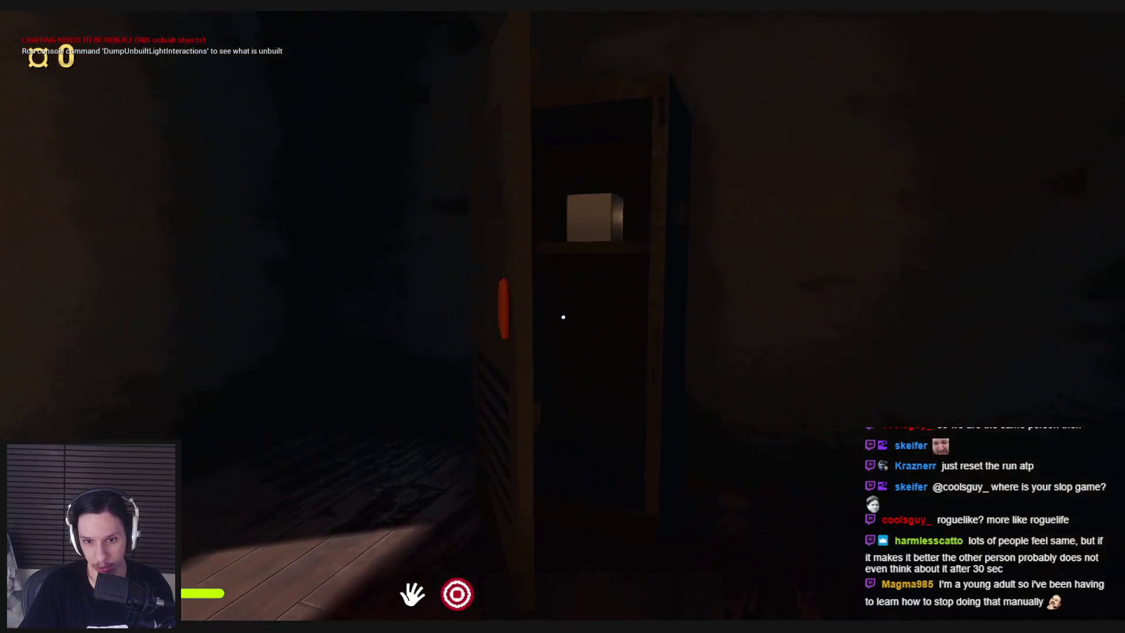
{"action": "key", "text": "w"}
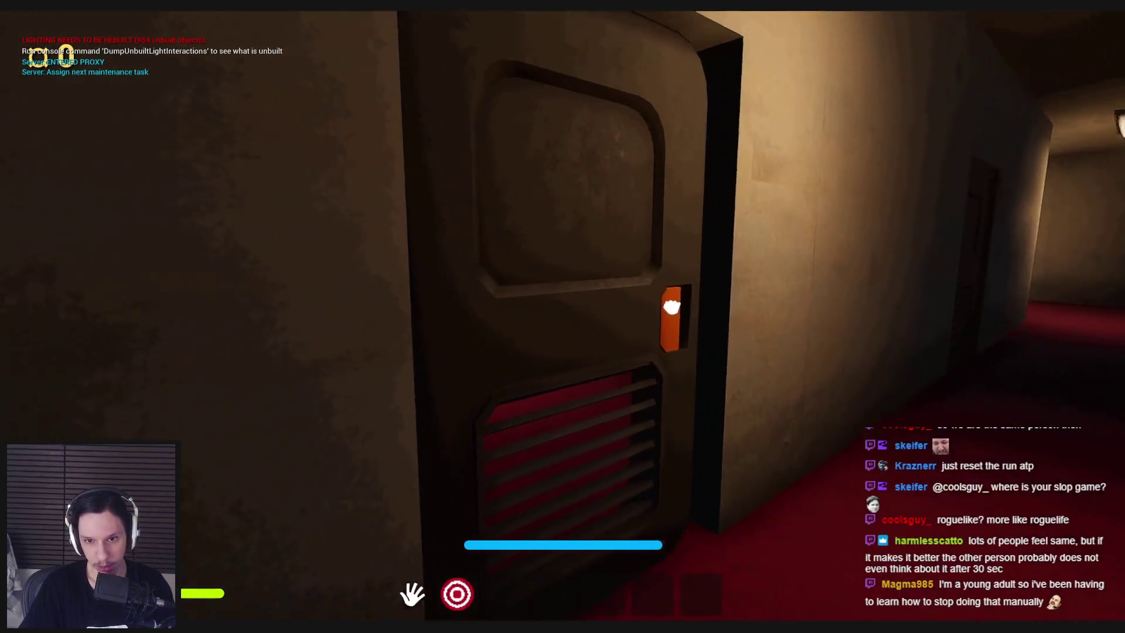
{"action": "key", "text": "w"}
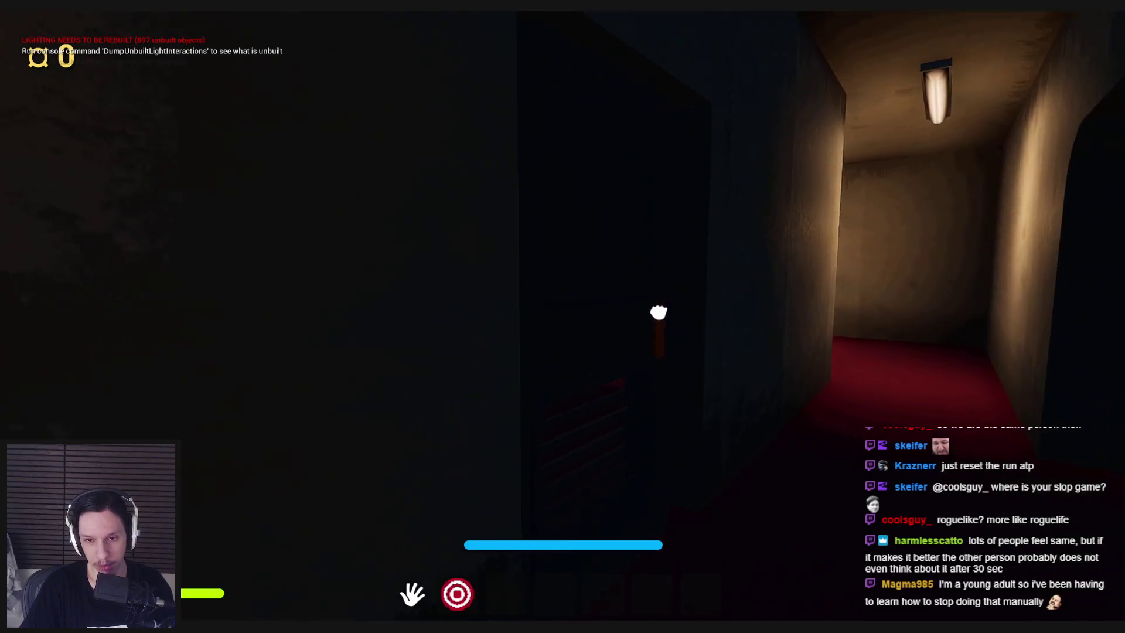
{"action": "key", "text": "w"}
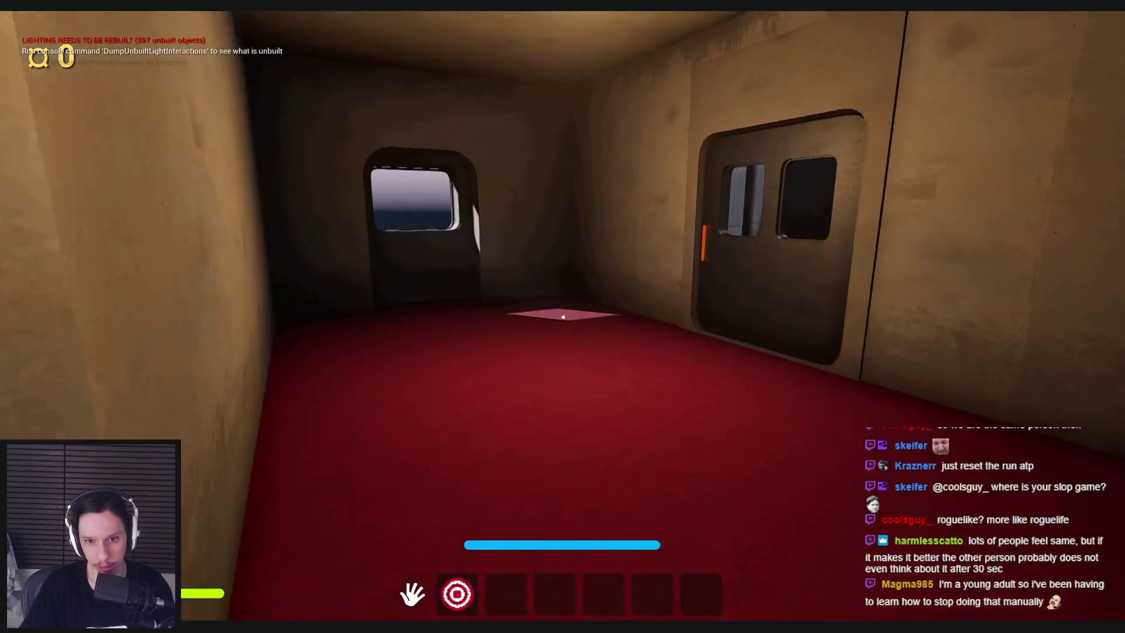
{"action": "key", "text": "w"}
{"action": "left_click", "coordinate": [563, 317]}
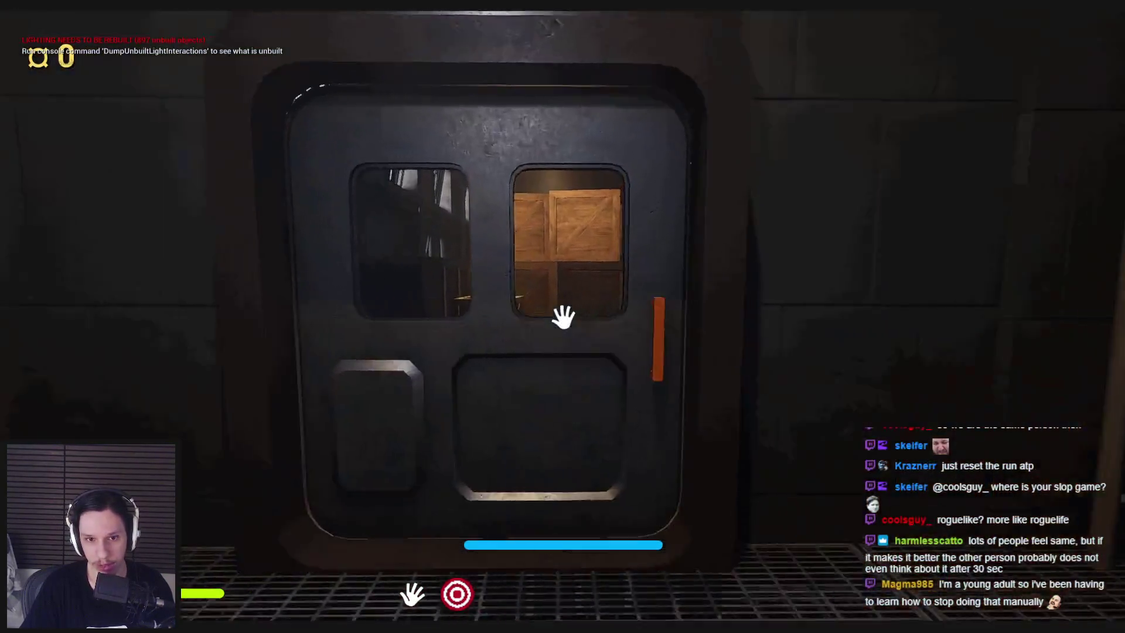
Cross the crate warehouse past the pill figure and go through the door into the grated corridor
{"action": "key", "text": "w"}
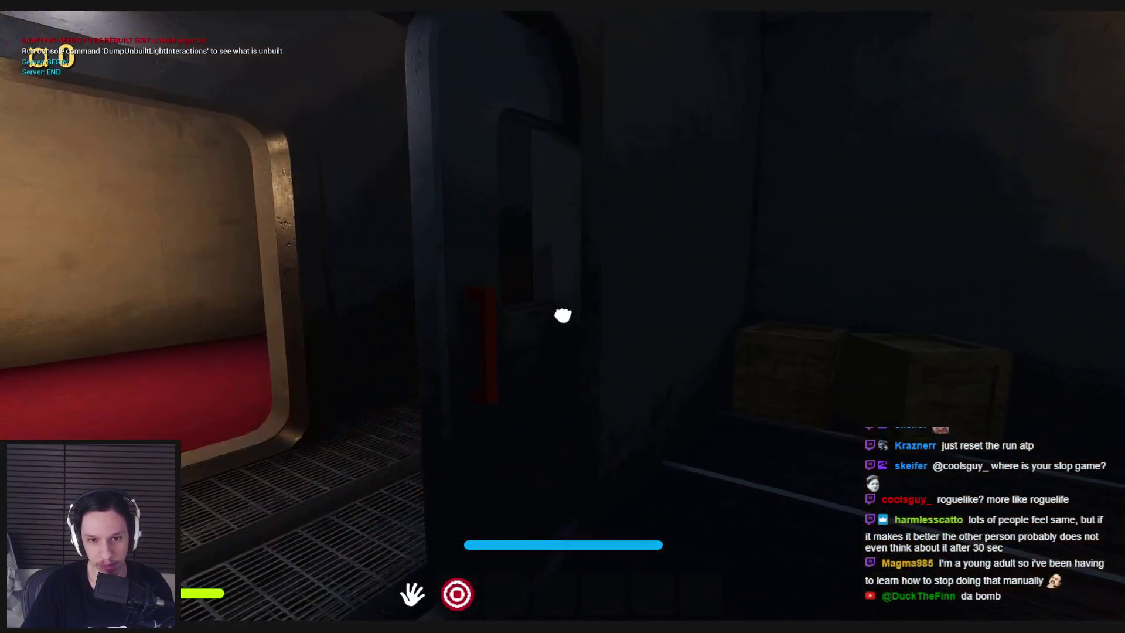
{"action": "key", "text": "w"}
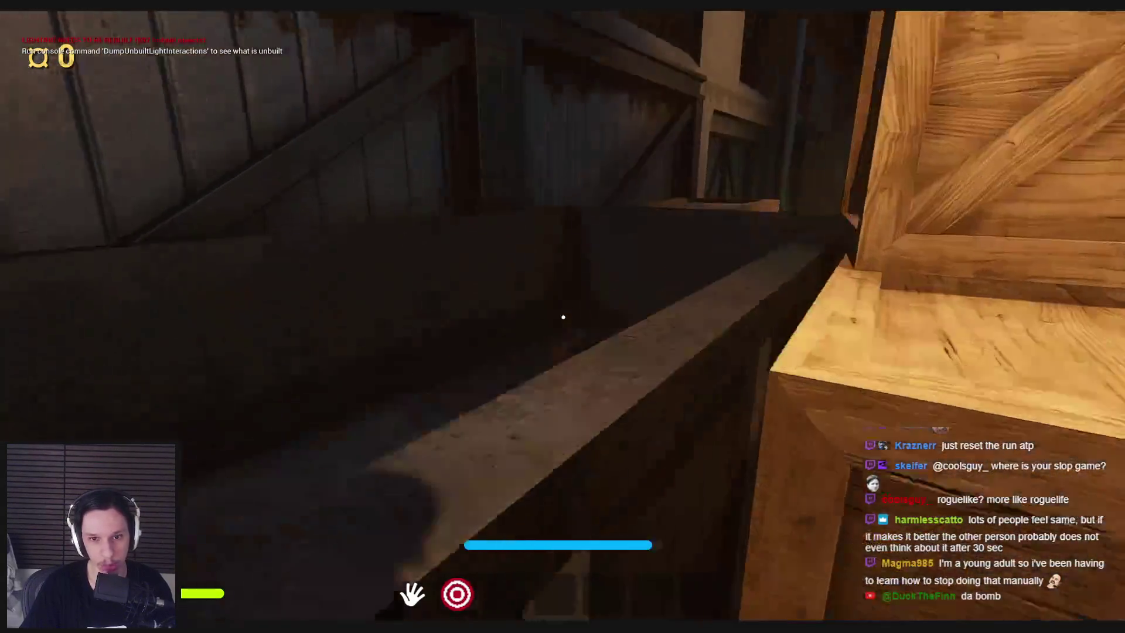
{"action": "key", "text": "w"}
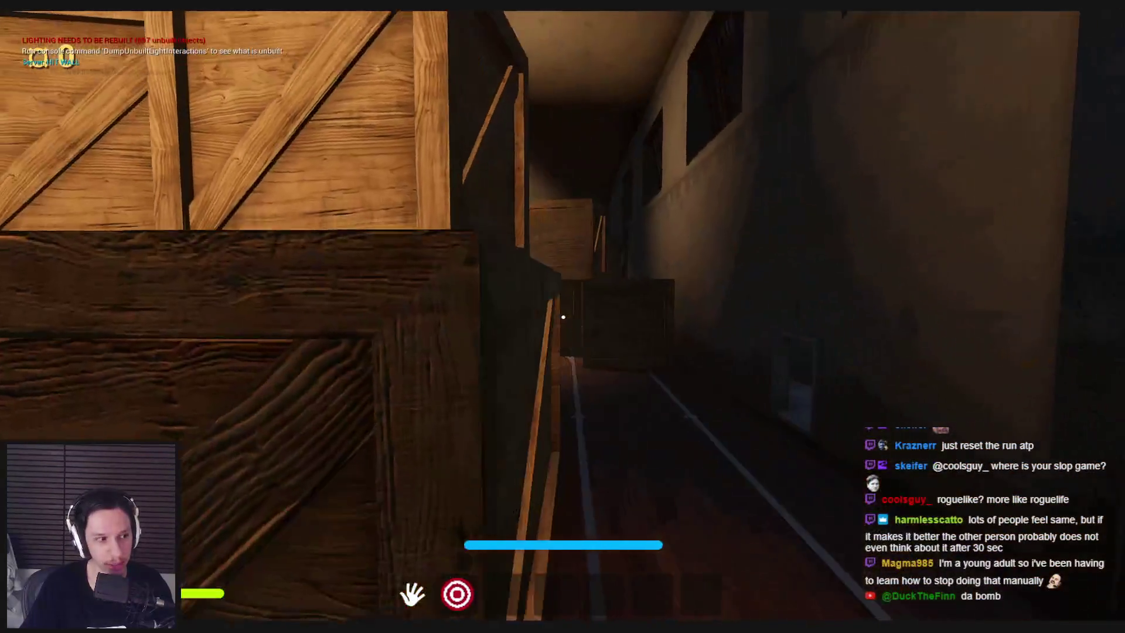
{"action": "key", "text": "w"}
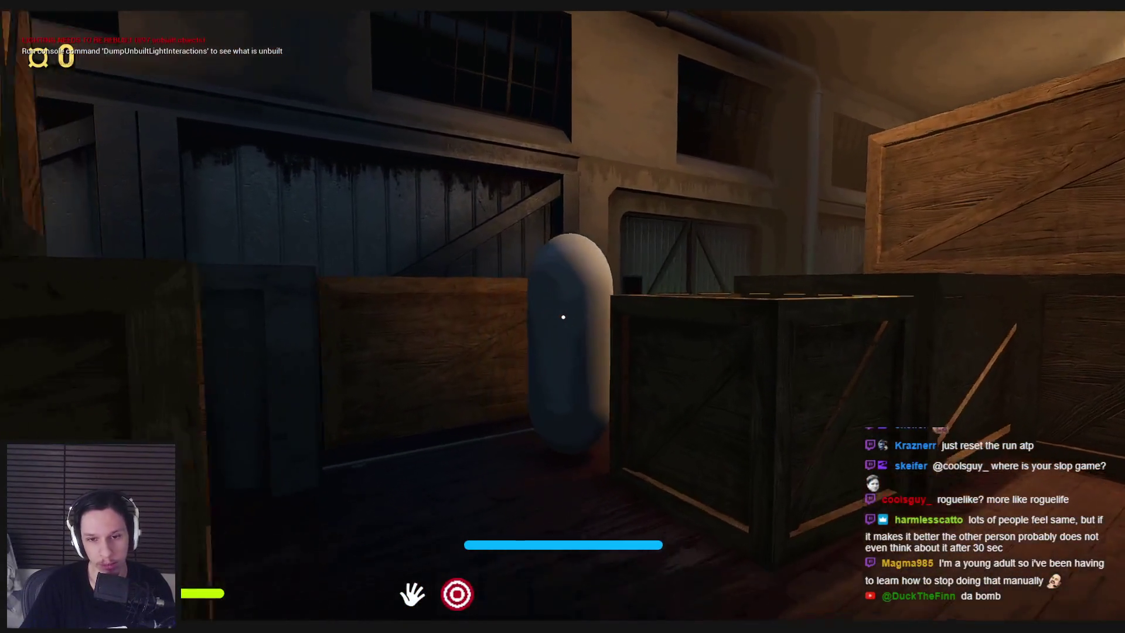
{"action": "key", "text": "w"}
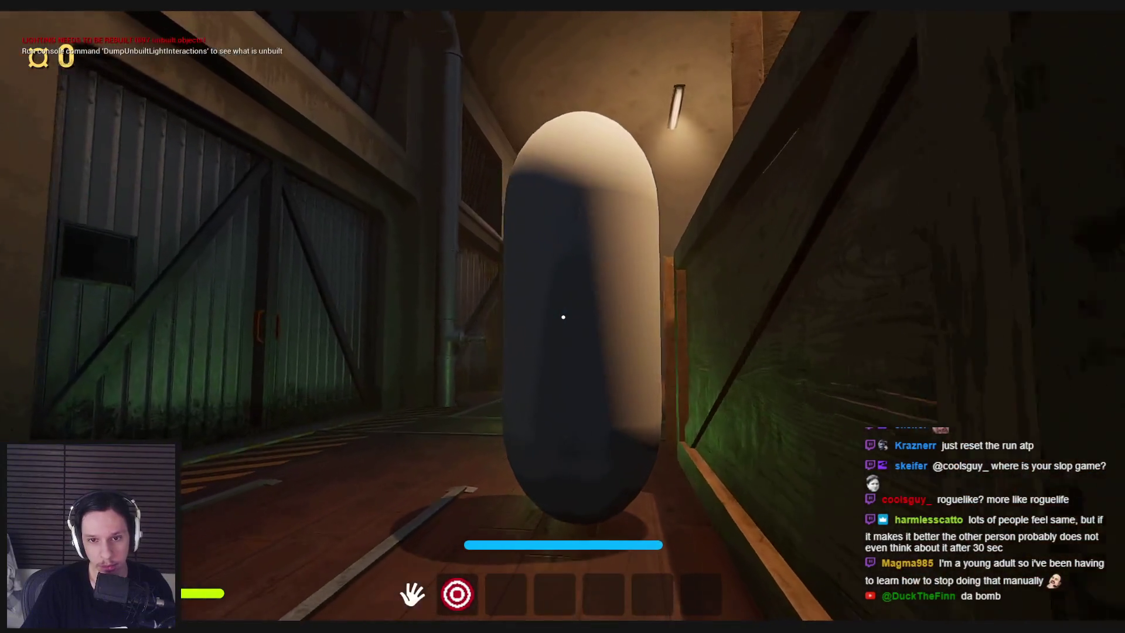
{"action": "key", "text": "w"}
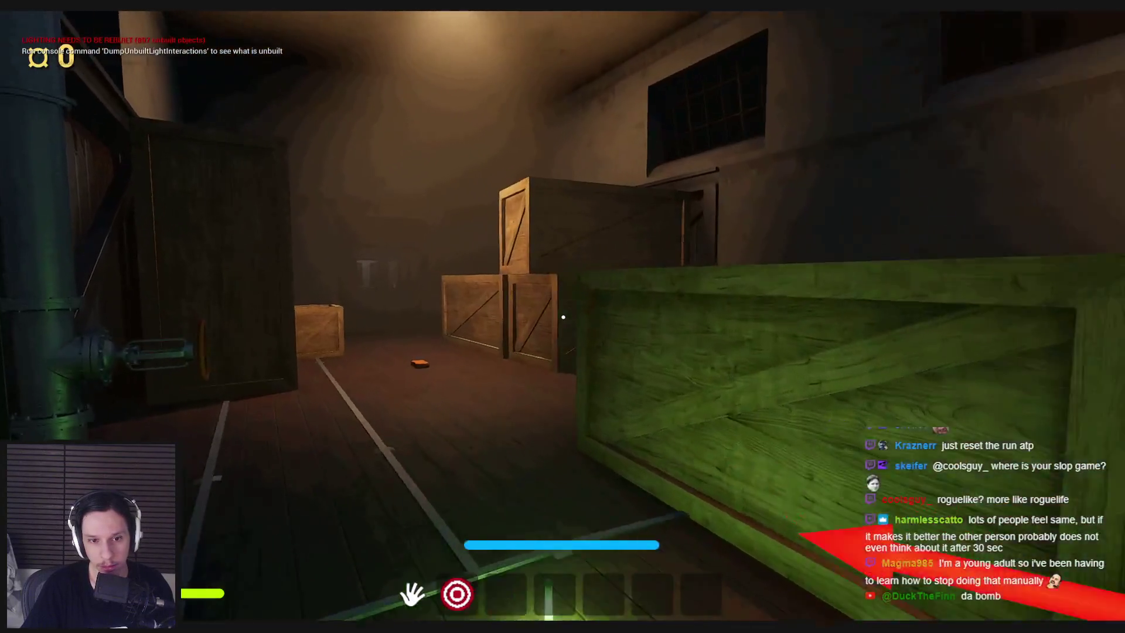
{"action": "key", "text": "w"}
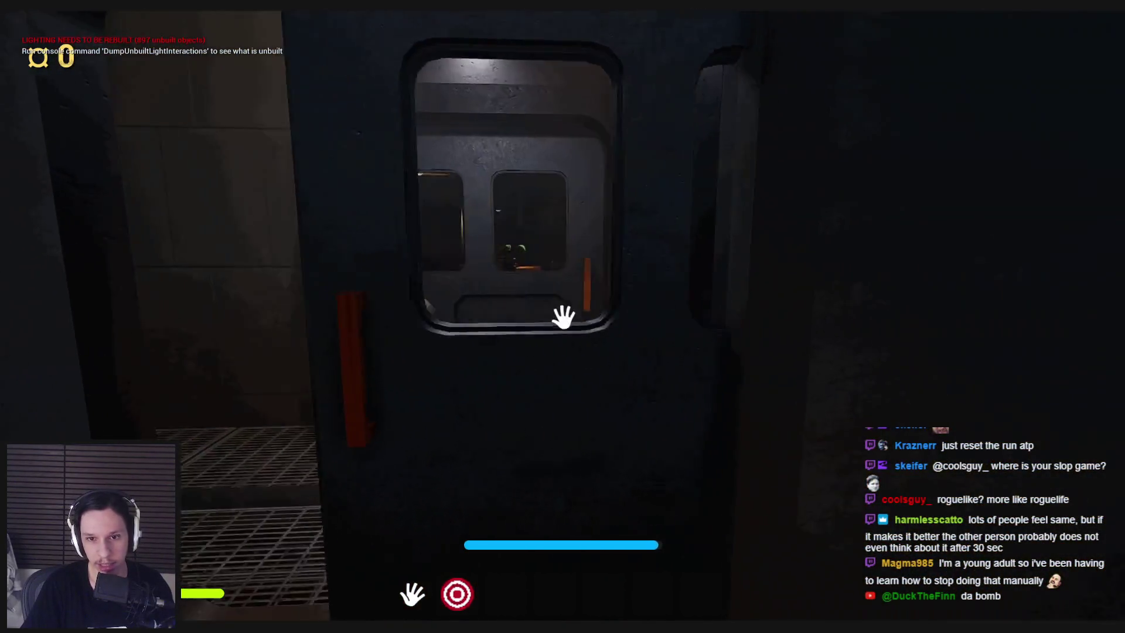
{"action": "left_click", "coordinate": [563, 317]}
{"action": "key", "text": "w"}
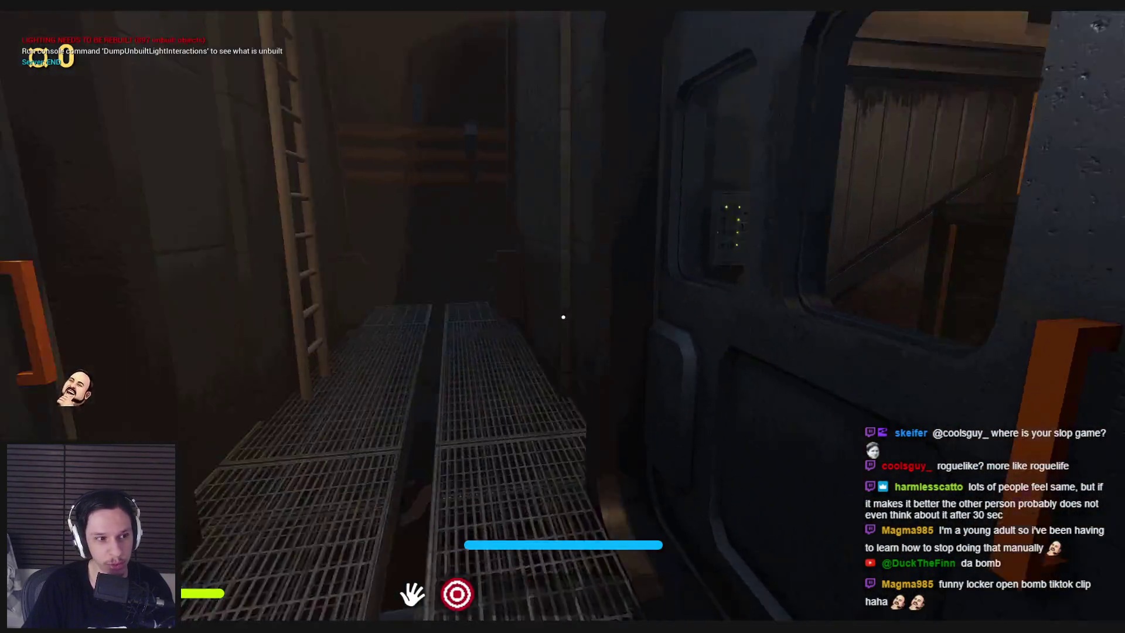
{"action": "key", "text": "w"}
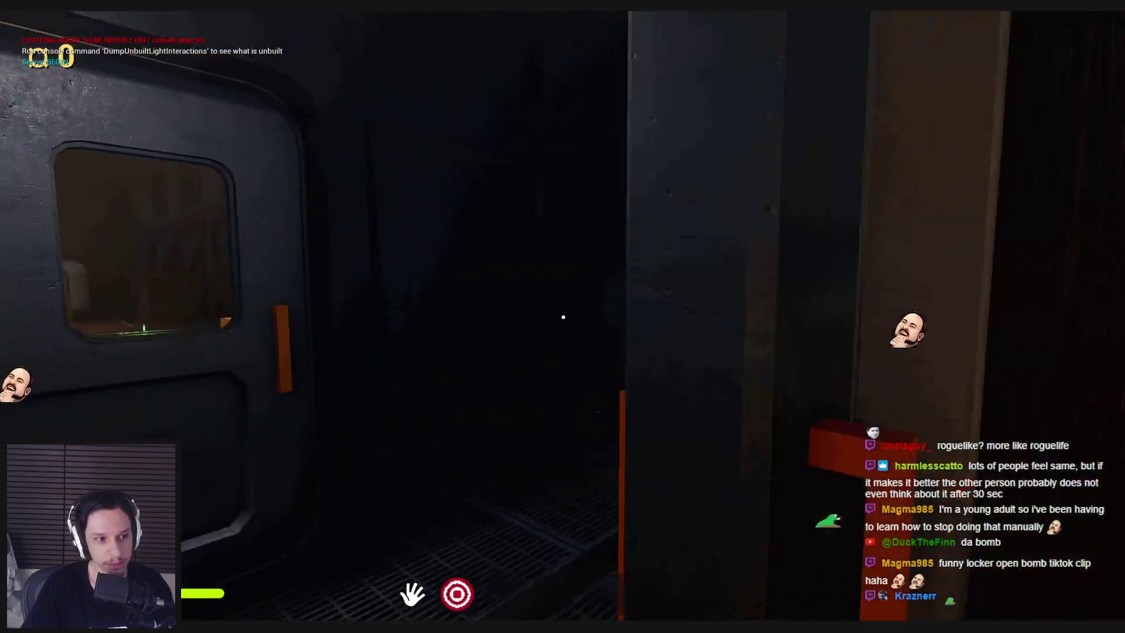
Enter the library and climb the spiral staircase to the upper balcony
{"action": "key", "text": "w"}
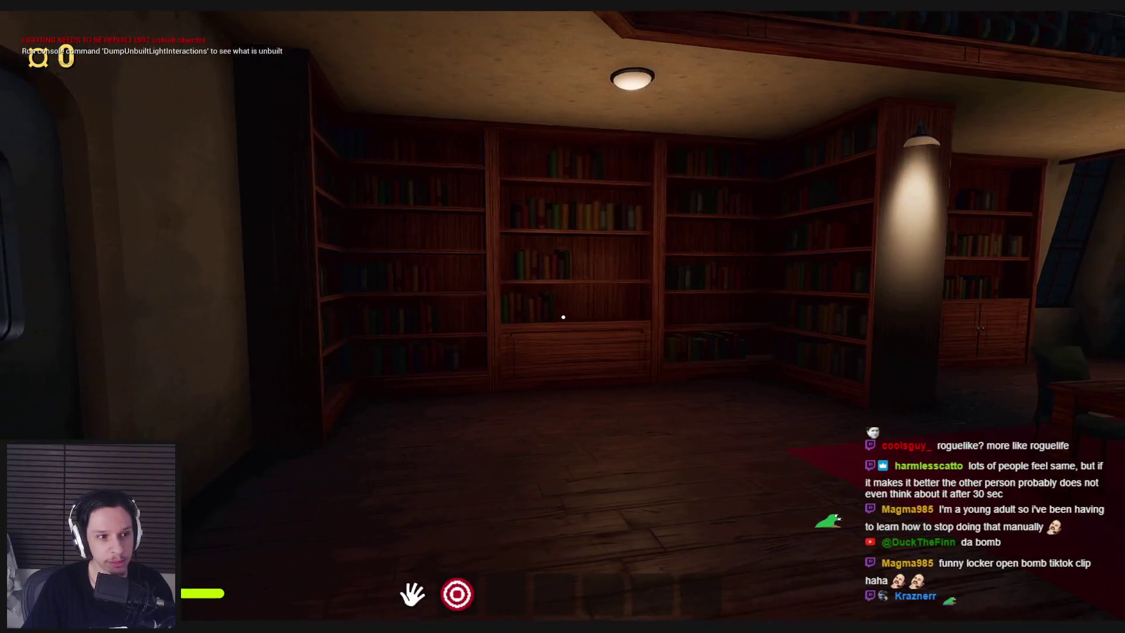
{"action": "key", "text": "w"}
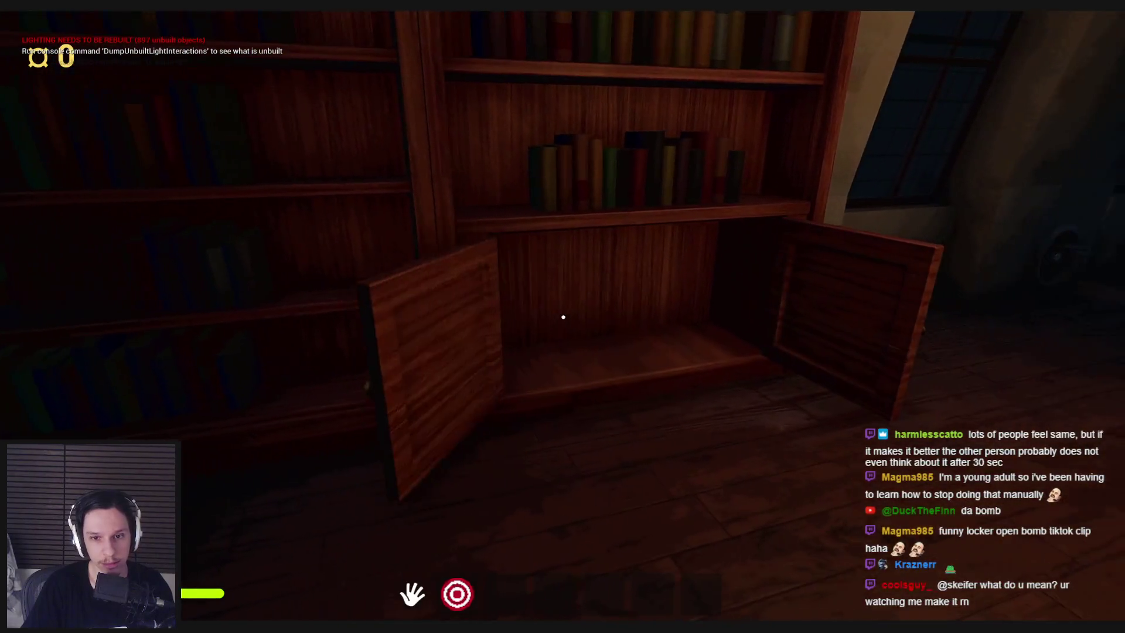
{"action": "key", "text": "w"}
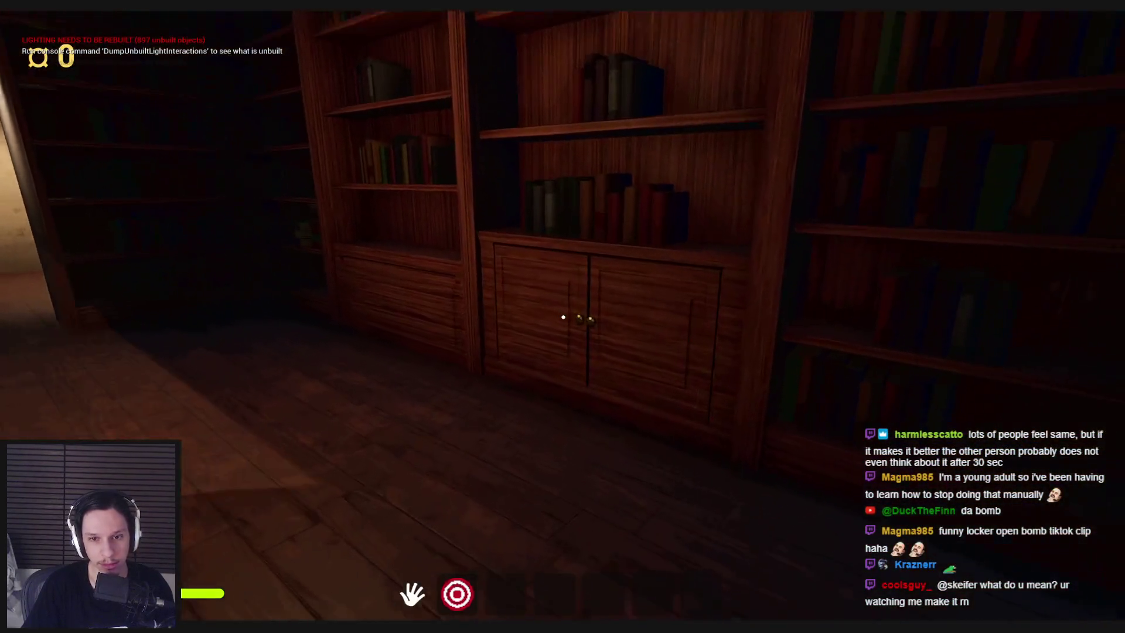
{"action": "key", "text": "w"}
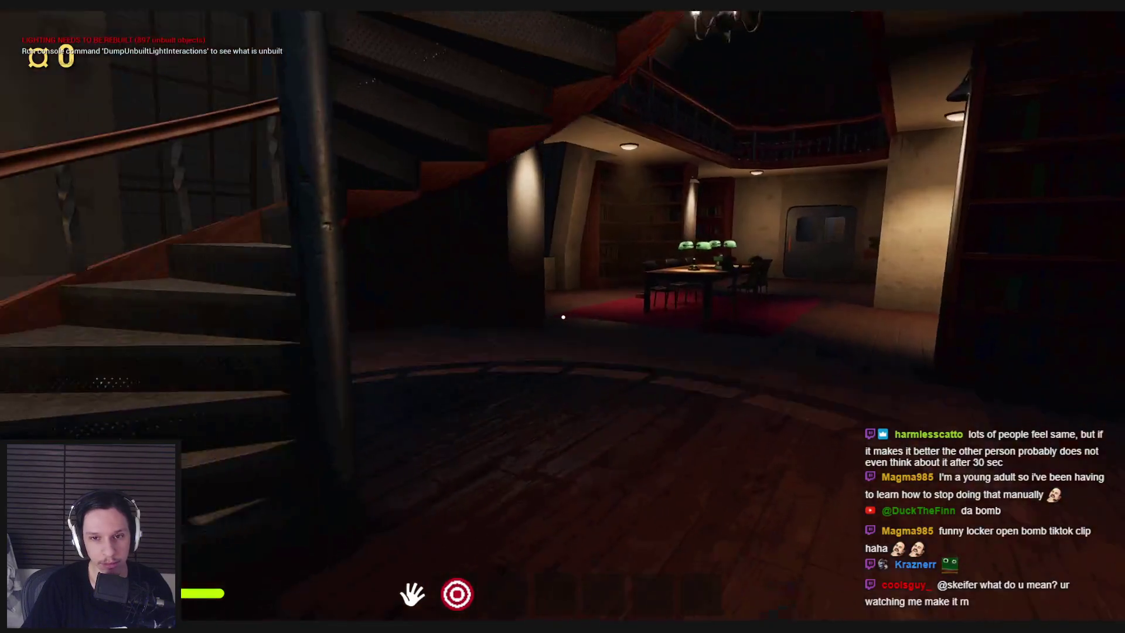
{"action": "key", "text": "w"}
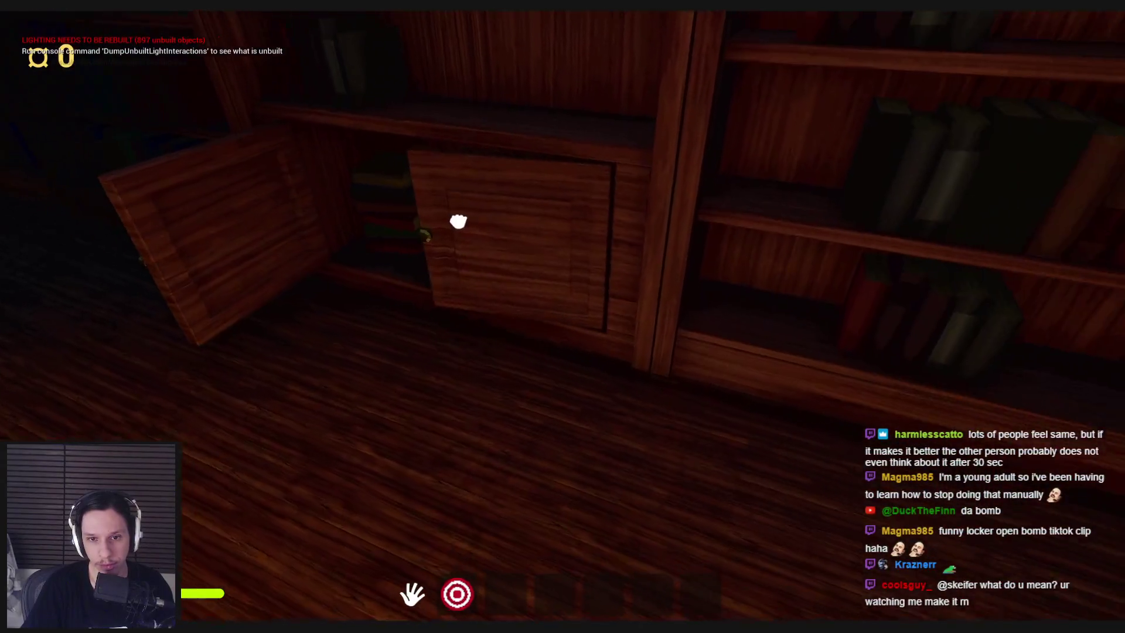
Walk along the bookshelf-lined balcony toward the chandeliers and back to the staircase
{"action": "key", "text": "w"}
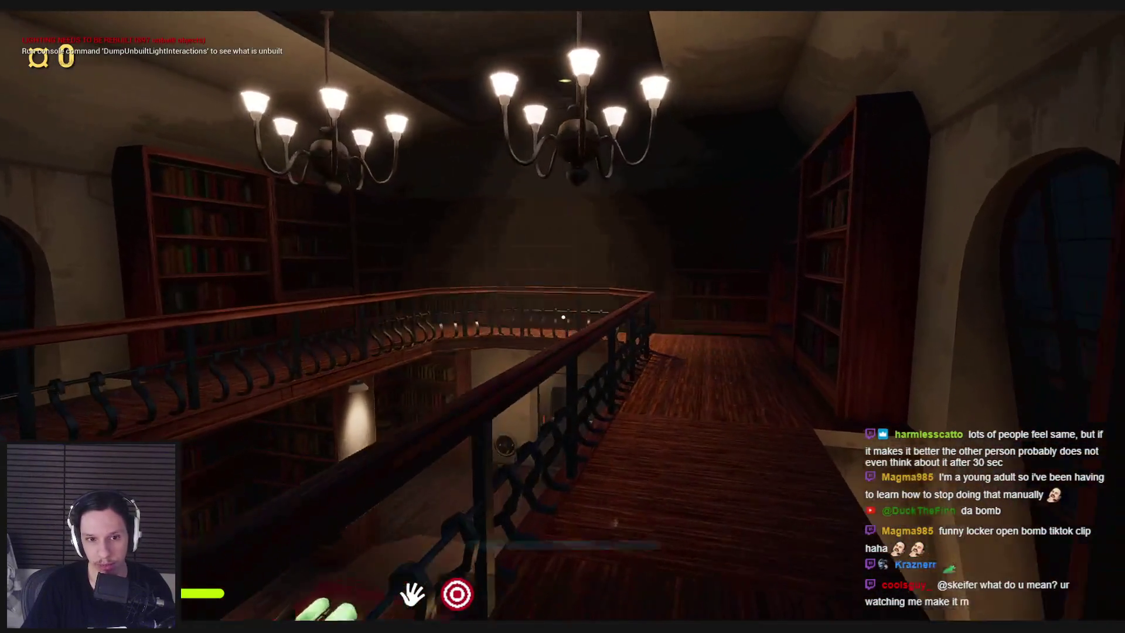
{"action": "key", "text": "w"}
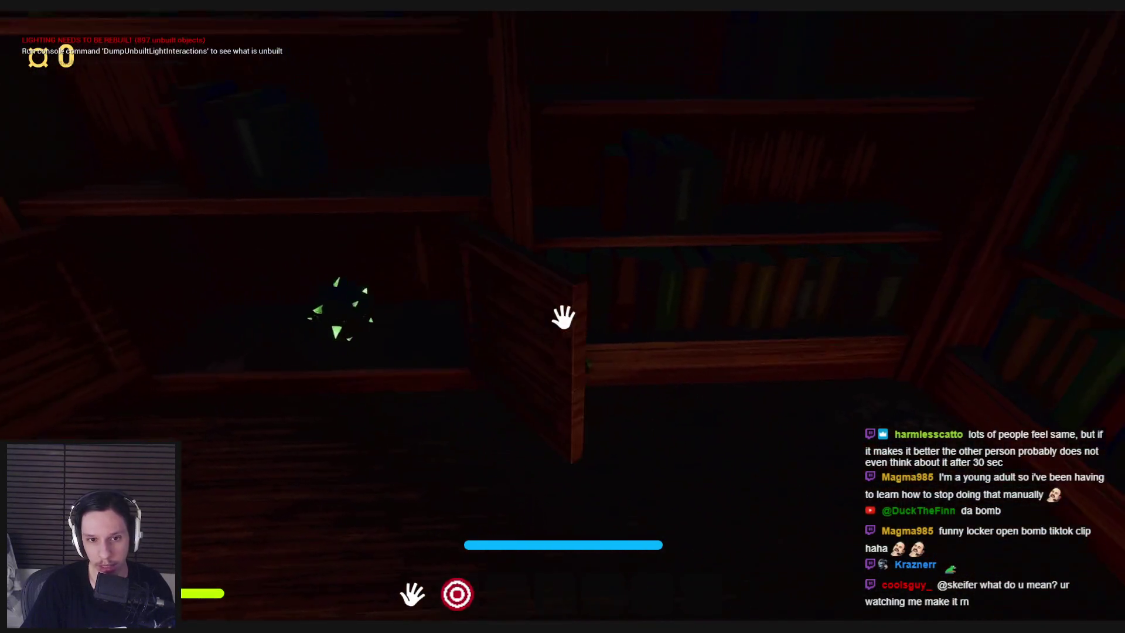
{"action": "key", "text": "w"}
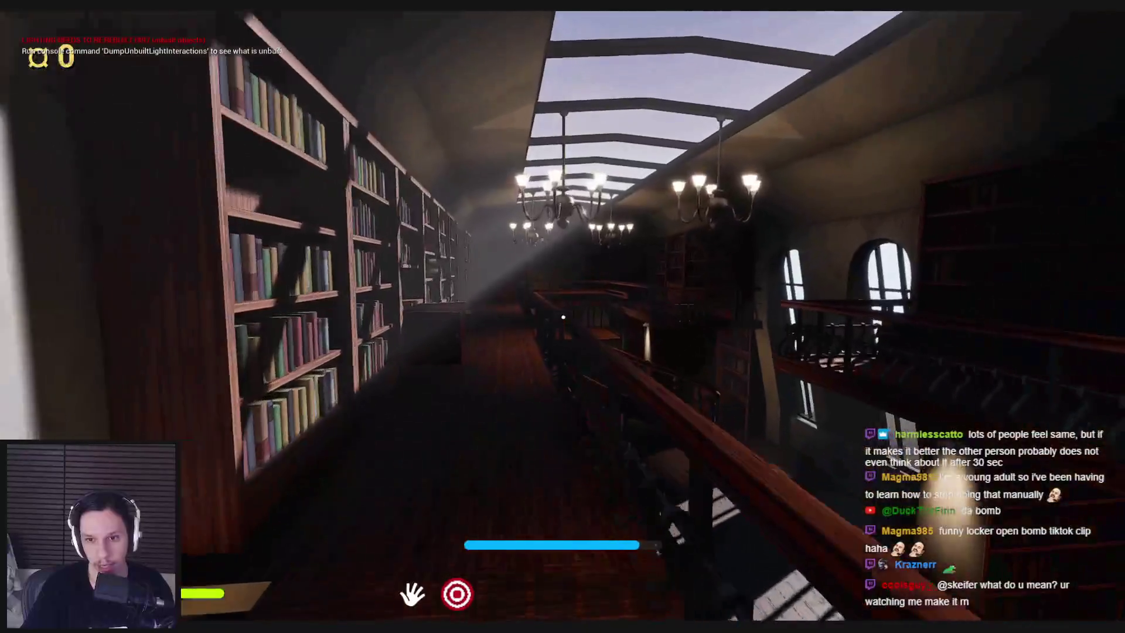
{"action": "key", "text": "w"}
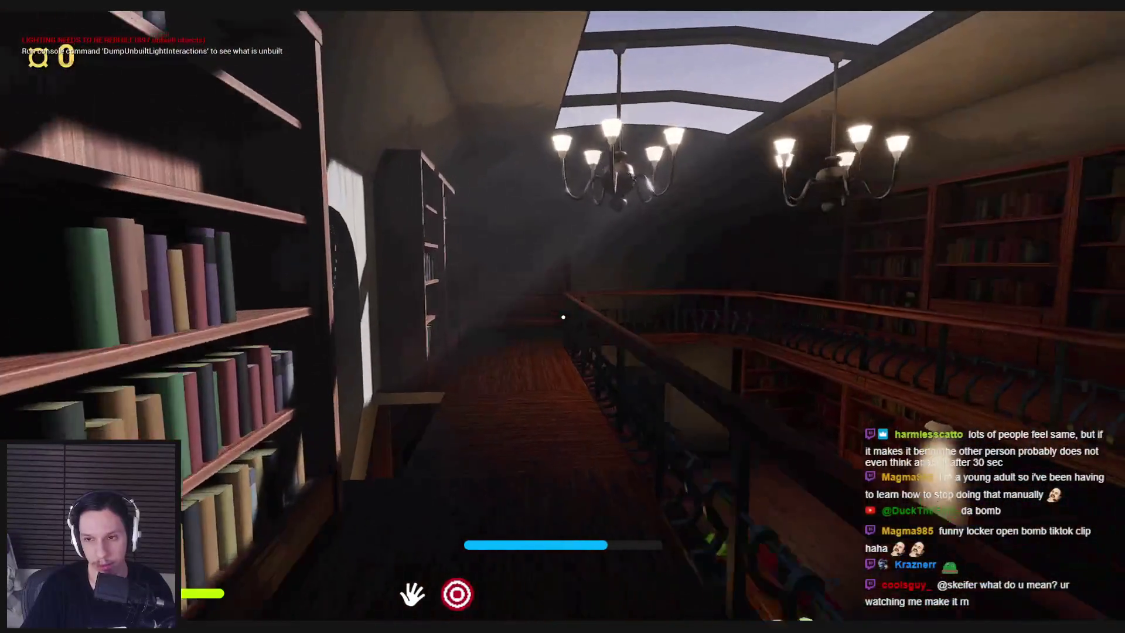
{"action": "key", "text": "w"}
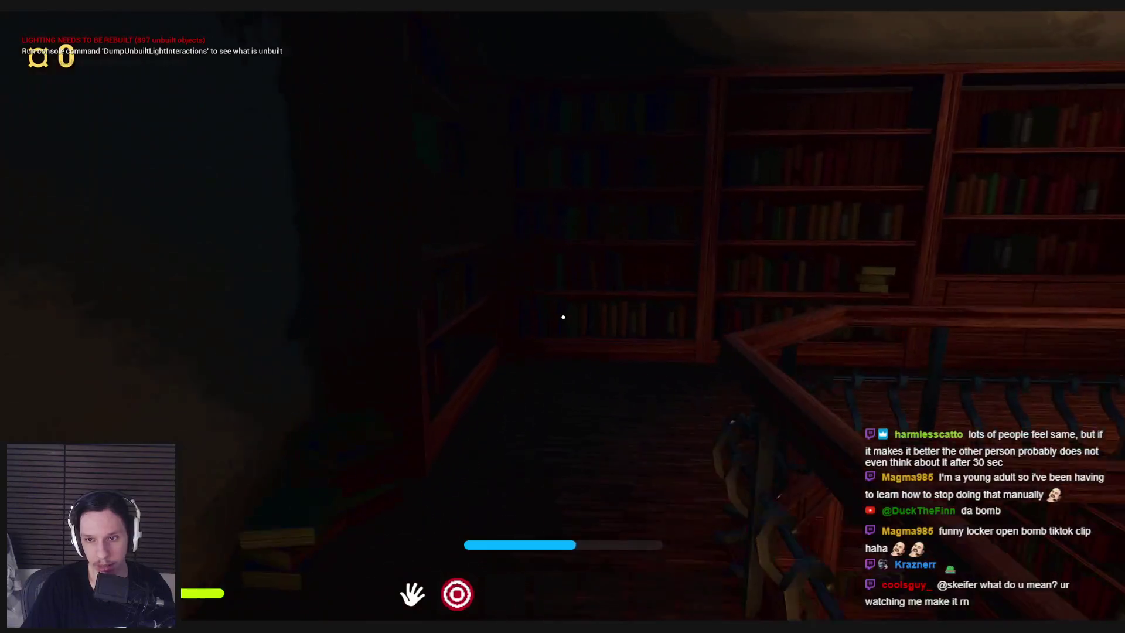
{"action": "key", "text": "w"}
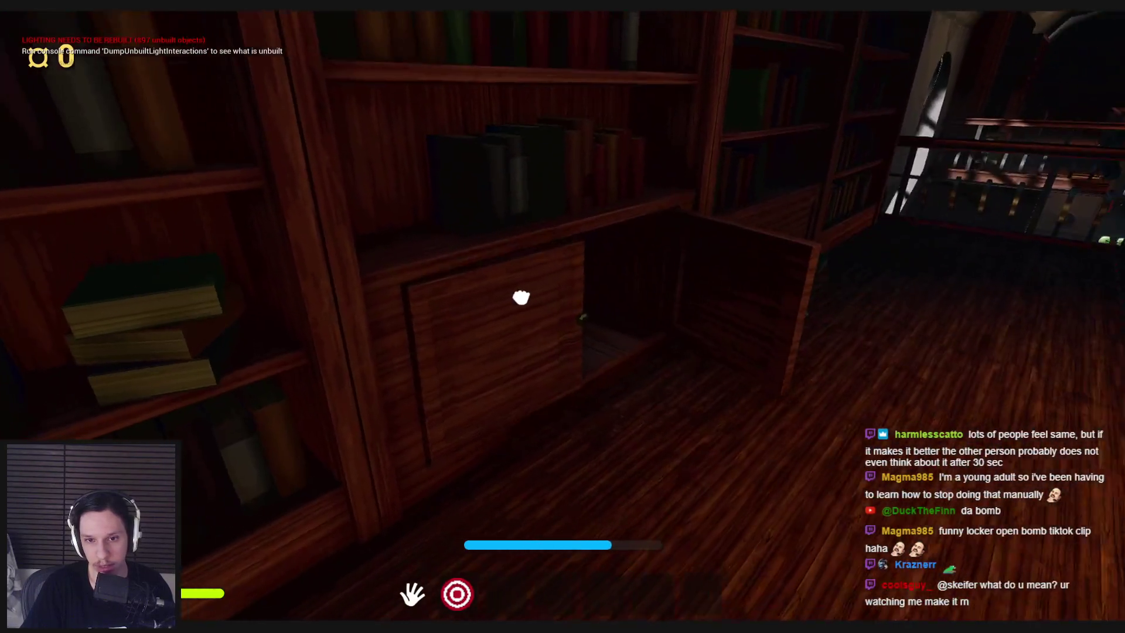
{"action": "key", "text": "w"}
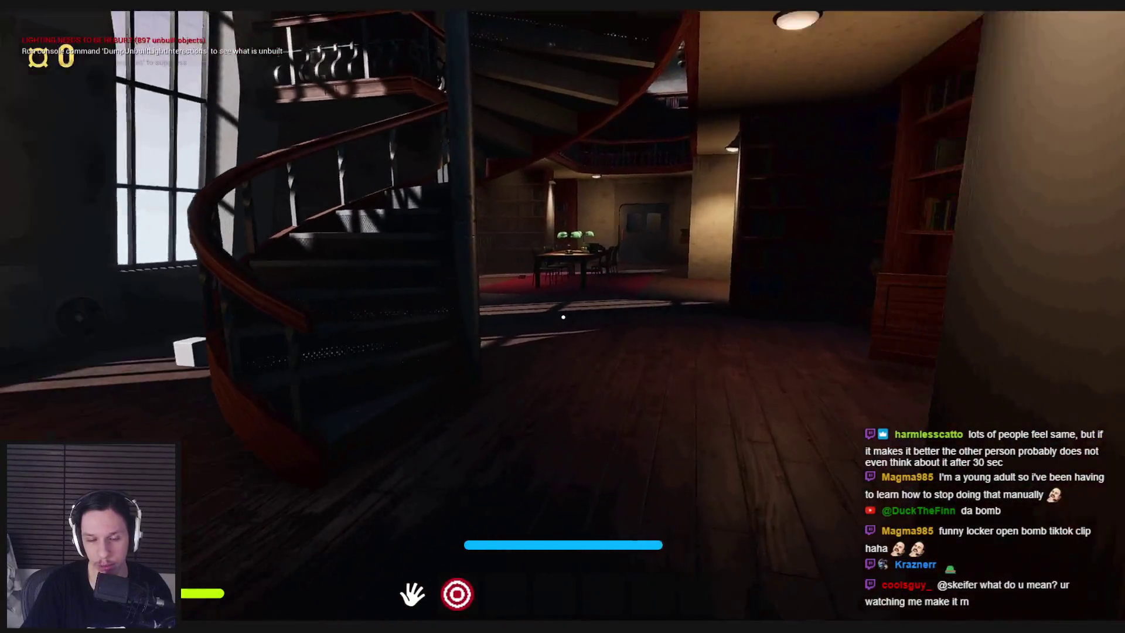
Cross the library floor to the reading table and the bookshelves by the windows
{"action": "key", "text": "w"}
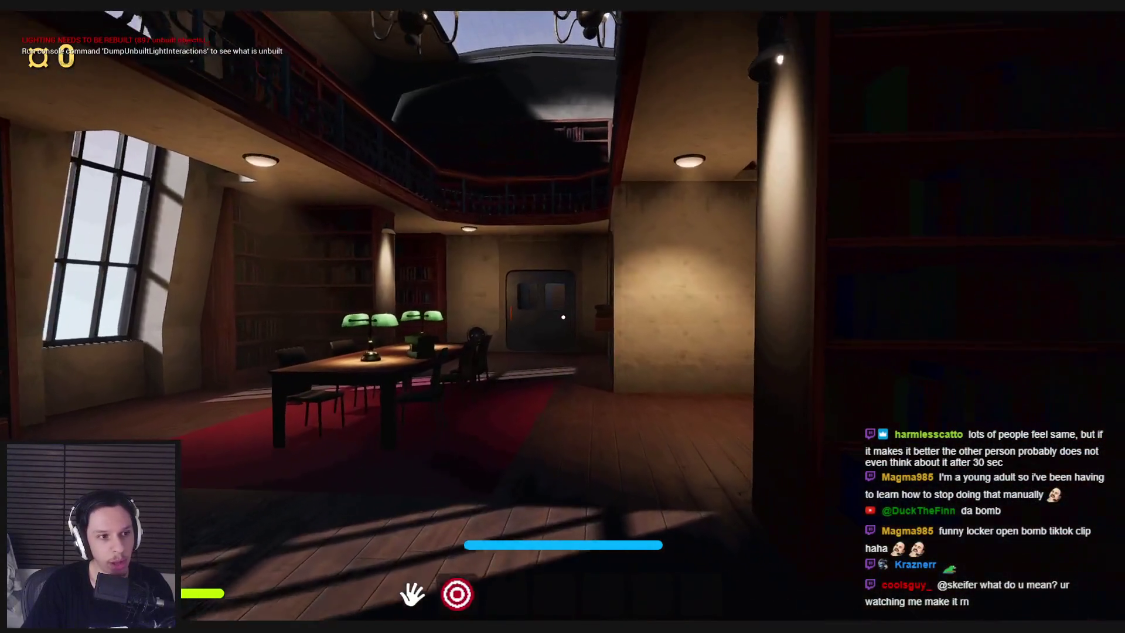
{"action": "key", "text": "w"}
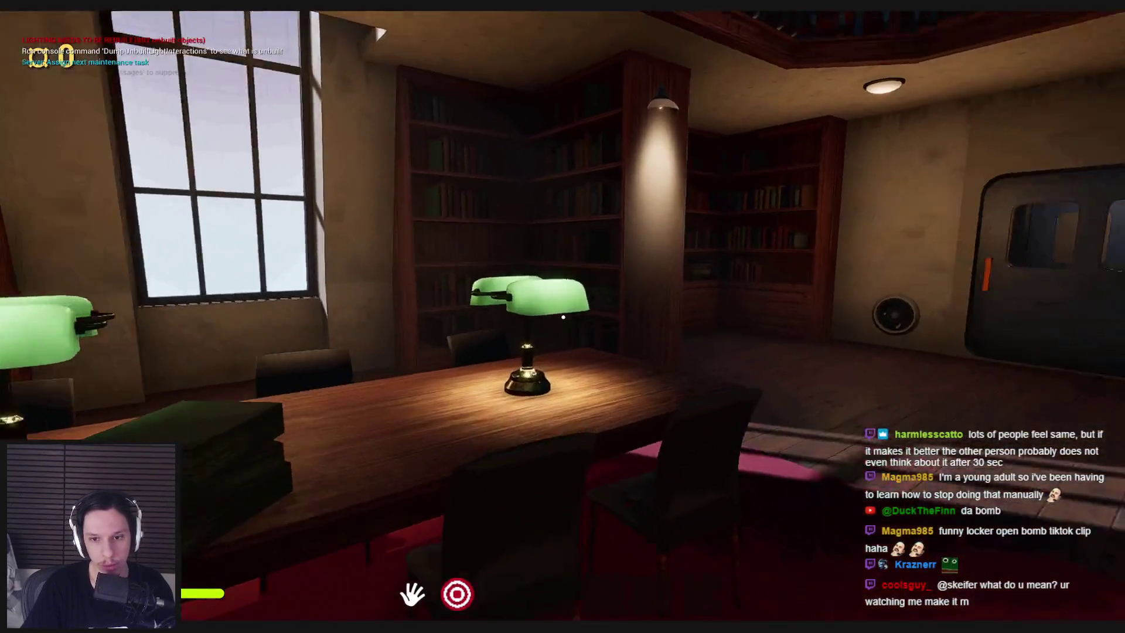
{"action": "key", "text": "w"}
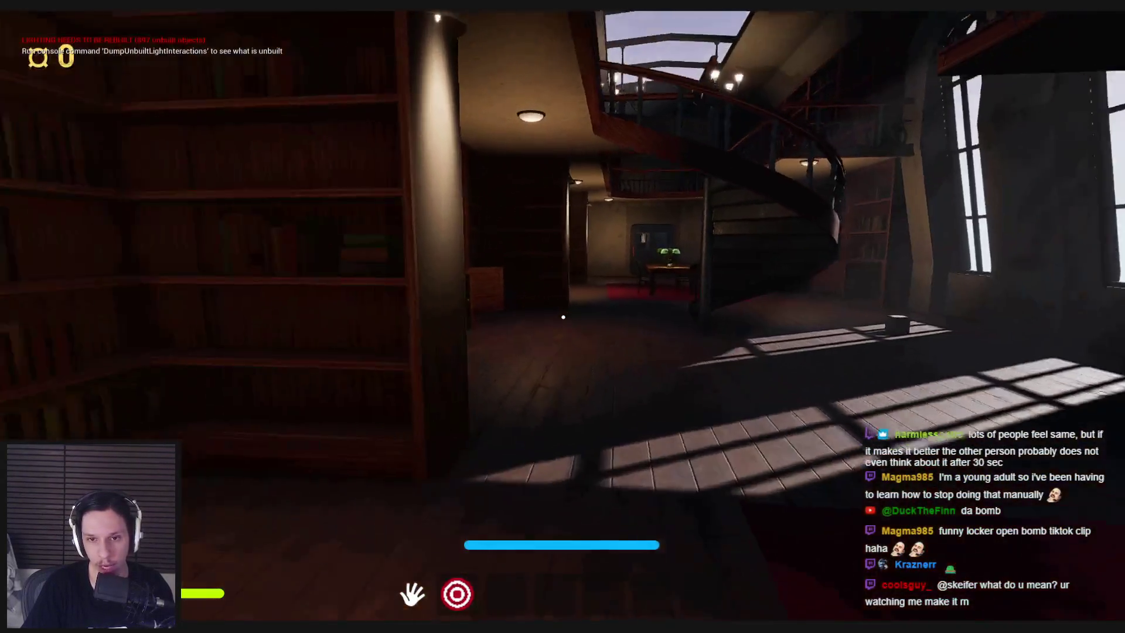
{"action": "key", "text": "w"}
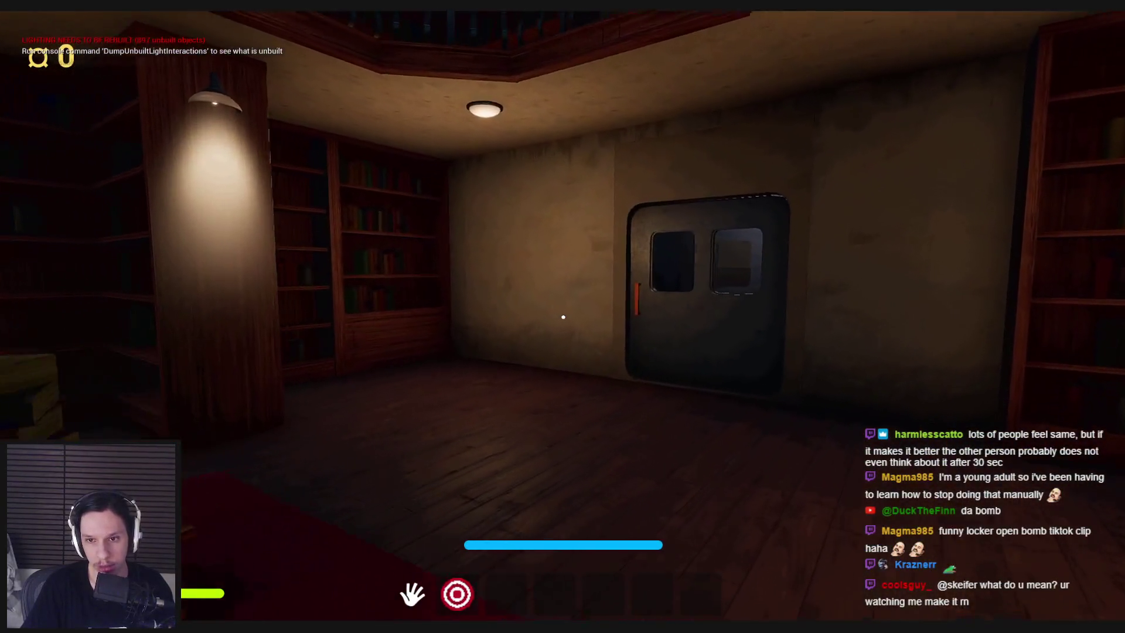
{"action": "key", "text": "w"}
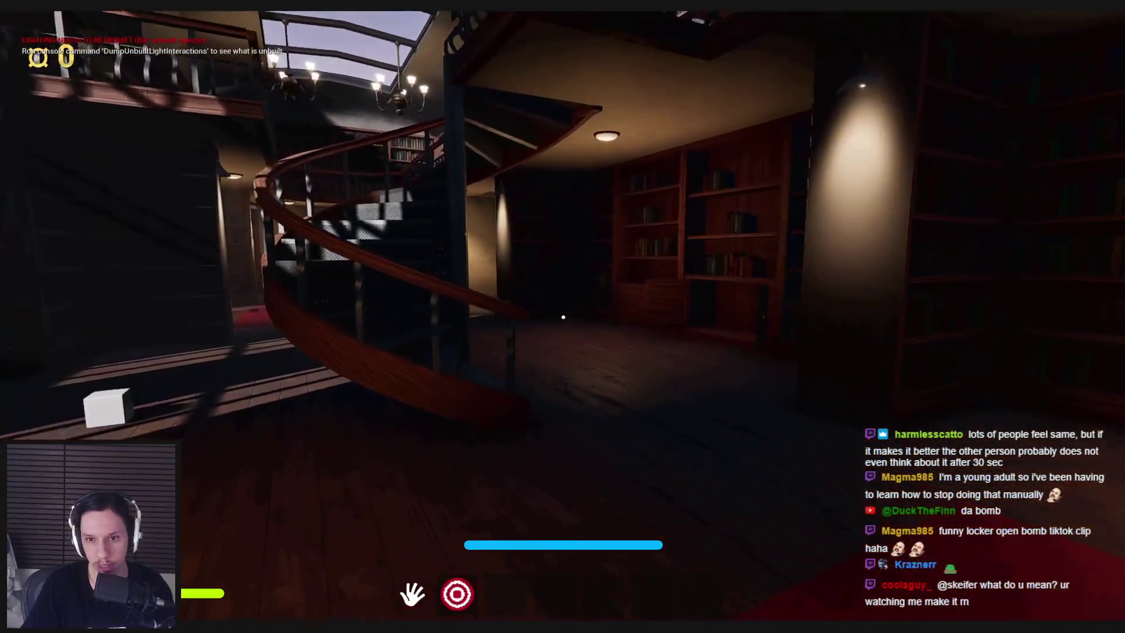
Cycle the rendering modes and walk up to the table with the green lamp
{"action": "key", "text": "w"}
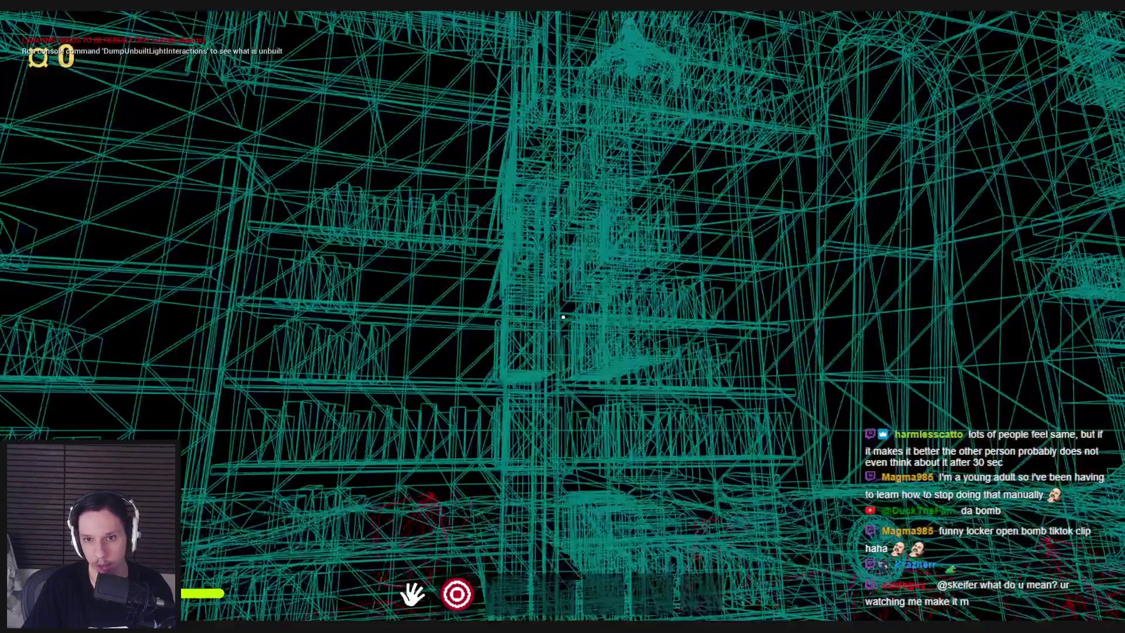
{"action": "key", "text": "w"}
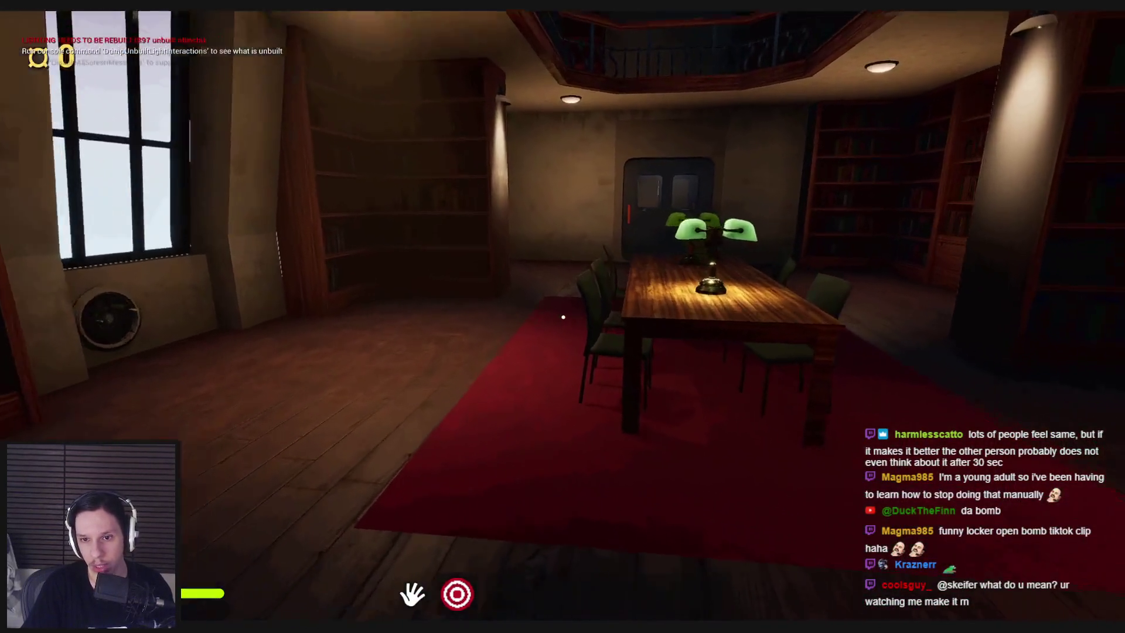
{"action": "key", "text": "w"}
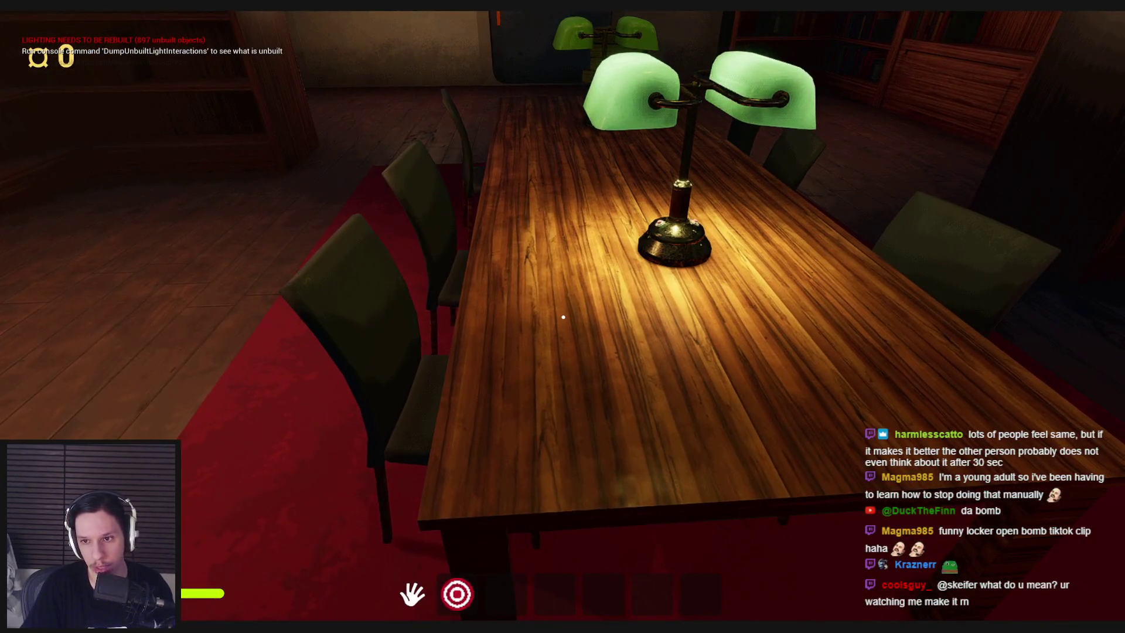
{"action": "mouse_move", "coordinate": [563, 317]}
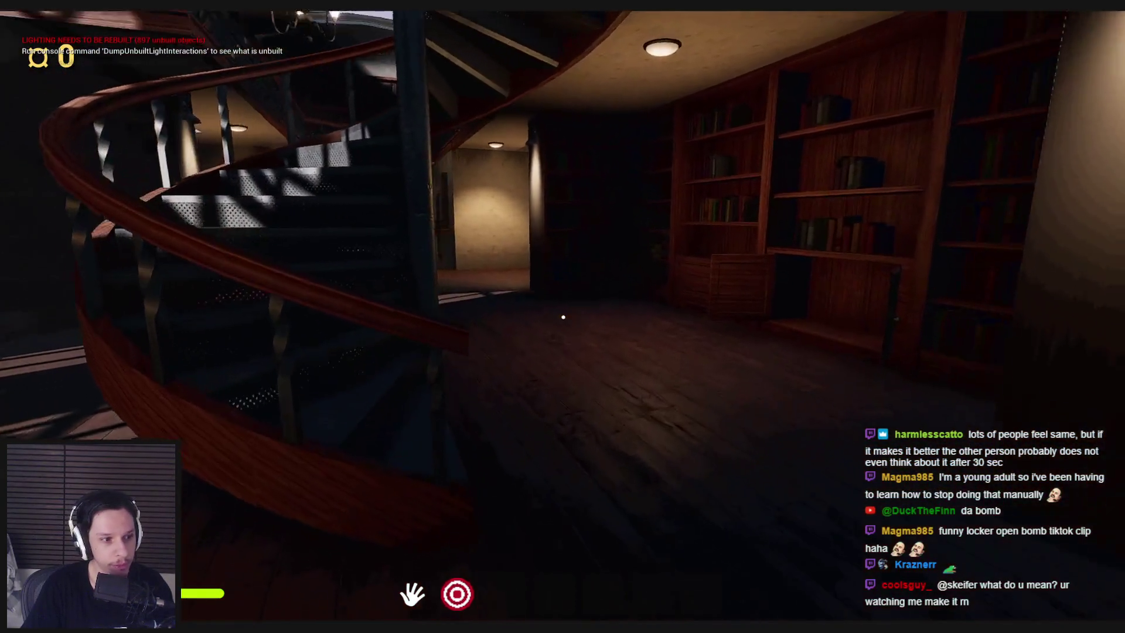
Roam the library past the staircase, toward the back door and along the bookshelves
{"action": "key", "text": "w"}
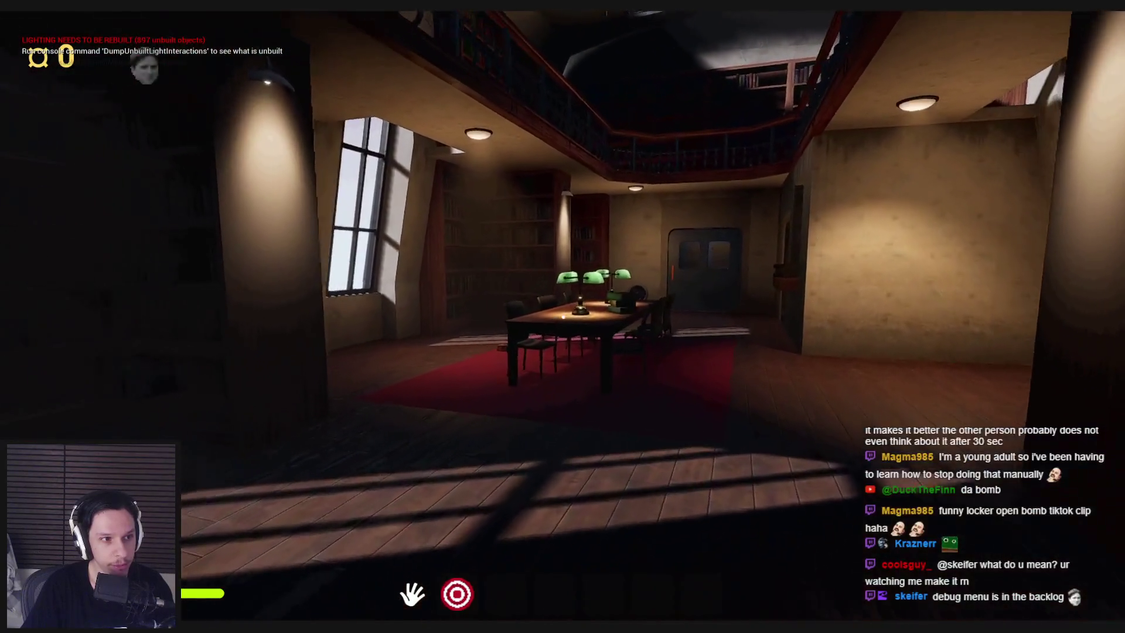
{"action": "key", "text": "w"}
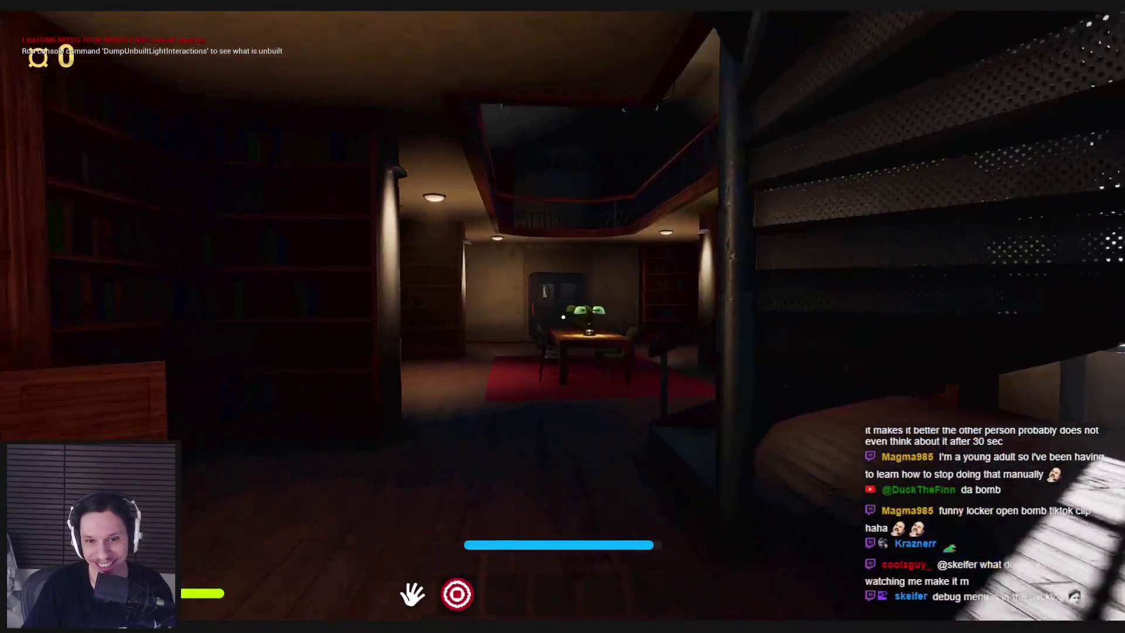
{"action": "key", "text": "w"}
{"action": "key", "text": "w"}
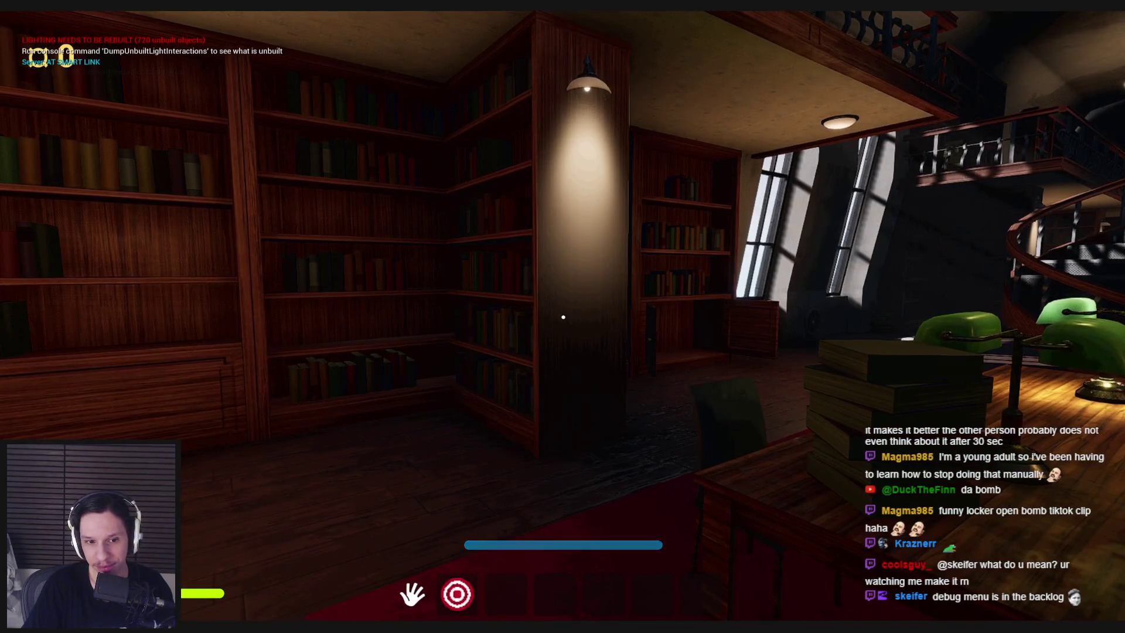
{"action": "key", "text": "w"}
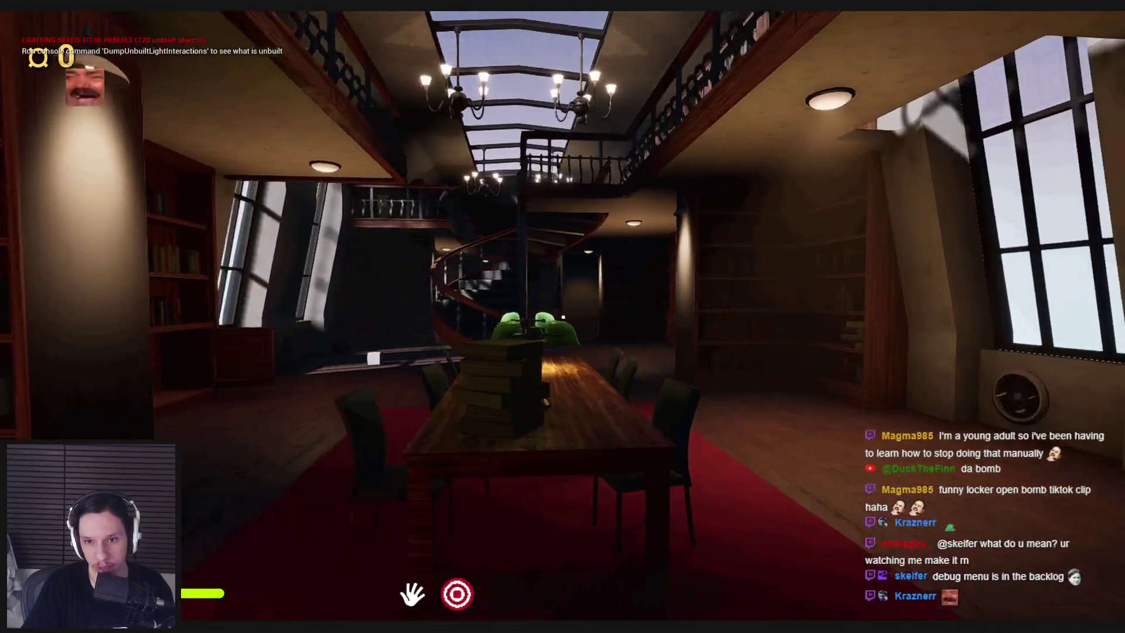
{"action": "key", "text": "a"}
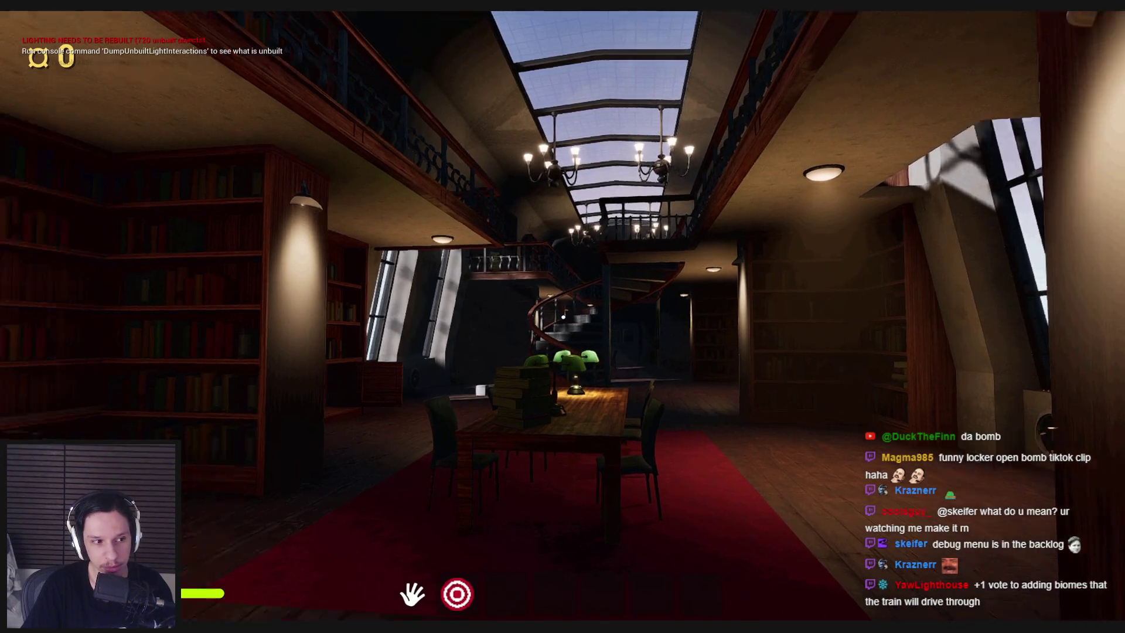
{"action": "key", "text": "w"}
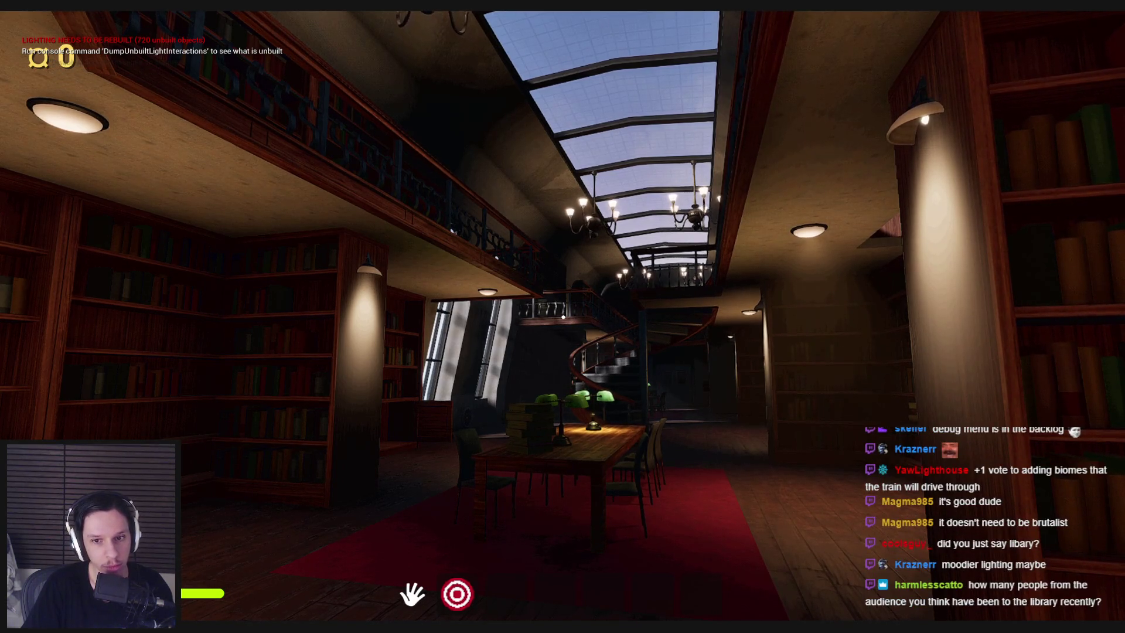
Return to the reading table and pick up the green desk lamp
{"action": "key", "text": "d"}
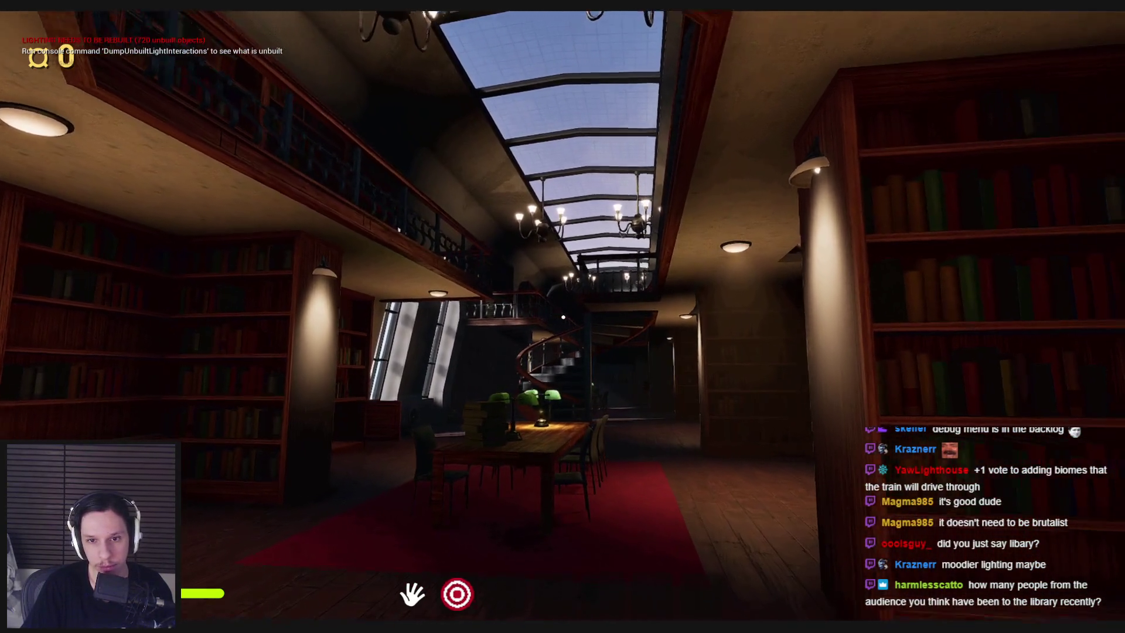
{"action": "key", "text": "w"}
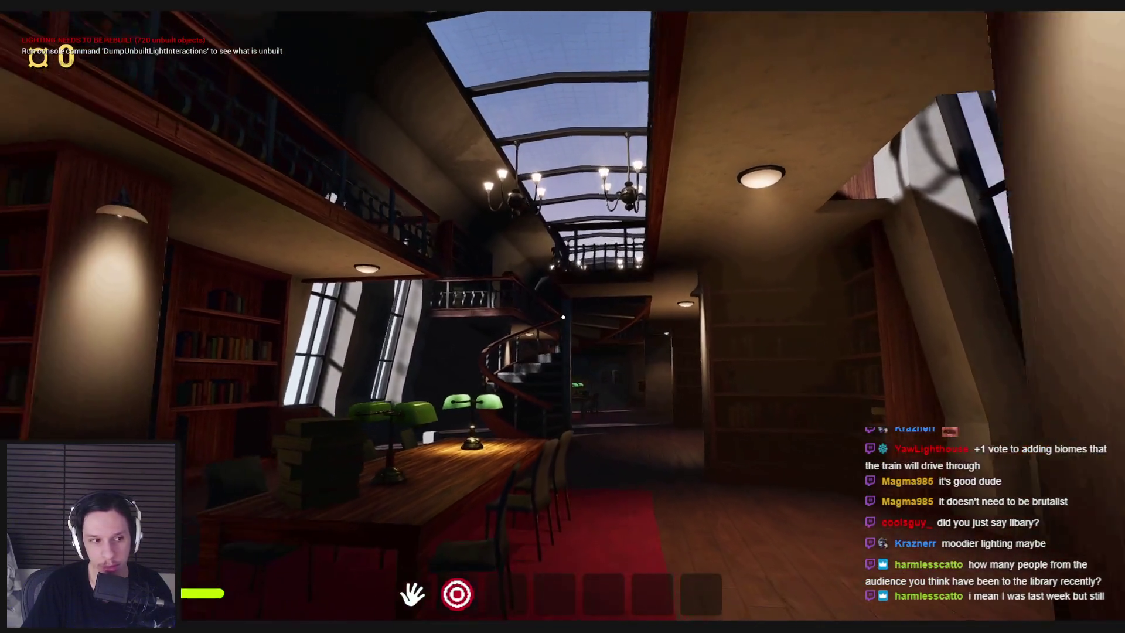
{"action": "key", "text": "s"}
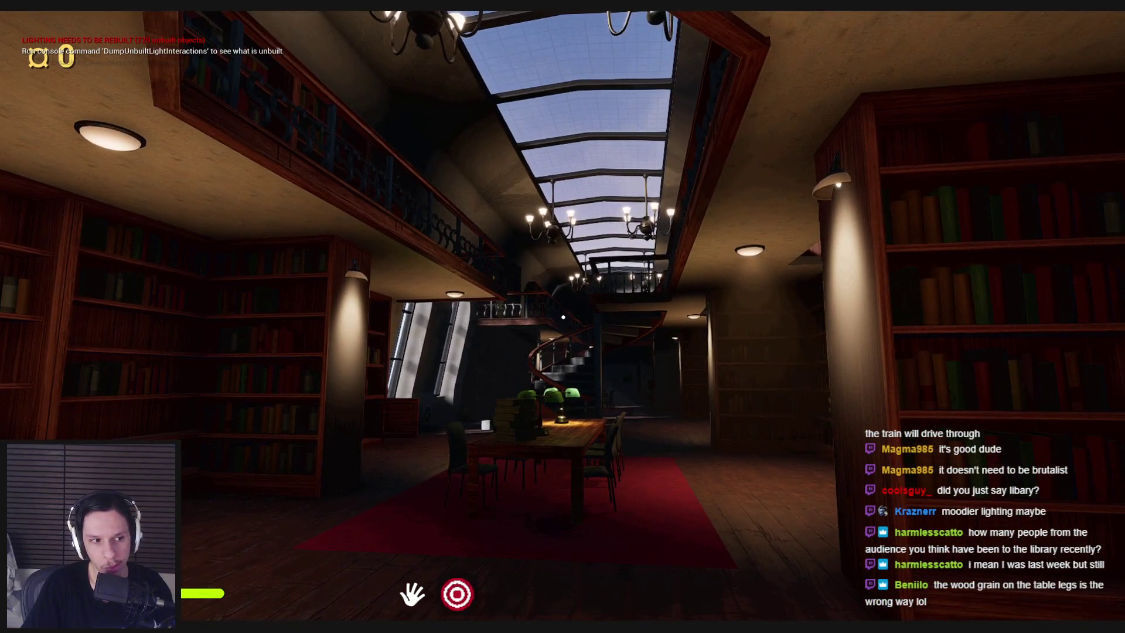
{"action": "key", "text": "w"}
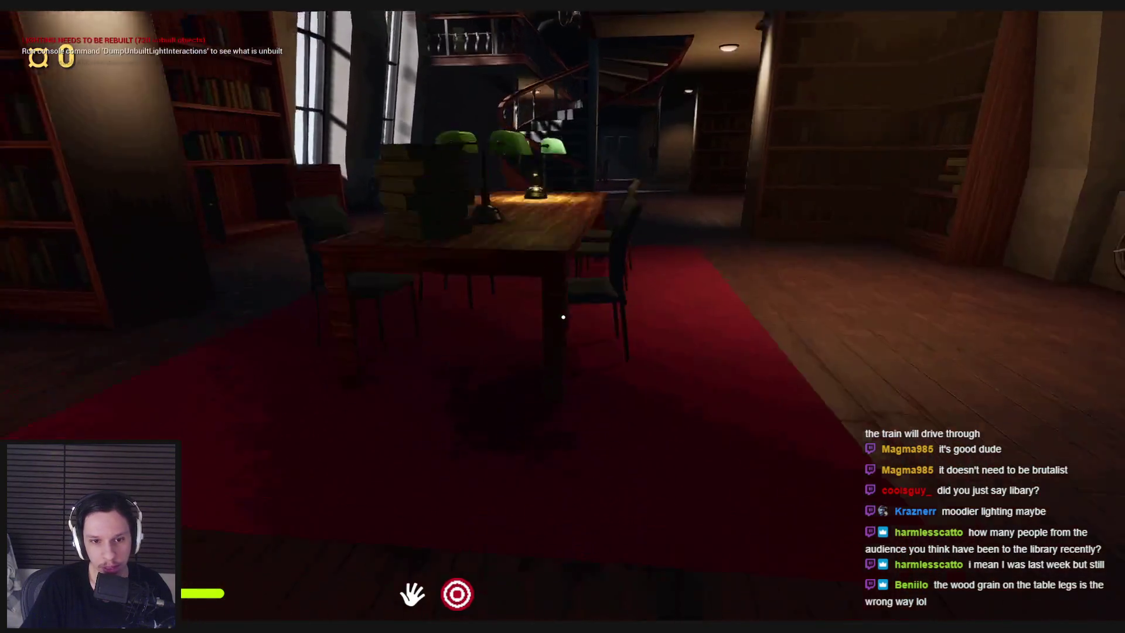
{"action": "key", "text": "s"}
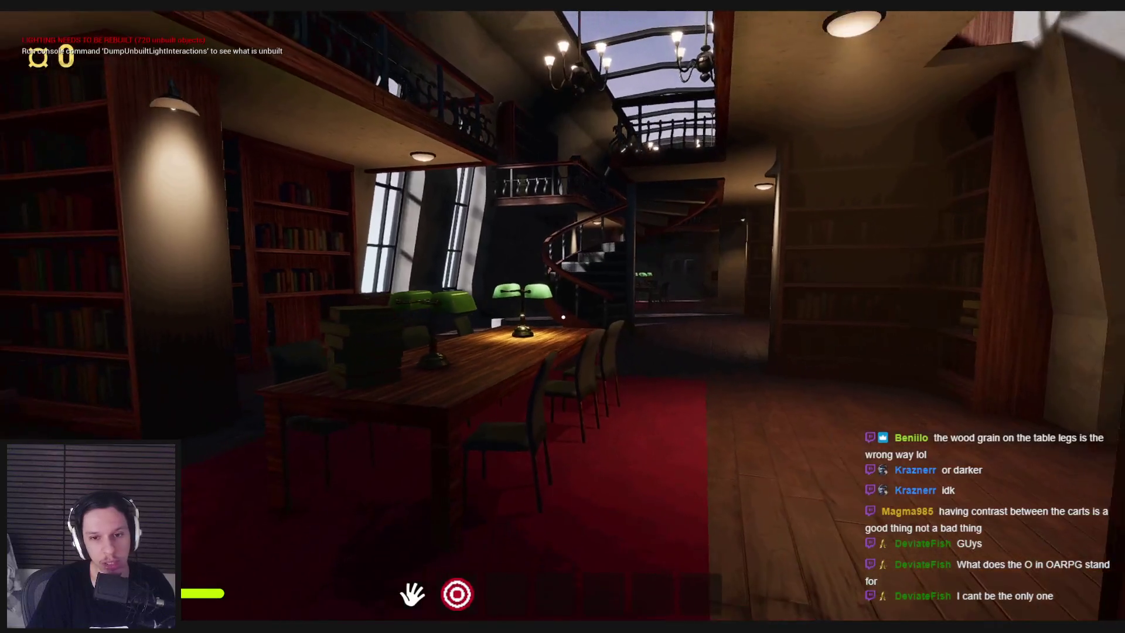
{"action": "left_click", "coordinate": [563, 317]}
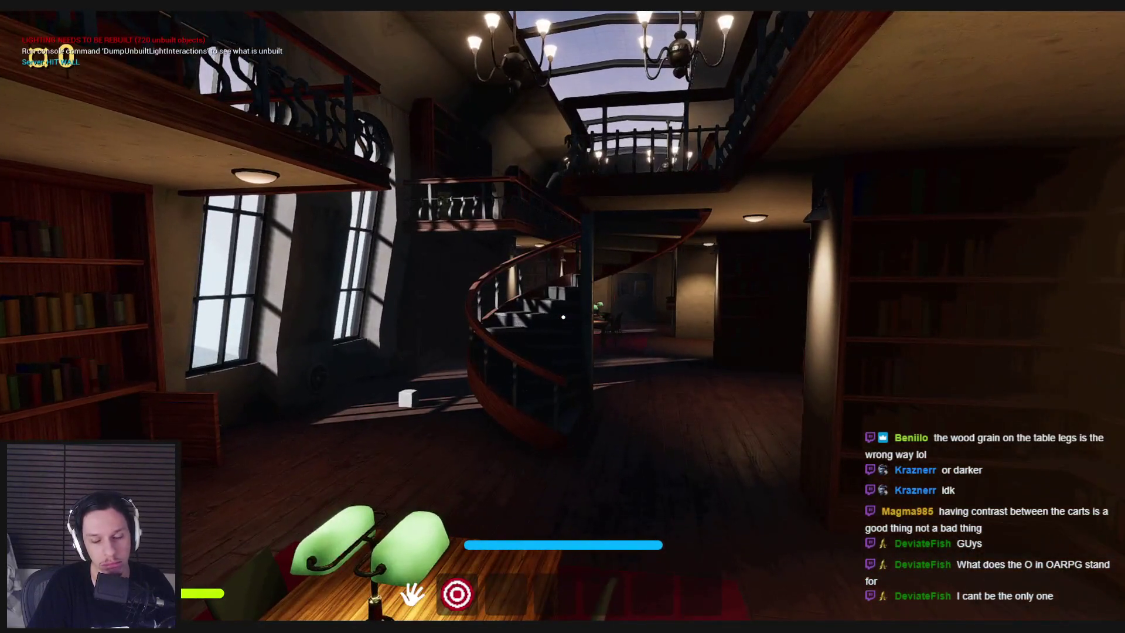
{"action": "mouse_move", "coordinate": [563, 317]}
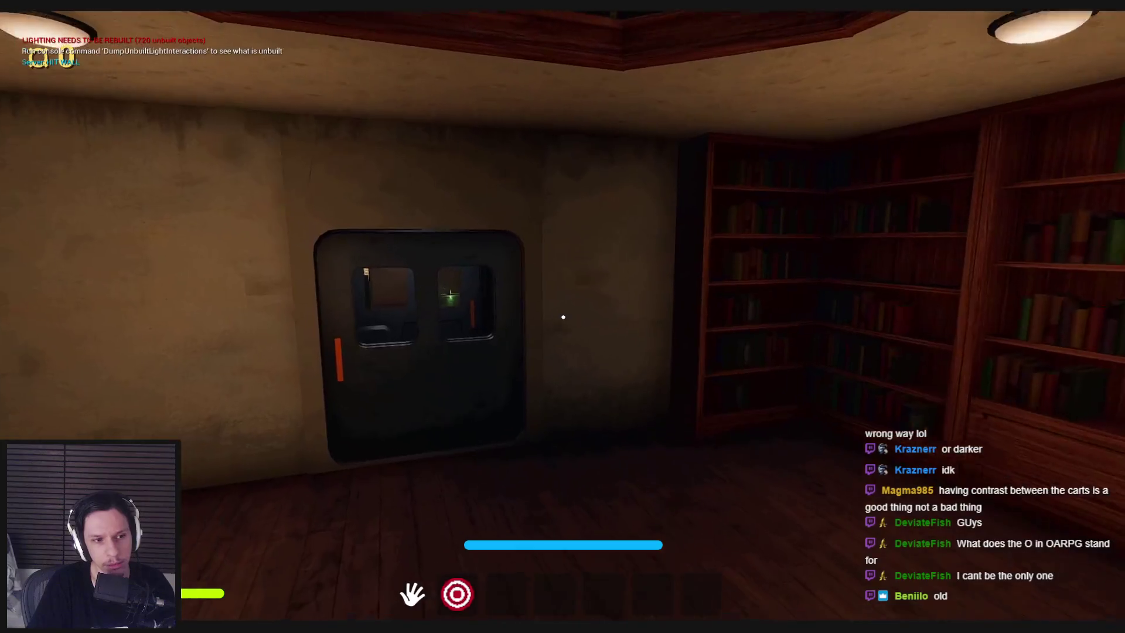
Stop the play session at the back door and fly the camera up the tracks into the passenger car
{"action": "key", "text": "w"}
{"action": "key", "text": "Escape"}
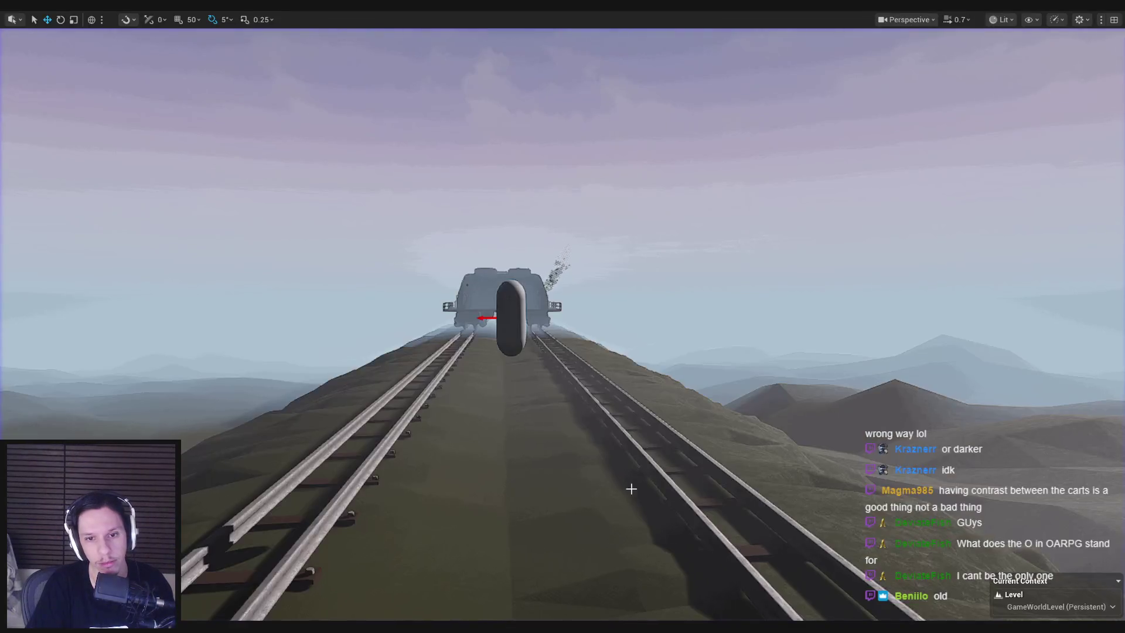
{"action": "key", "text": "w"}
{"action": "scroll", "coordinate": [638, 517], "scroll_direction": "up", "scroll_amount": 3}
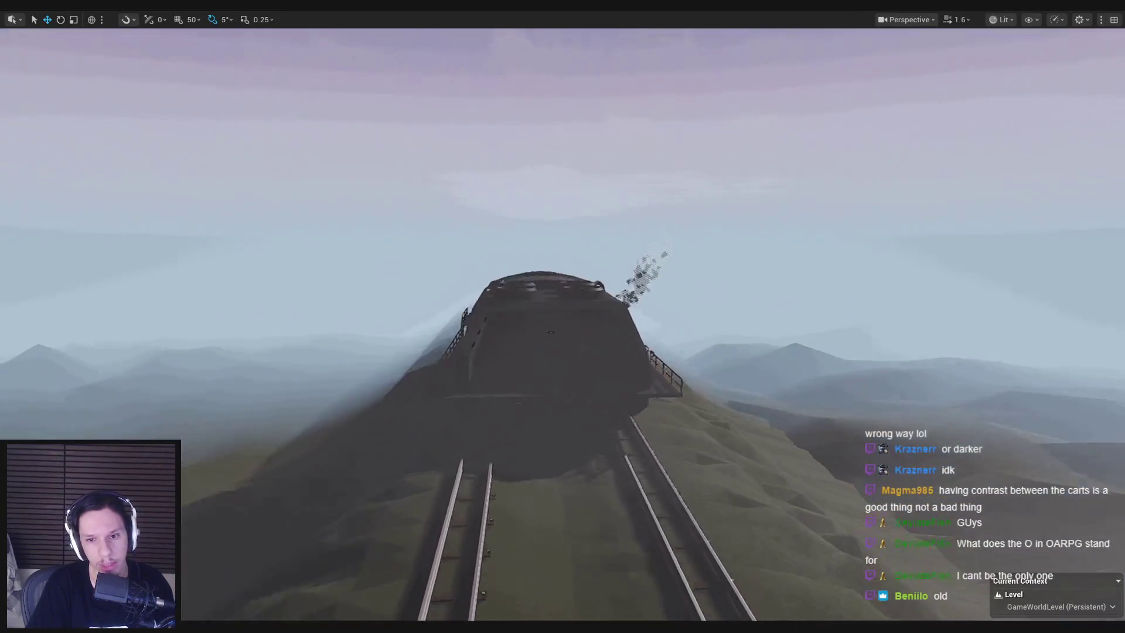
{"action": "key", "text": "w"}
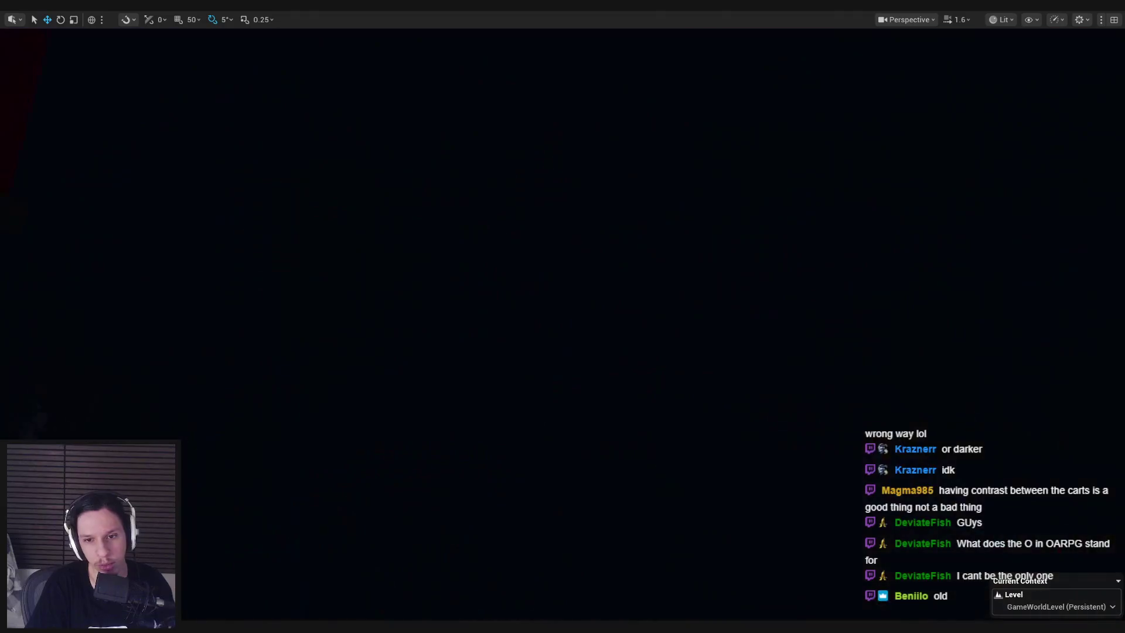
Fly over the train roof into the cab, look around, and leave immersive mode with F11
{"action": "key", "text": "w"}
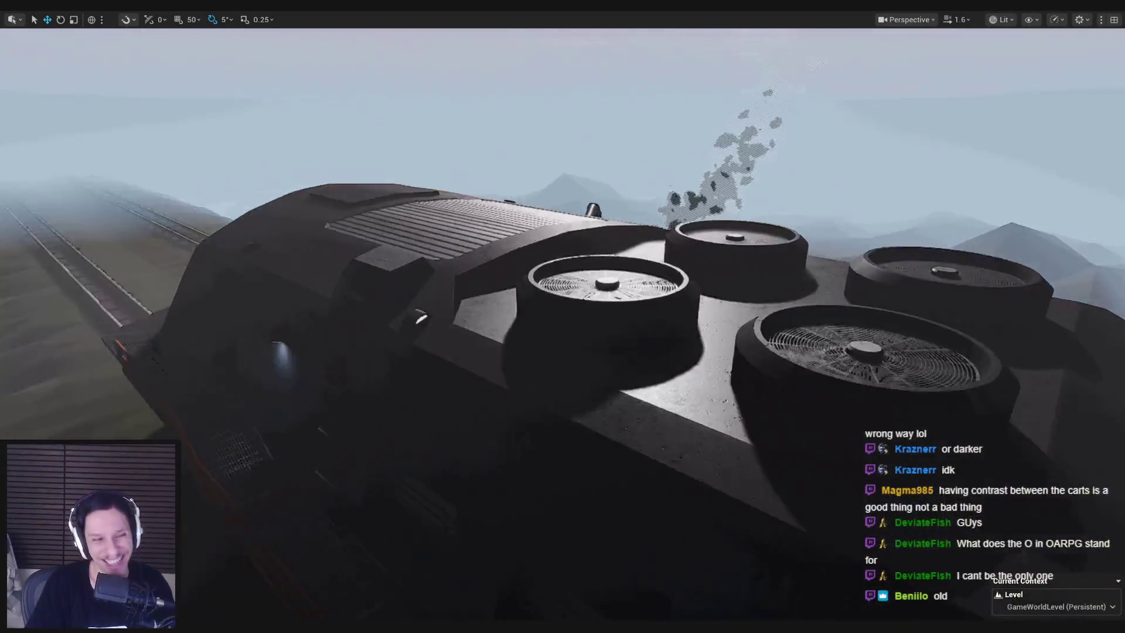
{"action": "key", "text": "w"}
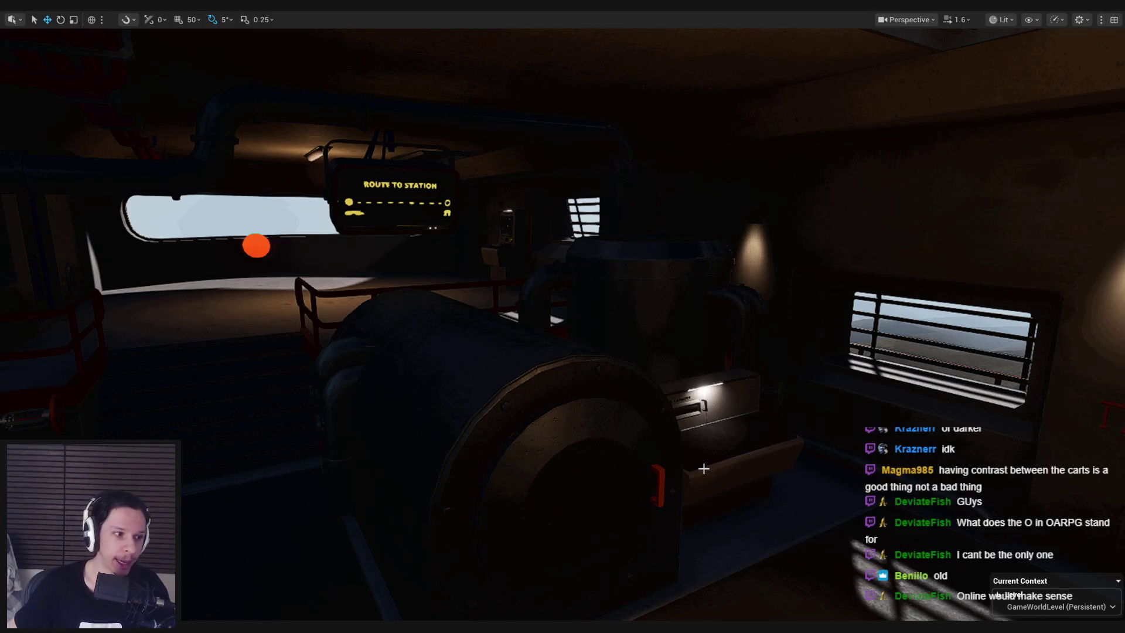
{"action": "left_click_drag", "start_coordinate": [703, 468], "coordinate": [527, 469]}
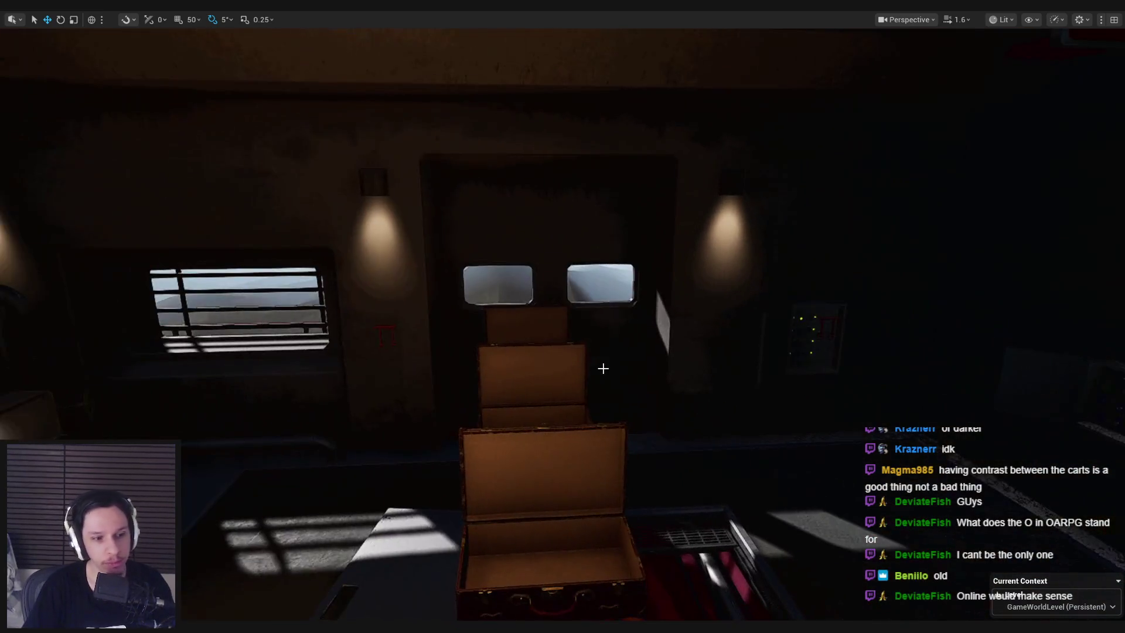
{"action": "key", "text": "F11"}
{"action": "scroll", "coordinate": [522, 282], "scroll_direction": "down", "scroll_amount": 3}
Fly through the dark train interior, looking at the Route to Station display and barred window
{"action": "key", "text": "w"}
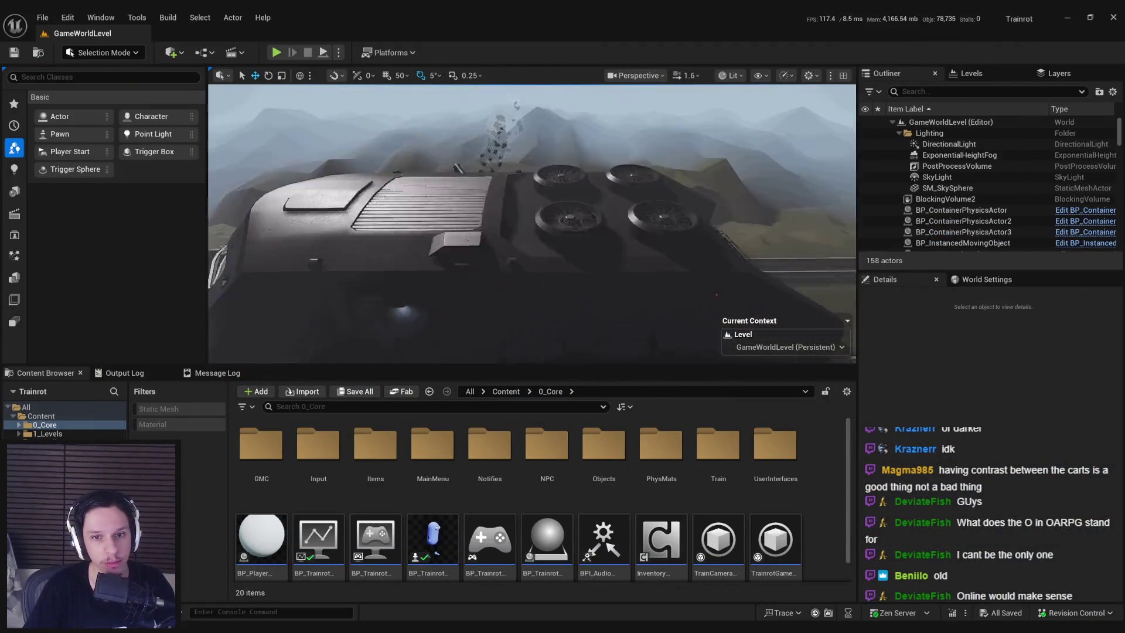
{"action": "scroll", "coordinate": [521, 281], "scroll_direction": "up", "scroll_amount": 2}
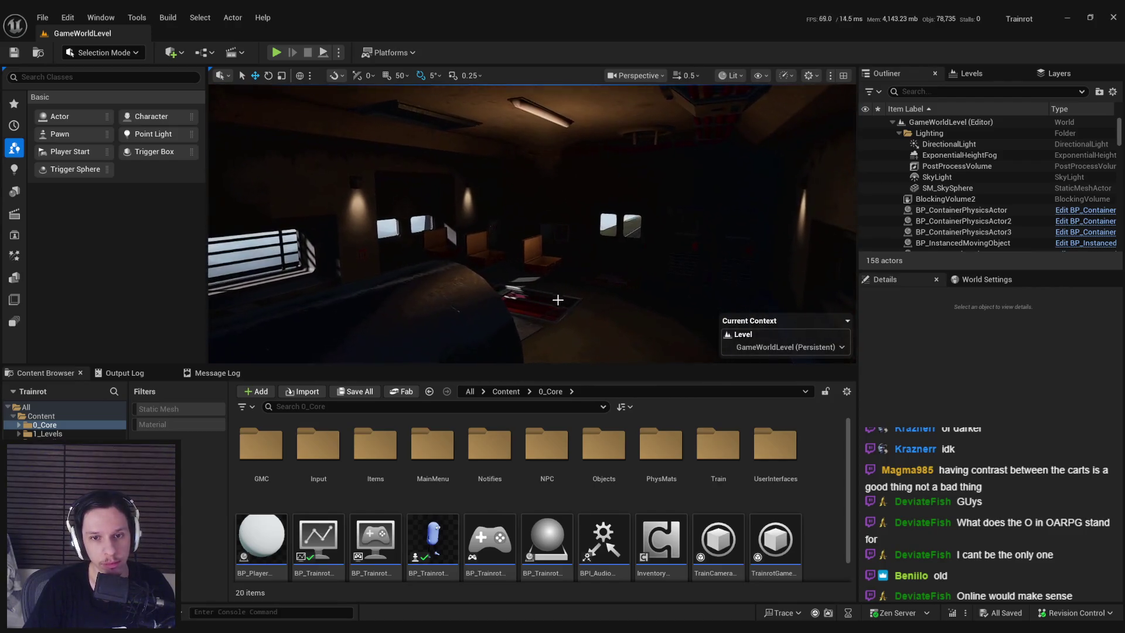
{"action": "key", "text": "w"}
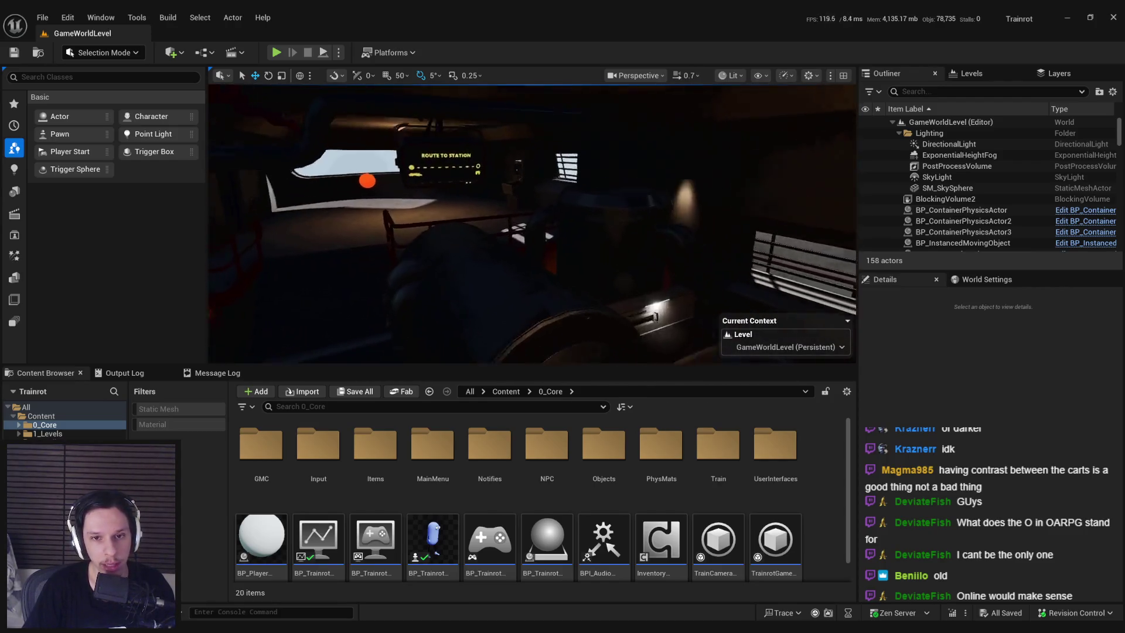
{"action": "key", "text": "w"}
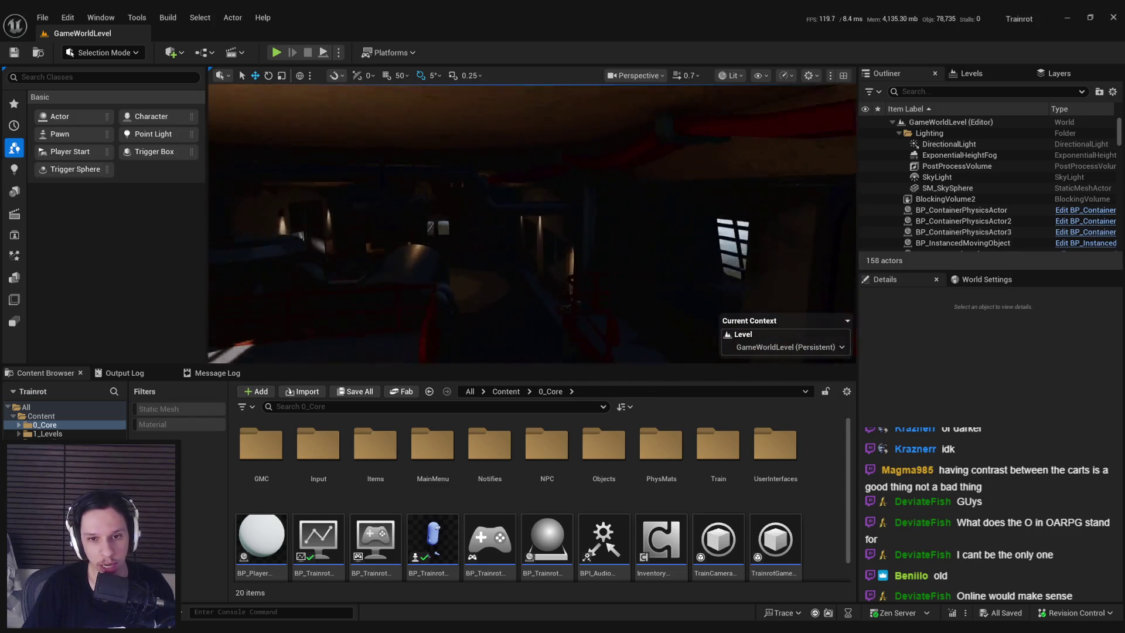
{"action": "key", "text": "w"}
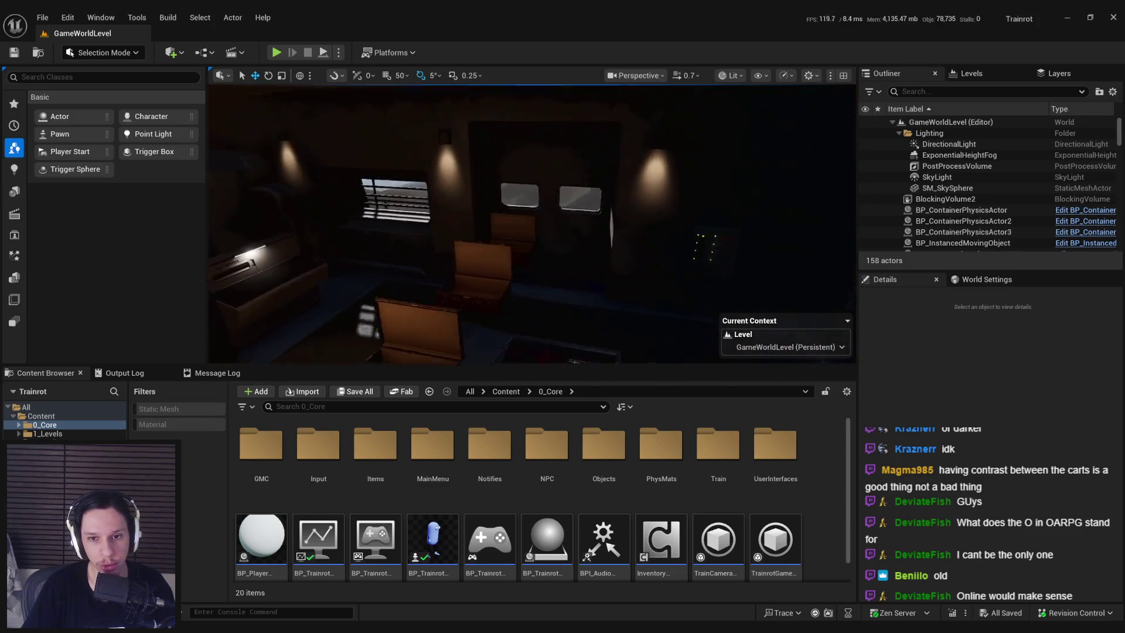
{"action": "key", "text": "w"}
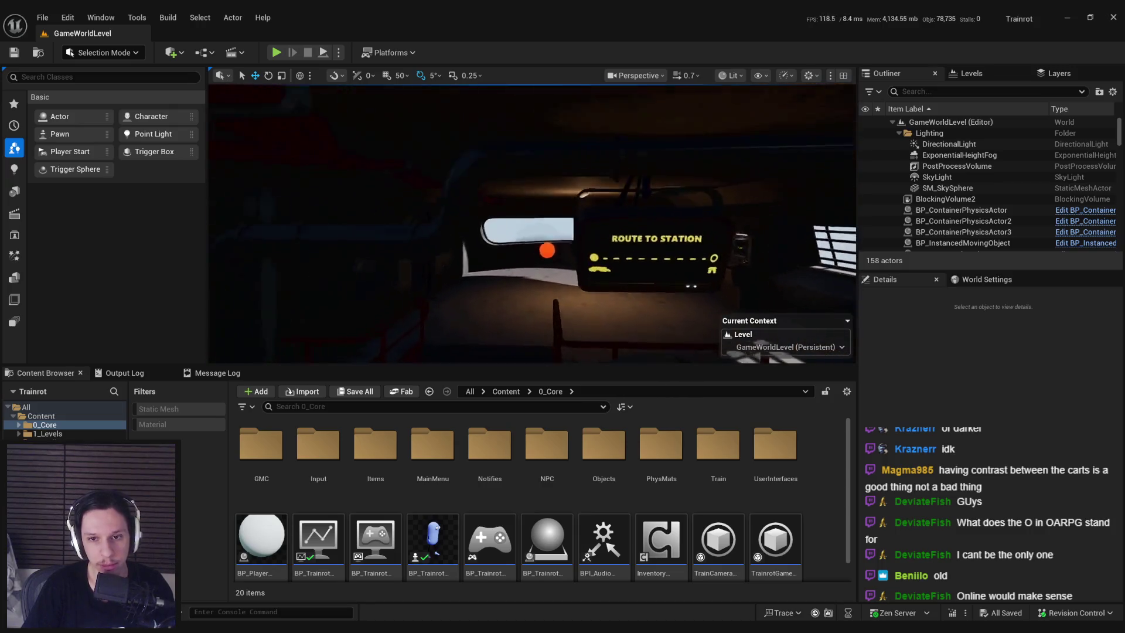
{"action": "key", "text": "w"}
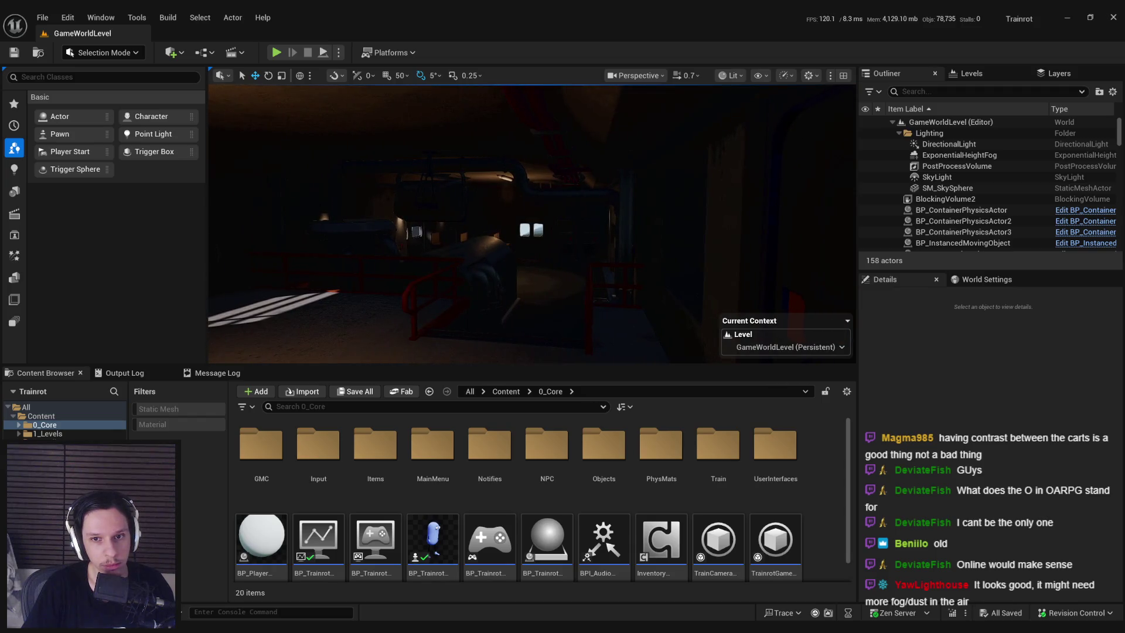
{"action": "key", "text": "w"}
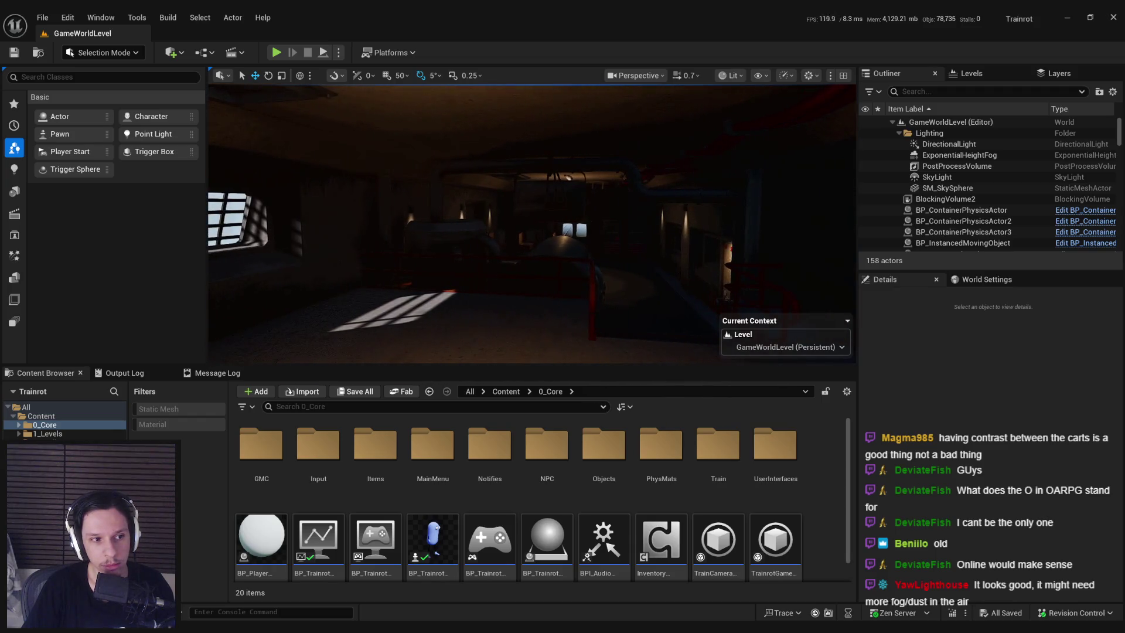
Move on into the carriage with suitcases, then show the Windows desktop
{"action": "key", "text": "d"}
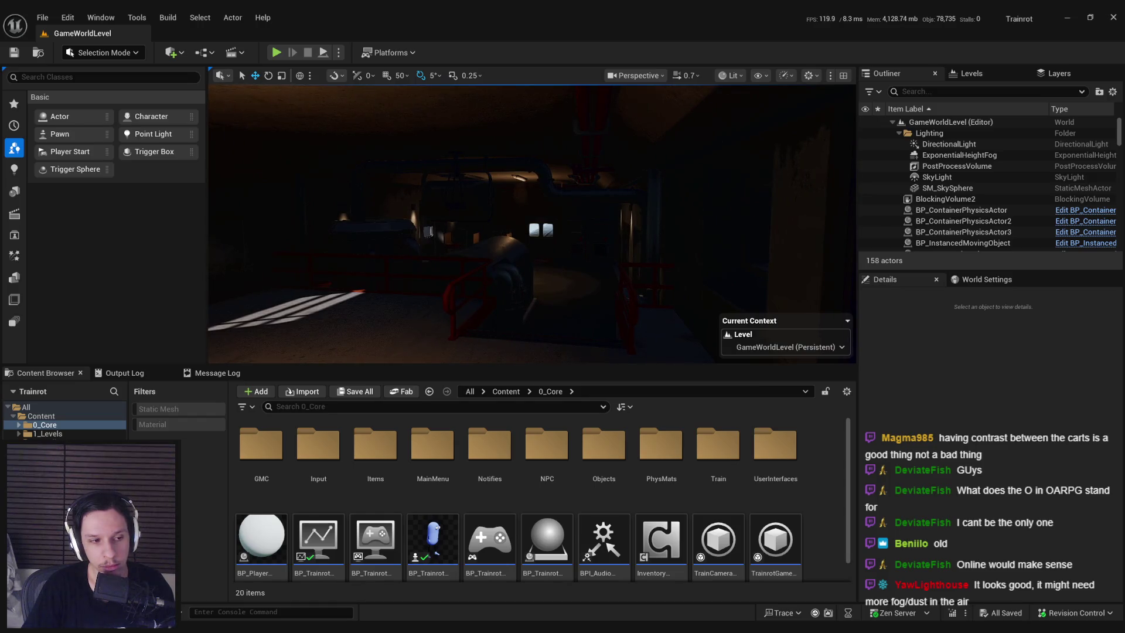
{"action": "key", "text": "w"}
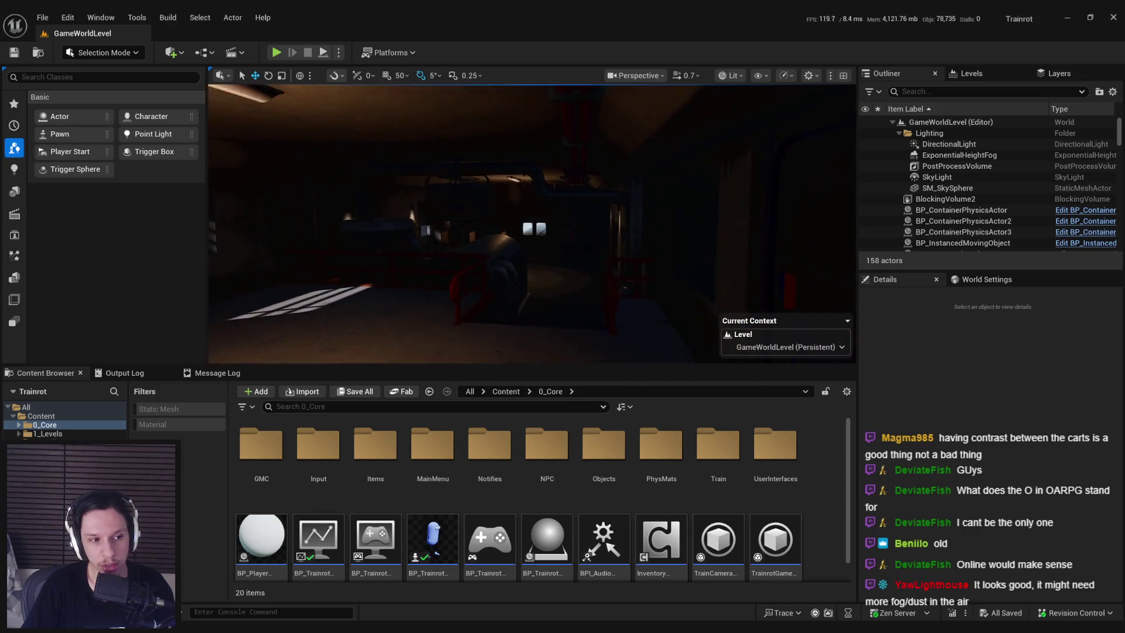
{"action": "key", "text": "w"}
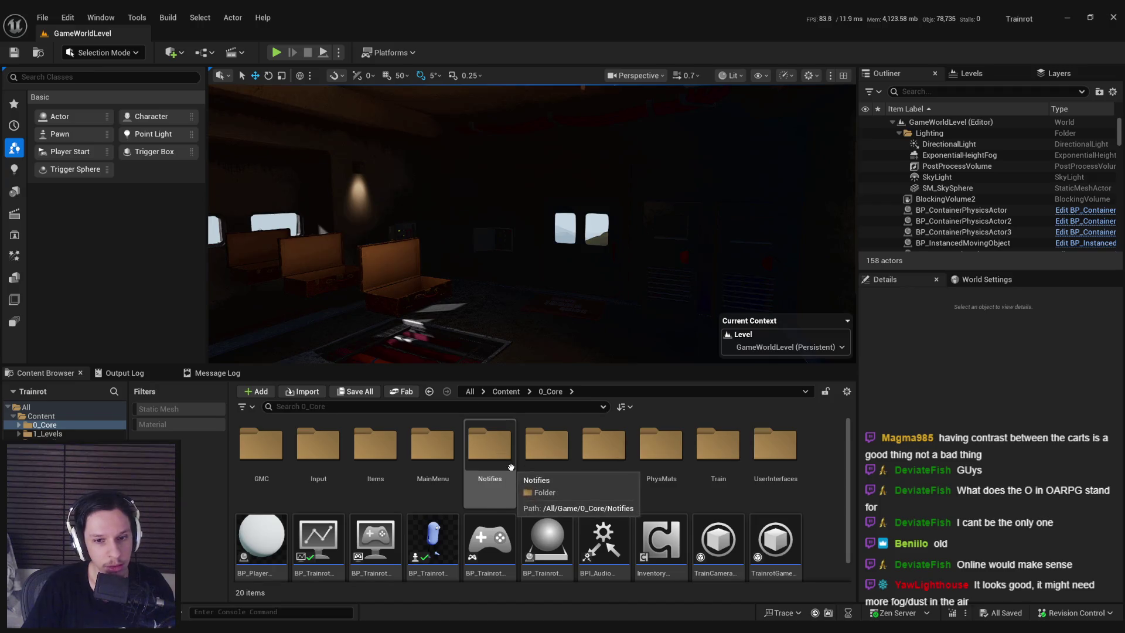
{"action": "left_click_drag", "start_coordinate": [427, 297], "coordinate": [427, 298]}
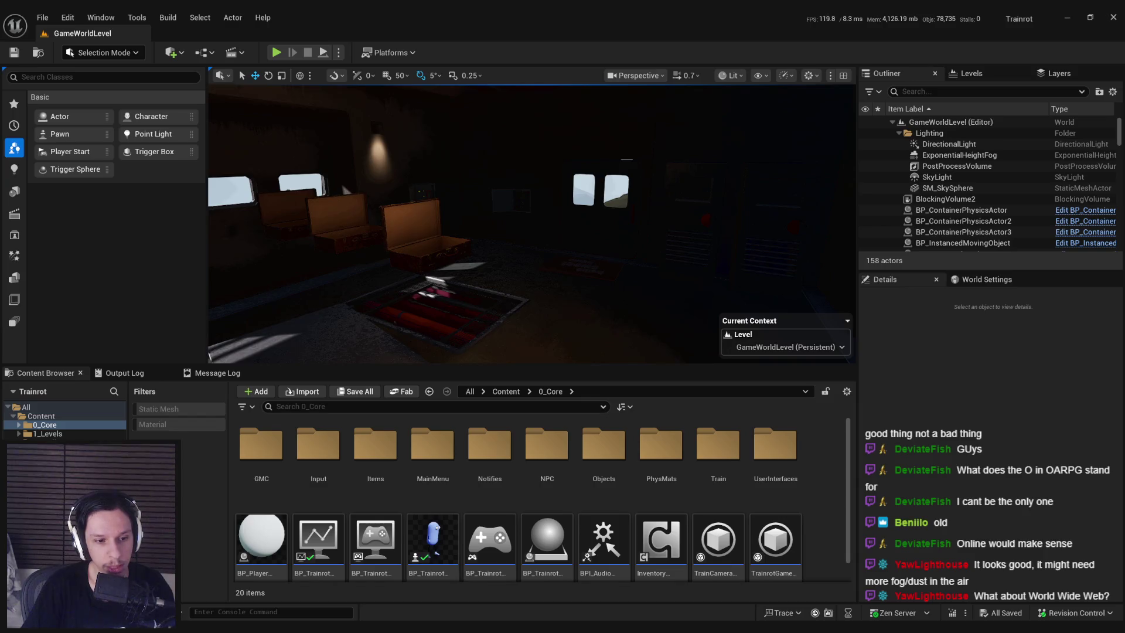
{"action": "mouse_move", "coordinate": [88, 624]}
{"action": "mouse_move", "coordinate": [146, 580]}
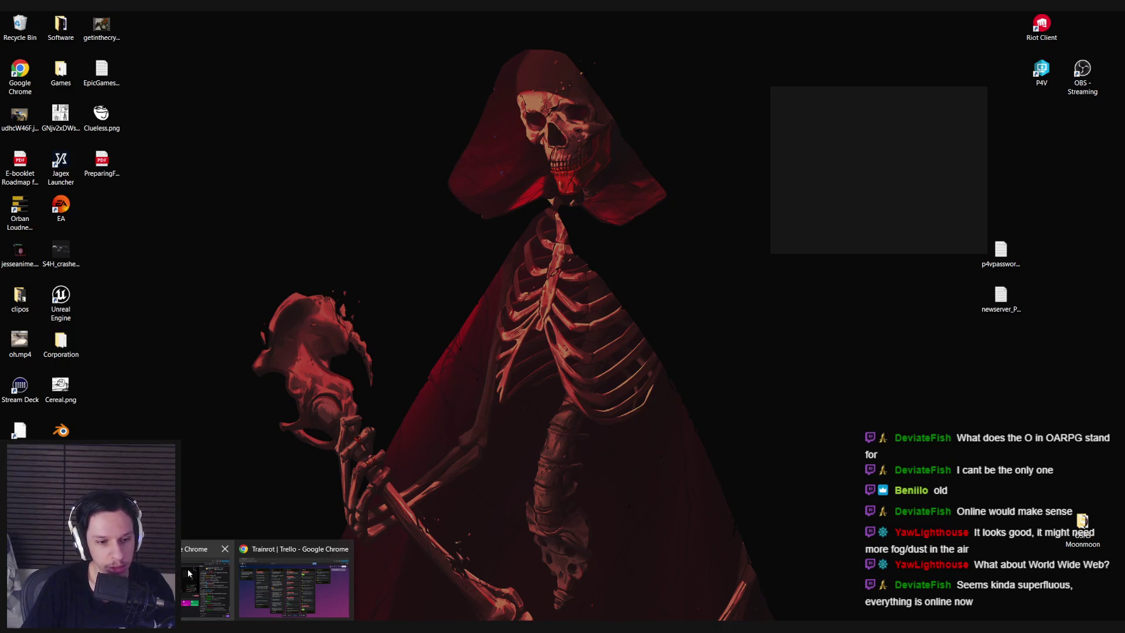
Bring the Unreal Editor window back to the foreground from the taskbar
{"action": "left_click", "coordinate": [188, 572]}
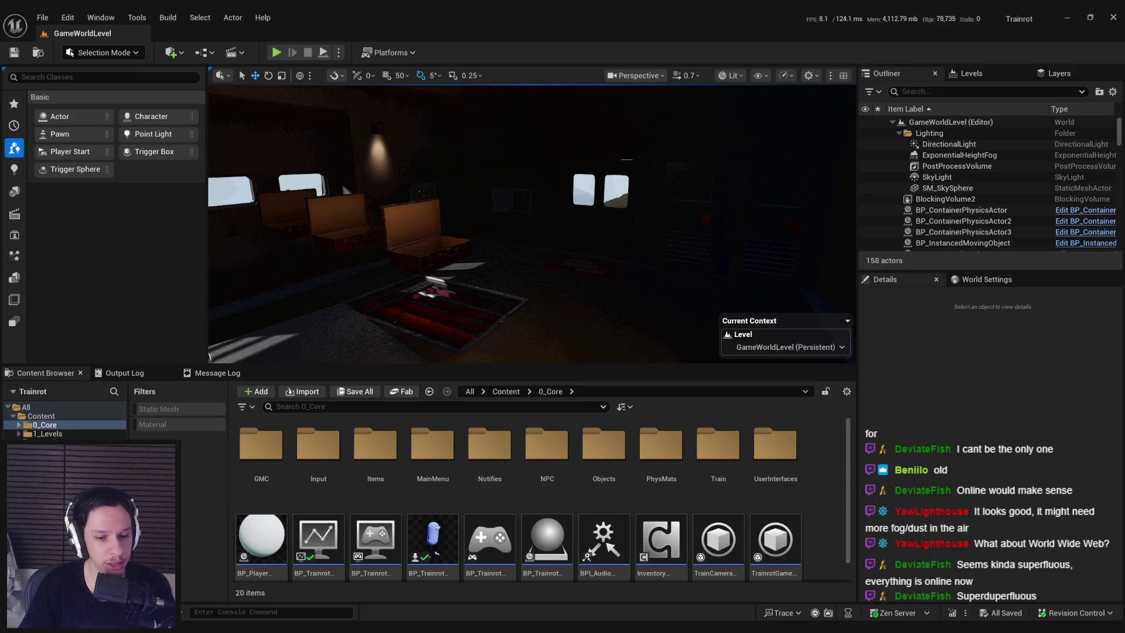
{"action": "scroll", "coordinate": [402, 309], "scroll_direction": "down", "scroll_amount": 5}
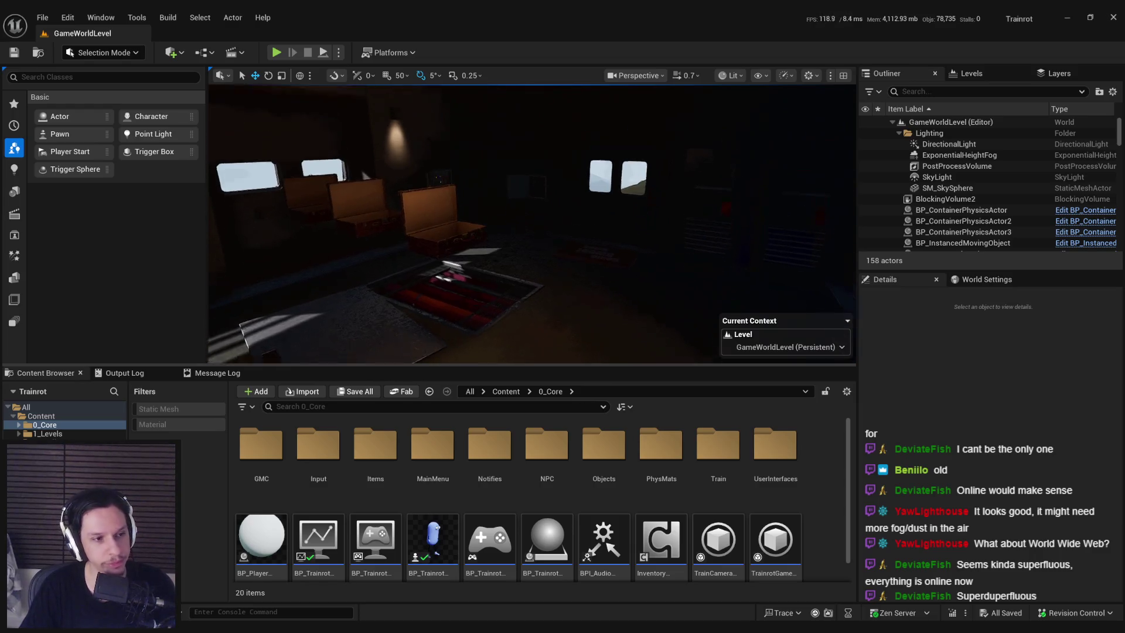
{"action": "scroll", "coordinate": [433, 299], "scroll_direction": "down", "scroll_amount": 5}
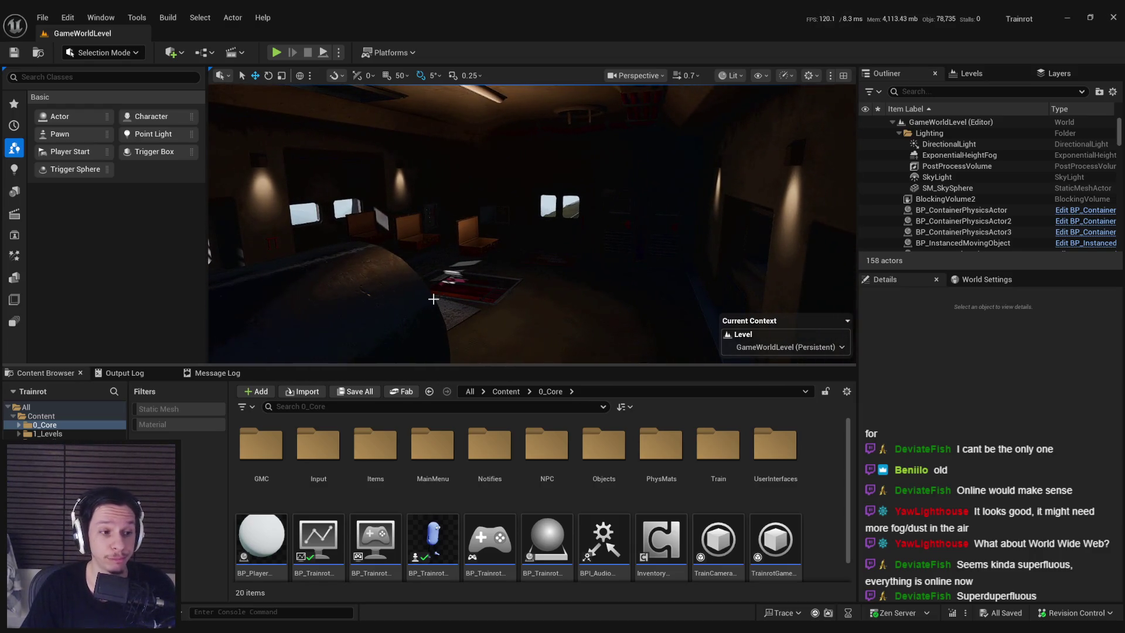
{"action": "mouse_move", "coordinate": [434, 299]}
{"action": "left_mouse_down"}
{"action": "mouse_move", "coordinate": [759, 233]}
{"action": "mouse_move", "coordinate": [433, 299]}
{"action": "left_mouse_up"}
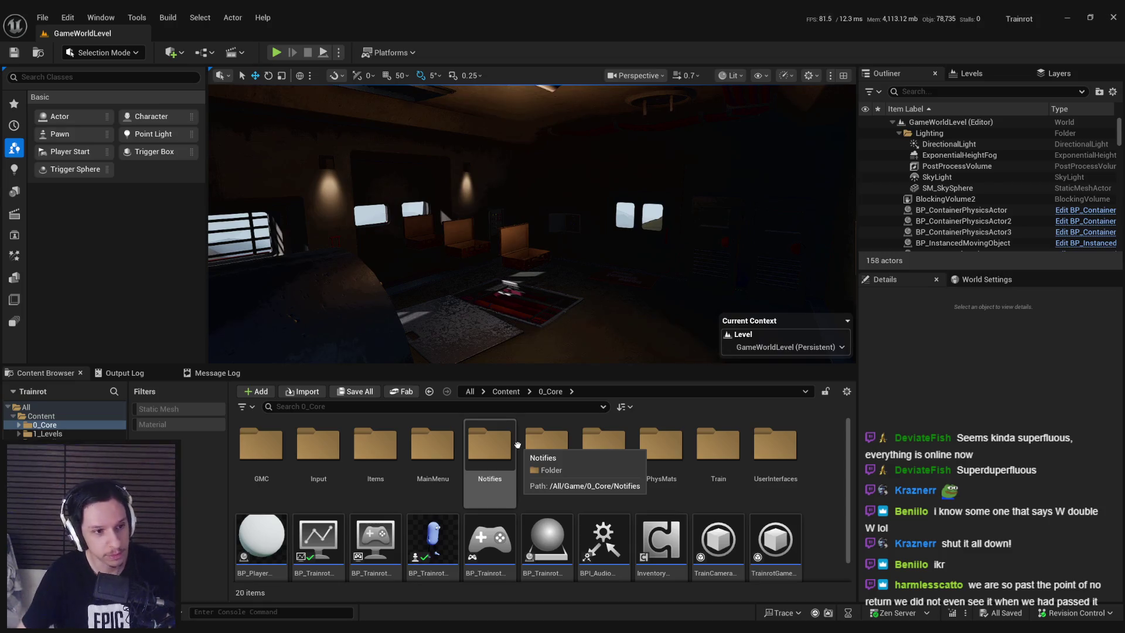
{"action": "left_click_drag", "start_coordinate": [516, 263], "coordinate": [509, 305]}
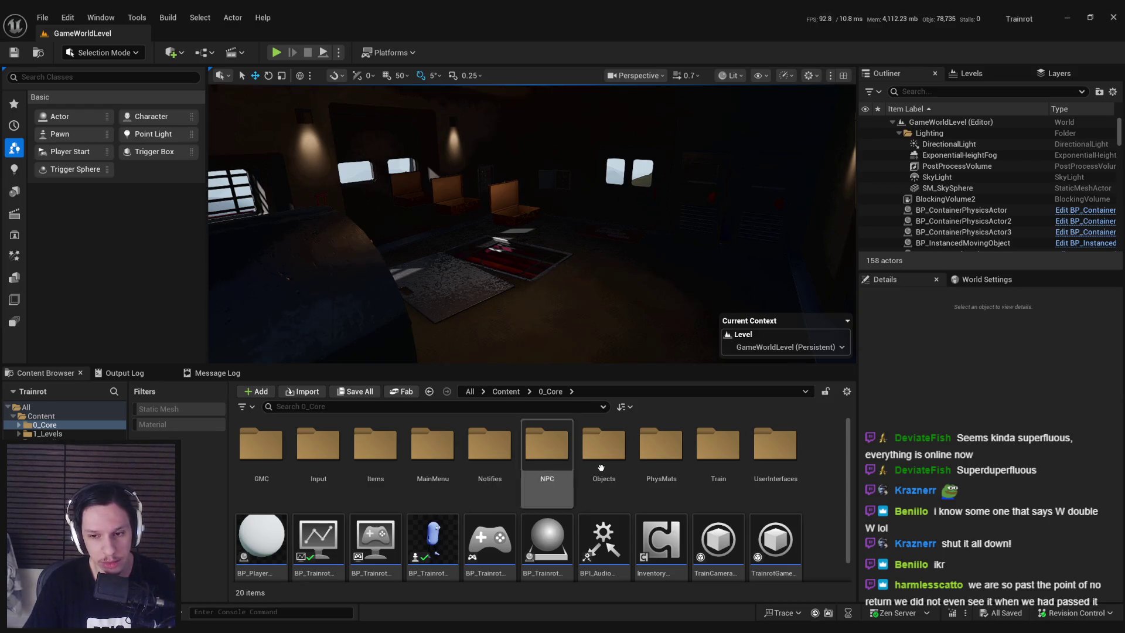
{"action": "scroll", "coordinate": [855, 509], "scroll_direction": "down", "scroll_amount": 1}
{"action": "scroll", "coordinate": [856, 509], "scroll_direction": "up", "scroll_amount": 1}
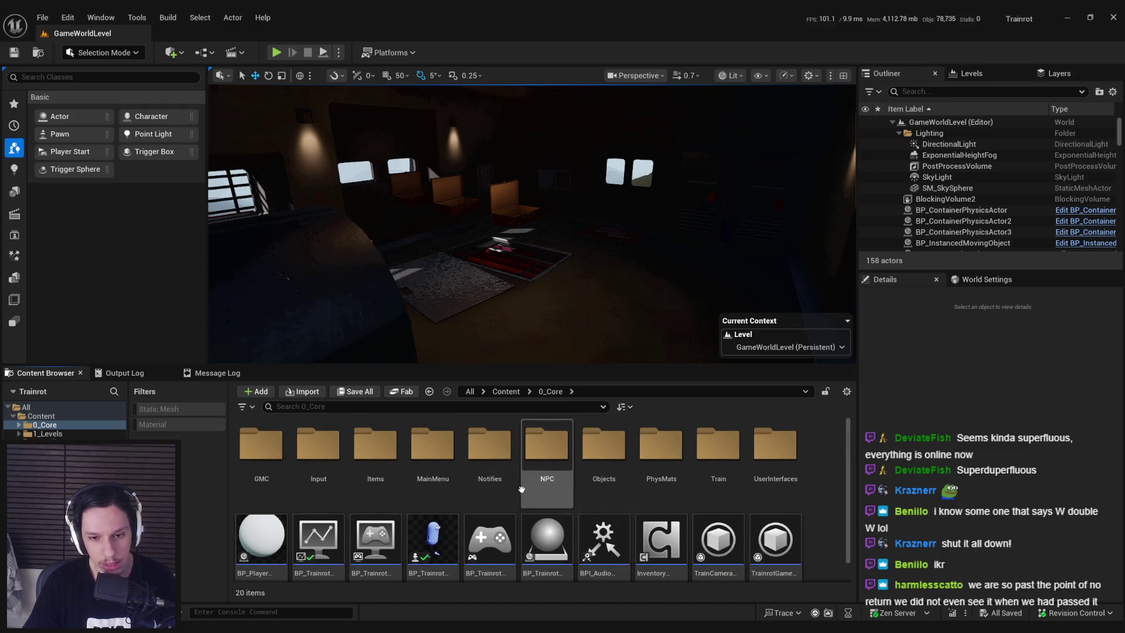
{"action": "scroll", "coordinate": [516, 490], "scroll_direction": "down", "scroll_amount": 1}
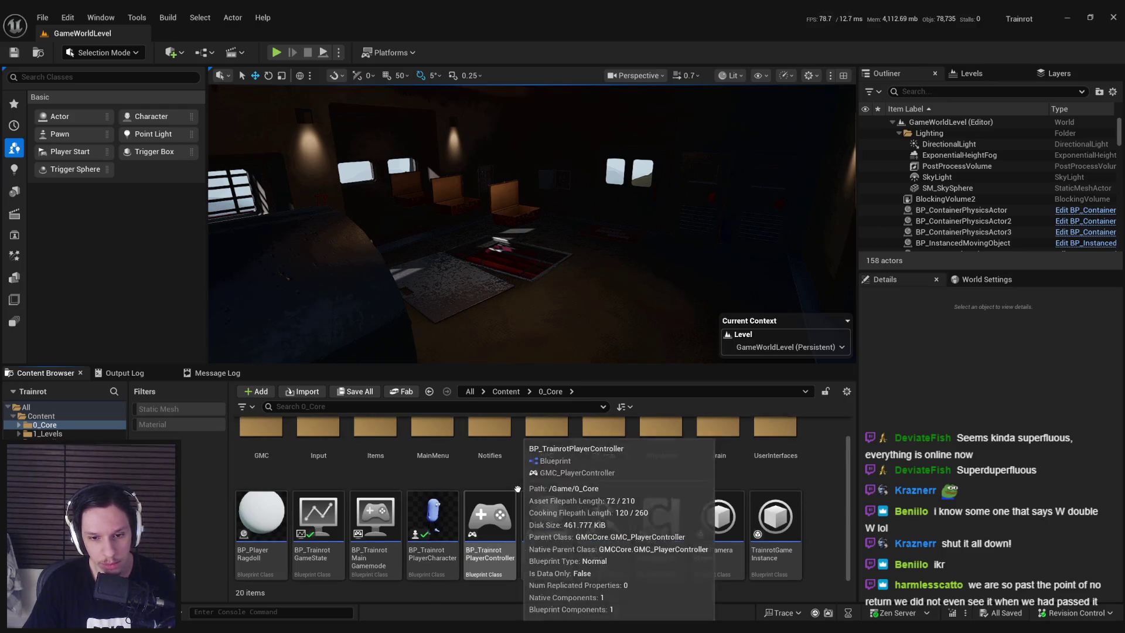
{"action": "scroll", "coordinate": [515, 488], "scroll_direction": "up", "scroll_amount": 1}
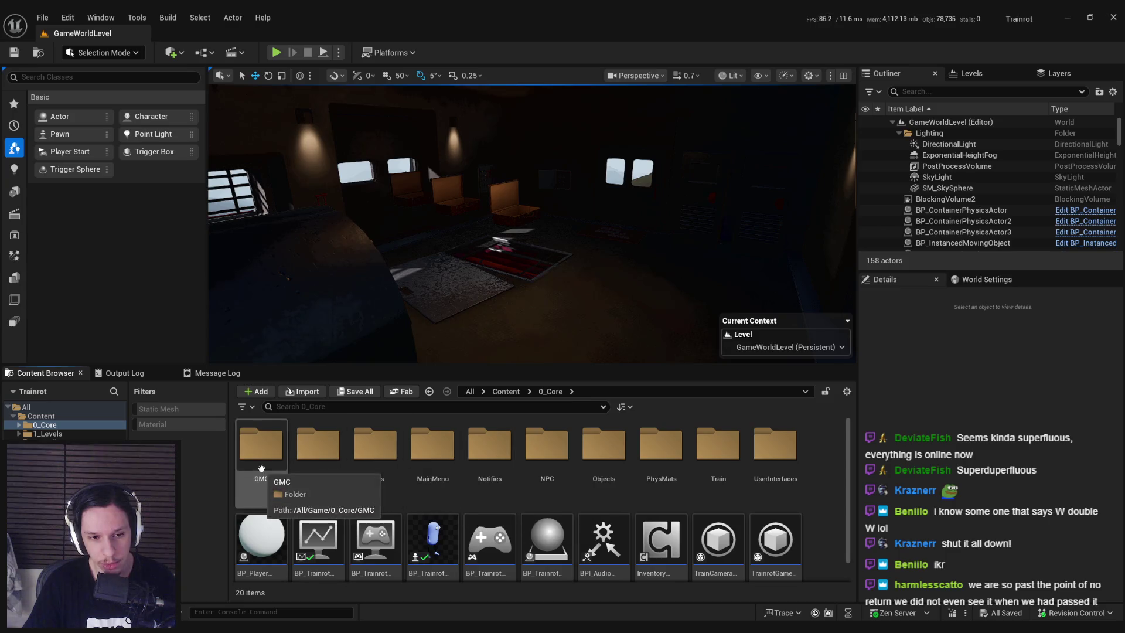
{"action": "left_click", "coordinate": [506, 391]}
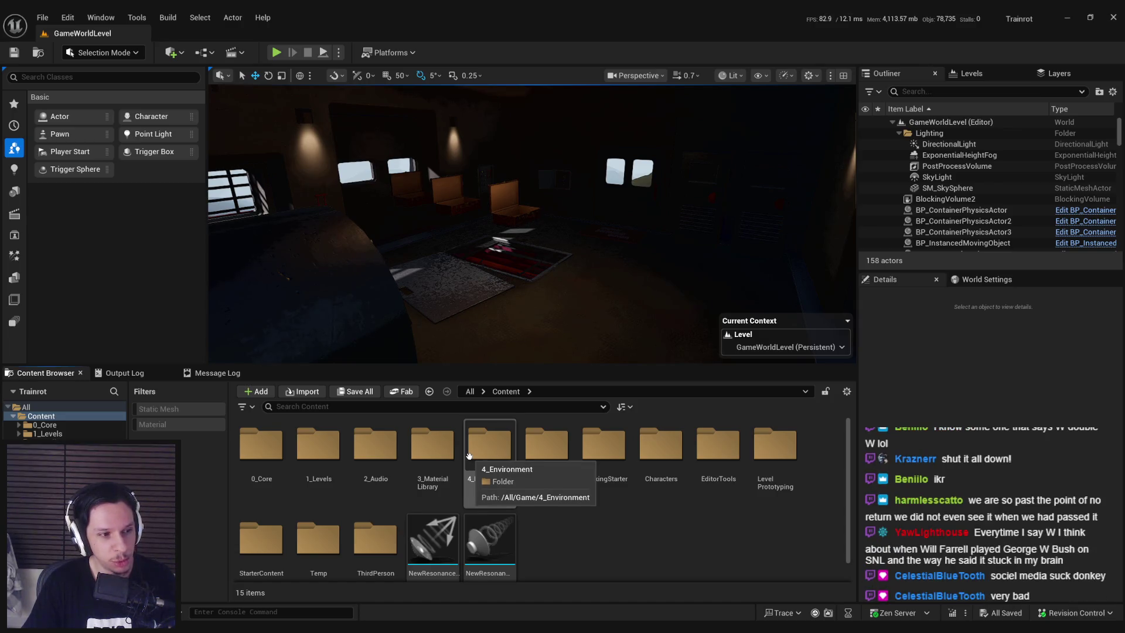
{"action": "key", "text": "alt+Left"}
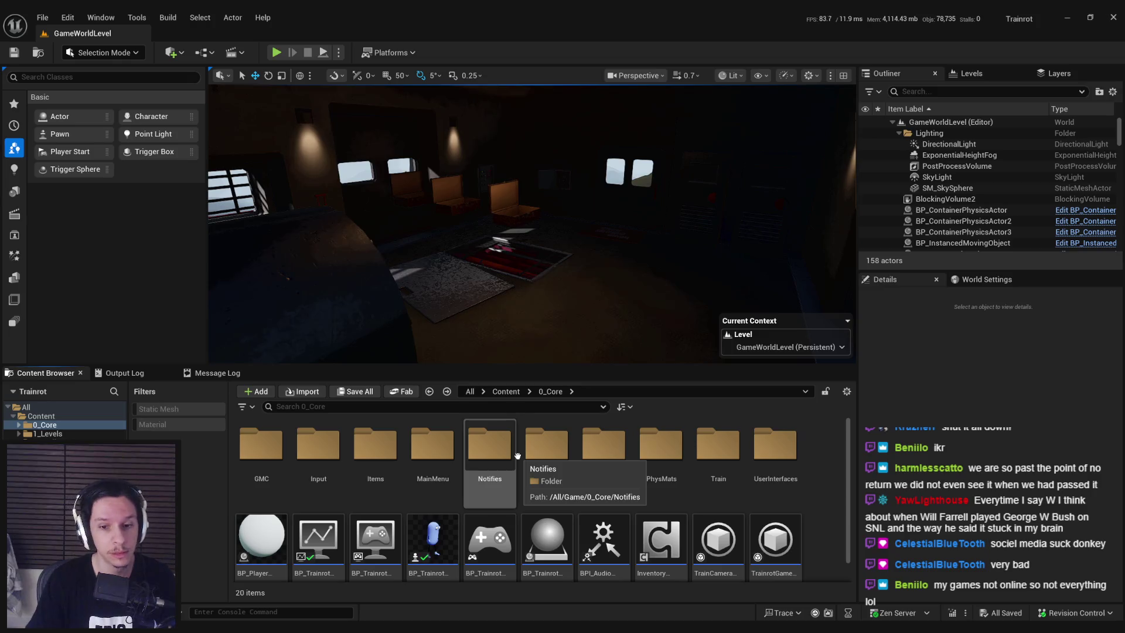
{"action": "scroll", "coordinate": [719, 463], "scroll_direction": "down", "scroll_amount": 1}
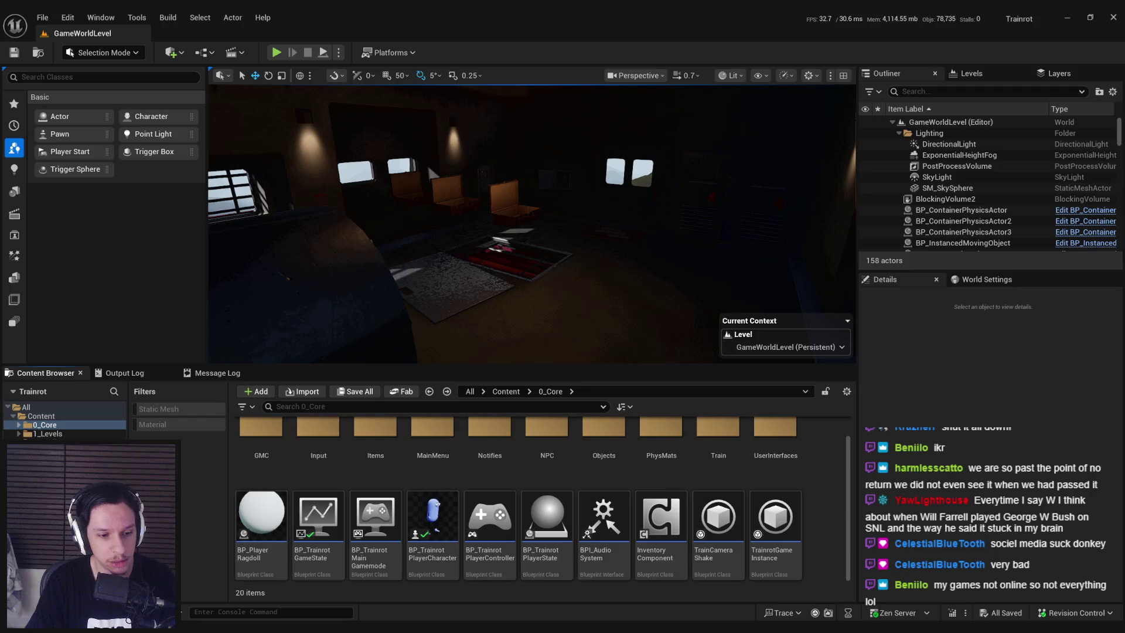
{"action": "mouse_move", "coordinate": [266, 630]}
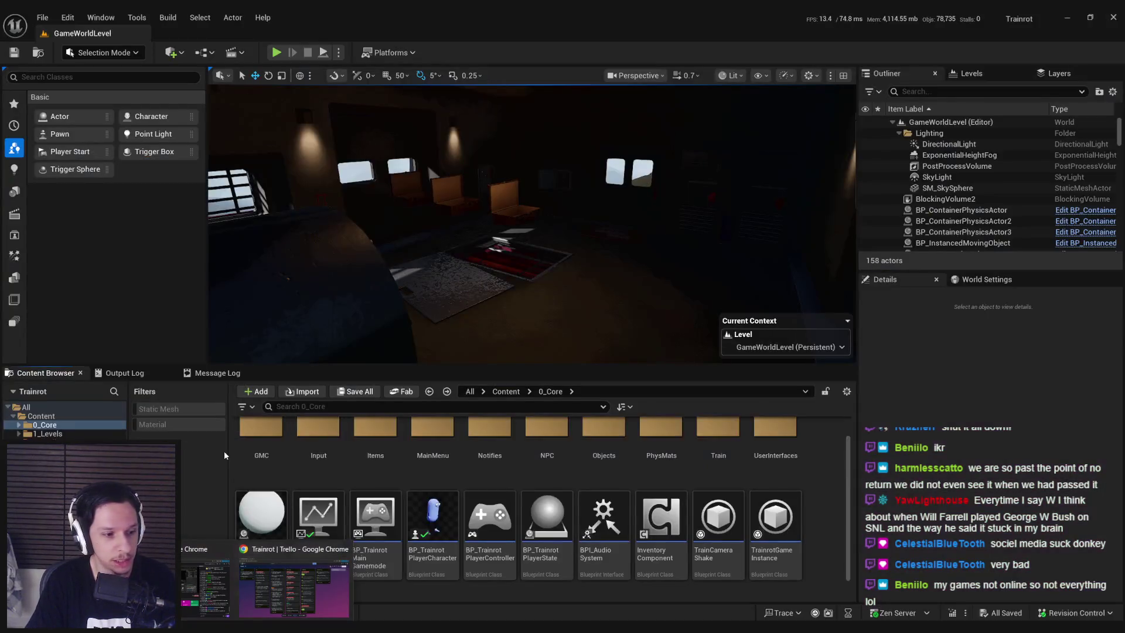
{"action": "left_click", "coordinate": [325, 615]}
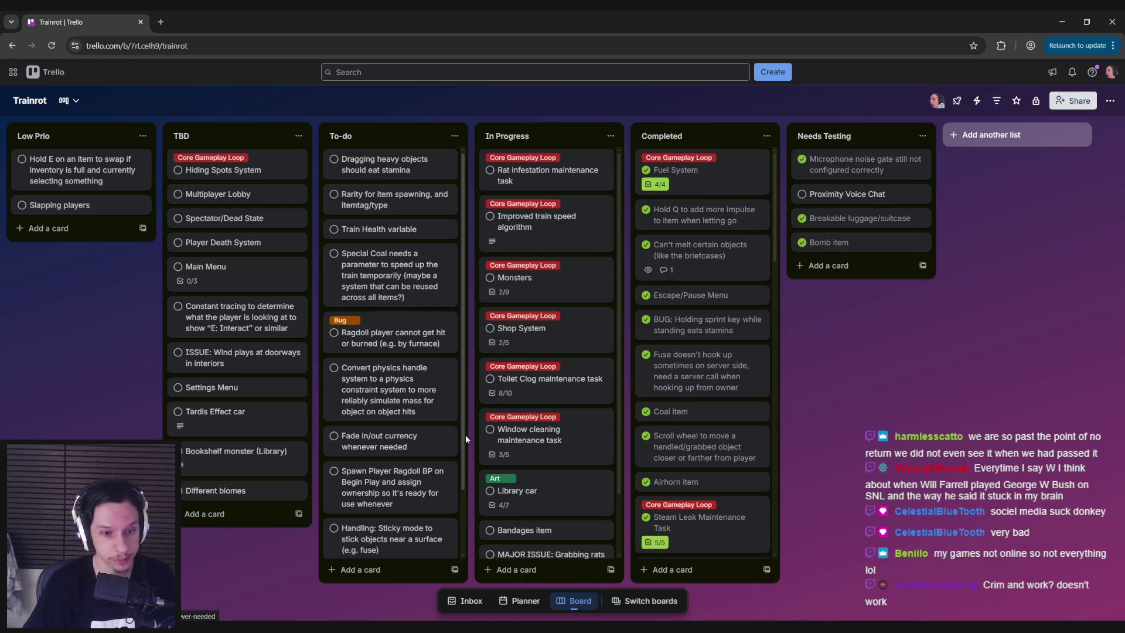
{"action": "key", "text": "alt+Tab"}
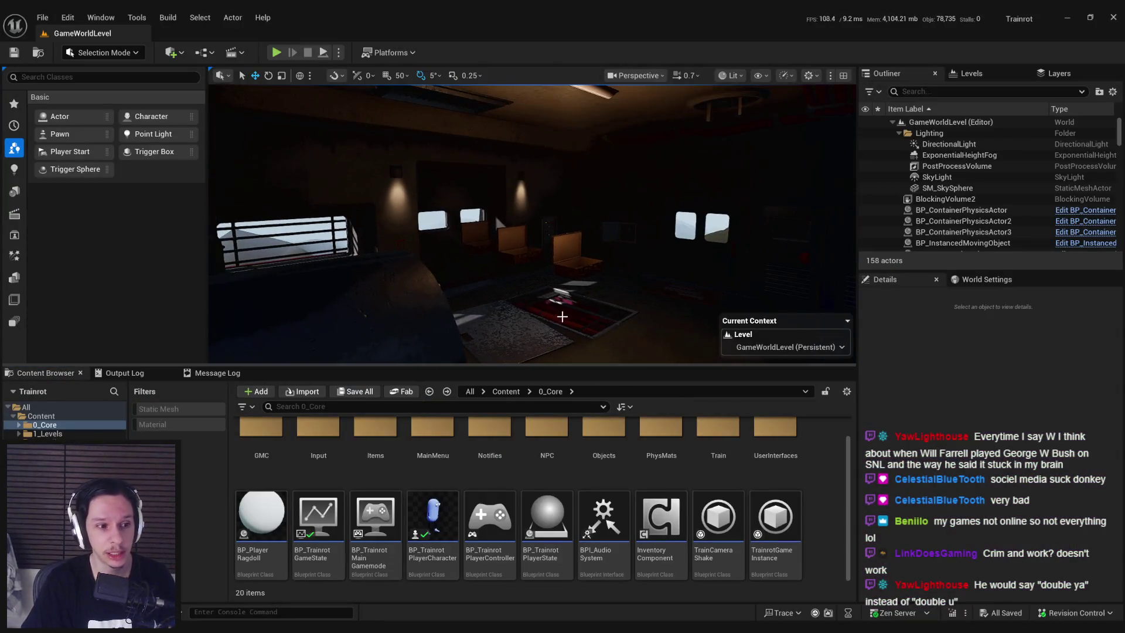
Speed up the camera, turn toward the misty mountains beside the train, and maximize the editor
{"action": "scroll", "coordinate": [495, 213], "scroll_direction": "up", "scroll_amount": 2}
{"action": "mouse_move", "coordinate": [532, 224]}
{"action": "left_mouse_down"}
{"action": "mouse_move", "coordinate": [678, 215]}
{"action": "mouse_move", "coordinate": [560, 215]}
{"action": "mouse_move", "coordinate": [560, 196]}
{"action": "mouse_move", "coordinate": [532, 279]}
{"action": "mouse_move", "coordinate": [623, 282]}
{"action": "left_mouse_up"}
{"action": "key", "text": "super+Down"}
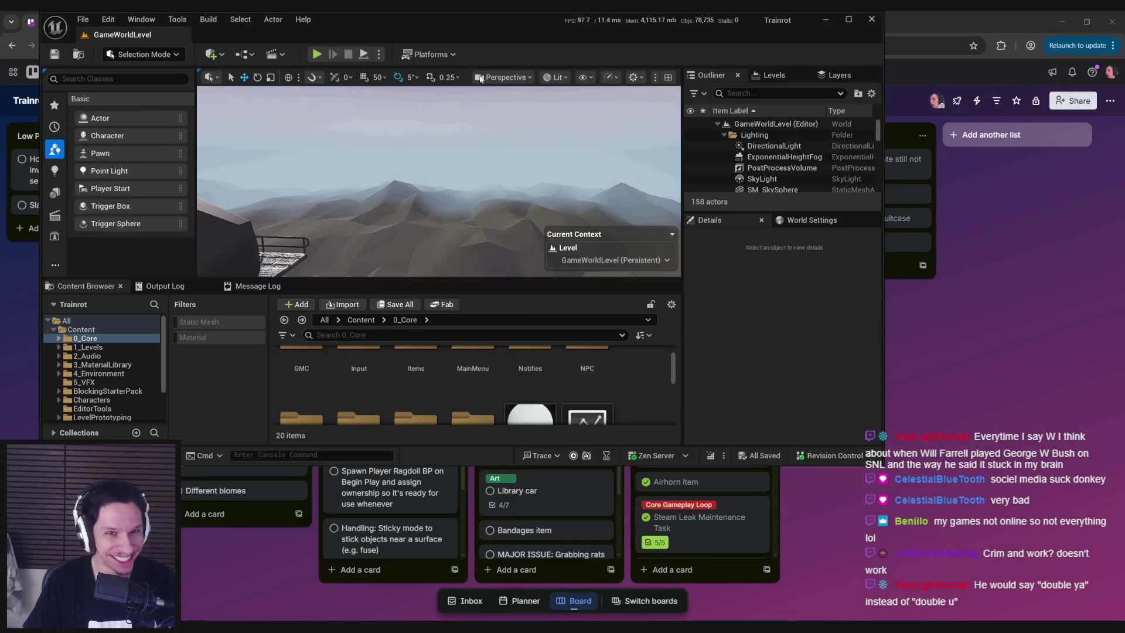
{"action": "double_click", "coordinate": [459, 23]}
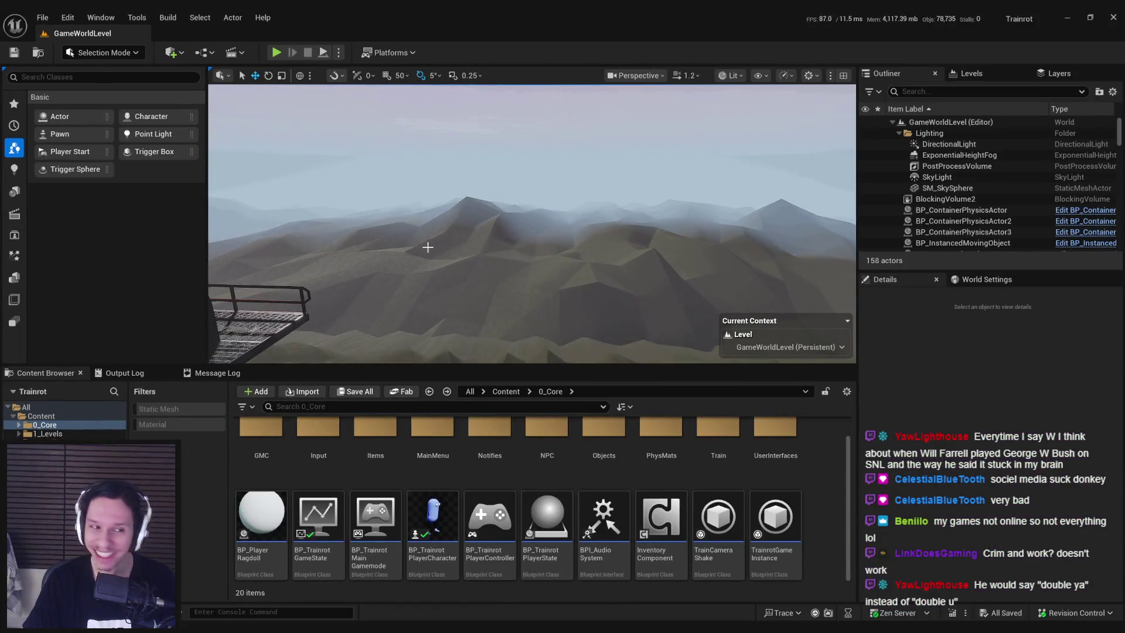
{"action": "left_click_drag", "start_coordinate": [429, 247], "coordinate": [439, 257]}
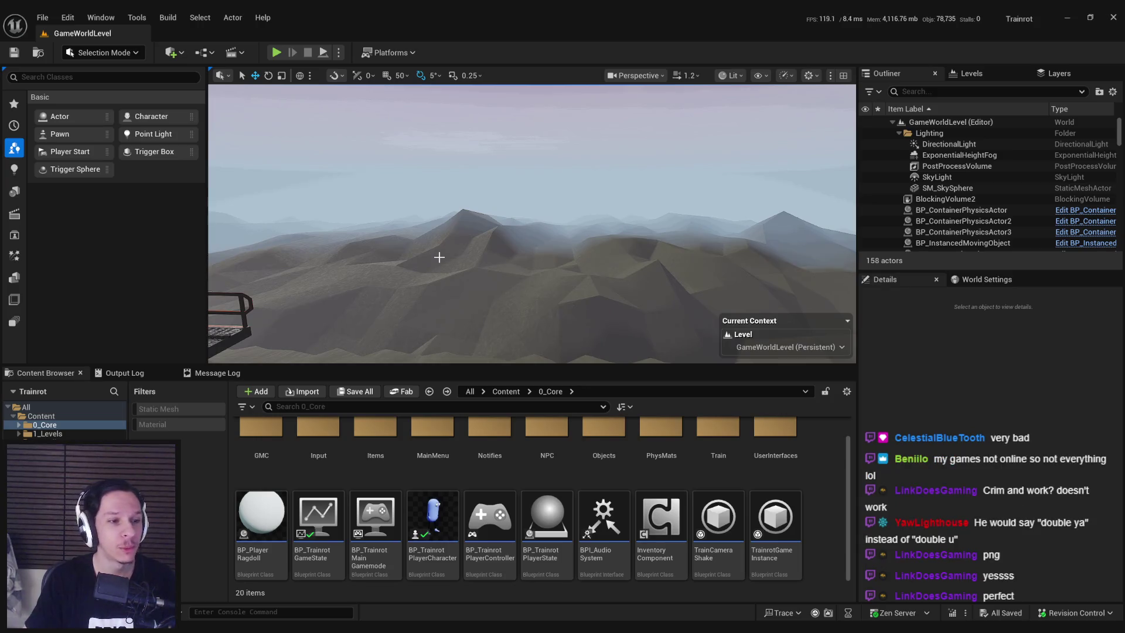
{"action": "mouse_move", "coordinate": [237, 626]}
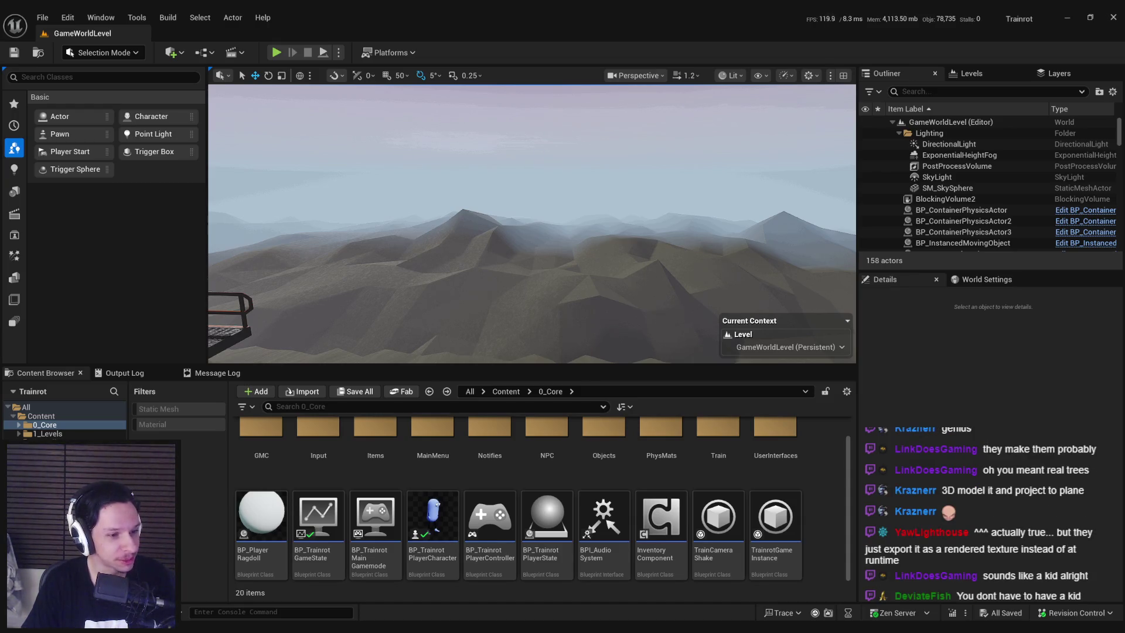
Fly the camera back to sit close behind the train's end carriage
{"action": "left_click_drag", "start_coordinate": [418, 287], "coordinate": [418, 288]}
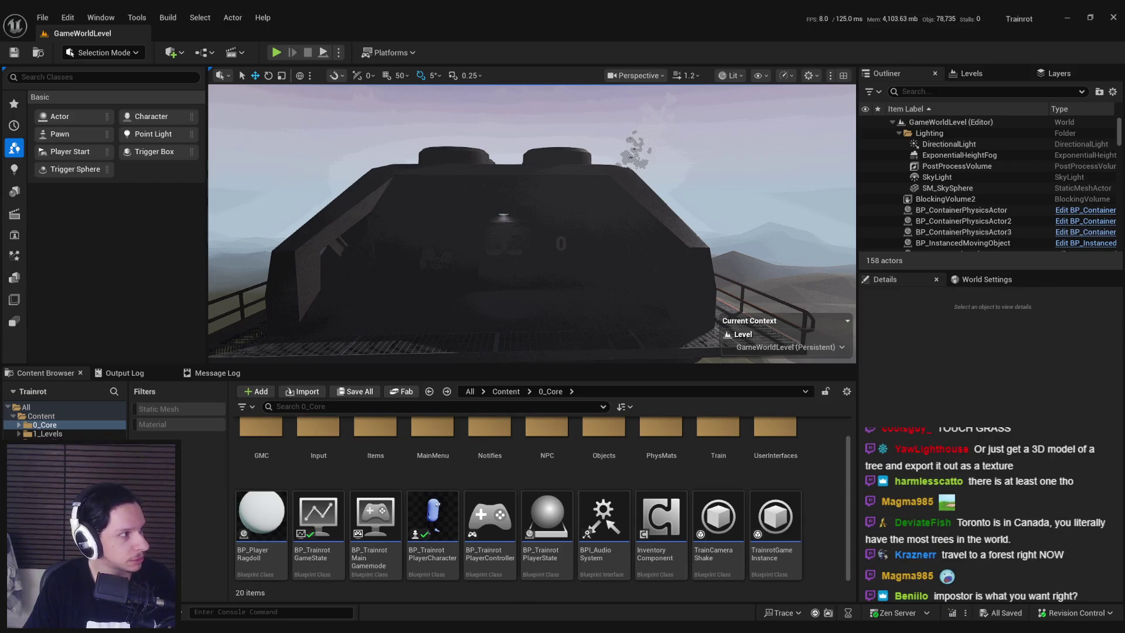
{"action": "left_click_drag", "start_coordinate": [457, 319], "coordinate": [472, 277]}
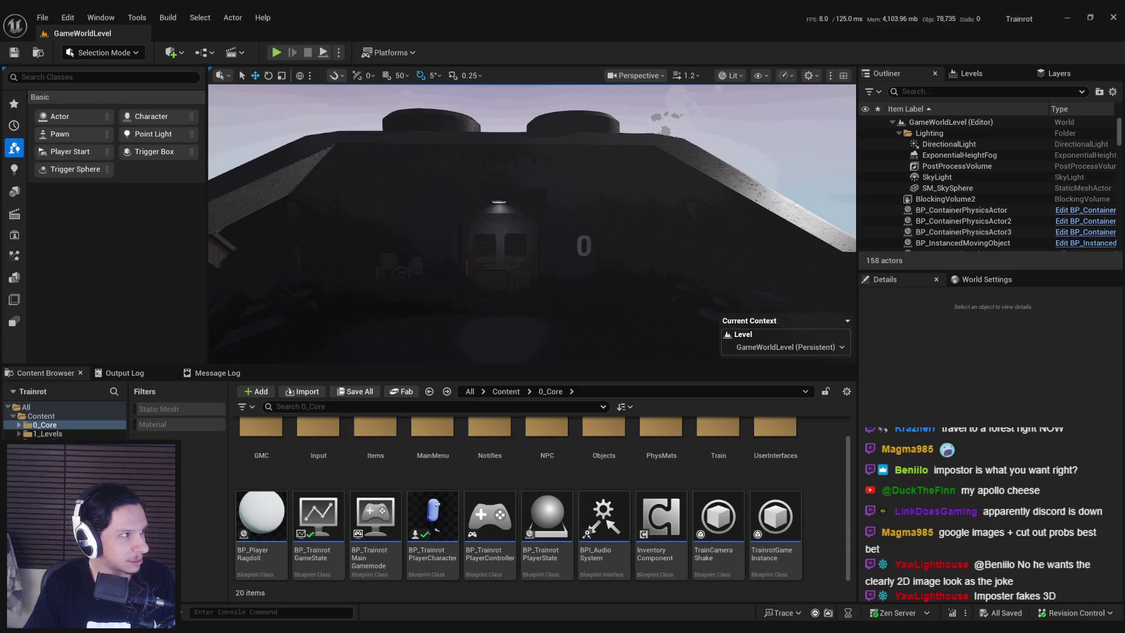
{"action": "key", "text": "super"}
Launch Affinity Photo from Windows search and dismiss the new version notice
{"action": "type", "text": "affinity"}
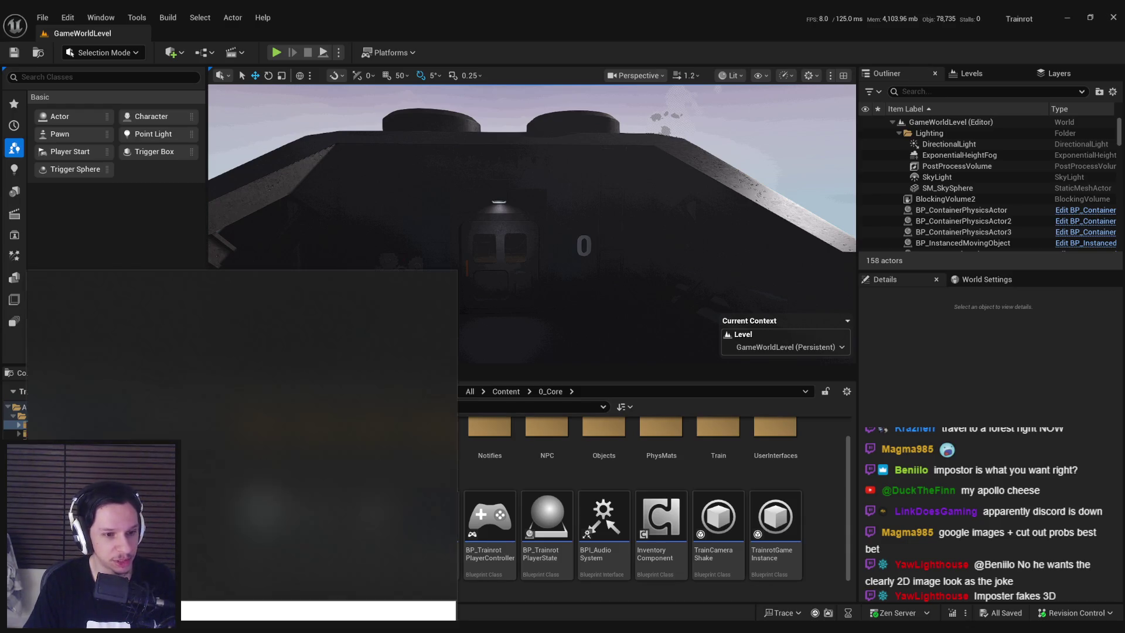
{"action": "left_click", "coordinate": [117, 348]}
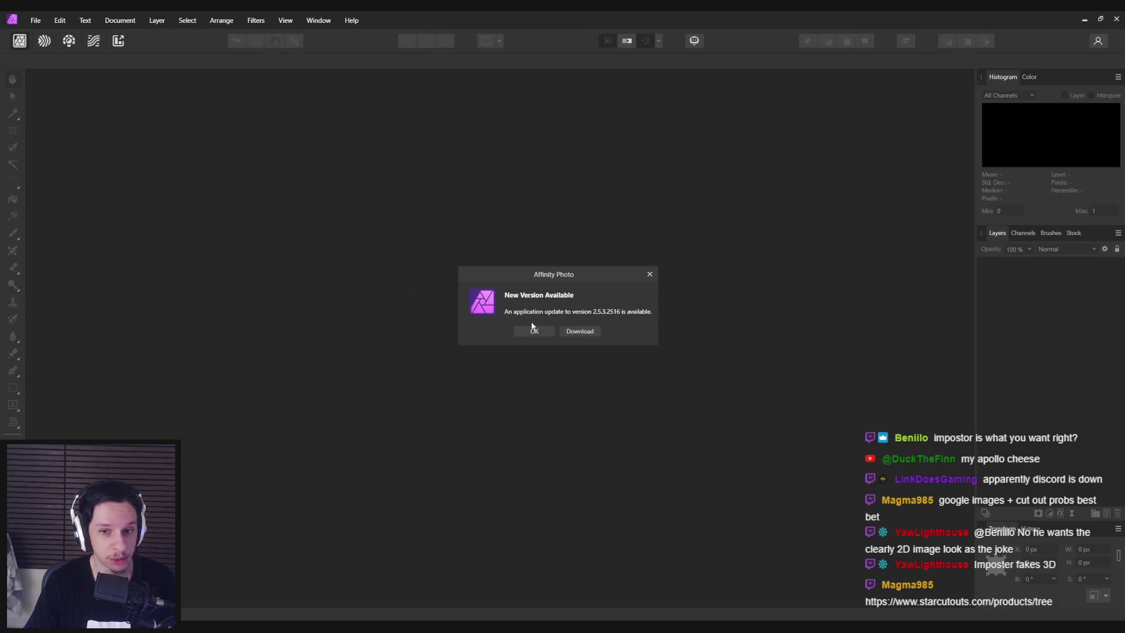
{"action": "left_click", "coordinate": [532, 329]}
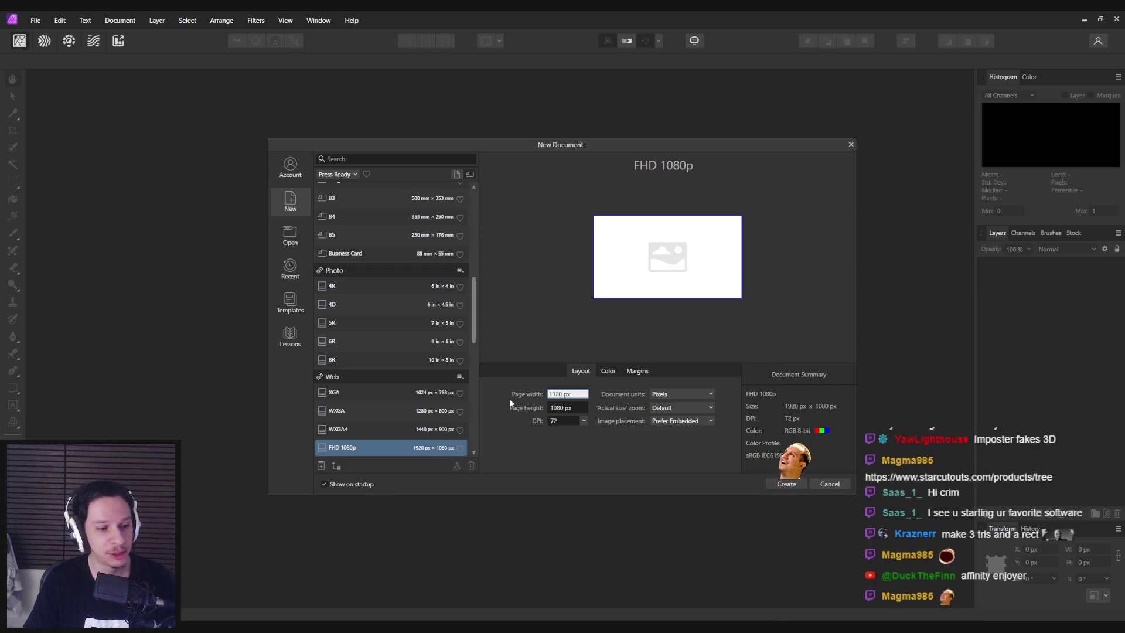
Set the new document's page width and height to 256 px and create it
{"action": "type", "text": "2"}
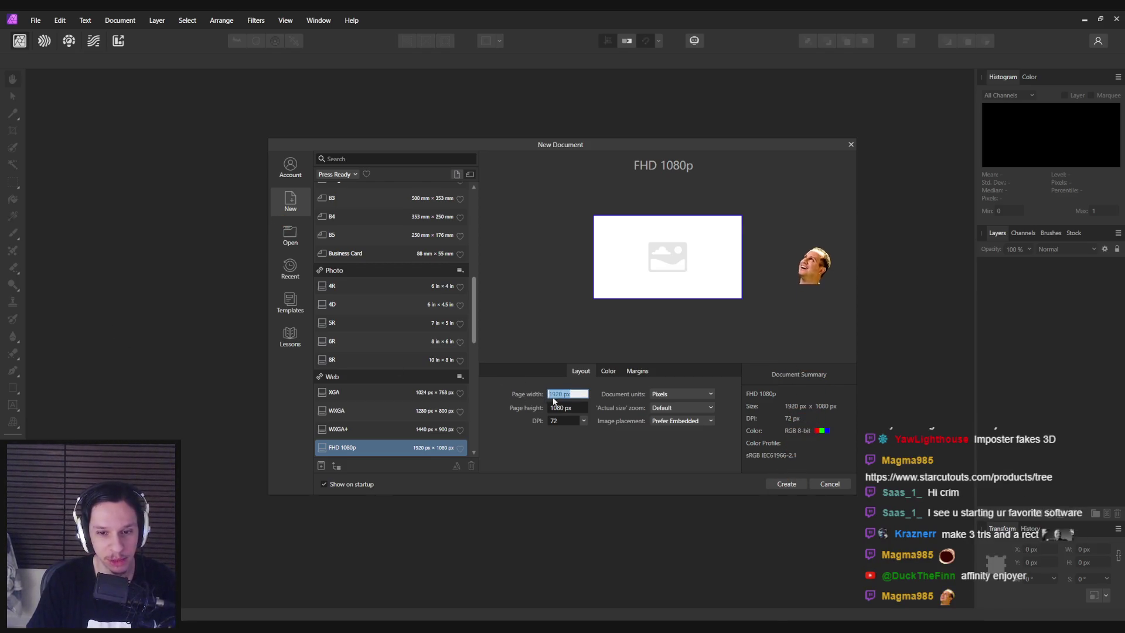
{"action": "type", "text": "64"}
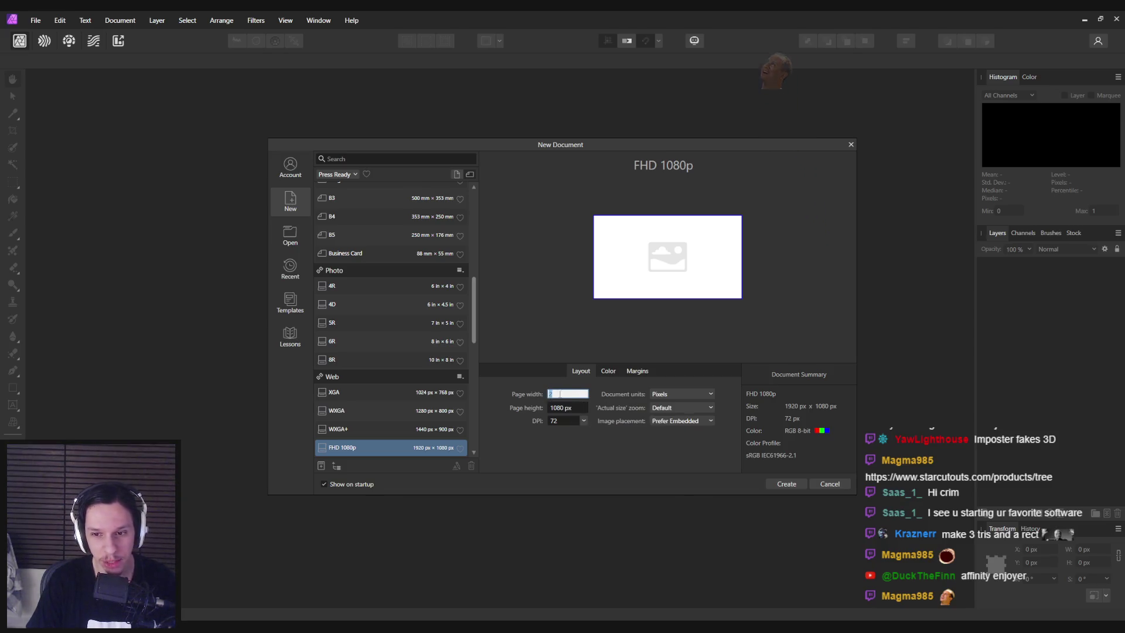
{"action": "left_click_drag", "start_coordinate": [567, 396], "coordinate": [540, 396]}
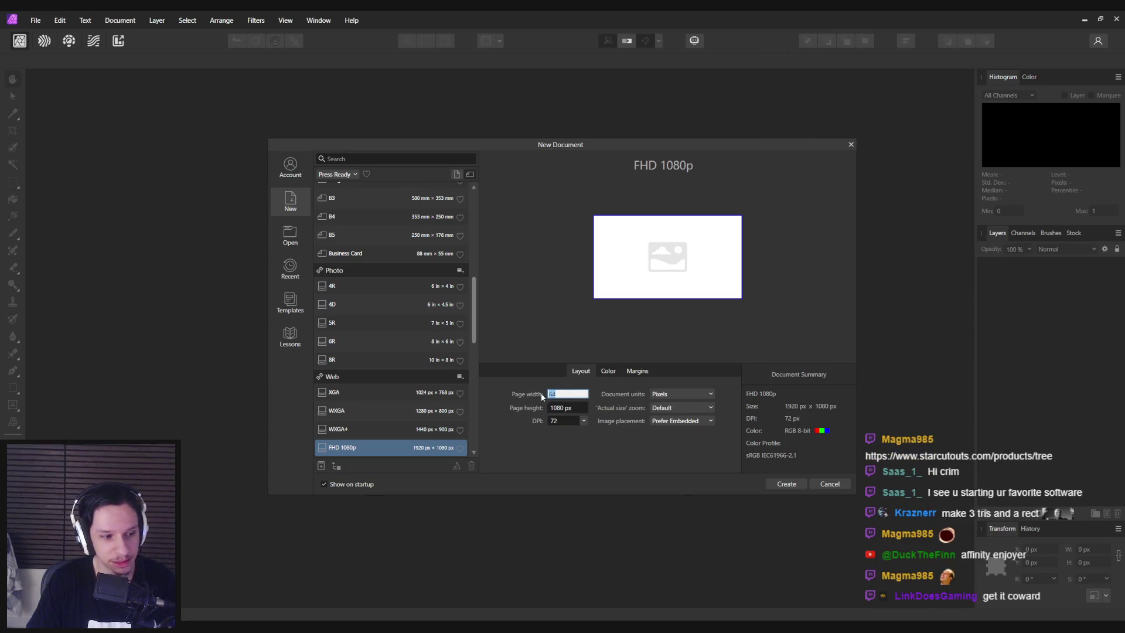
{"action": "type", "text": "256"}
{"action": "key", "text": "Tab"}
{"action": "type", "text": "256"}
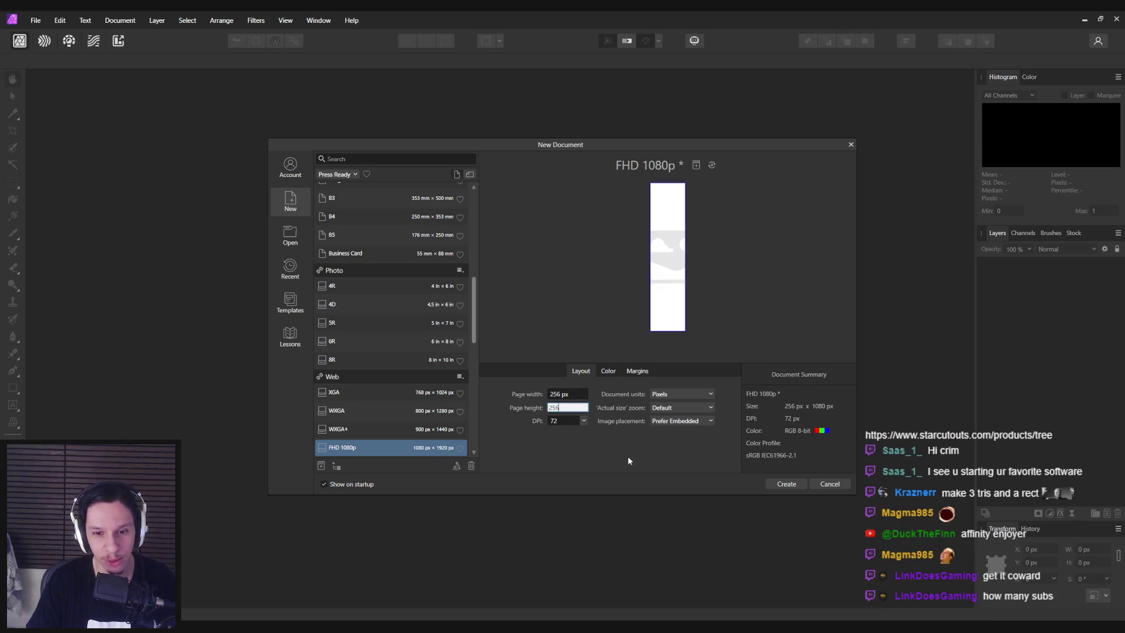
{"action": "left_click", "coordinate": [584, 397]}
{"action": "key", "text": "Return"}
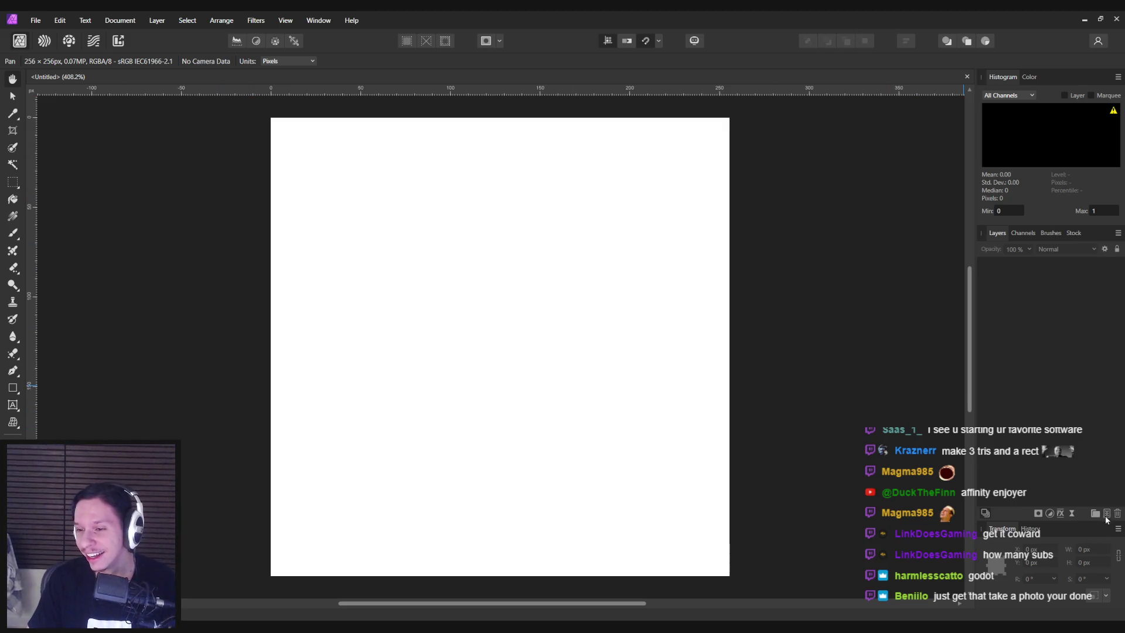
Add a new pixel layer and search the menus for a transparent background option
{"action": "left_click", "coordinate": [1106, 515]}
{"action": "left_click", "coordinate": [120, 20]}
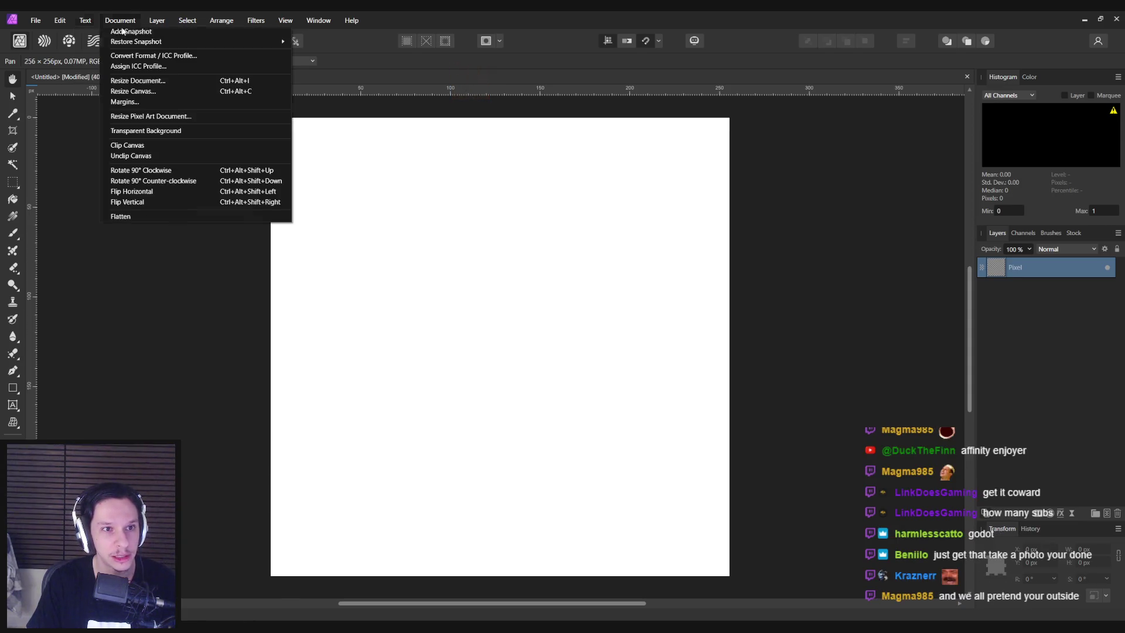
{"action": "mouse_move", "coordinate": [163, 22]}
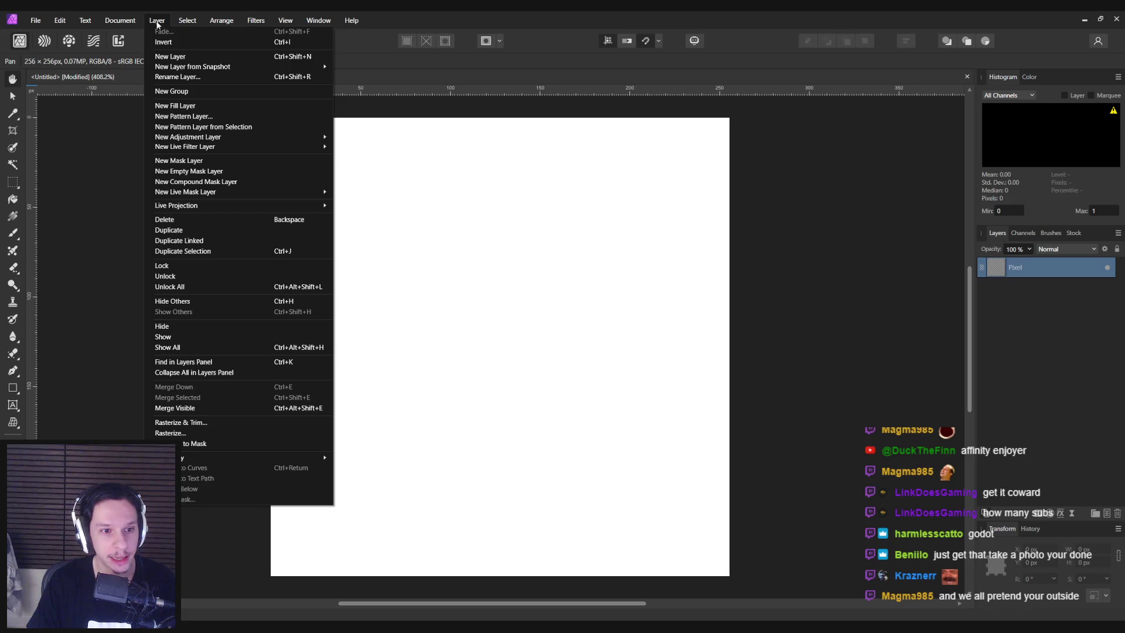
{"action": "left_click", "coordinate": [57, 20]}
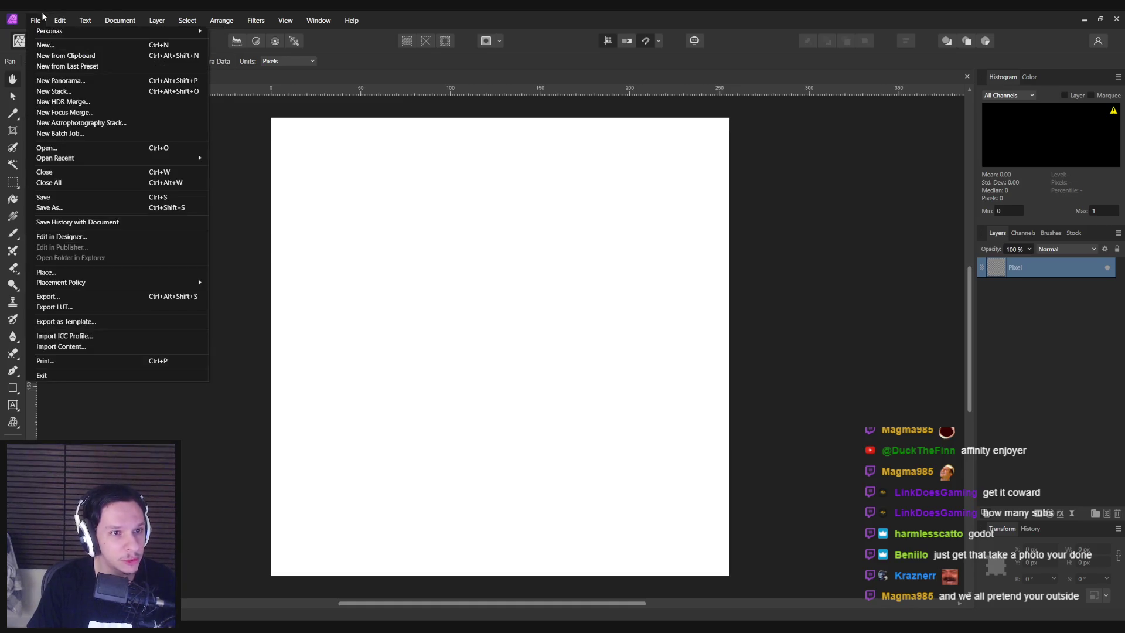
{"action": "left_click", "coordinate": [50, 18]}
{"action": "left_click", "coordinate": [221, 20]}
{"action": "left_click", "coordinate": [222, 20]}
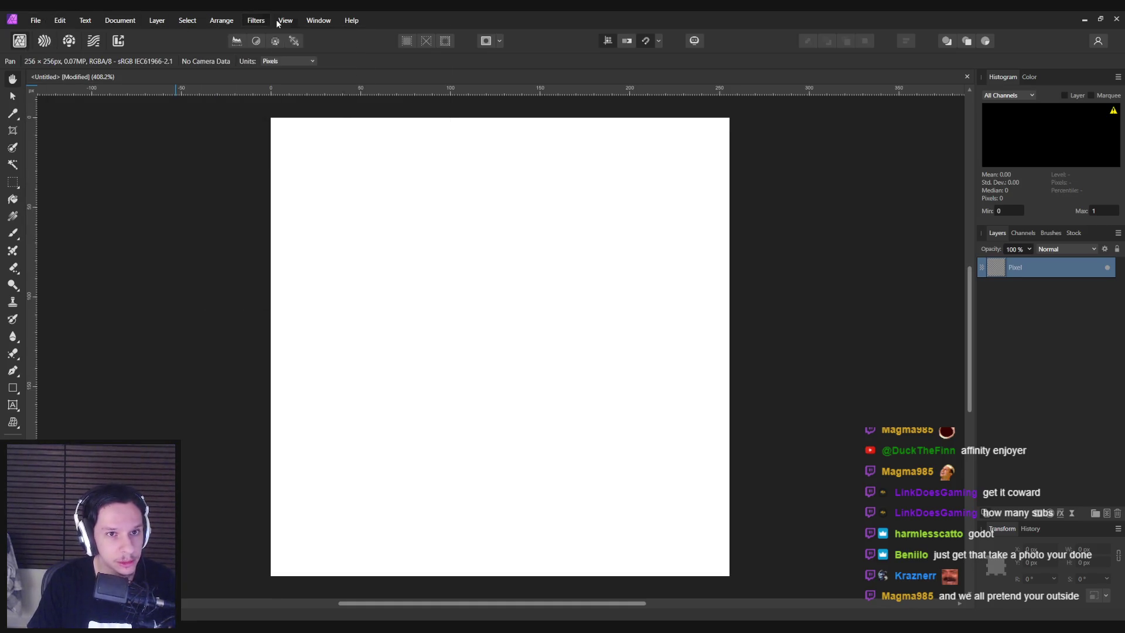
{"action": "left_click", "coordinate": [285, 21]}
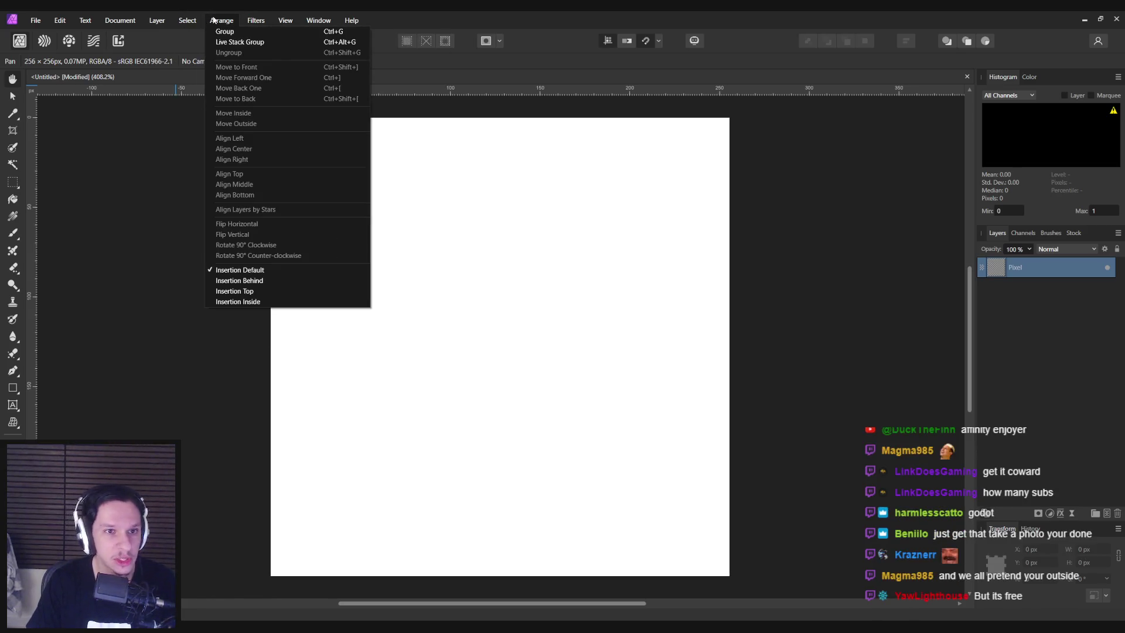
Make the document background transparent via Document > Transparent Background
{"action": "mouse_move", "coordinate": [199, 21]}
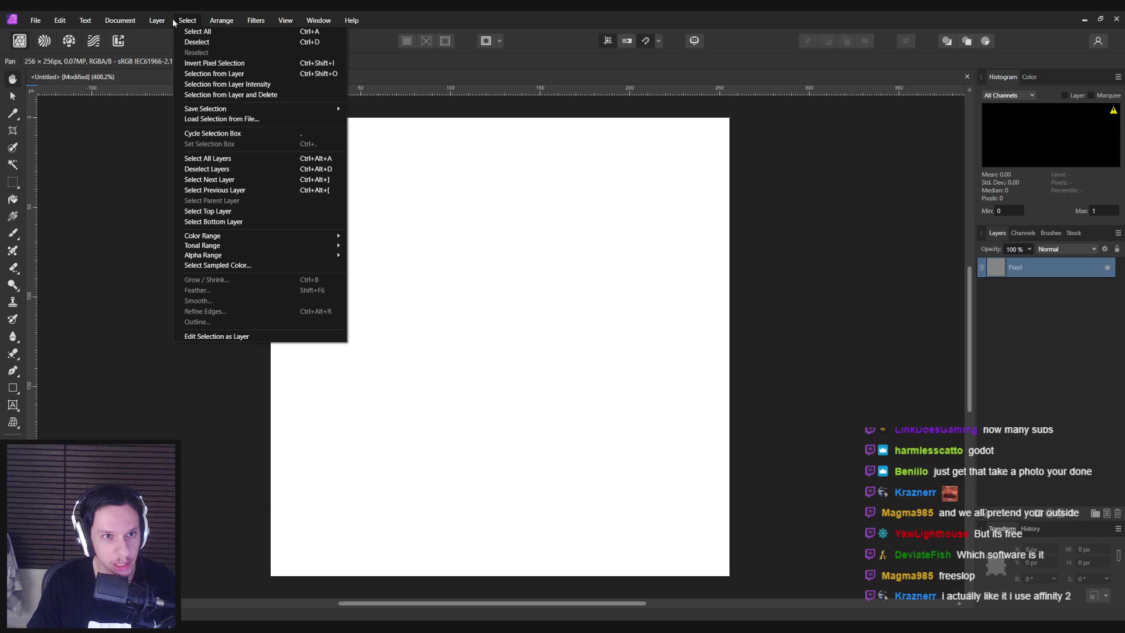
{"action": "mouse_move", "coordinate": [163, 22]}
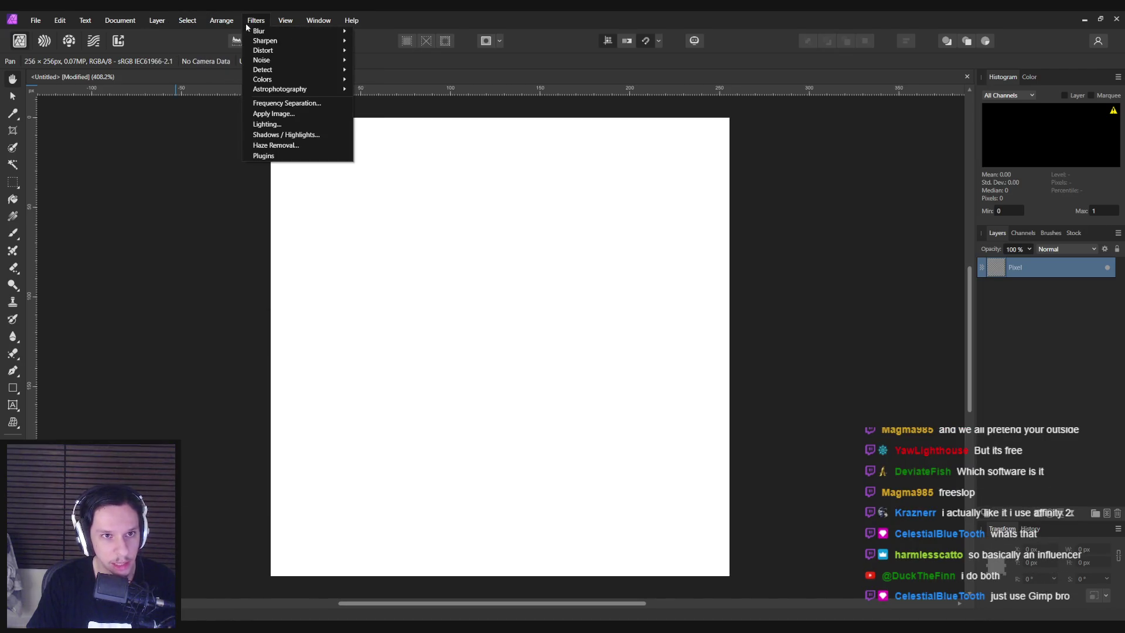
{"action": "mouse_move", "coordinate": [310, 24]}
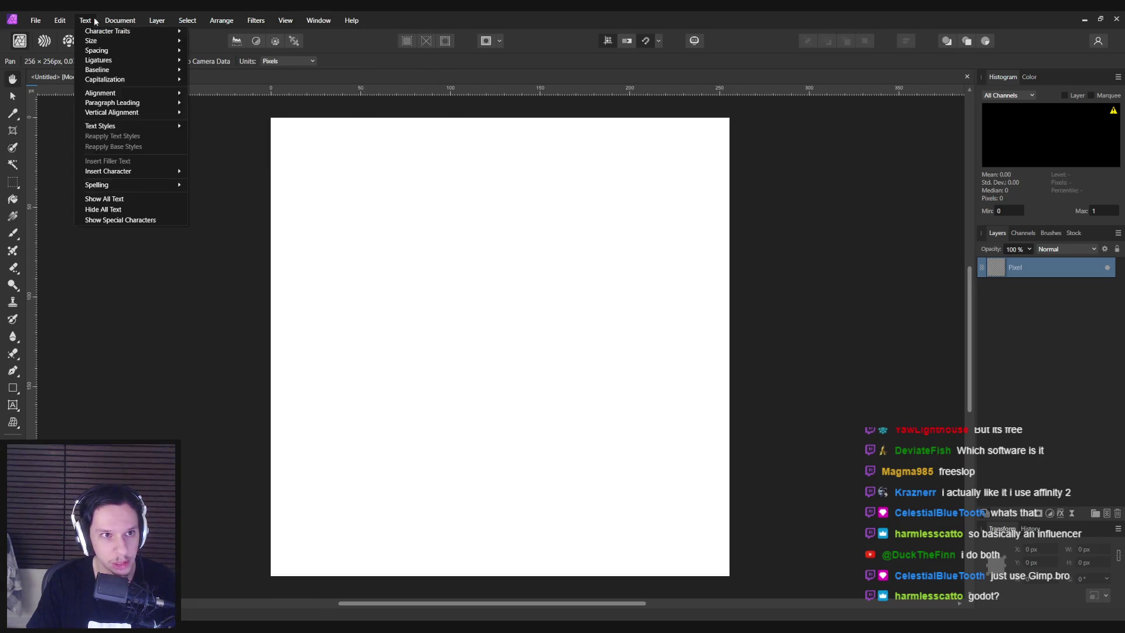
{"action": "mouse_move", "coordinate": [113, 23]}
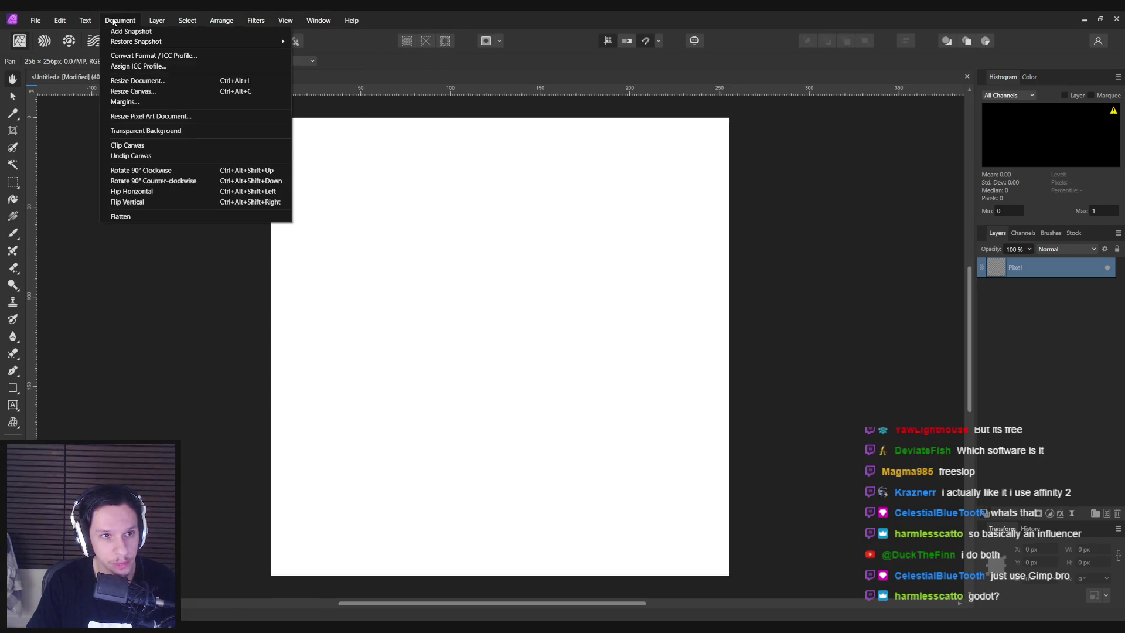
{"action": "left_click", "coordinate": [146, 130]}
Paint a brush test stroke across the canvas and undo it
{"action": "key", "text": "b"}
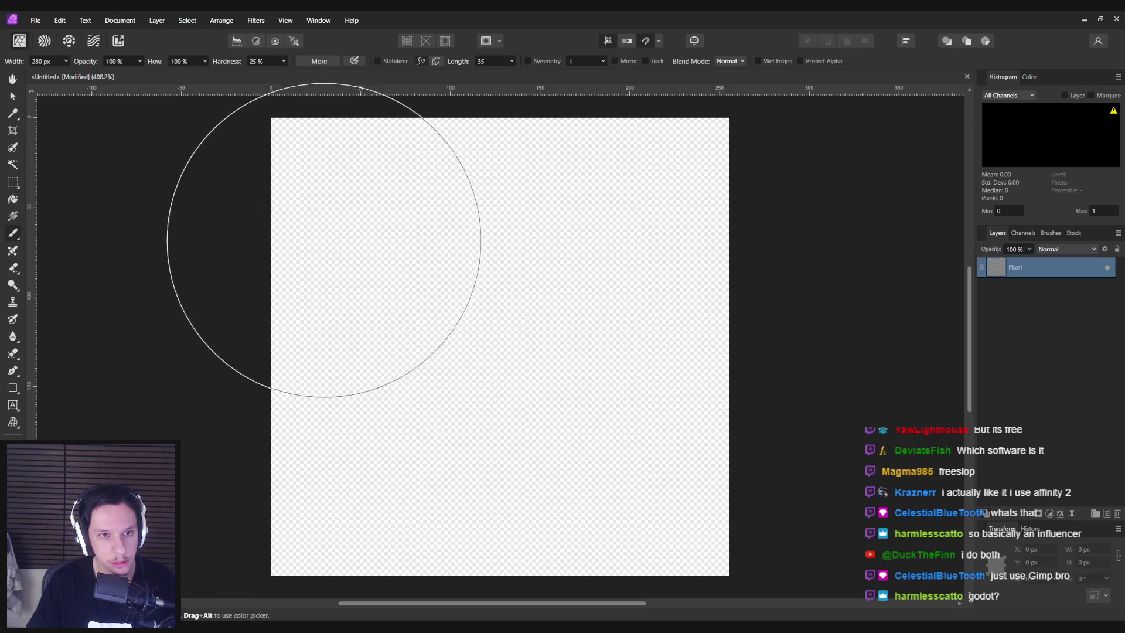
{"action": "mouse_move", "coordinate": [324, 240]}
{"action": "left_mouse_down"}
{"action": "mouse_move", "coordinate": [565, 364]}
{"action": "mouse_move", "coordinate": [514, 289]}
{"action": "left_mouse_up"}
{"action": "key", "text": "ctrl+z"}
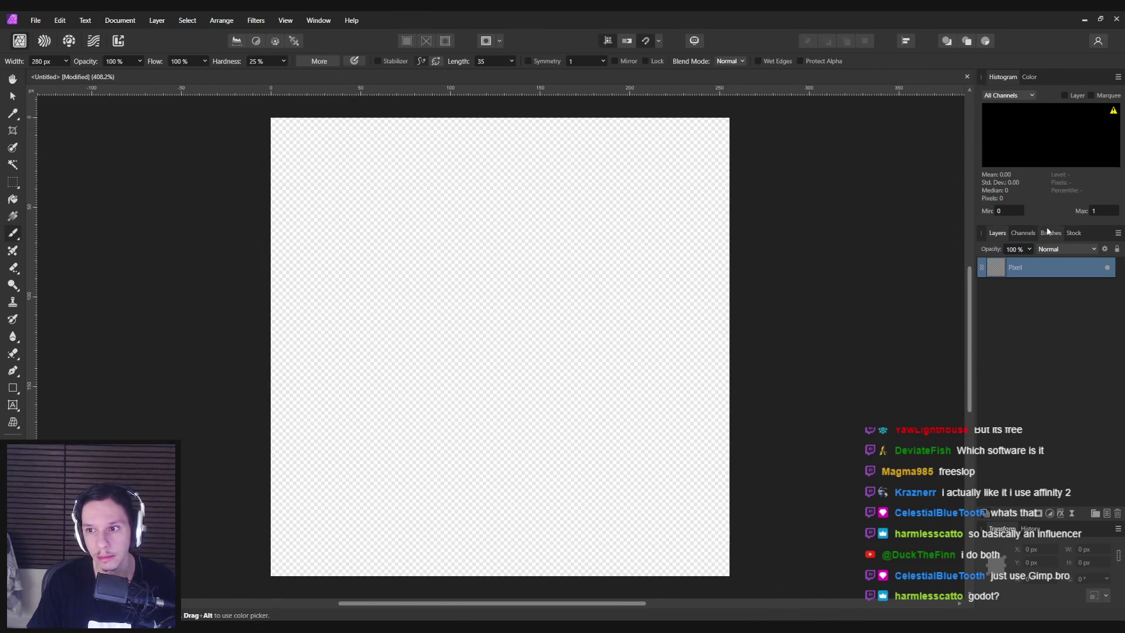
Browse the Basic, Dry Media and Gouaches brush categories in the Brushes panel
{"action": "left_click", "coordinate": [1050, 233]}
{"action": "left_click", "coordinate": [997, 251]}
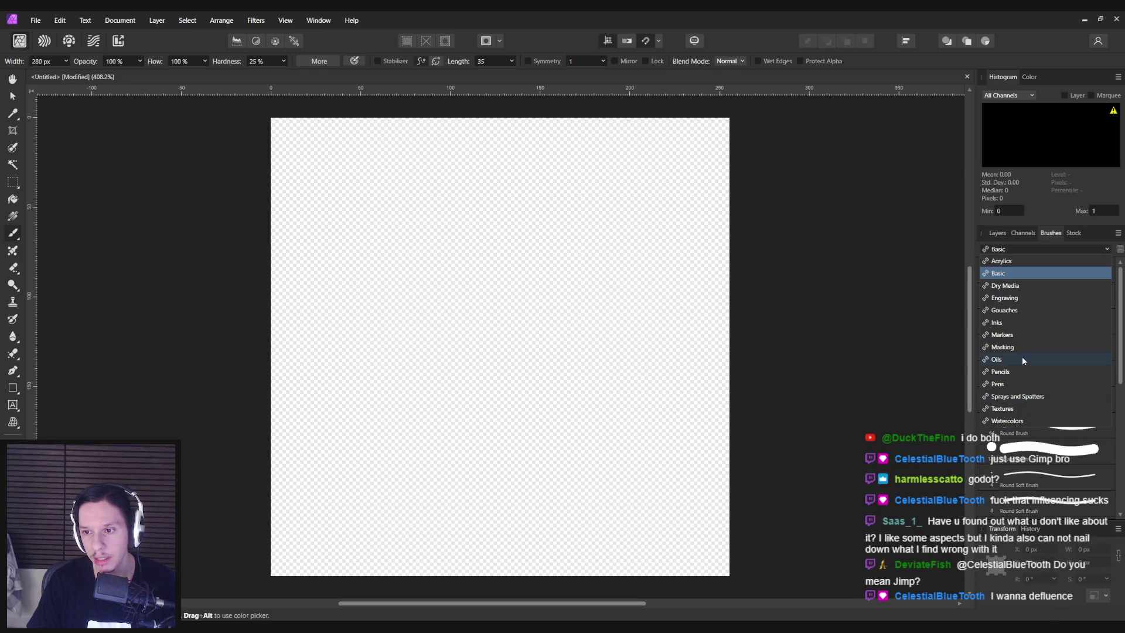
{"action": "left_click", "coordinate": [1010, 273]}
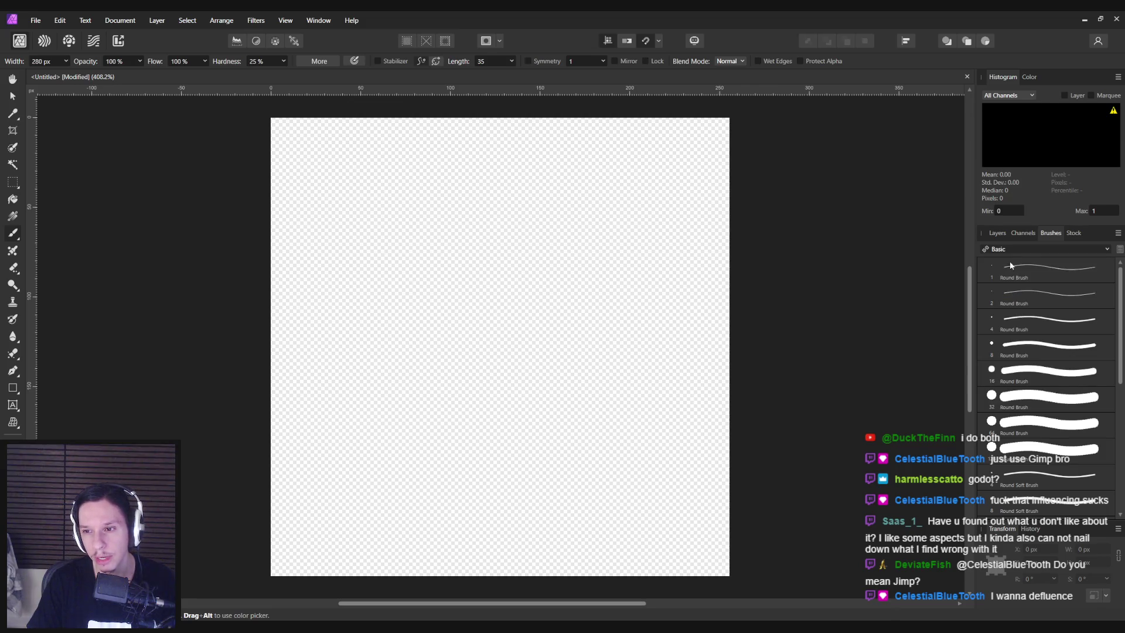
{"action": "left_click", "coordinate": [1019, 249]}
{"action": "left_click", "coordinate": [1031, 380]}
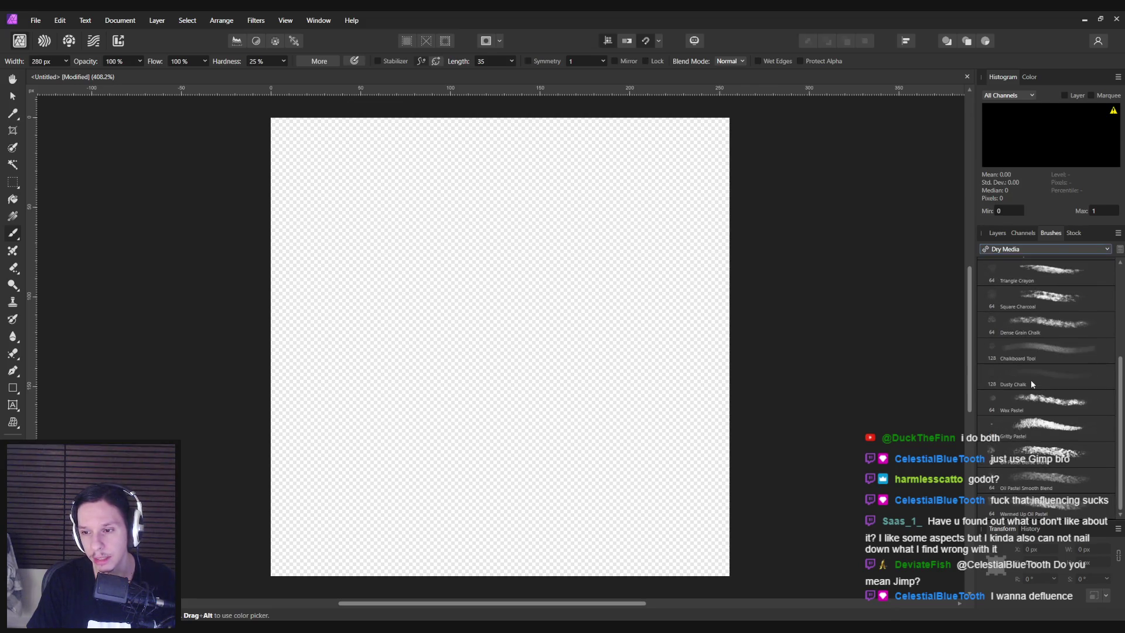
{"action": "left_click", "coordinate": [1015, 251]}
{"action": "left_click", "coordinate": [1012, 249]}
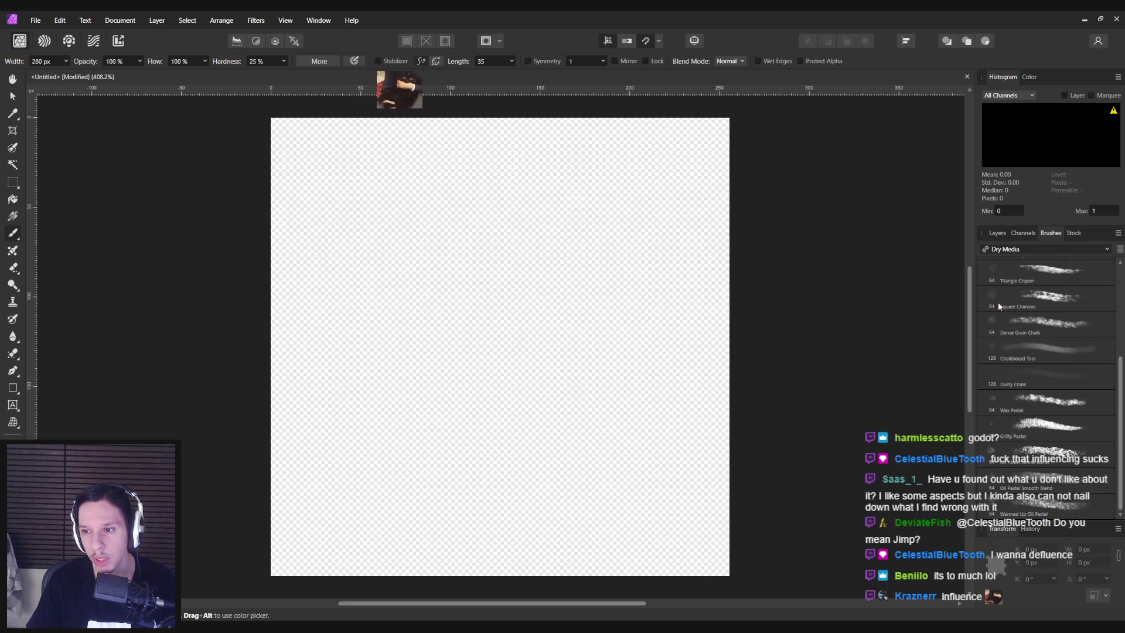
{"action": "scroll", "coordinate": [1012, 249], "scroll_direction": "down", "scroll_amount": 4}
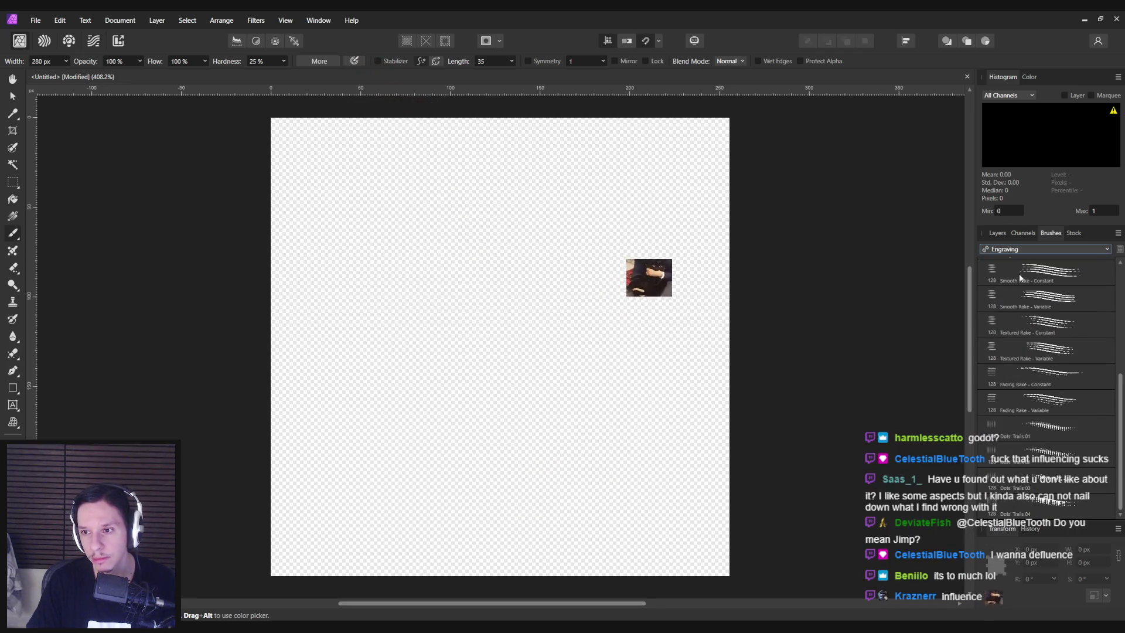
{"action": "left_click", "coordinate": [1068, 246]}
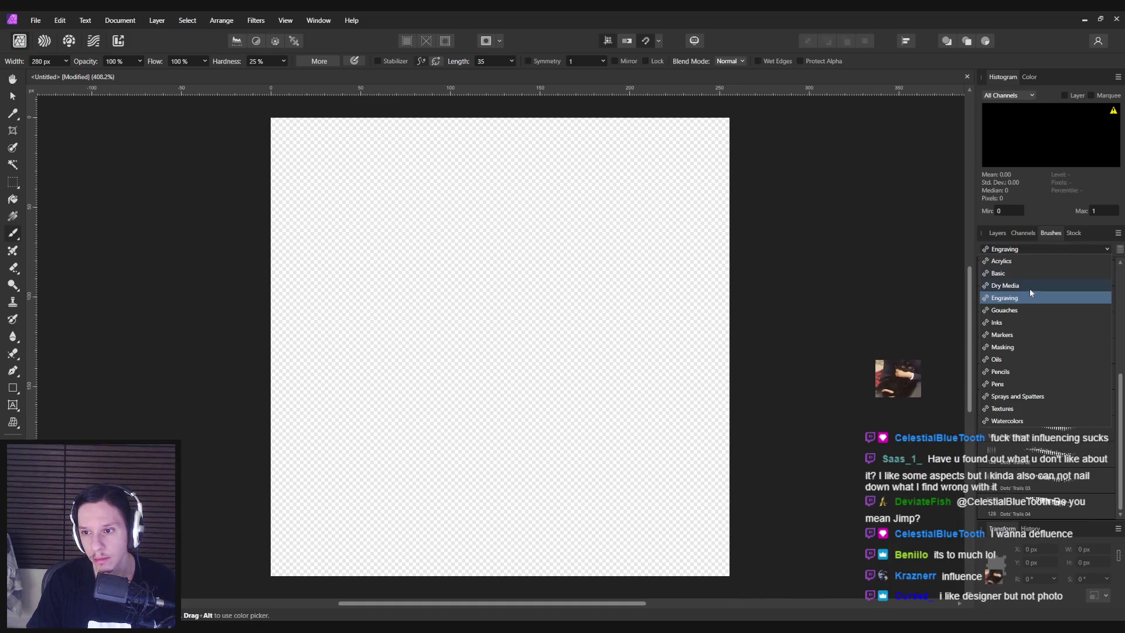
{"action": "left_click", "coordinate": [1015, 309]}
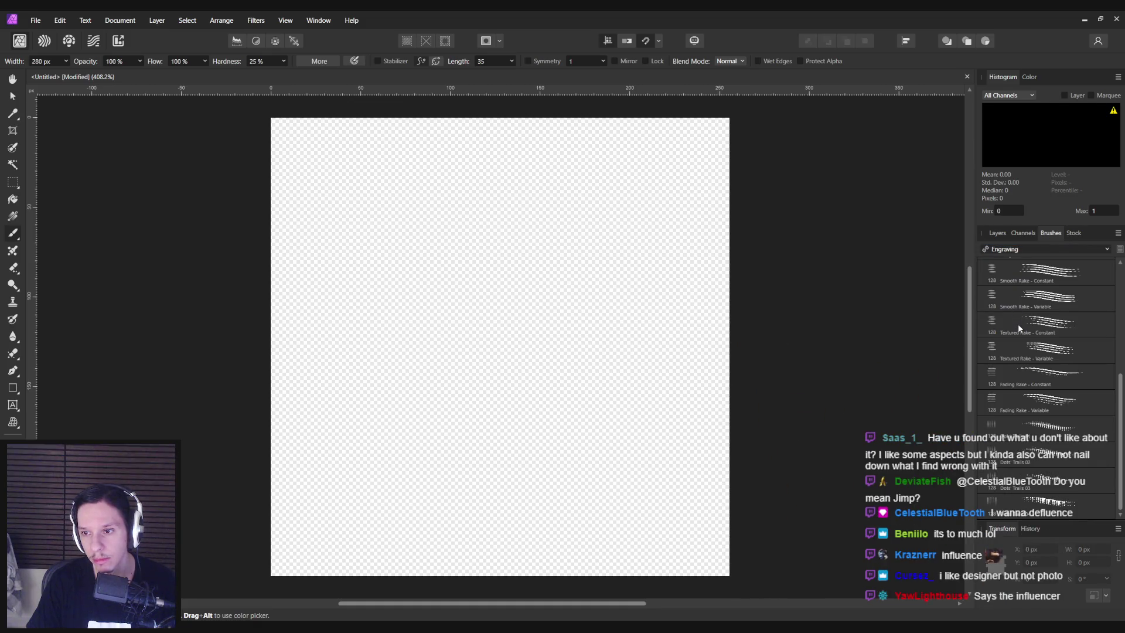
{"action": "scroll", "coordinate": [1019, 329], "scroll_direction": "up", "scroll_amount": 3}
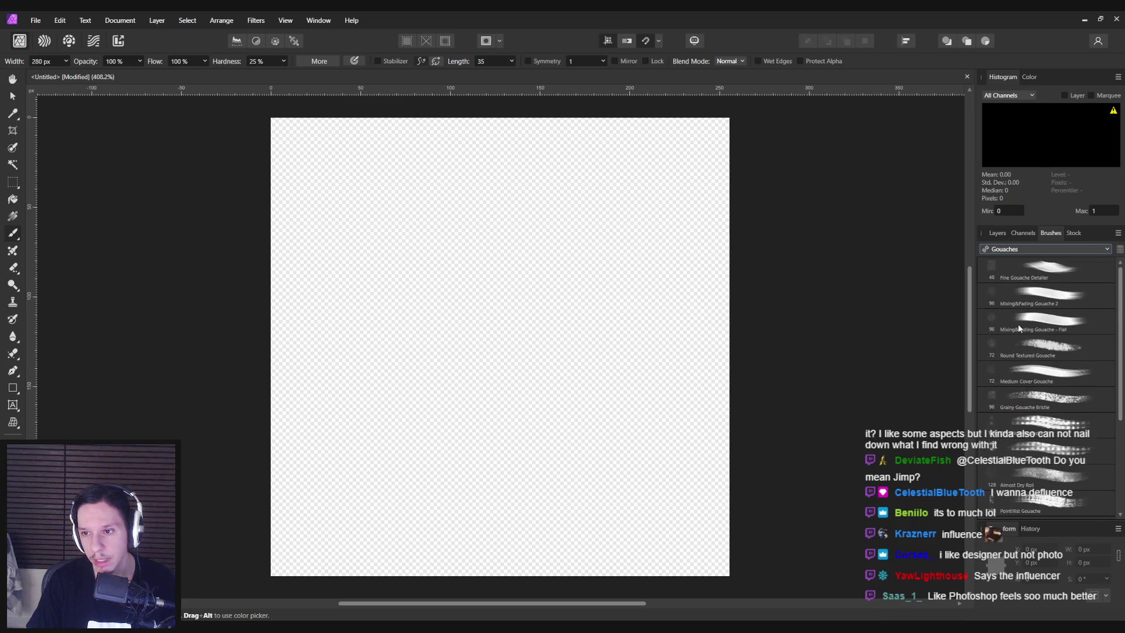
Look through the Oils, Textures, Watercolors and Dry Media brush categories
{"action": "left_click", "coordinate": [1015, 250]}
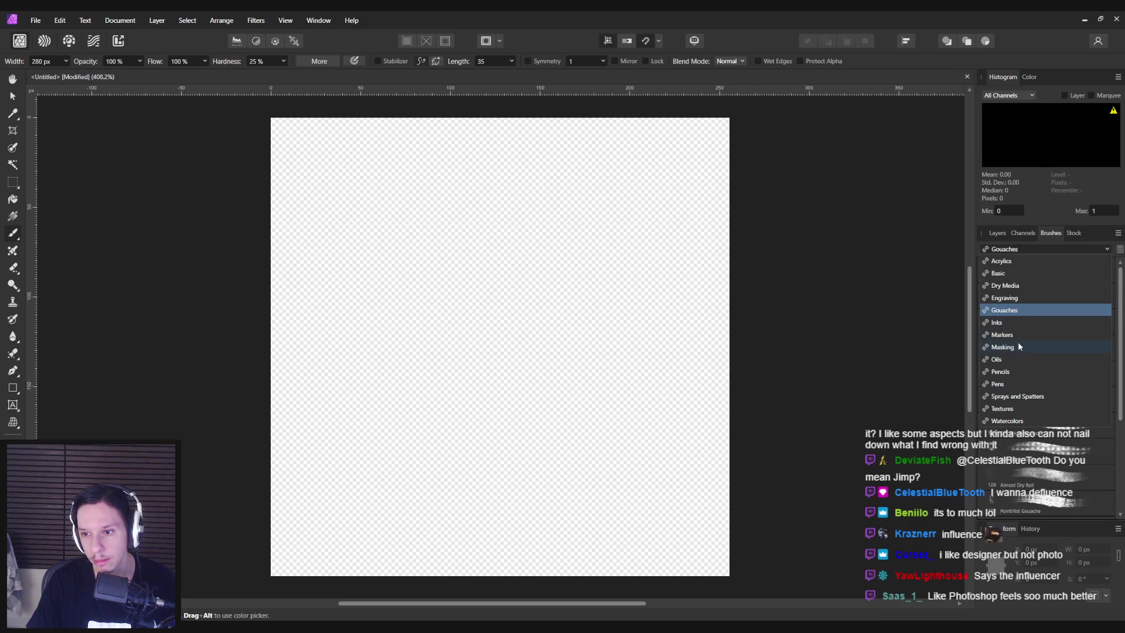
{"action": "left_click", "coordinate": [1015, 357]}
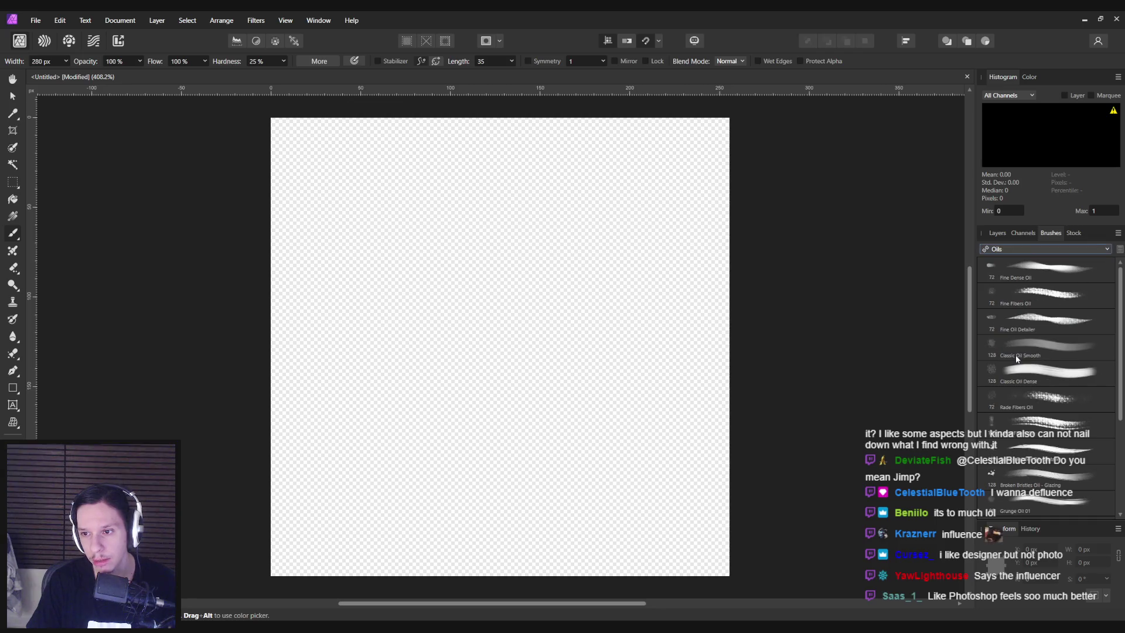
{"action": "scroll", "coordinate": [1012, 355], "scroll_direction": "down", "scroll_amount": 2}
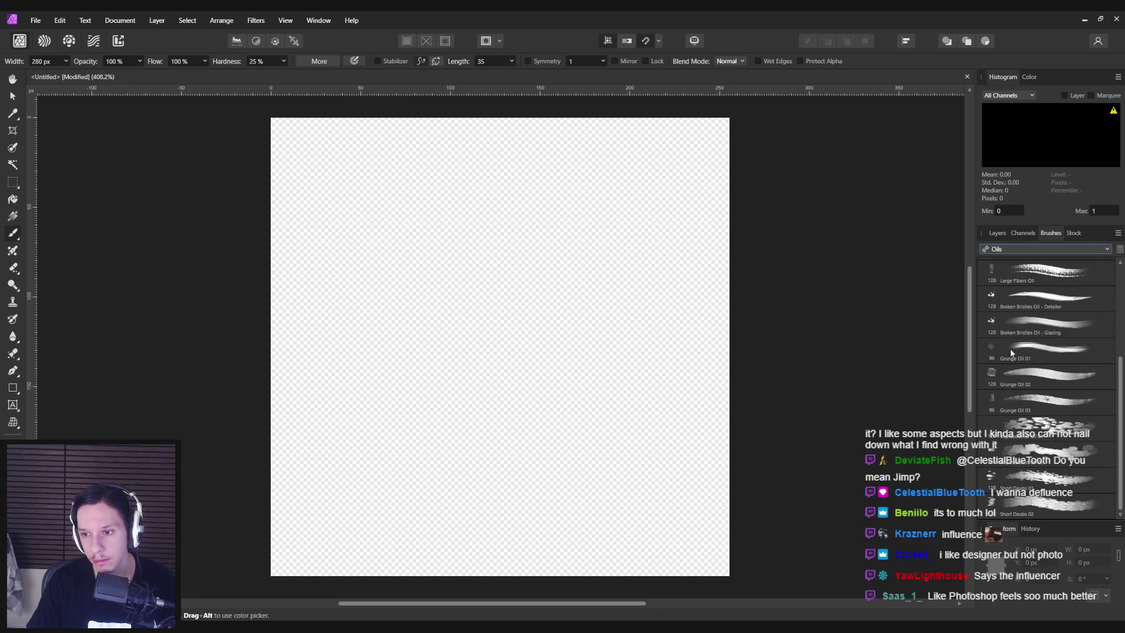
{"action": "left_click", "coordinate": [1014, 247]}
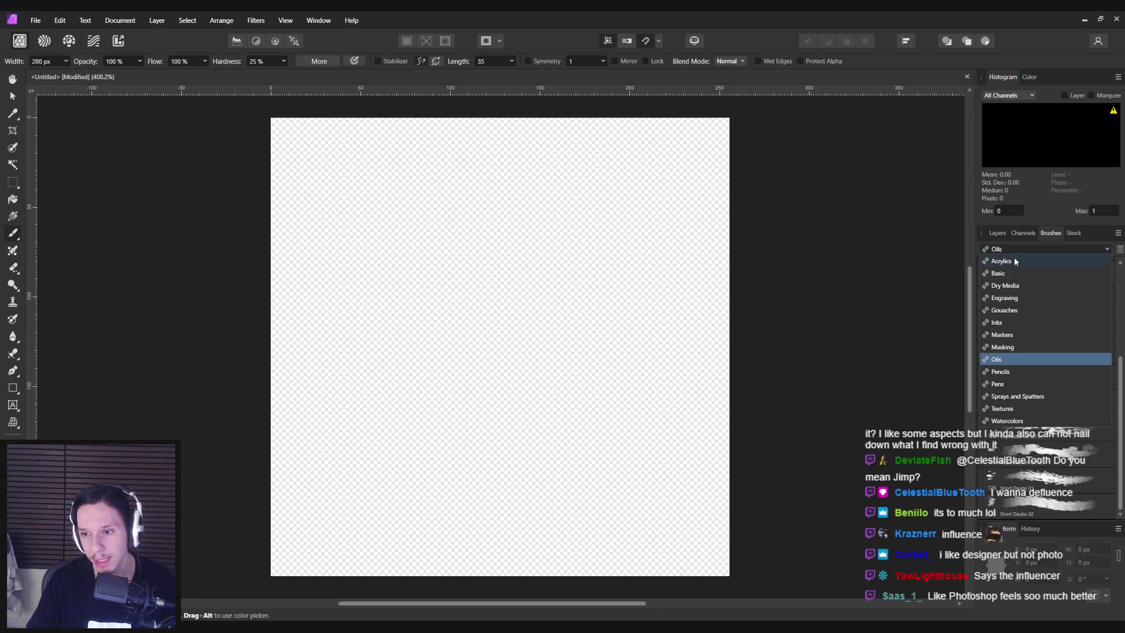
{"action": "left_click", "coordinate": [1012, 410]}
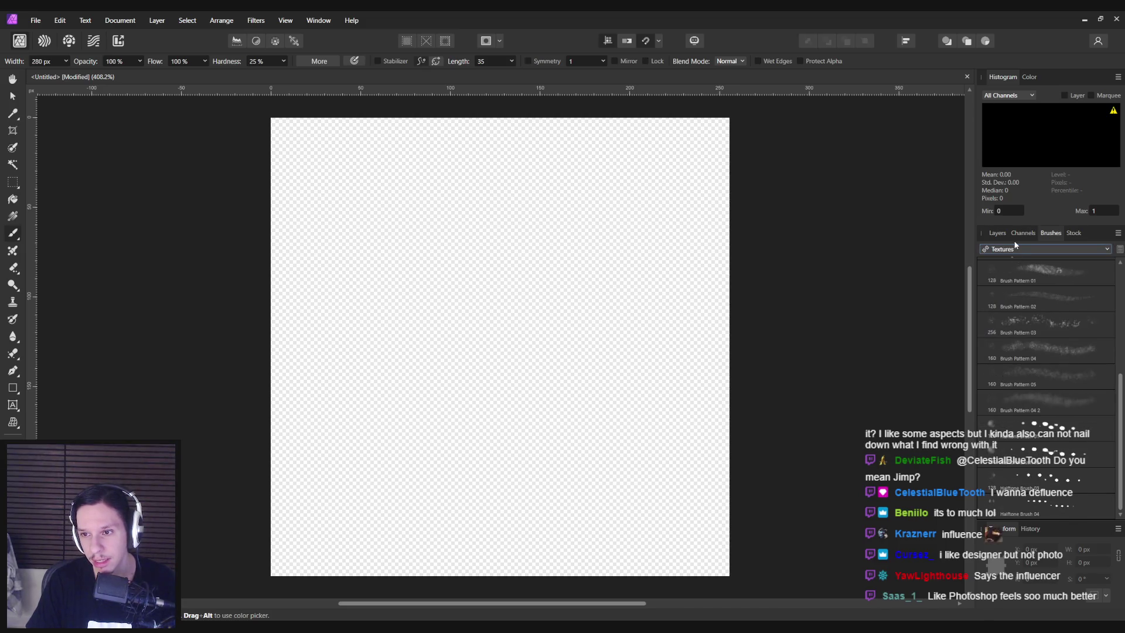
{"action": "left_click", "coordinate": [1015, 247]}
{"action": "left_click", "coordinate": [1018, 421]}
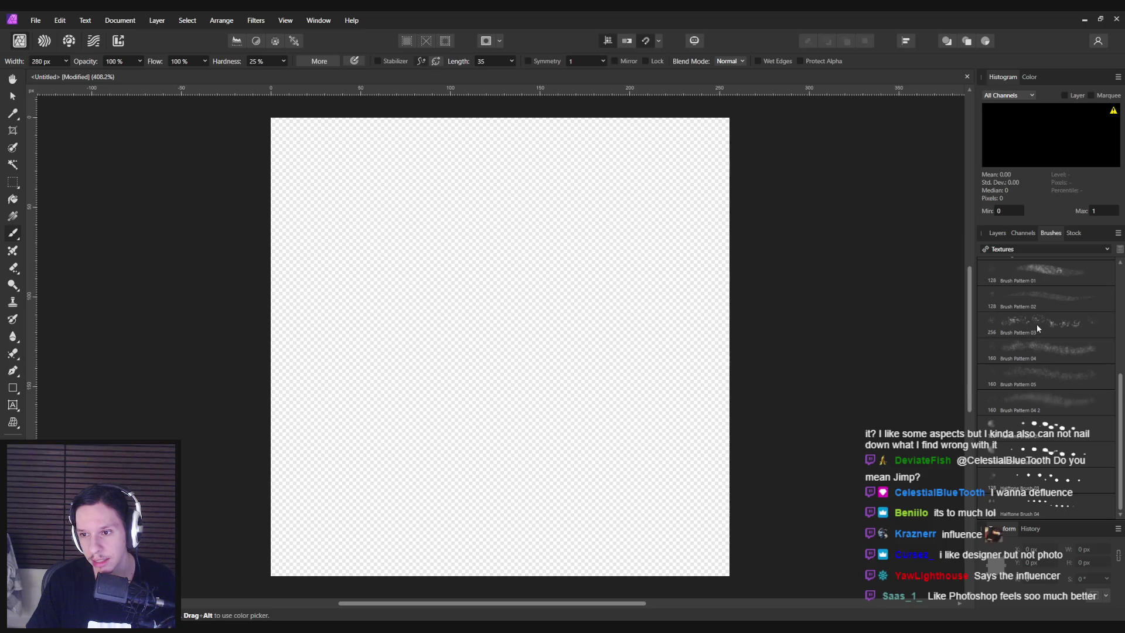
{"action": "key", "text": "Down"}
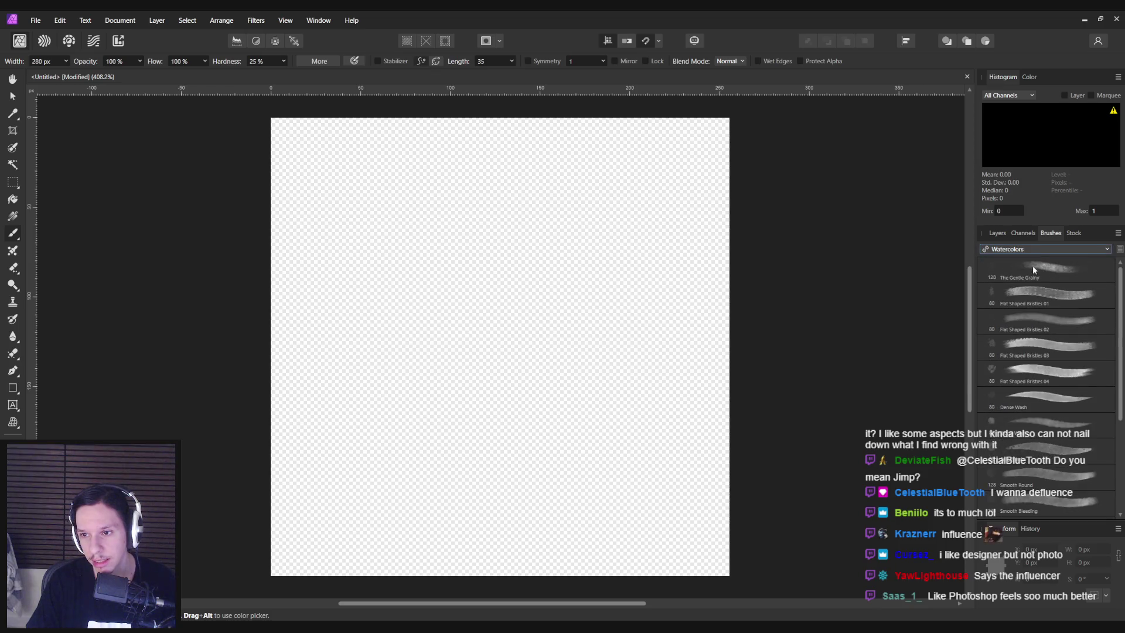
{"action": "left_click", "coordinate": [1029, 249]}
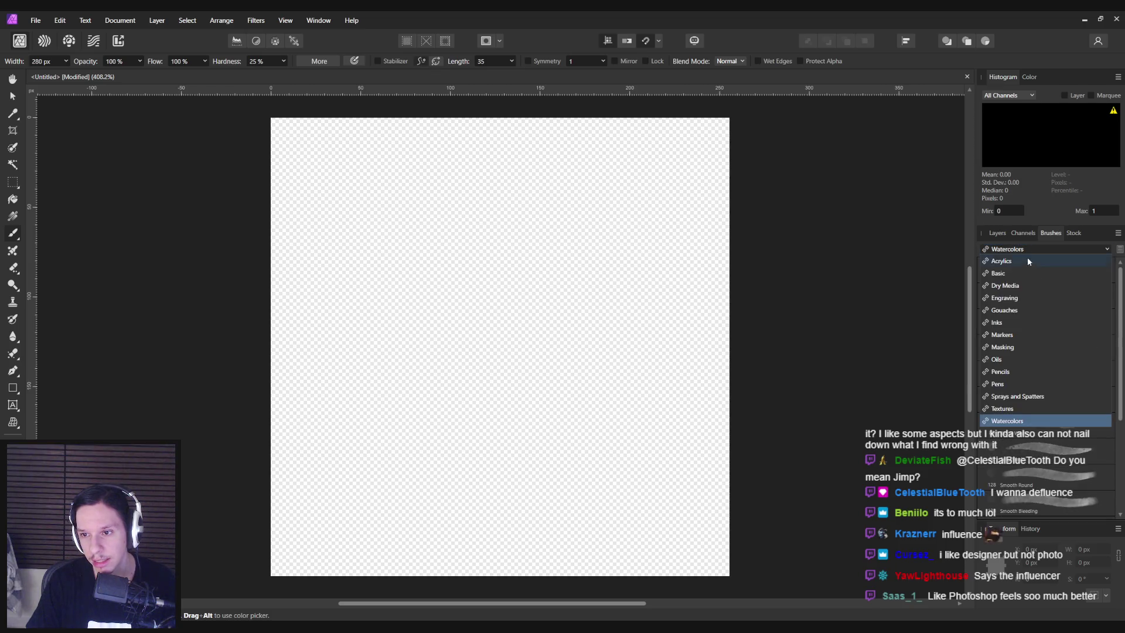
{"action": "left_click", "coordinate": [1018, 287]}
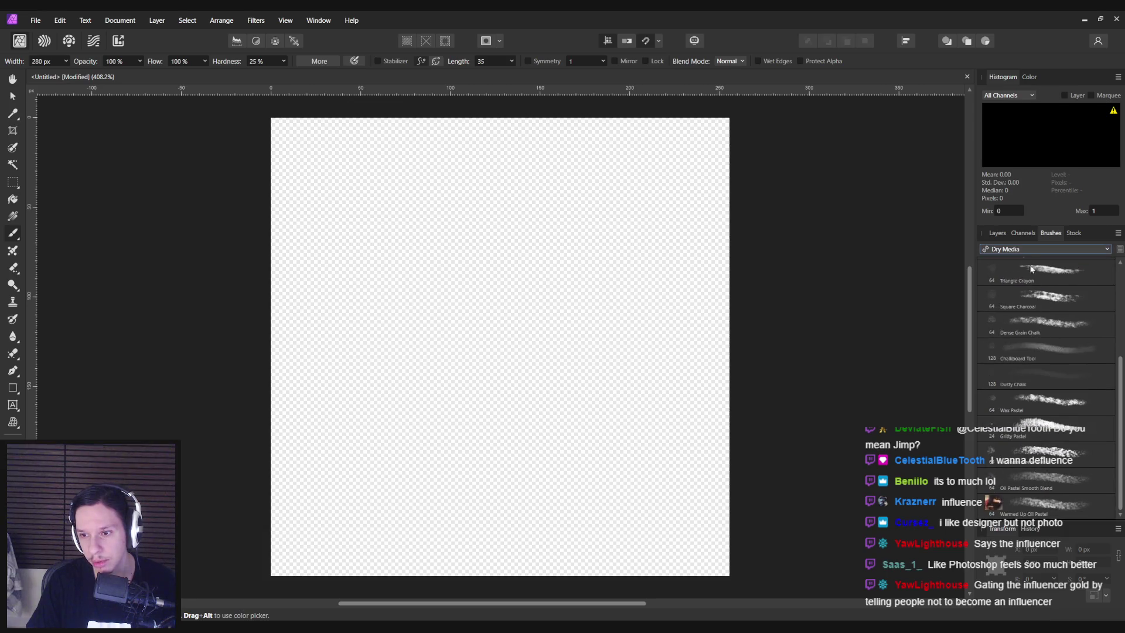
Glance at the Stock library, then browse the Basic and Gouaches brushes
{"action": "left_click", "coordinate": [1072, 233]}
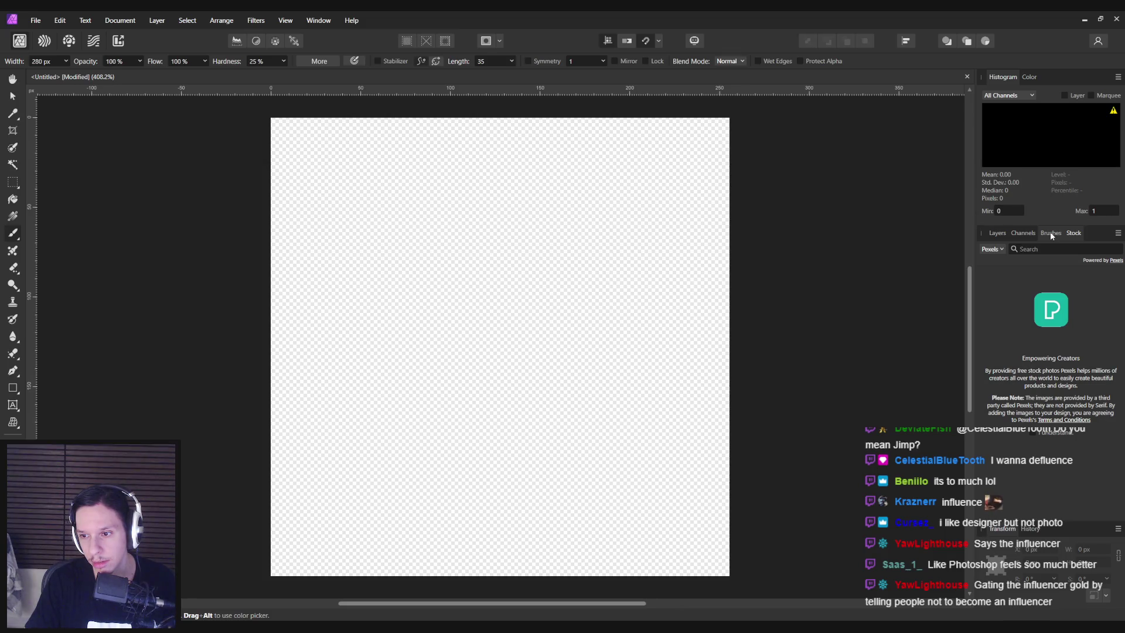
{"action": "left_click", "coordinate": [1051, 233]}
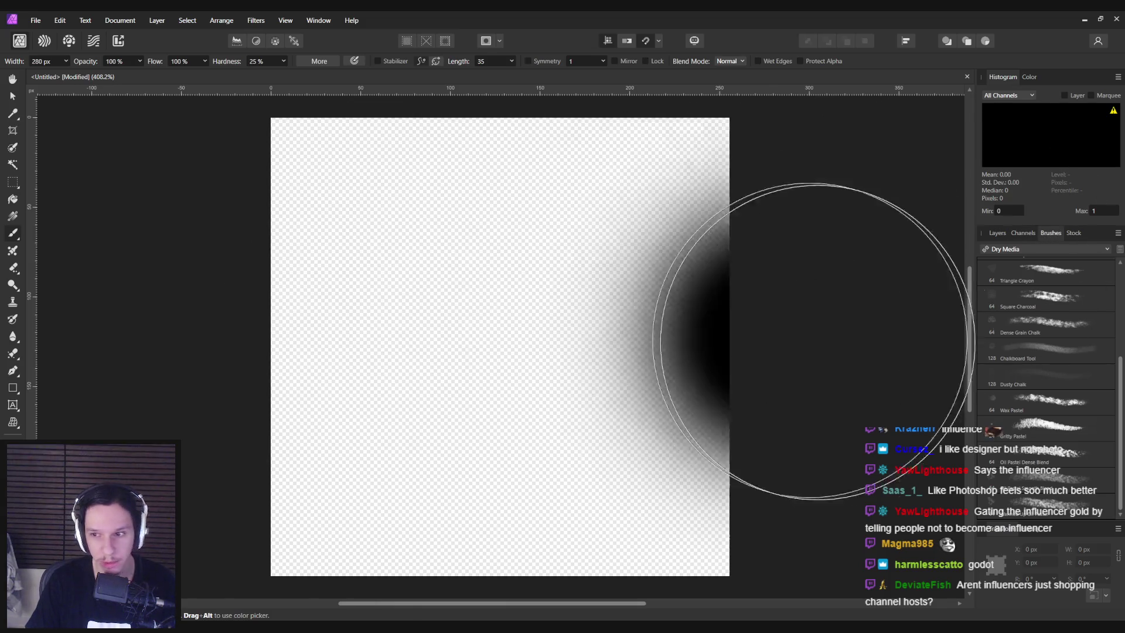
{"action": "left_click", "coordinate": [1028, 249]}
{"action": "left_click", "coordinate": [1018, 272]}
{"action": "scroll", "coordinate": [1088, 359], "scroll_direction": "down", "scroll_amount": 4}
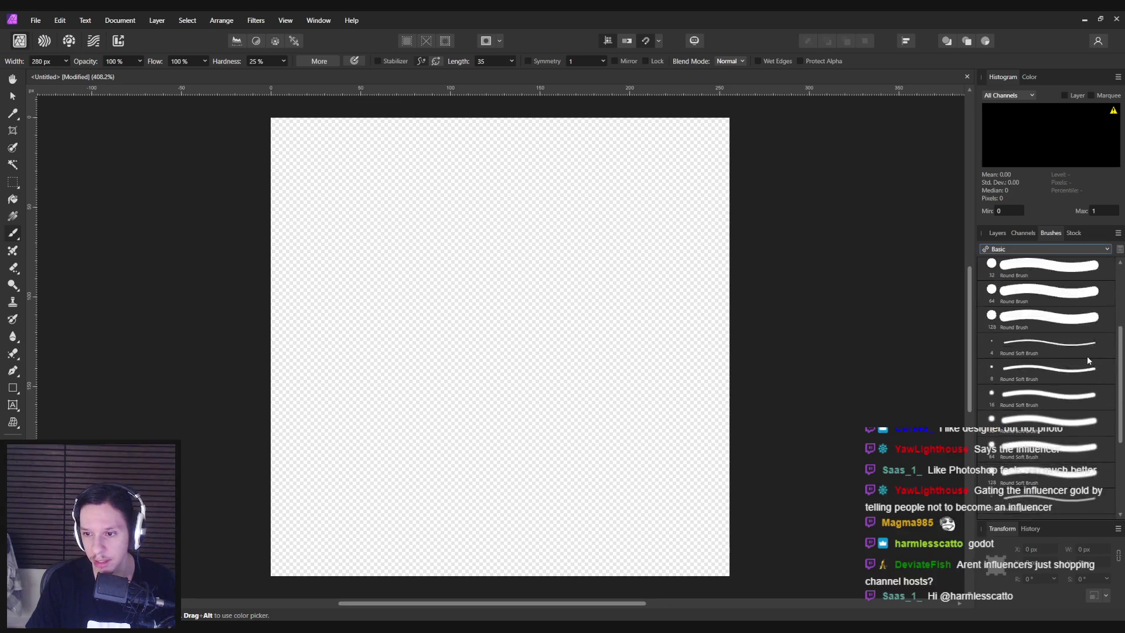
{"action": "scroll", "coordinate": [1088, 359], "scroll_direction": "up", "scroll_amount": 4}
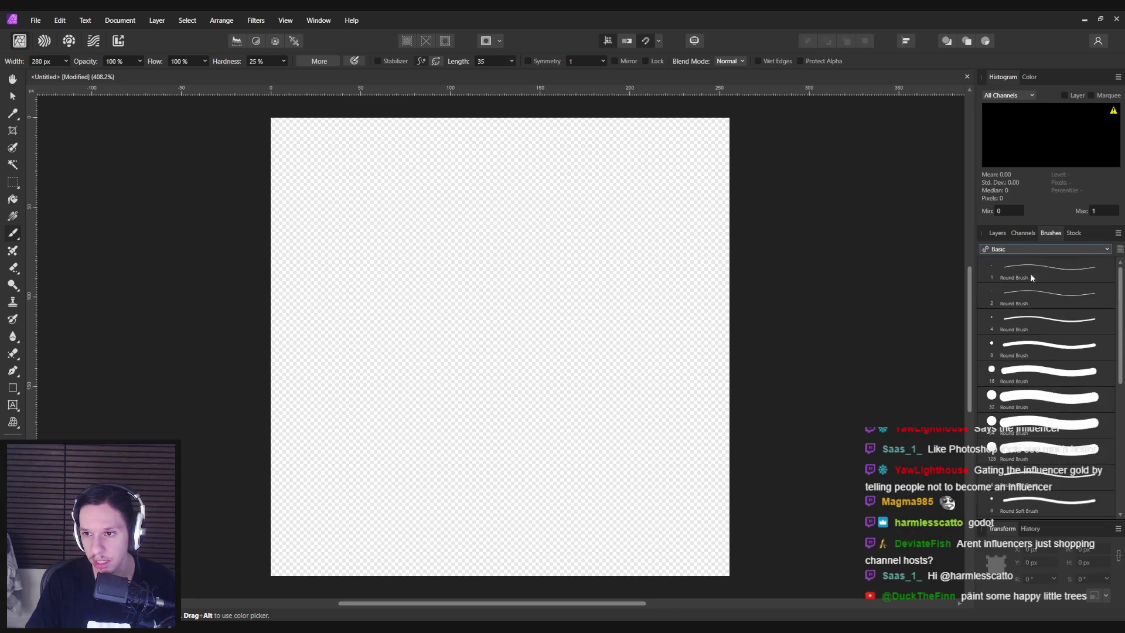
{"action": "left_click", "coordinate": [1017, 249]}
{"action": "left_click", "coordinate": [1005, 310]}
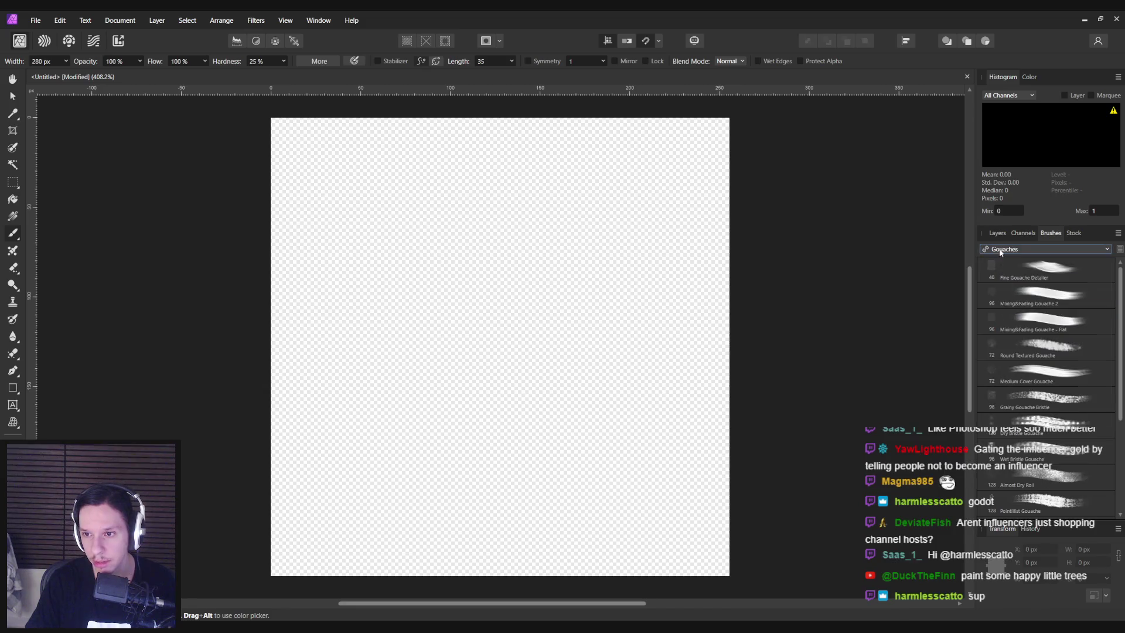
Show the Markers brushes, then move on to the Masking category
{"action": "left_click", "coordinate": [1029, 249]}
{"action": "left_click", "coordinate": [1014, 335]}
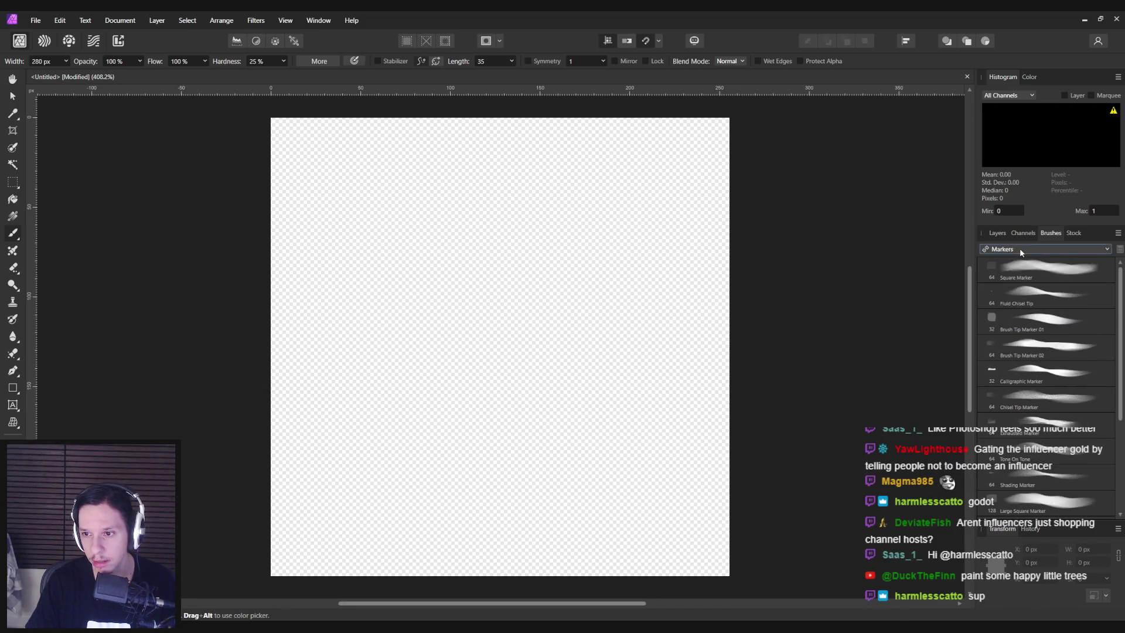
{"action": "scroll", "coordinate": [1035, 352], "scroll_direction": "down", "scroll_amount": 4}
{"action": "scroll", "coordinate": [1035, 352], "scroll_direction": "up", "scroll_amount": 2}
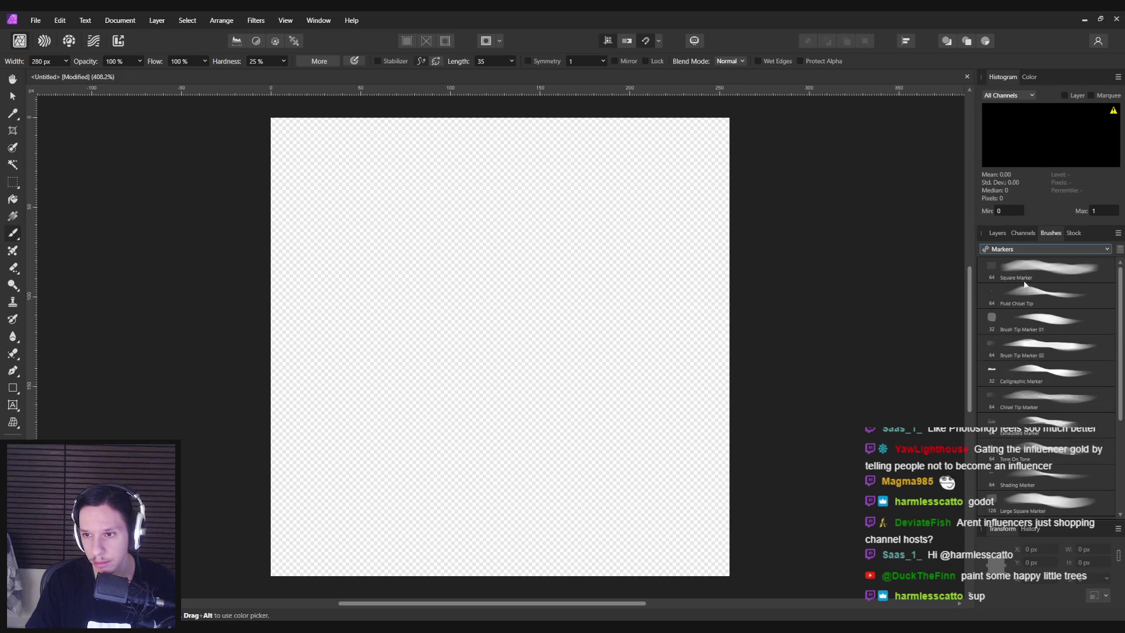
{"action": "scroll", "coordinate": [1019, 351], "scroll_direction": "up", "scroll_amount": 2}
{"action": "key", "text": "Down"}
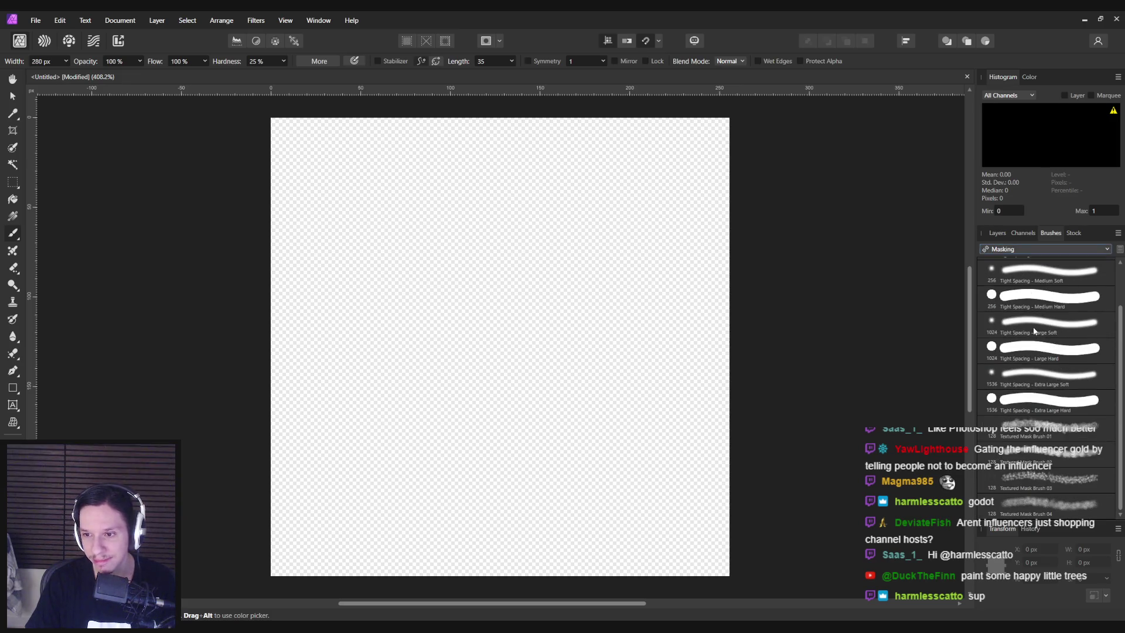
Choose Textured Mask Brush 01 and undo a test stroke across the canvas
{"action": "left_click", "coordinate": [1037, 427]}
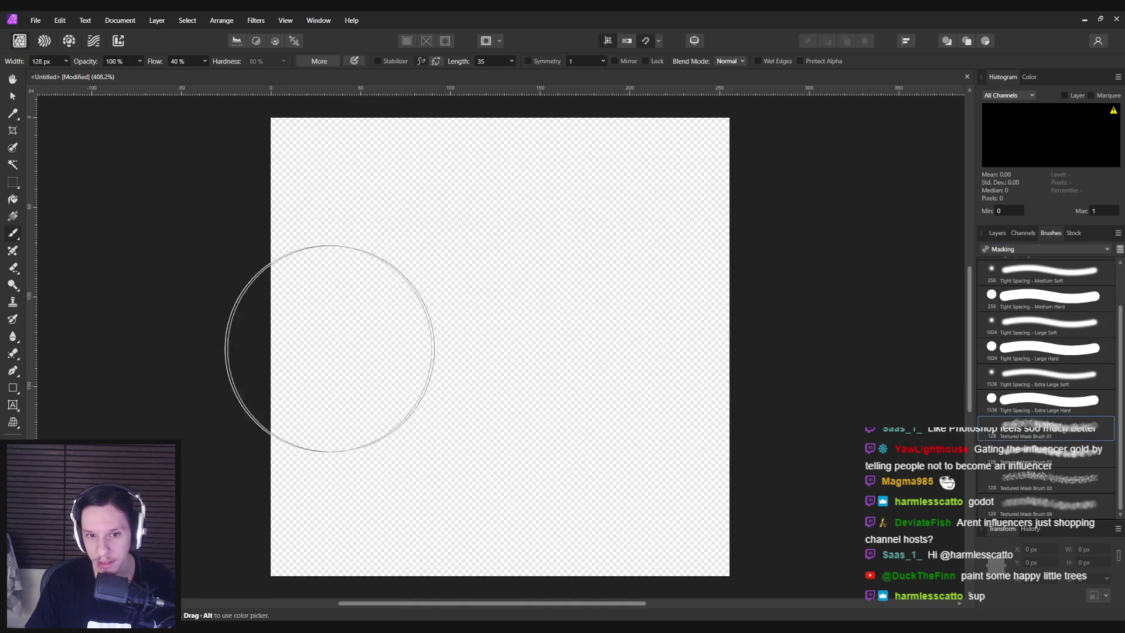
{"action": "left_click_drag", "start_coordinate": [297, 347], "coordinate": [665, 364]}
{"action": "key", "text": "ctrl+z"}
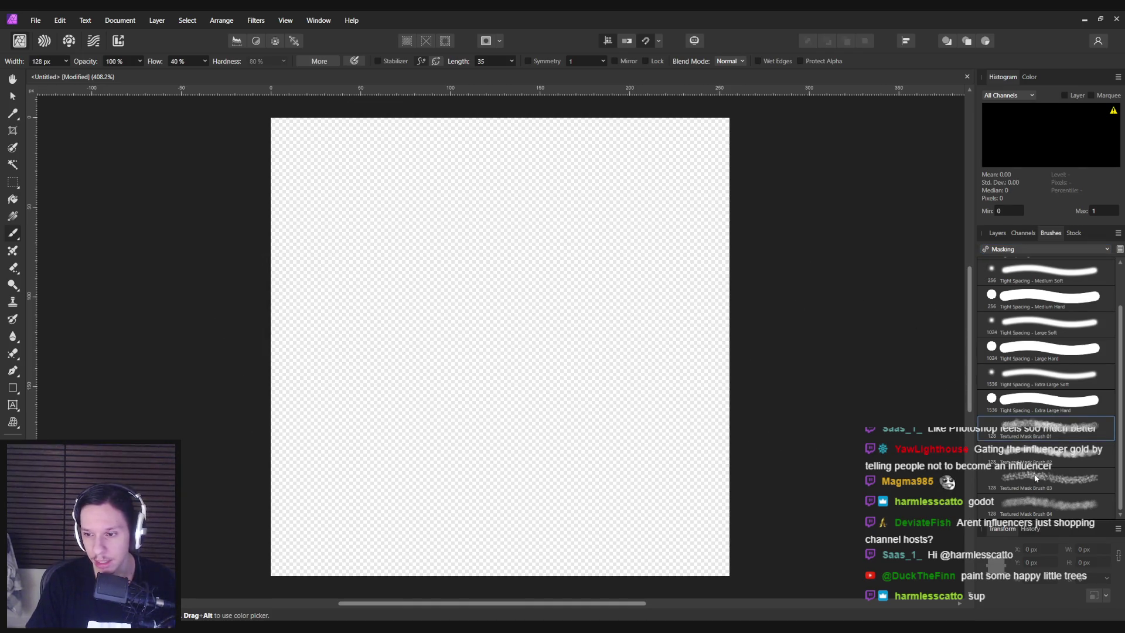
{"action": "scroll", "coordinate": [1035, 479], "scroll_direction": "up", "scroll_amount": 2}
Try and undo several textured dabs near the left edge, then switch to the Move tool
{"action": "left_click", "coordinate": [215, 311]}
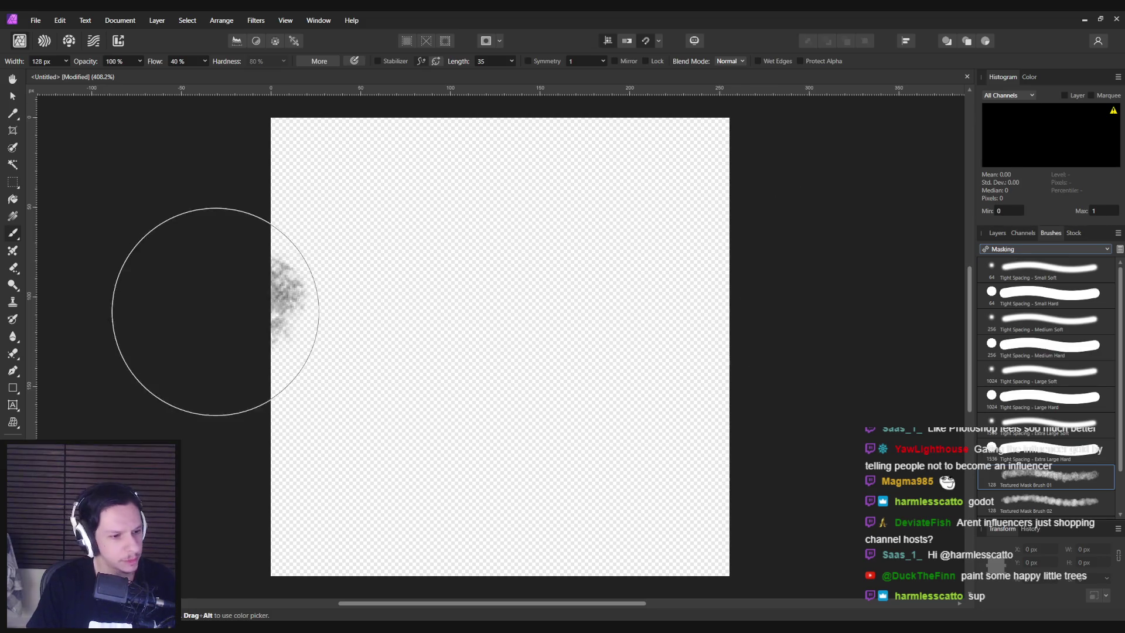
{"action": "key", "text": "ctrl+z"}
{"action": "left_click", "coordinate": [223, 218]}
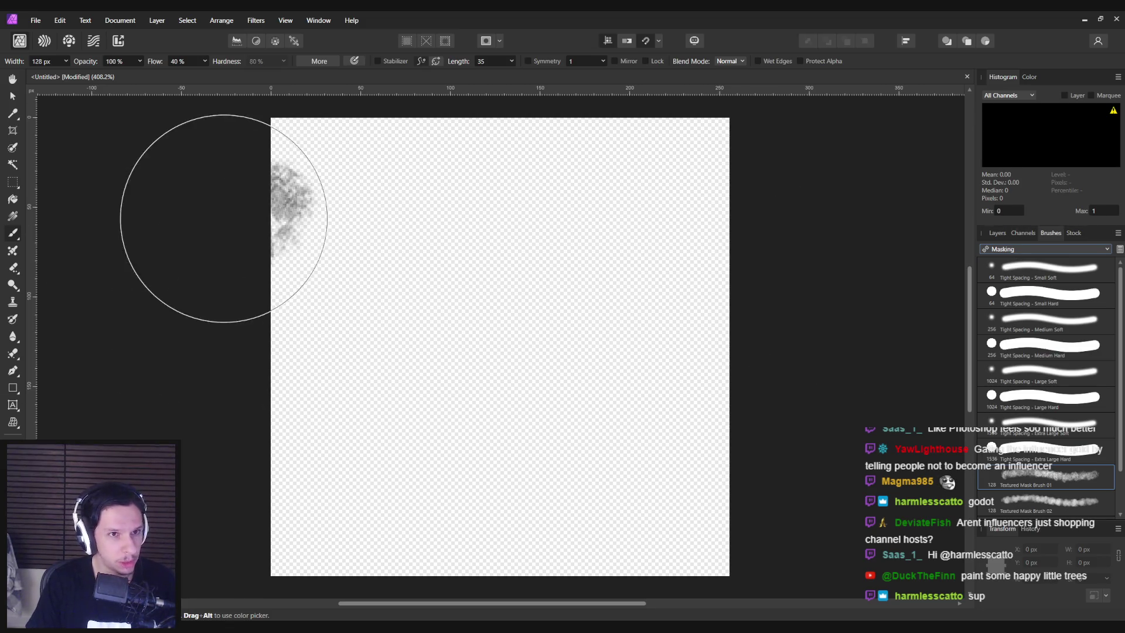
{"action": "key", "text": "ctrl+z"}
{"action": "left_click", "coordinate": [372, 139]}
{"action": "key", "text": "ctrl+z"}
{"action": "left_click", "coordinate": [274, 175]}
{"action": "key", "text": "ctrl+z"}
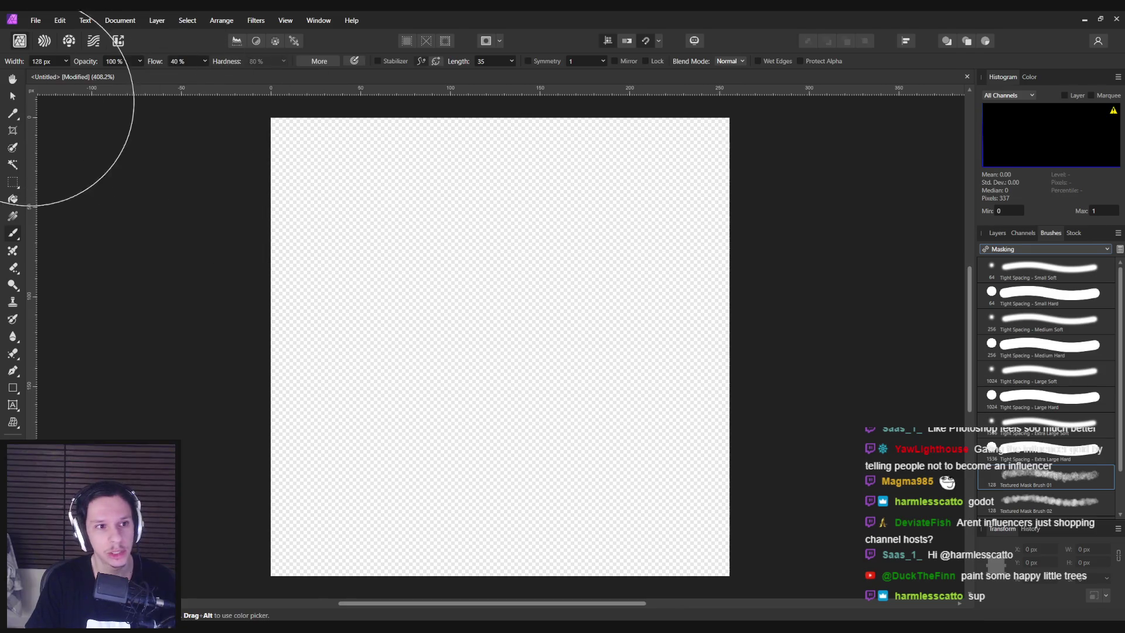
{"action": "left_click", "coordinate": [15, 98]}
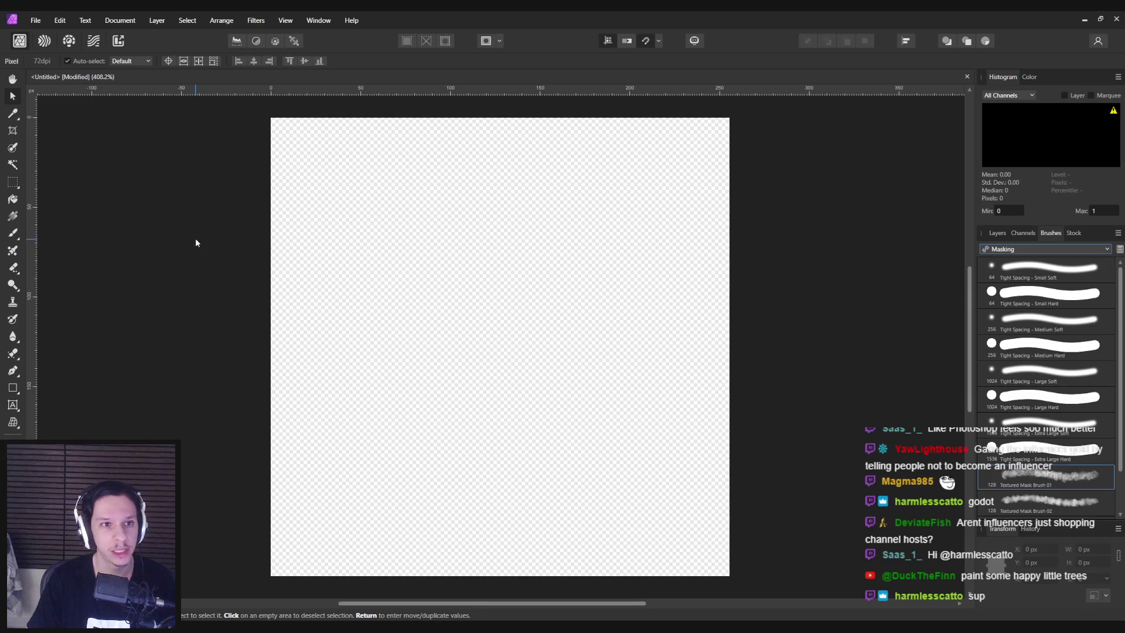
{"action": "left_click", "coordinate": [35, 20]}
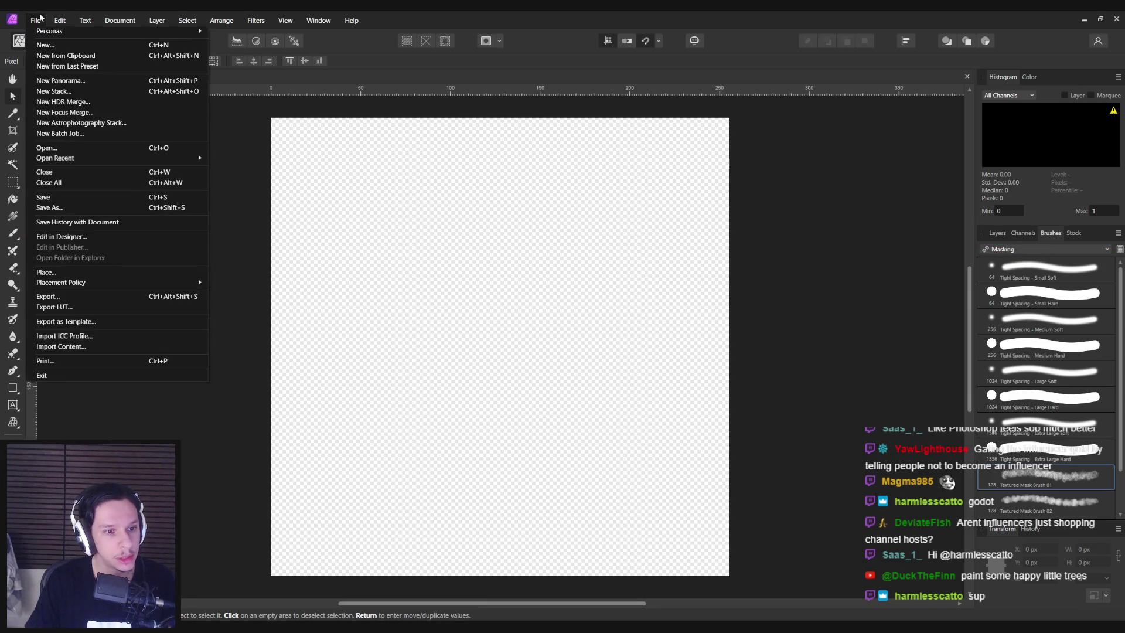
{"action": "left_click", "coordinate": [60, 347]}
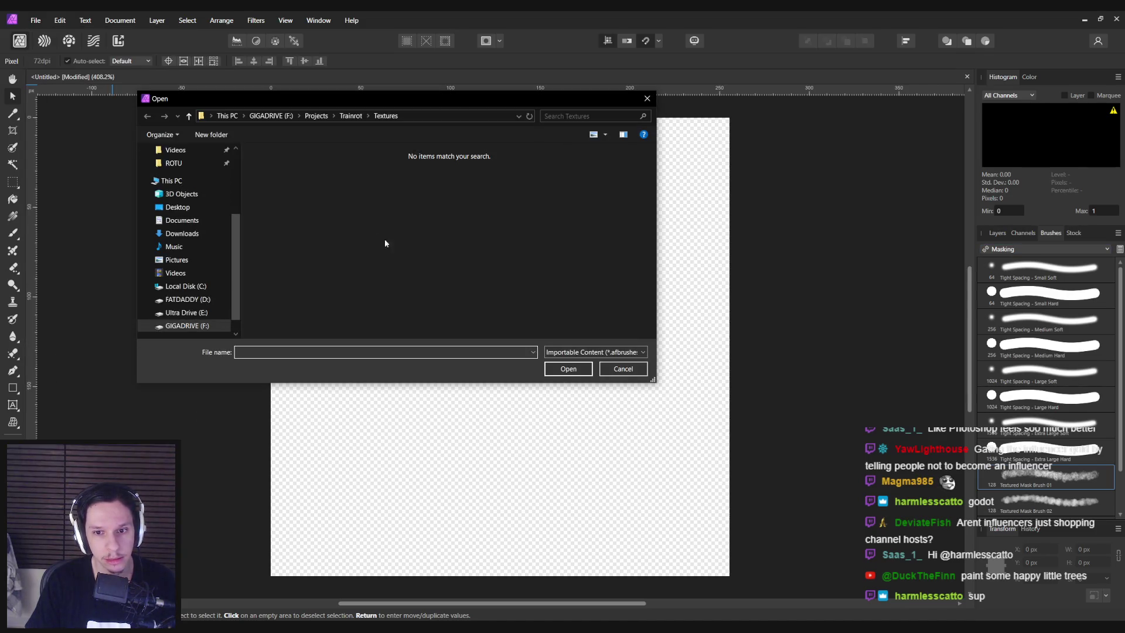
{"action": "left_click", "coordinate": [589, 352]}
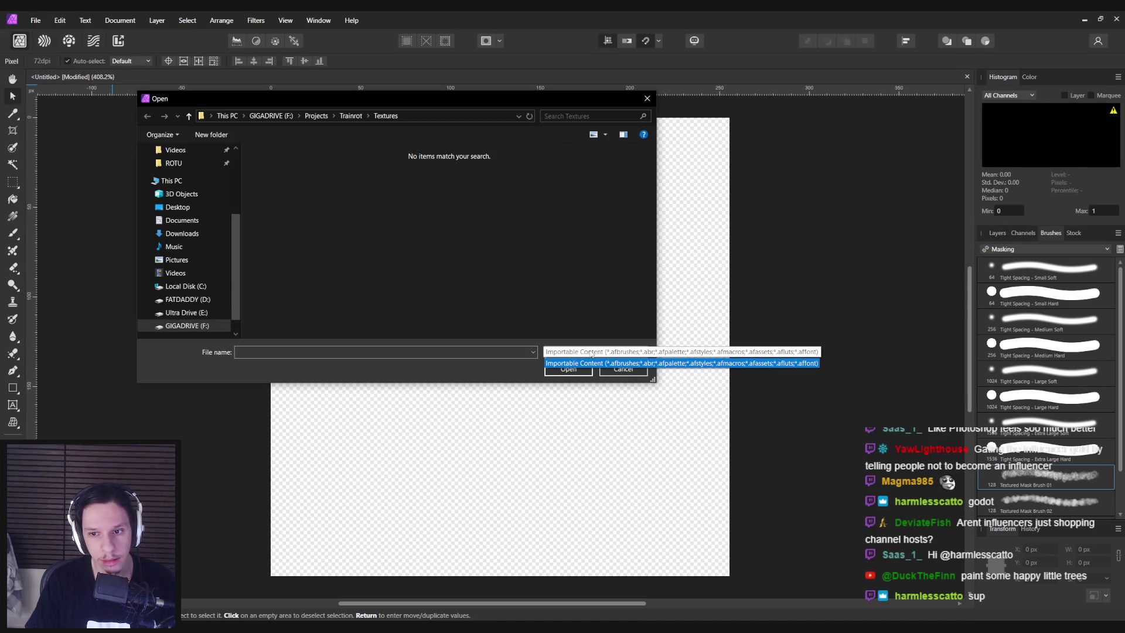
{"action": "left_click", "coordinate": [620, 364]}
{"action": "left_click", "coordinate": [612, 369]}
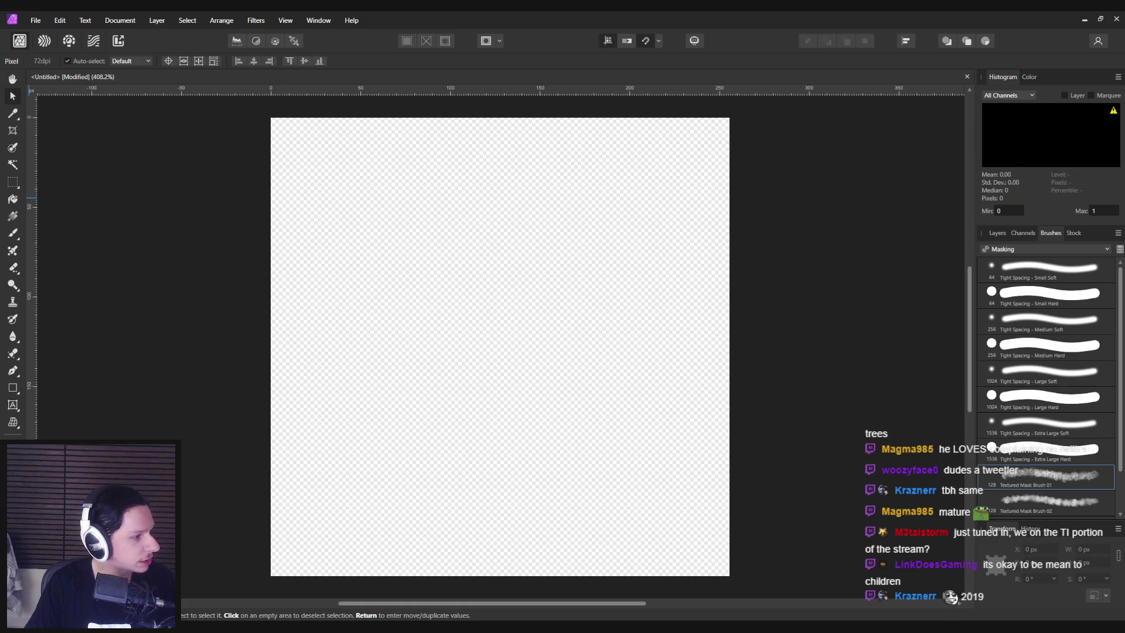
Start importing content from the File menu, check the file types, then cancel the dialog
{"action": "left_click", "coordinate": [37, 21]}
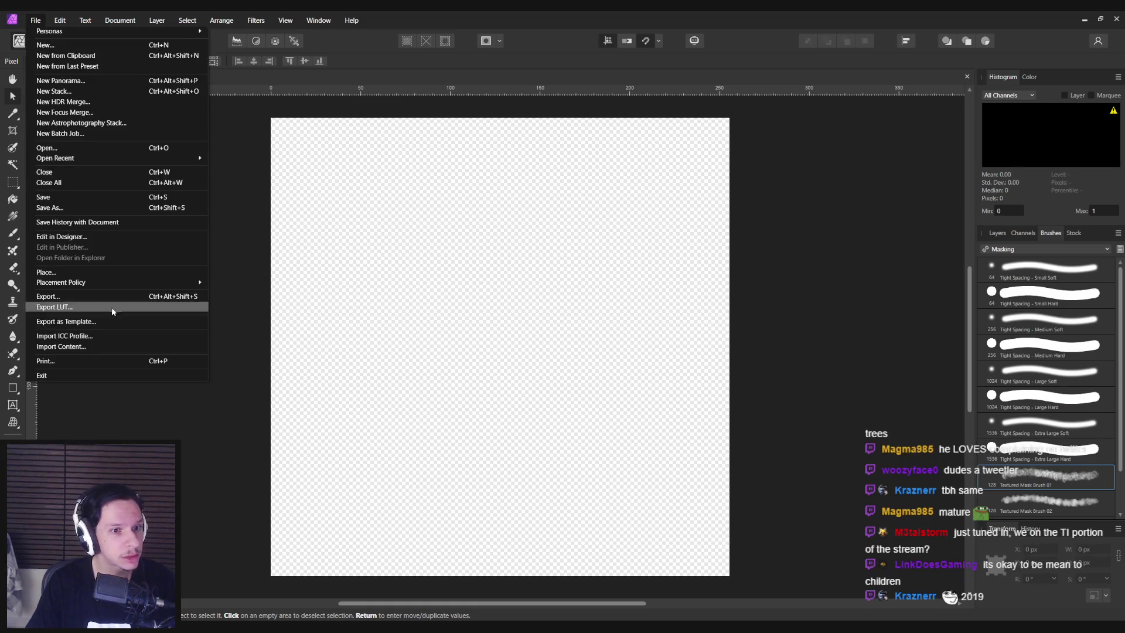
{"action": "left_click", "coordinate": [80, 343]}
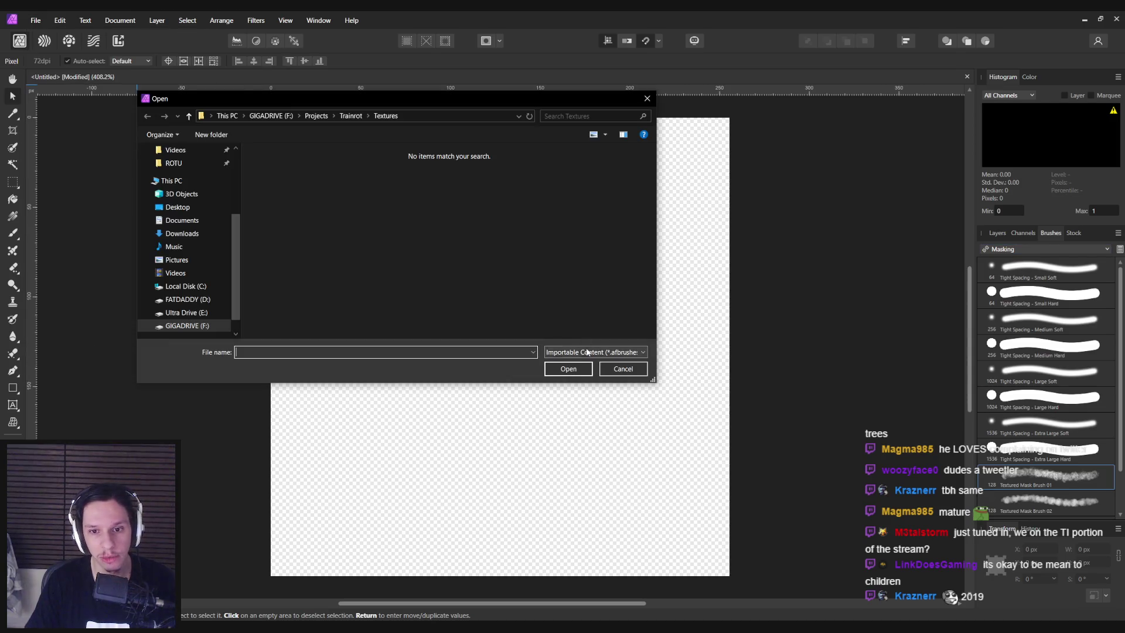
{"action": "left_click", "coordinate": [586, 352]}
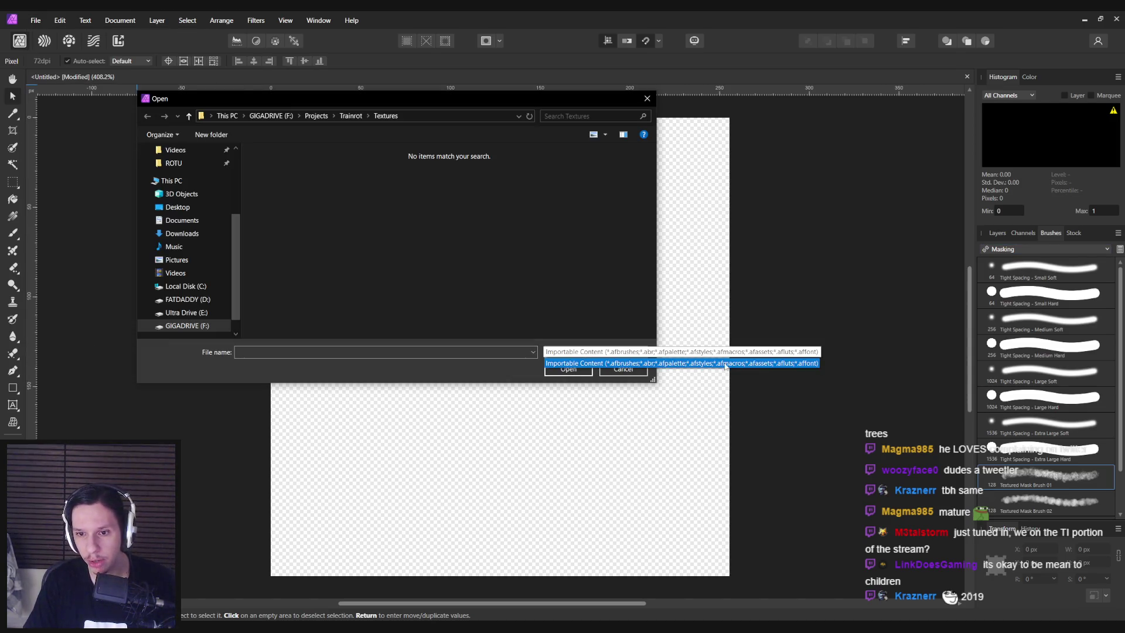
{"action": "left_click", "coordinate": [614, 362]}
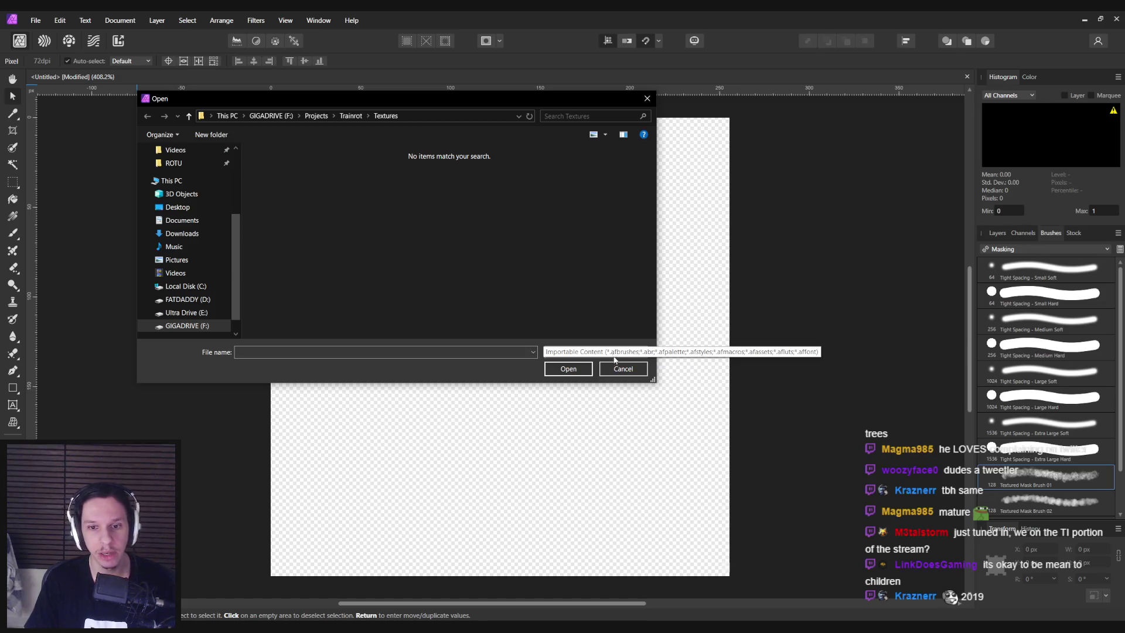
{"action": "left_click", "coordinate": [618, 370]}
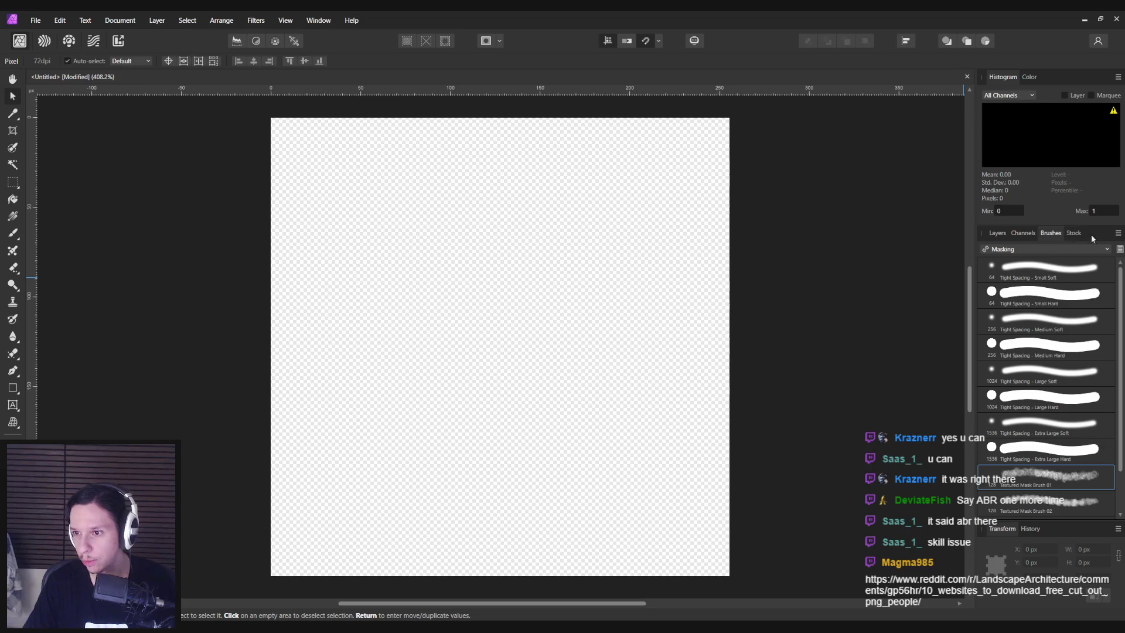
Close Textured Mask Brush 01's settings unchanged, then choose Import Brushes from the Brushes panel menu
{"action": "left_click", "coordinate": [1119, 249]}
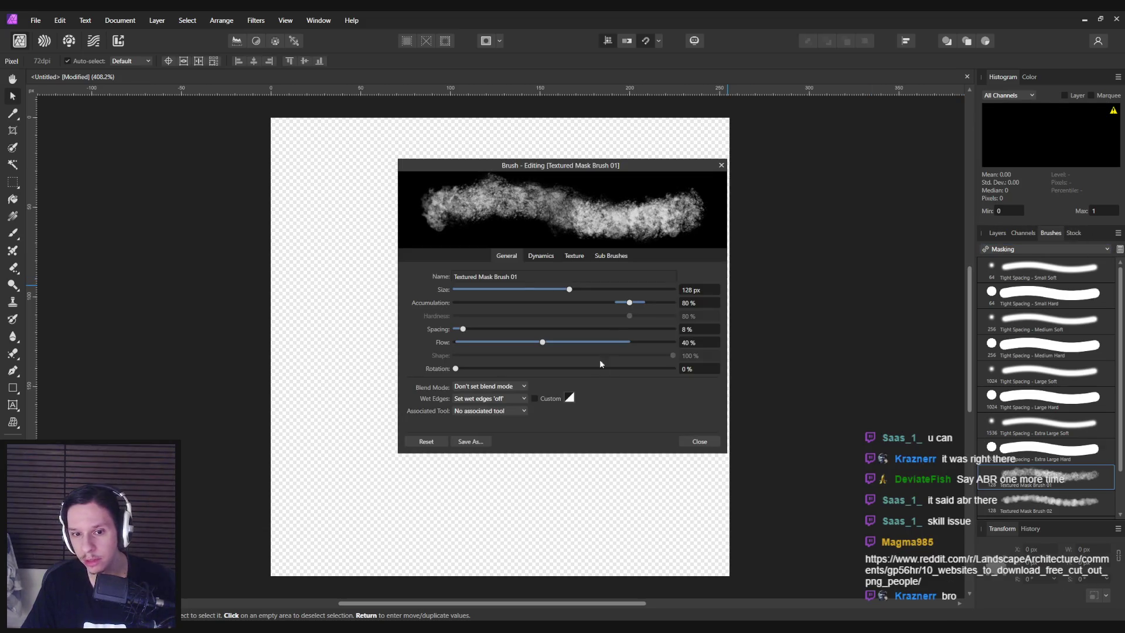
{"action": "left_click", "coordinate": [705, 443]}
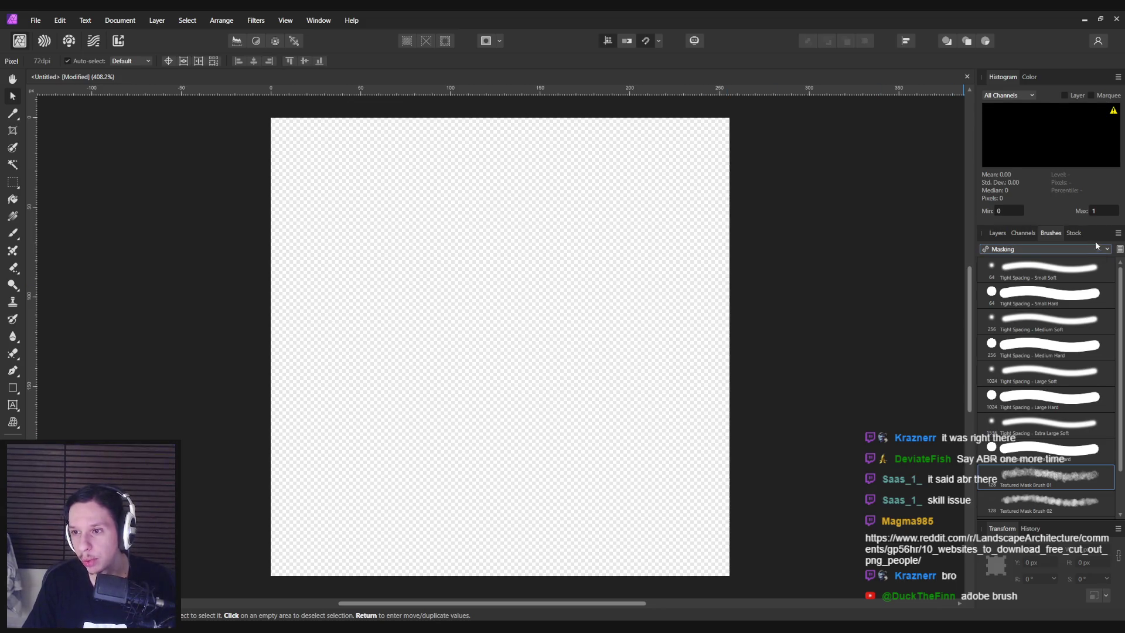
{"action": "left_click", "coordinate": [1117, 233]}
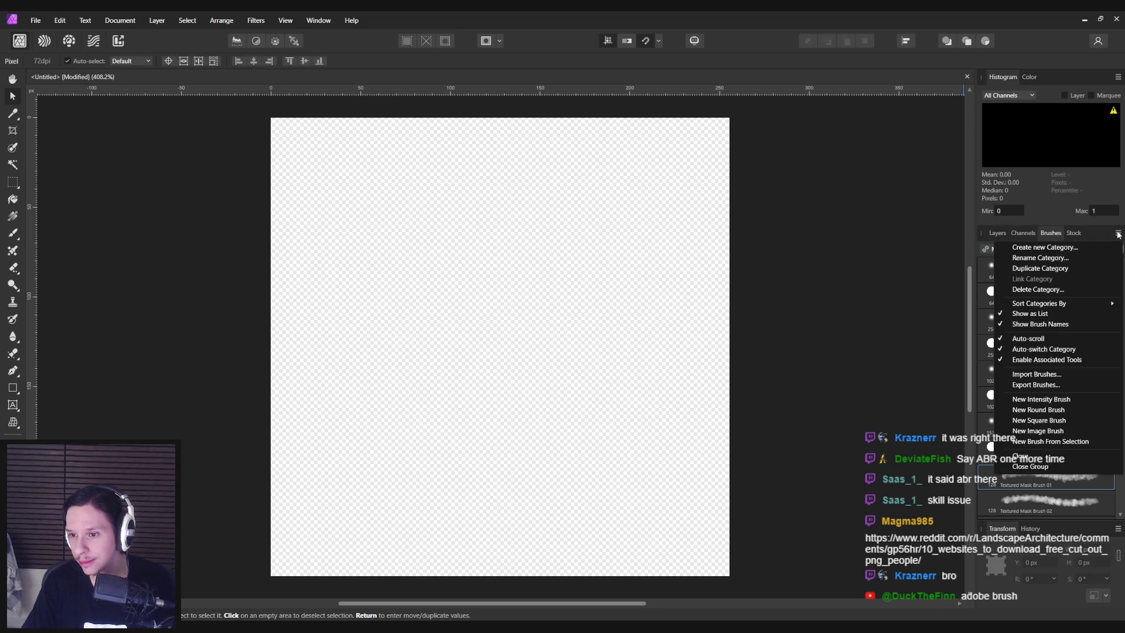
{"action": "left_click", "coordinate": [1036, 373]}
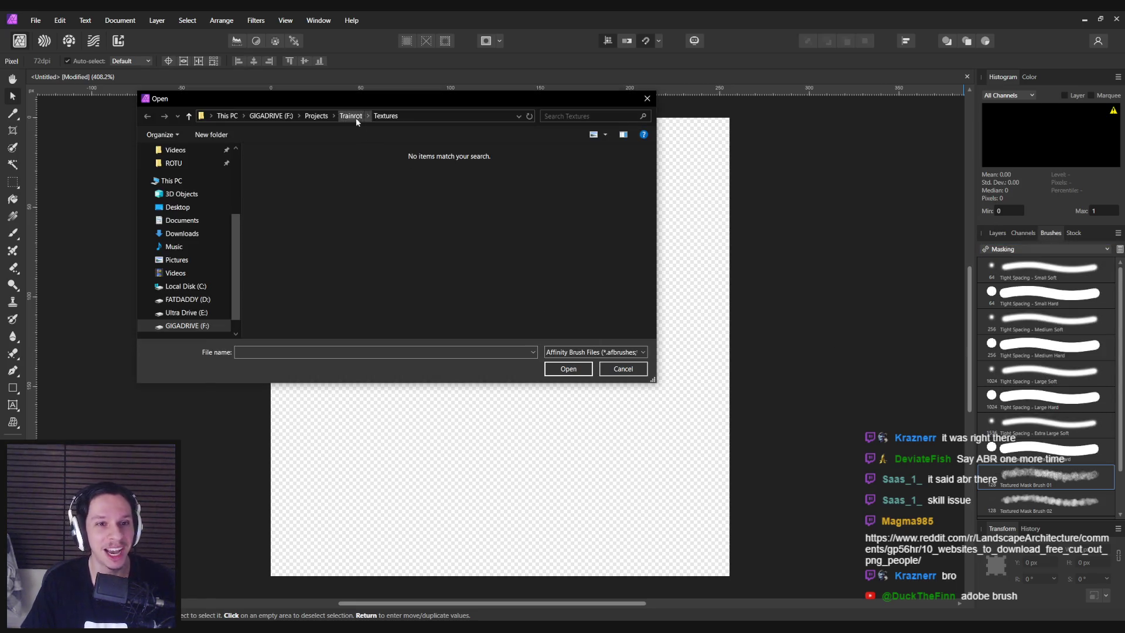
Import the brush file, adding 541 raster brushes, and dismiss the confirmation
{"action": "key", "text": "Escape"}
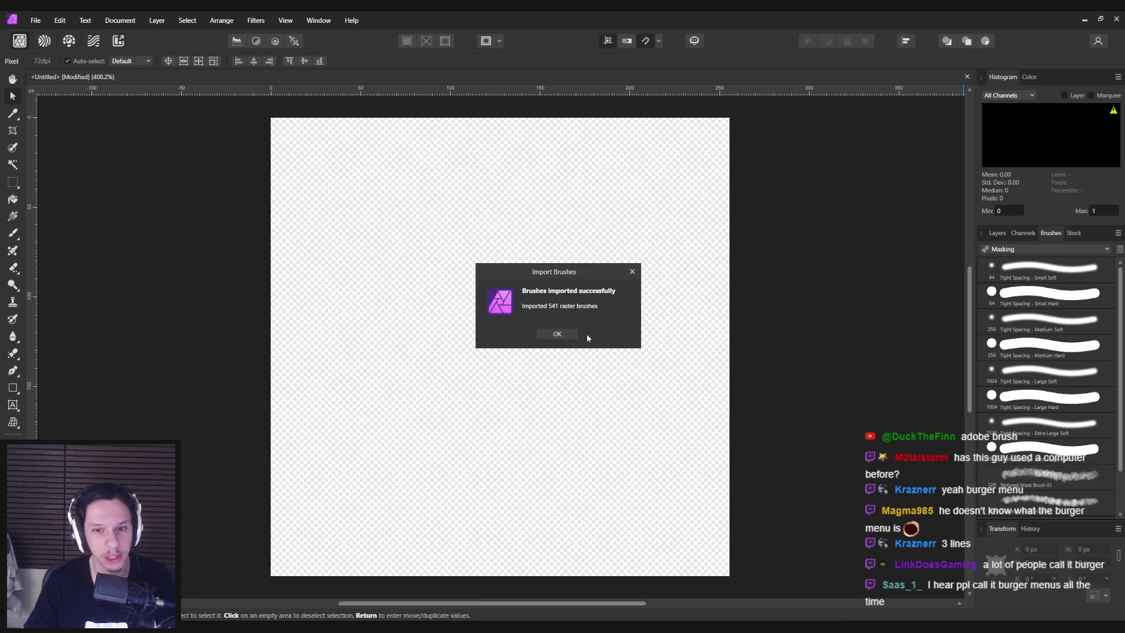
{"action": "left_click", "coordinate": [557, 333]}
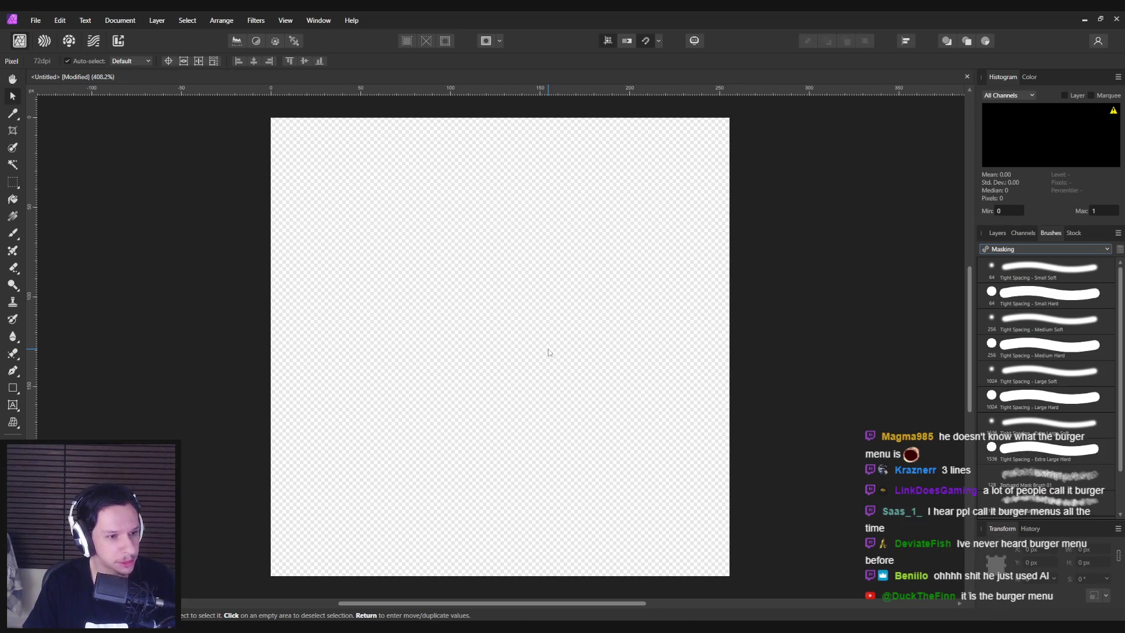
Switch to the spring-brushes-2021 set and undo a test leaf stroke
{"action": "left_click", "coordinate": [1034, 248]}
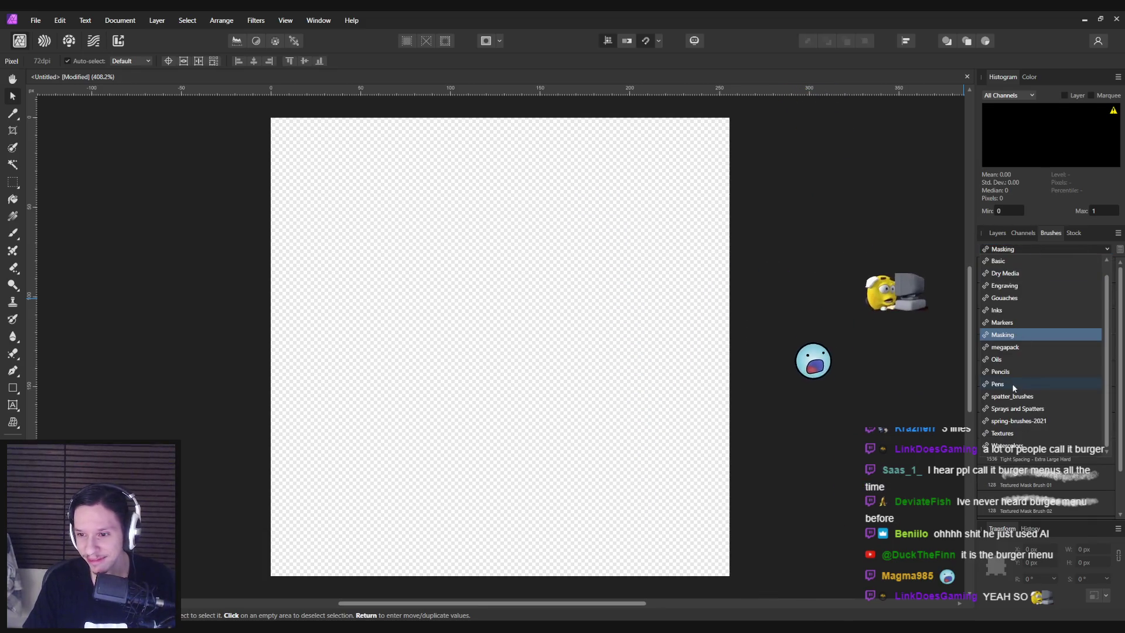
{"action": "left_click", "coordinate": [1024, 421]}
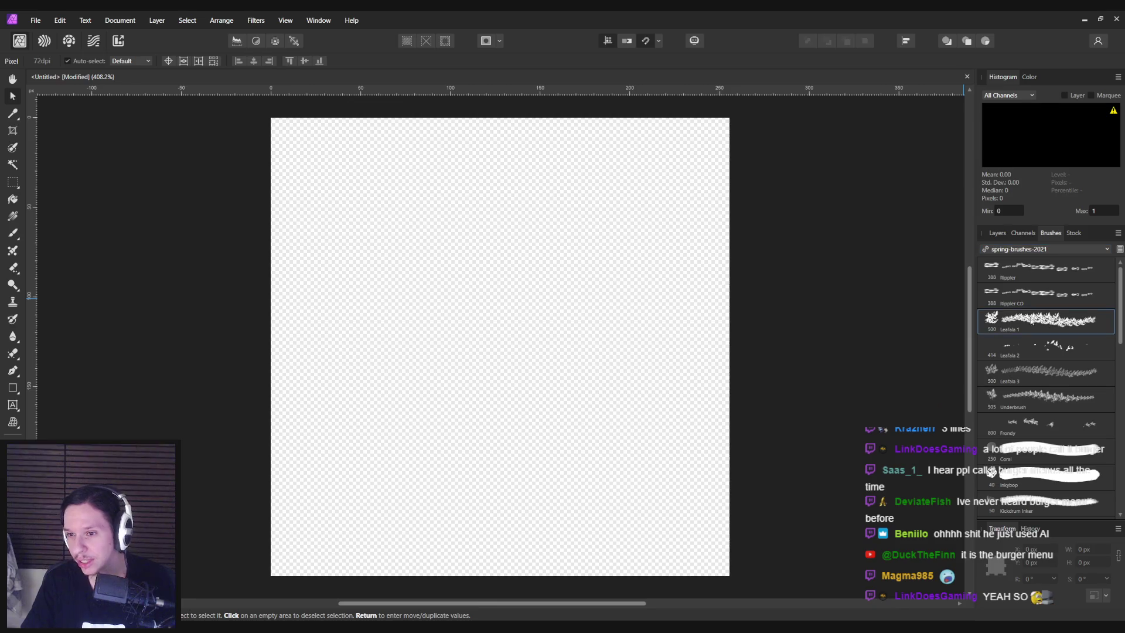
{"action": "left_click_drag", "start_coordinate": [344, 358], "coordinate": [585, 359]}
{"action": "key", "text": "b"}
{"action": "left_click_drag", "start_coordinate": [357, 339], "coordinate": [547, 352]}
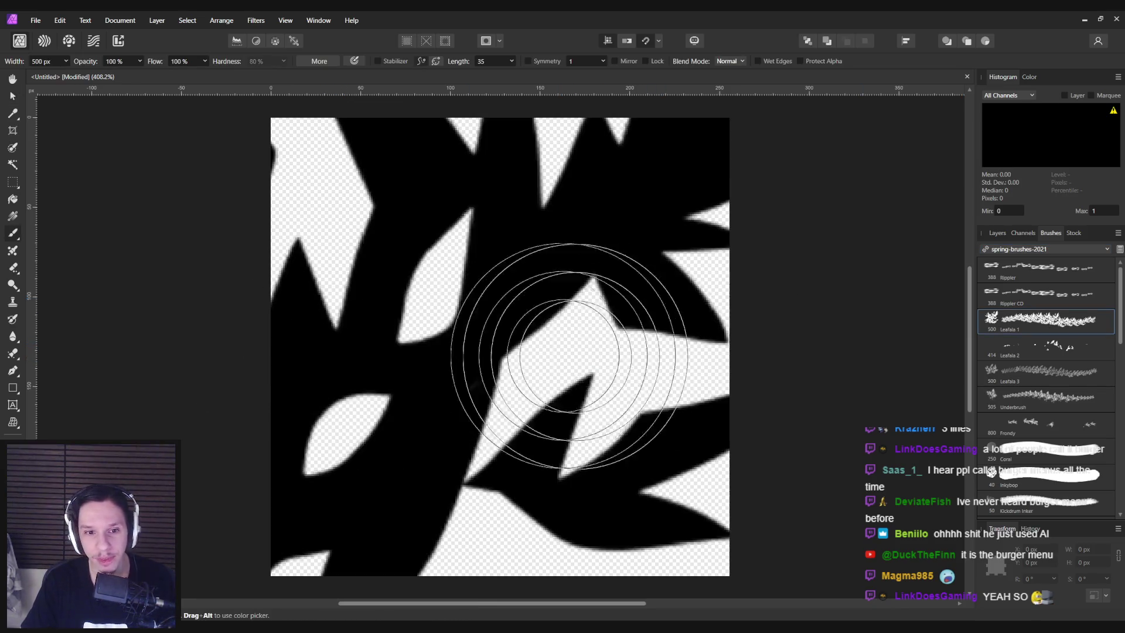
{"action": "key", "text": "ctrl+z"}
Pick the Skyline brush and undo its test dabs on the canvas
{"action": "scroll", "coordinate": [1025, 381], "scroll_direction": "down", "scroll_amount": 5}
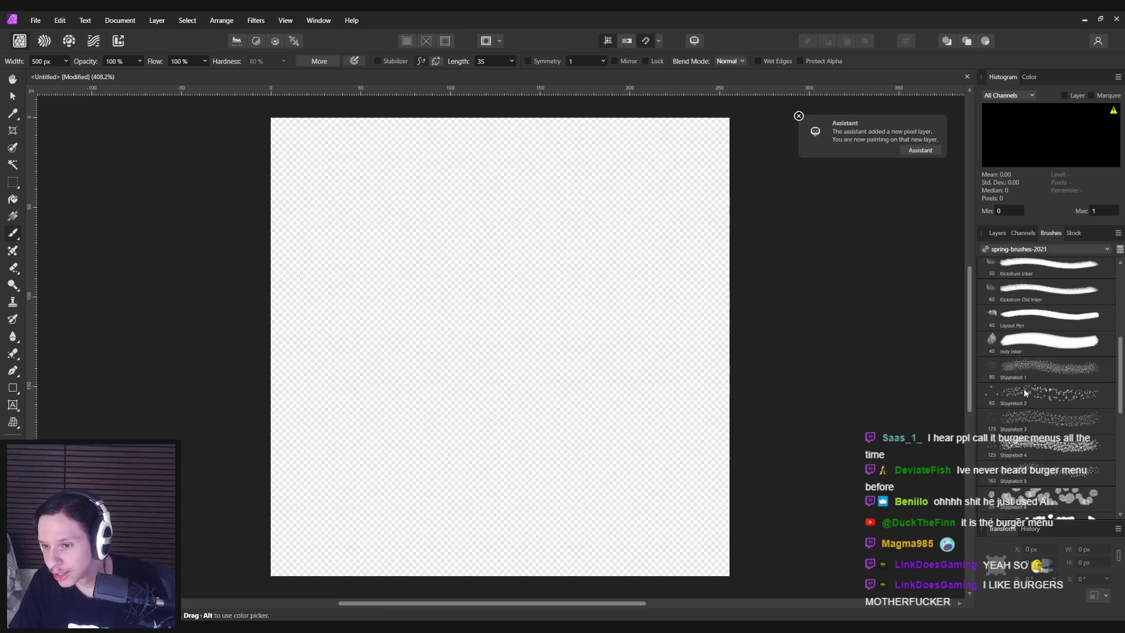
{"action": "scroll", "coordinate": [1025, 381], "scroll_direction": "down", "scroll_amount": 6}
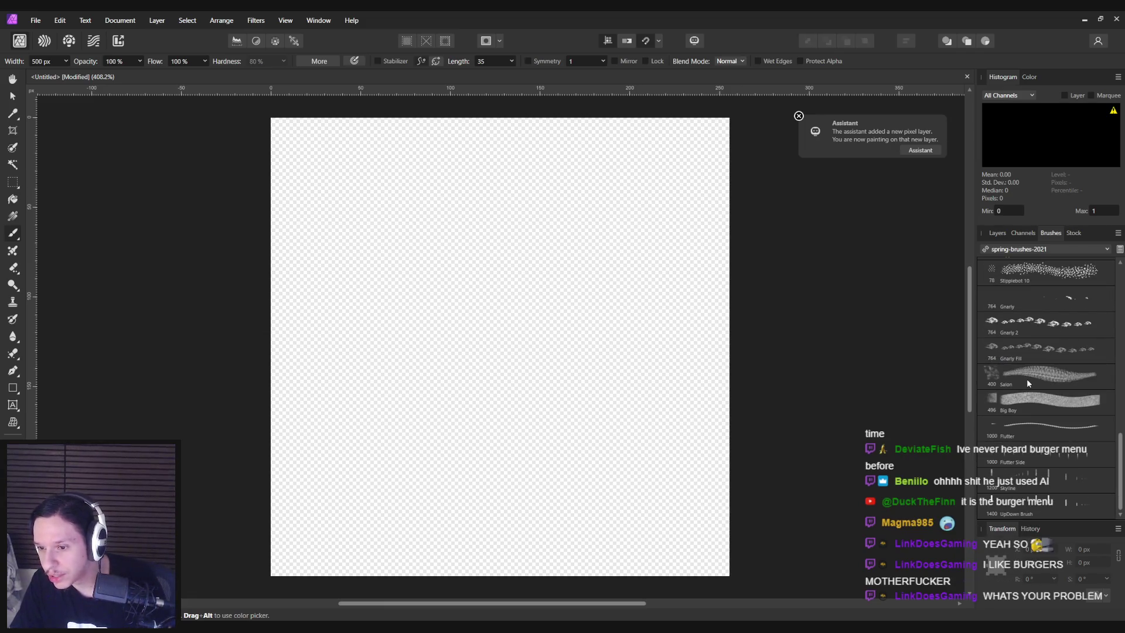
{"action": "left_click", "coordinate": [1027, 477]}
{"action": "left_click", "coordinate": [527, 383]}
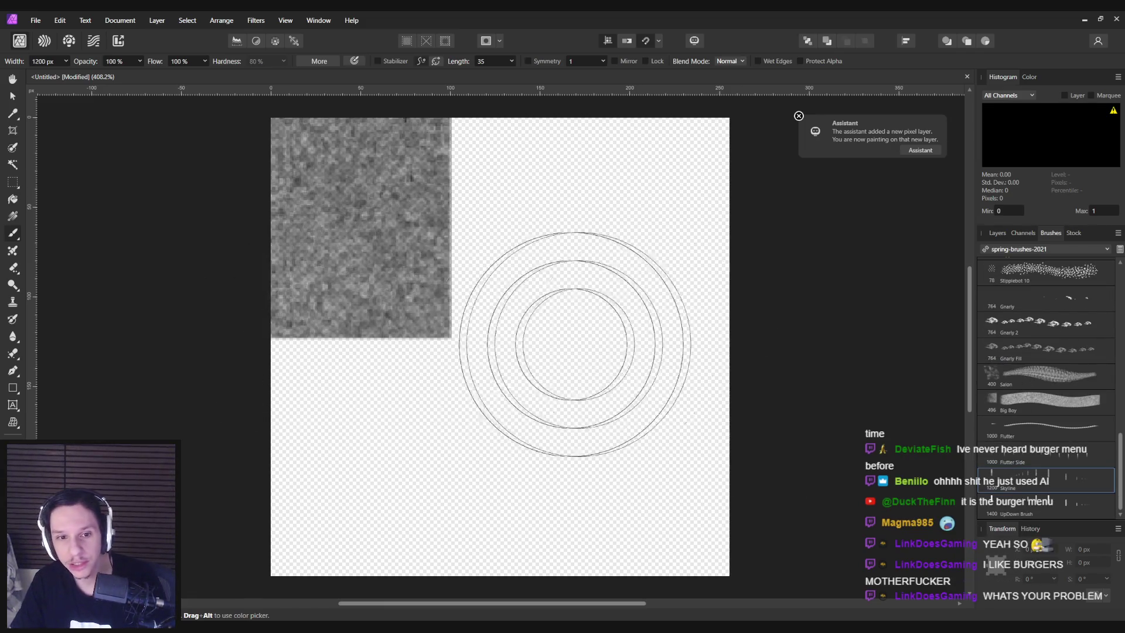
{"action": "scroll", "coordinate": [540, 376], "scroll_direction": "down", "scroll_amount": 6}
{"action": "key", "text": "ctrl+z"}
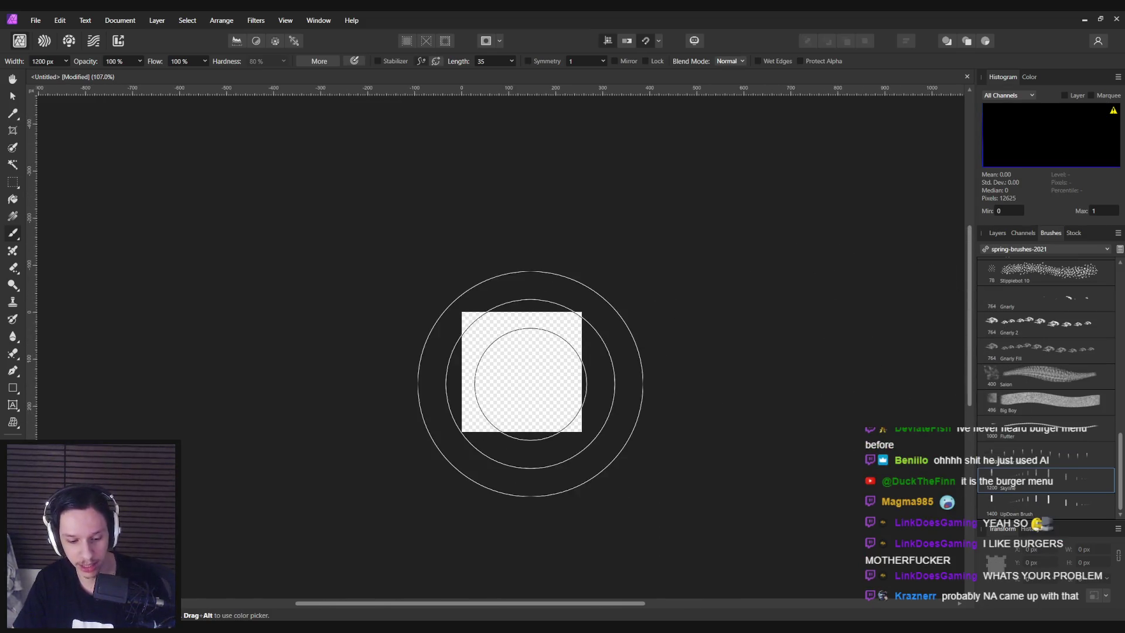
{"action": "left_click", "coordinate": [469, 363]}
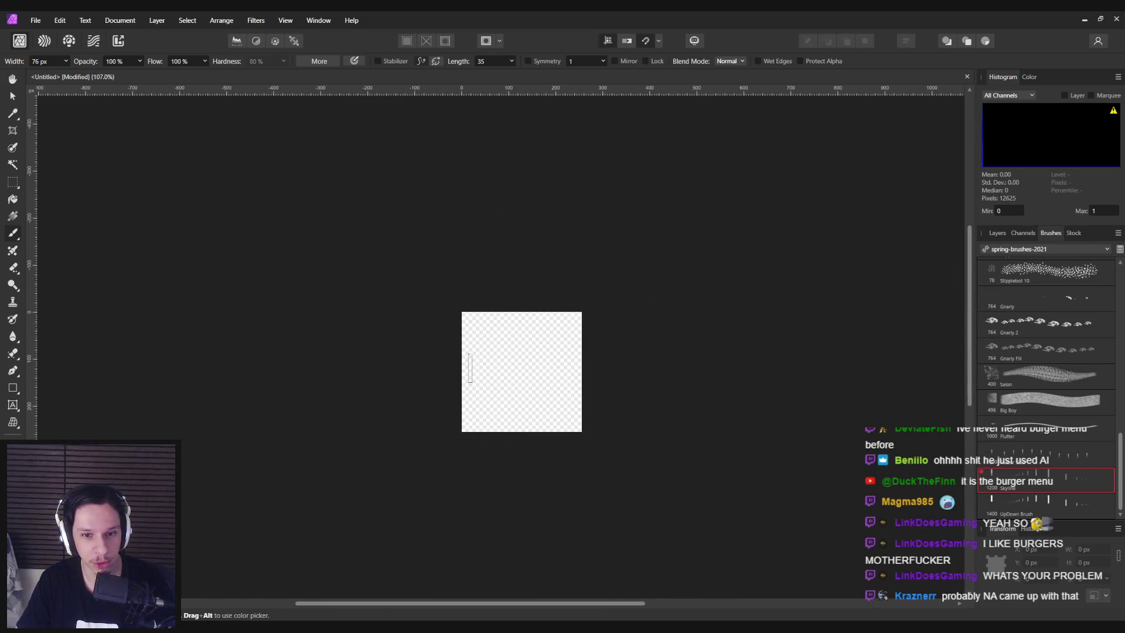
{"action": "left_click", "coordinate": [532, 367]}
{"action": "scroll", "coordinate": [503, 410], "scroll_direction": "up", "scroll_amount": 3}
{"action": "key", "text": "ctrl+z"}
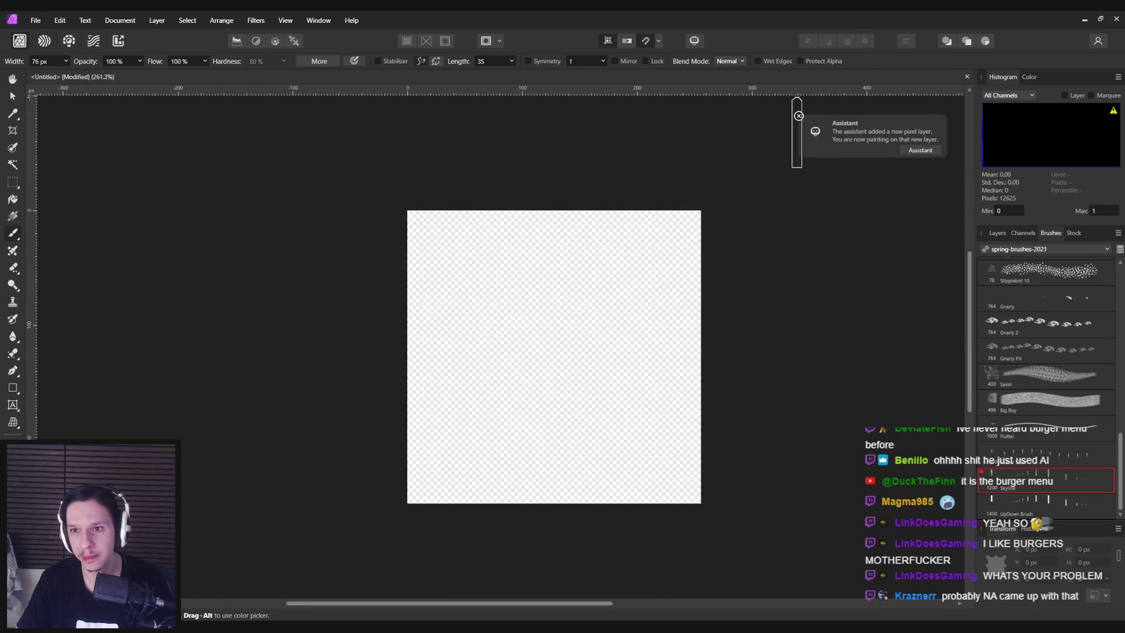
Shrink the Skyline brush to 34 px and paint a test stroke
{"action": "scroll", "coordinate": [640, 263], "scroll_direction": "down", "scroll_amount": 1}
{"action": "key", "text": "bracketleft"}
{"action": "key", "text": "bracketleft"}
{"action": "key", "text": "bracketleft"}
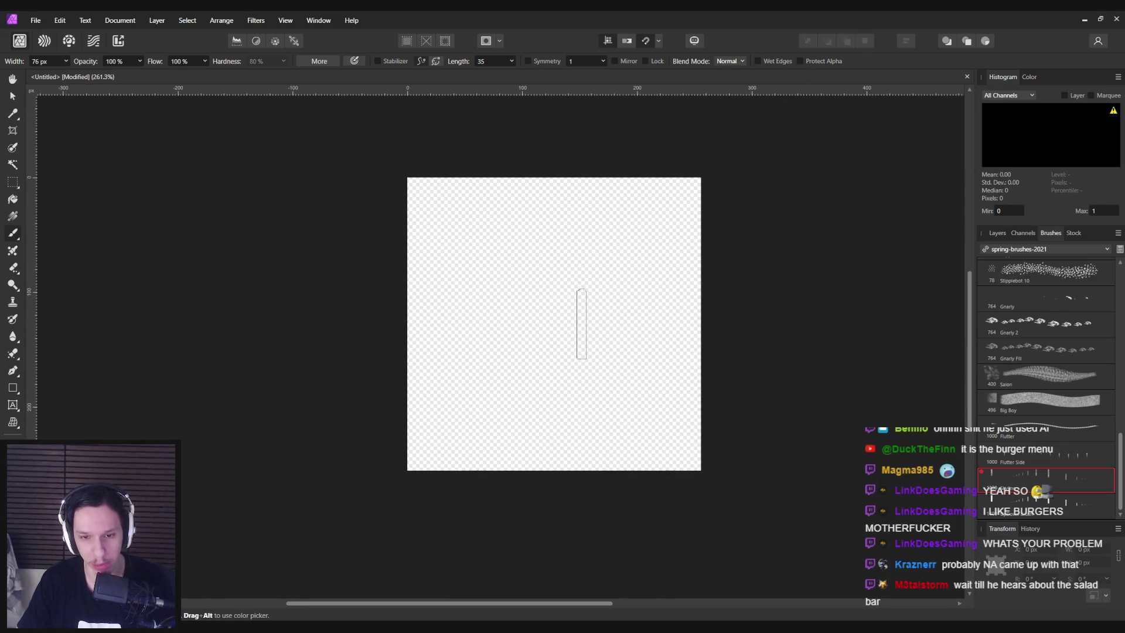
{"action": "mouse_move", "coordinate": [463, 341]}
{"action": "left_mouse_down"}
{"action": "mouse_move", "coordinate": [547, 377]}
{"action": "mouse_move", "coordinate": [666, 394]}
{"action": "left_mouse_up"}
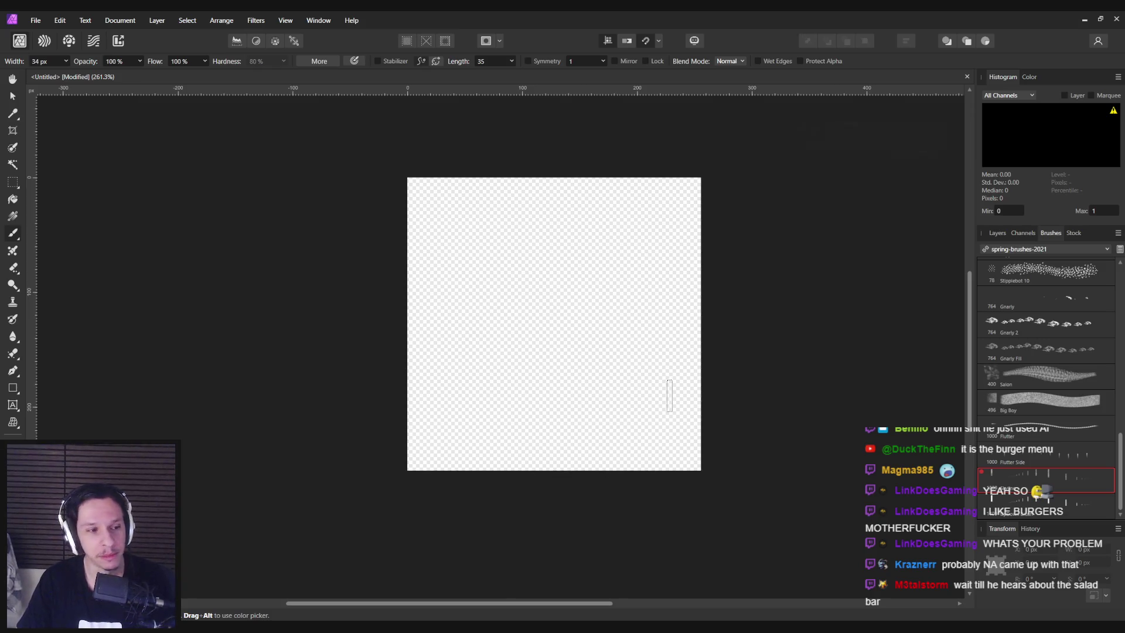
Shrink the brush further, then switch the library to spatter_brushes and scroll through its brushes
{"action": "key", "text": "bracketleft"}
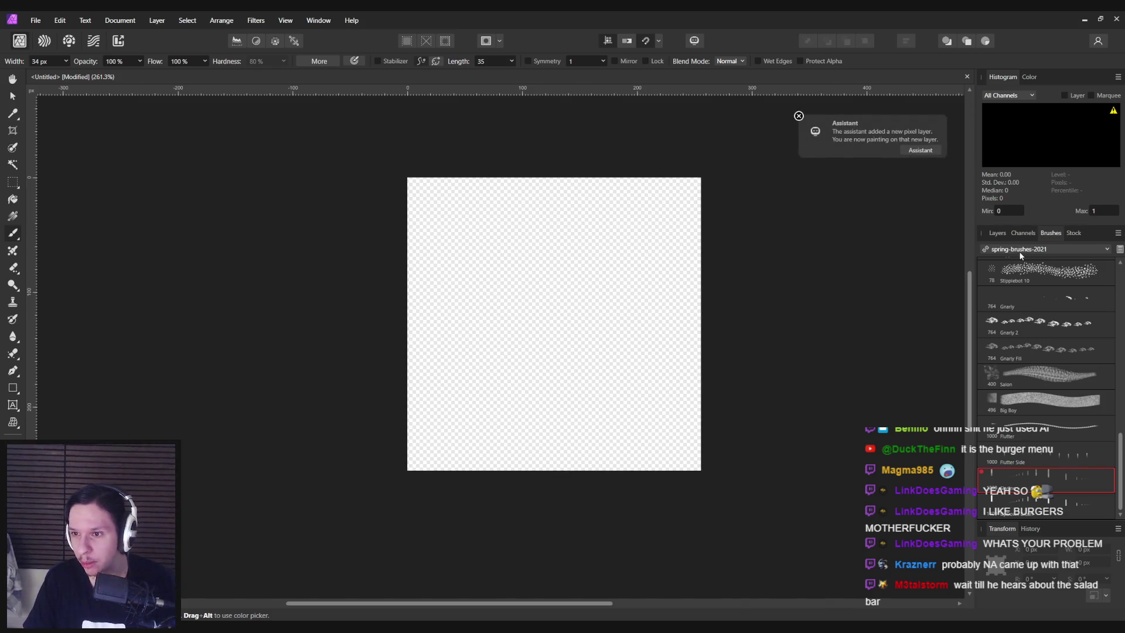
{"action": "left_click", "coordinate": [1020, 251]}
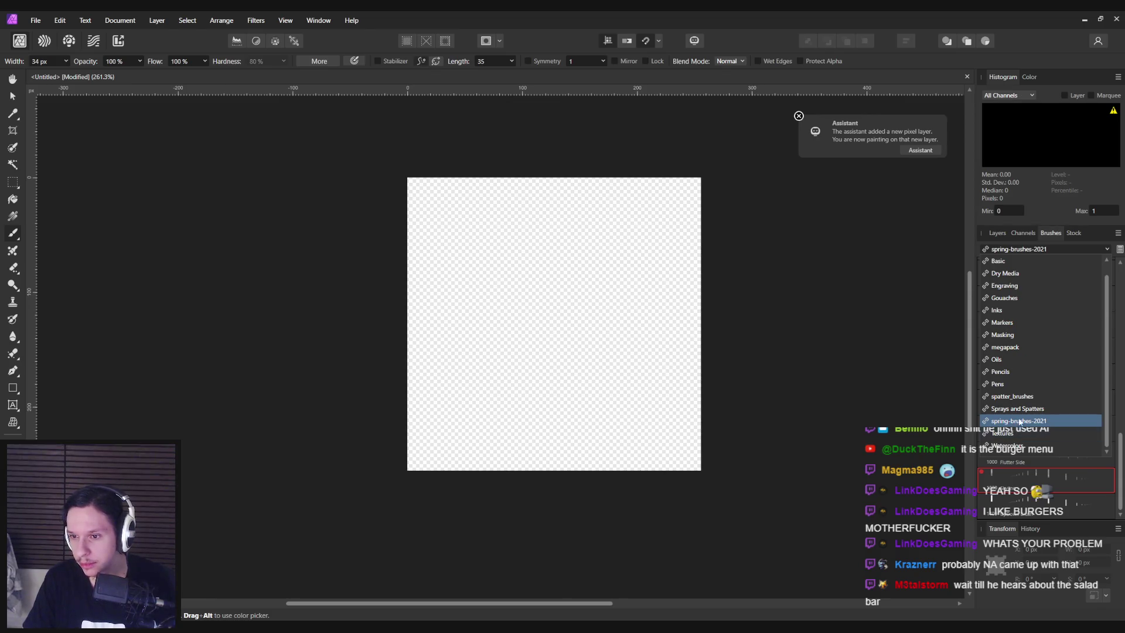
{"action": "scroll", "coordinate": [1020, 422], "scroll_direction": "up", "scroll_amount": 1}
{"action": "left_click", "coordinate": [1020, 410]}
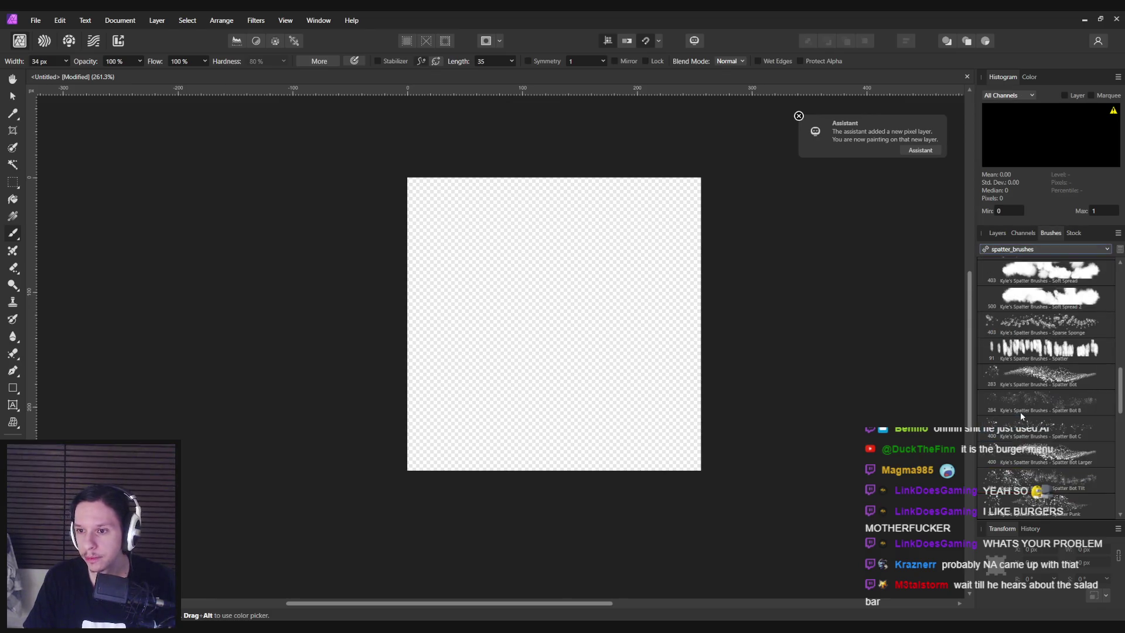
{"action": "scroll", "coordinate": [1021, 410], "scroll_direction": "down", "scroll_amount": 6}
{"action": "scroll", "coordinate": [1048, 381], "scroll_direction": "up", "scroll_amount": 10}
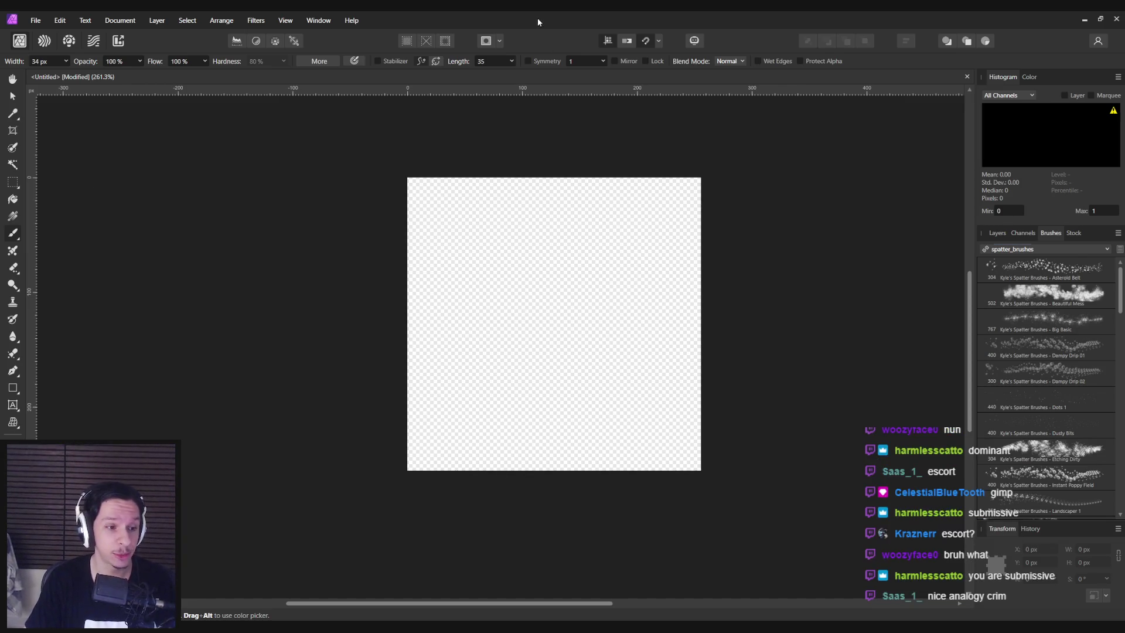
{"action": "scroll", "coordinate": [1107, 488], "scroll_direction": "down", "scroll_amount": 15}
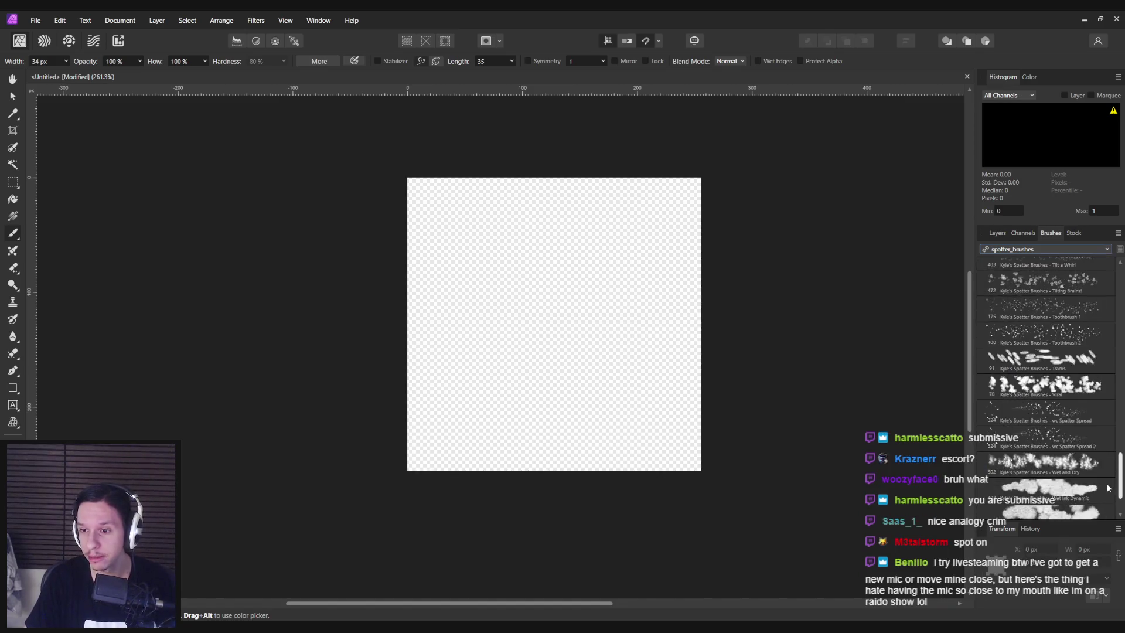
{"action": "scroll", "coordinate": [1118, 410], "scroll_direction": "up", "scroll_amount": 10}
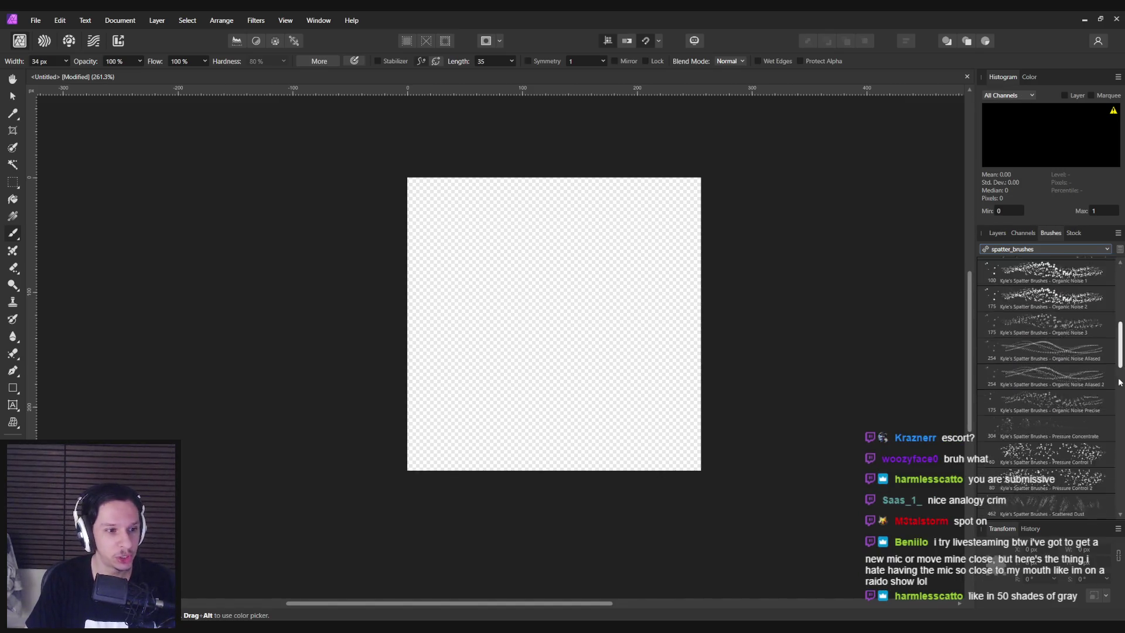
{"action": "mouse_move", "coordinate": [1118, 382]}
{"action": "left_mouse_down"}
{"action": "mouse_move", "coordinate": [1118, 513]}
{"action": "mouse_move", "coordinate": [1119, 281]}
{"action": "left_mouse_up"}
{"action": "left_click", "coordinate": [1076, 247]}
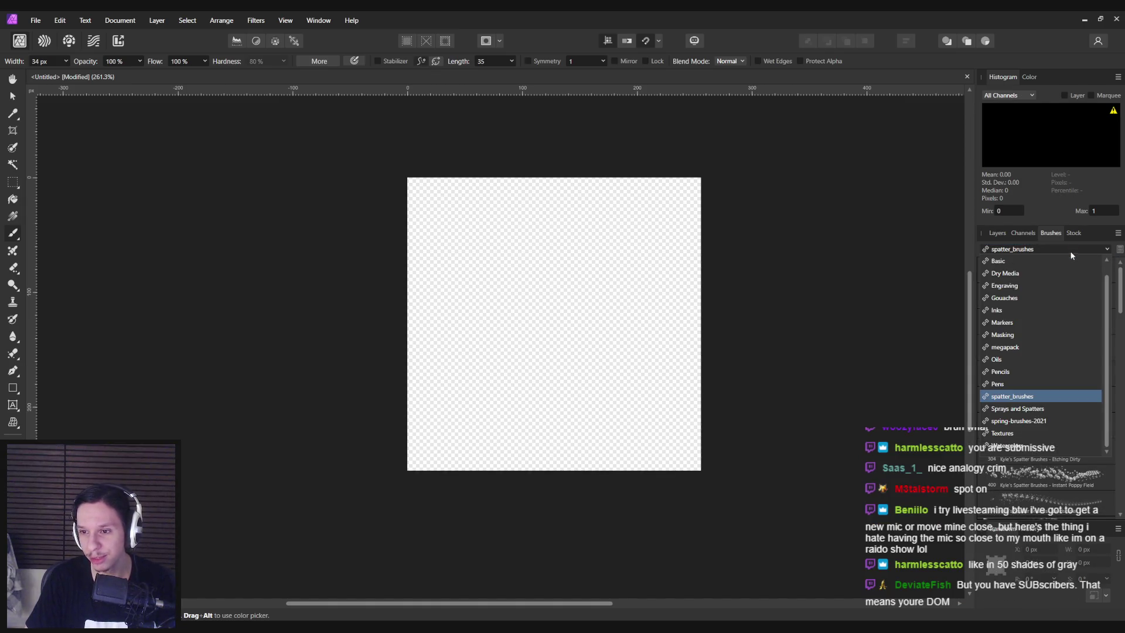
Switch to the megapack set and undo a test stroke with Amazing Cartoon Nib
{"action": "left_click", "coordinate": [1030, 348]}
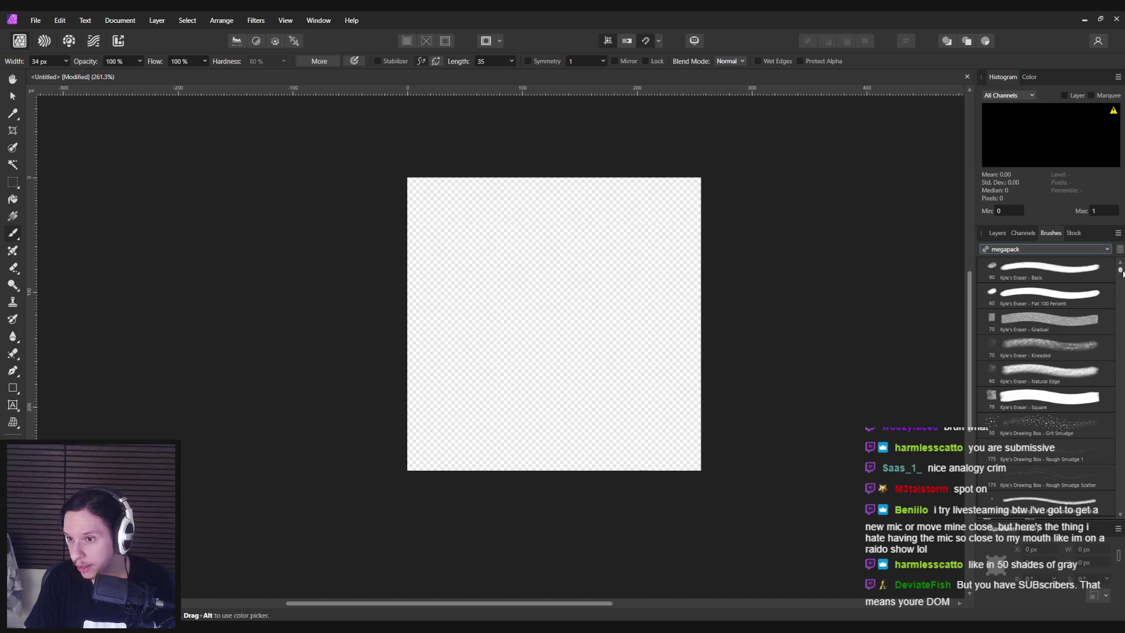
{"action": "scroll", "coordinate": [1056, 349], "scroll_direction": "down", "scroll_amount": 8}
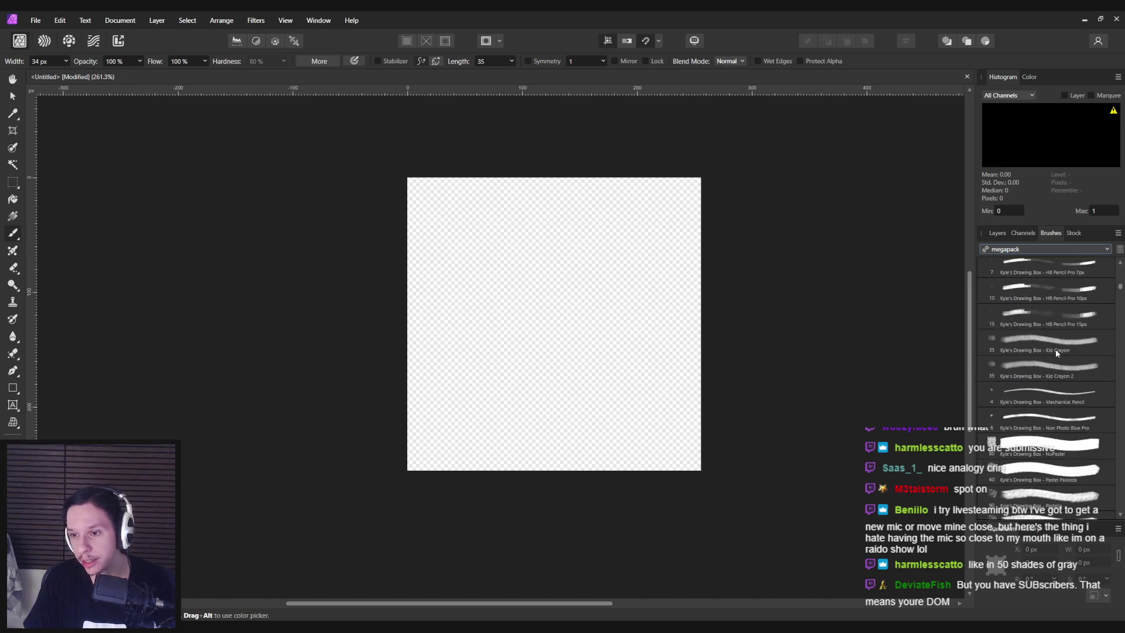
{"action": "scroll", "coordinate": [1056, 349], "scroll_direction": "down", "scroll_amount": 10}
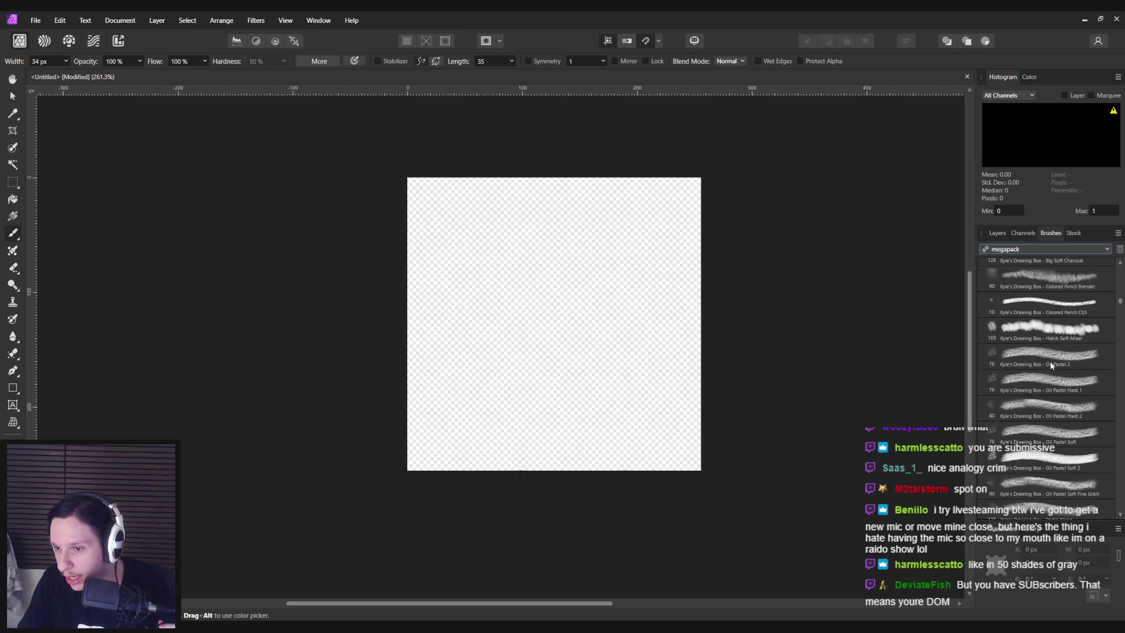
{"action": "scroll", "coordinate": [1050, 364], "scroll_direction": "down", "scroll_amount": 8}
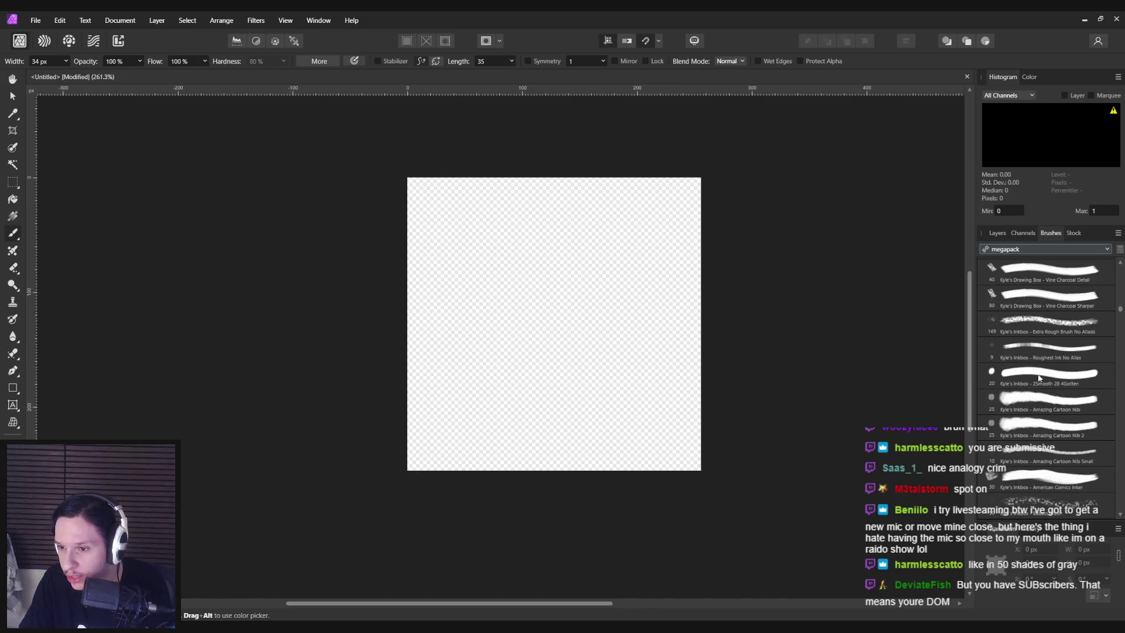
{"action": "left_click", "coordinate": [1042, 401]}
{"action": "left_click_drag", "start_coordinate": [481, 319], "coordinate": [621, 419]}
{"action": "key", "text": "ctrl+z"}
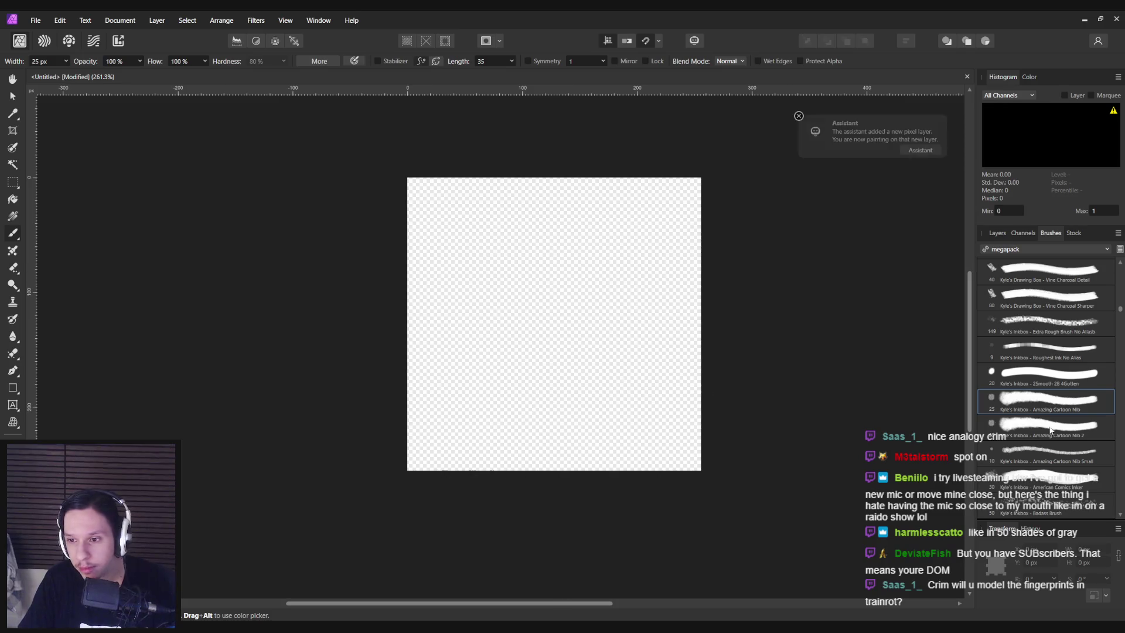
Test Belgian Comics Smoother and the 437 px Comics Background Breaker 2, undoing each stroke
{"action": "scroll", "coordinate": [1050, 429], "scroll_direction": "down", "scroll_amount": 5}
{"action": "left_click", "coordinate": [1049, 372]}
{"action": "mouse_move", "coordinate": [508, 322]}
{"action": "left_mouse_down"}
{"action": "mouse_move", "coordinate": [584, 377]}
{"action": "mouse_move", "coordinate": [486, 398]}
{"action": "left_mouse_up"}
{"action": "key", "text": "ctrl+z"}
{"action": "scroll", "coordinate": [1064, 424], "scroll_direction": "down", "scroll_amount": 5}
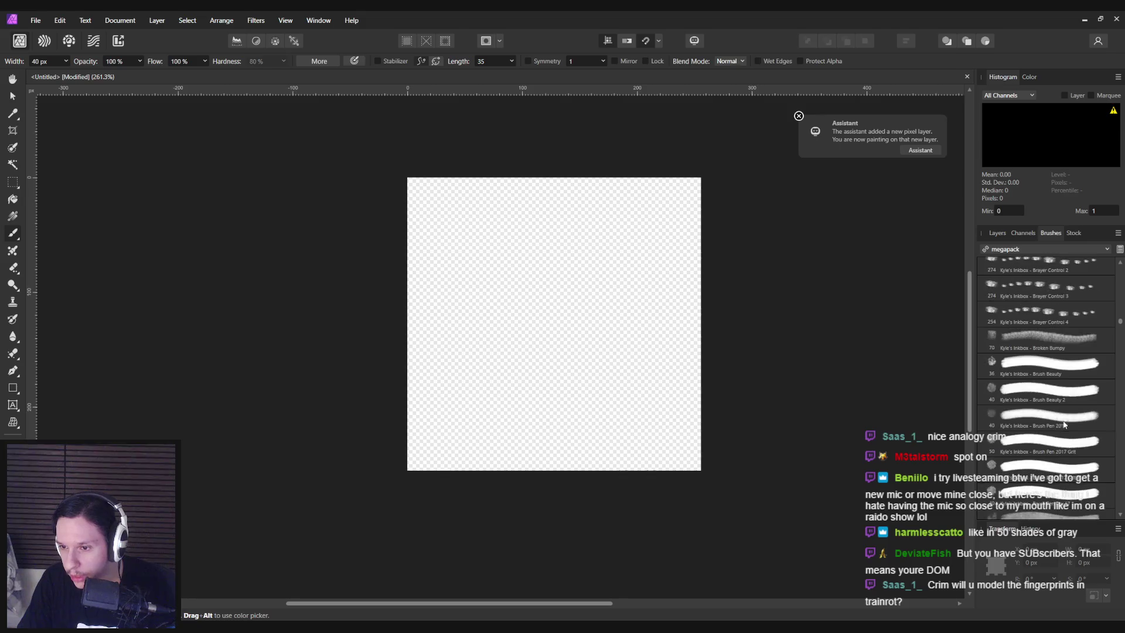
{"action": "scroll", "coordinate": [1065, 420], "scroll_direction": "down", "scroll_amount": 8}
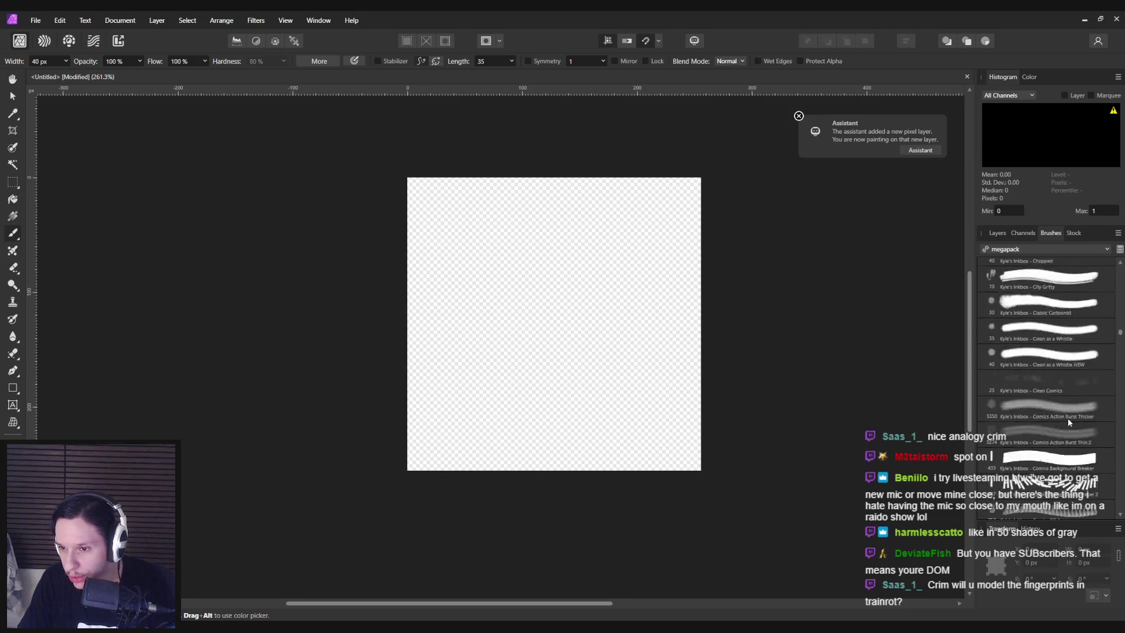
{"action": "scroll", "coordinate": [1067, 417], "scroll_direction": "down", "scroll_amount": 3}
{"action": "left_click", "coordinate": [1068, 416]}
{"action": "mouse_move", "coordinate": [498, 352]}
{"action": "left_mouse_down"}
{"action": "mouse_move", "coordinate": [646, 290]}
{"action": "mouse_move", "coordinate": [477, 427]}
{"action": "left_mouse_up"}
{"action": "key", "text": "ctrl+z"}
Scroll through the rest of the megapack brushes
{"action": "scroll", "coordinate": [1026, 418], "scroll_direction": "down", "scroll_amount": 5}
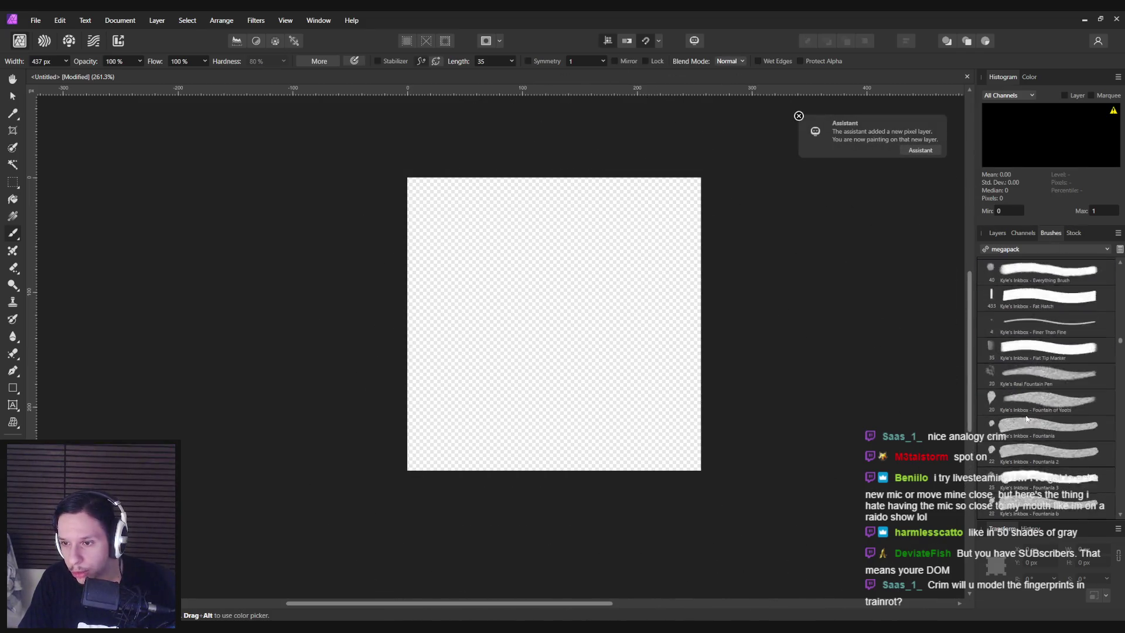
{"action": "scroll", "coordinate": [1027, 419], "scroll_direction": "down", "scroll_amount": 10}
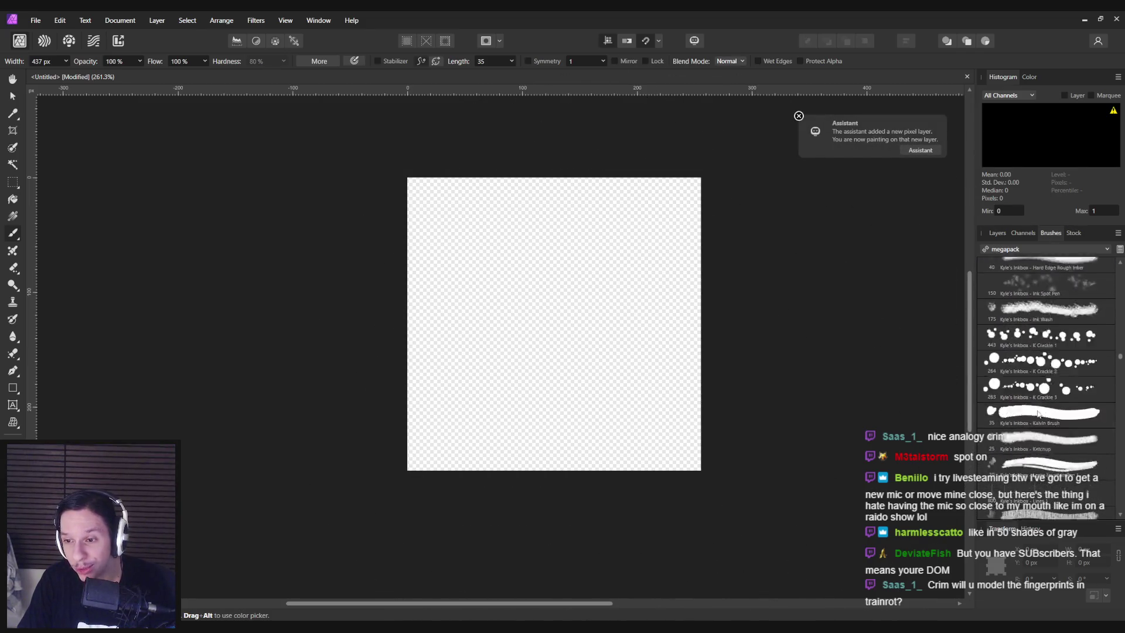
{"action": "scroll", "coordinate": [1038, 413], "scroll_direction": "down", "scroll_amount": 1}
{"action": "scroll", "coordinate": [1037, 413], "scroll_direction": "down", "scroll_amount": 10}
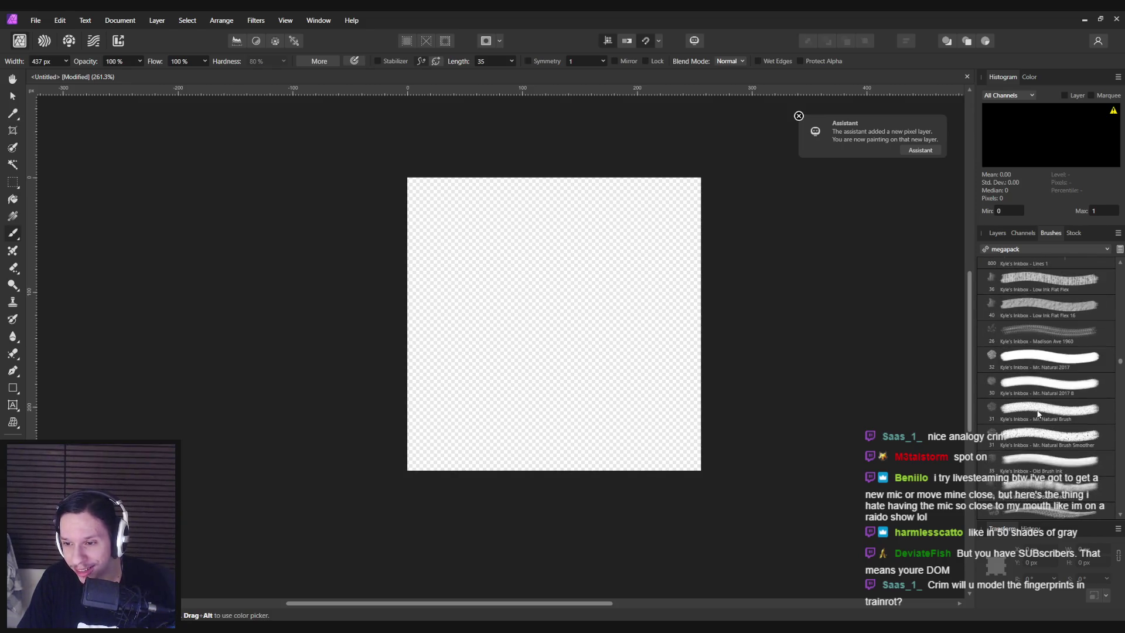
{"action": "scroll", "coordinate": [1037, 413], "scroll_direction": "down", "scroll_amount": 10}
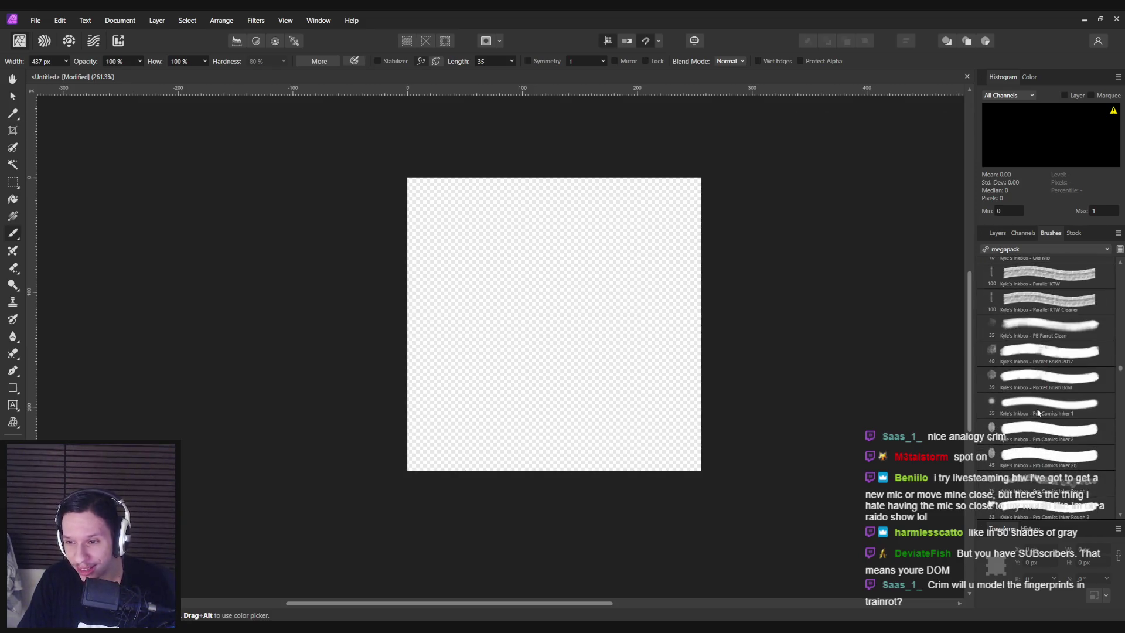
{"action": "scroll", "coordinate": [1038, 413], "scroll_direction": "down", "scroll_amount": 12}
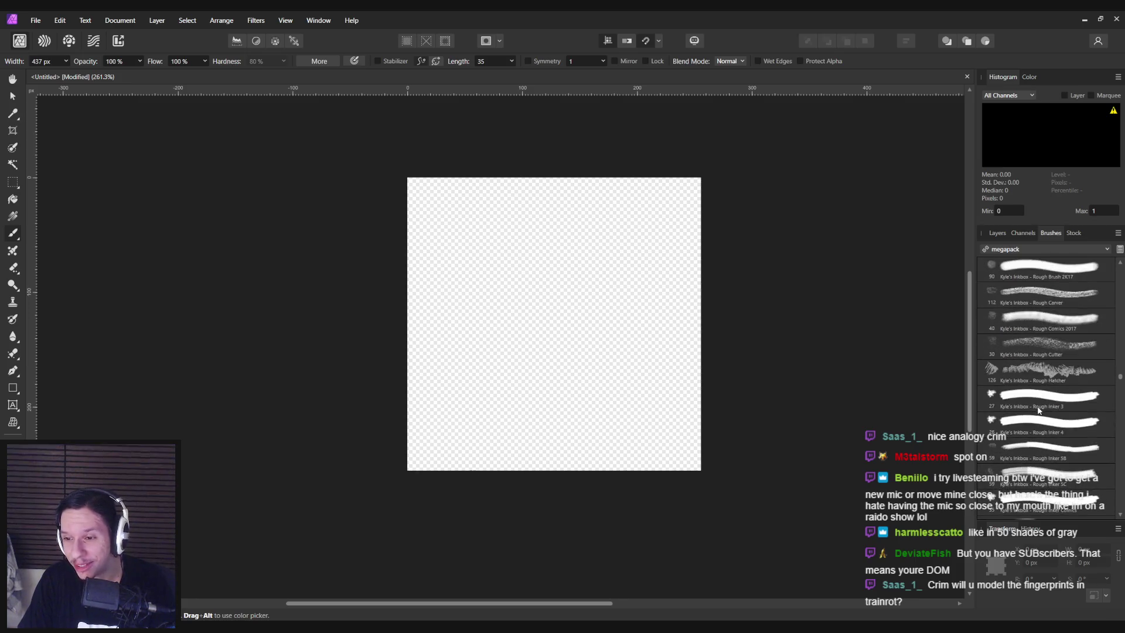
{"action": "scroll", "coordinate": [1036, 395], "scroll_direction": "down", "scroll_amount": 12}
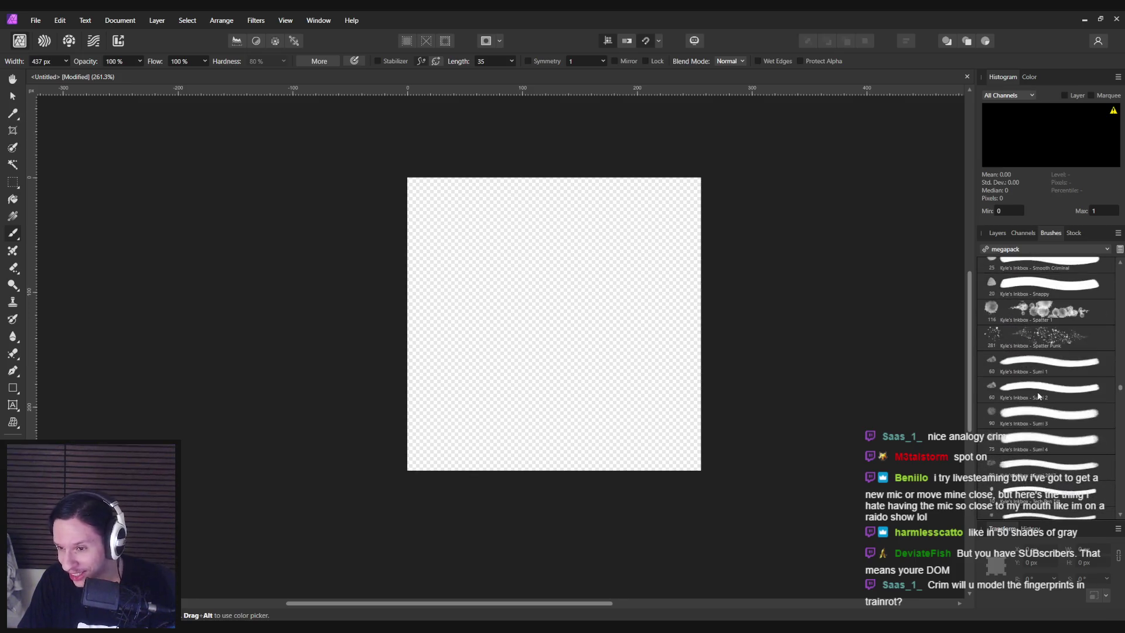
{"action": "scroll", "coordinate": [1040, 396], "scroll_direction": "down", "scroll_amount": 3}
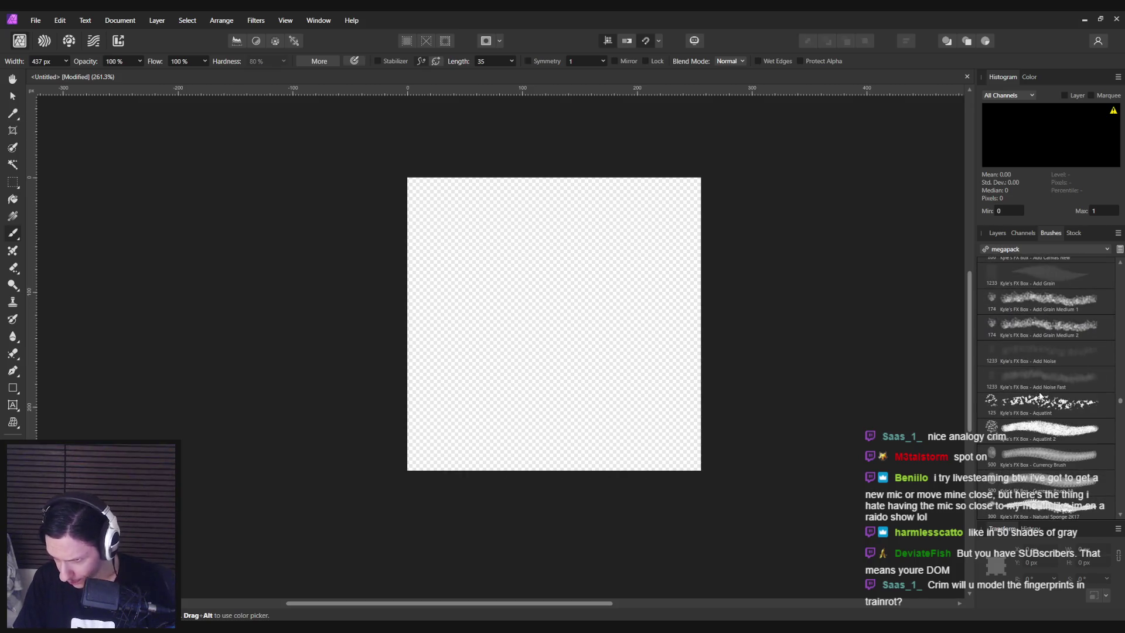
{"action": "scroll", "coordinate": [1040, 396], "scroll_direction": "down", "scroll_amount": 10}
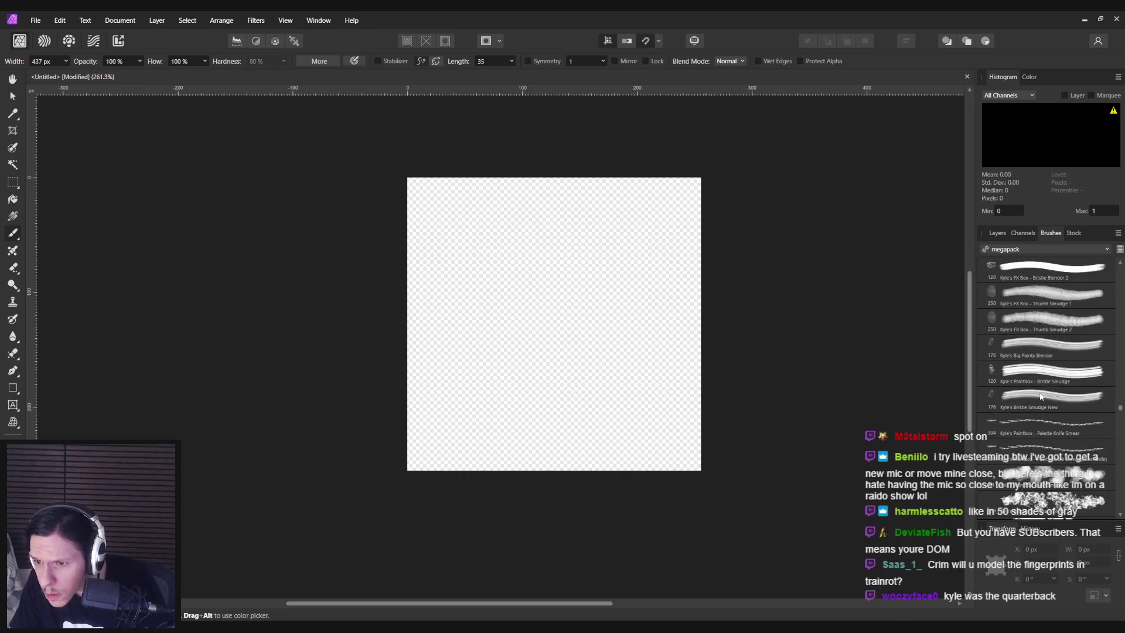
{"action": "scroll", "coordinate": [1035, 393], "scroll_direction": "down", "scroll_amount": 12}
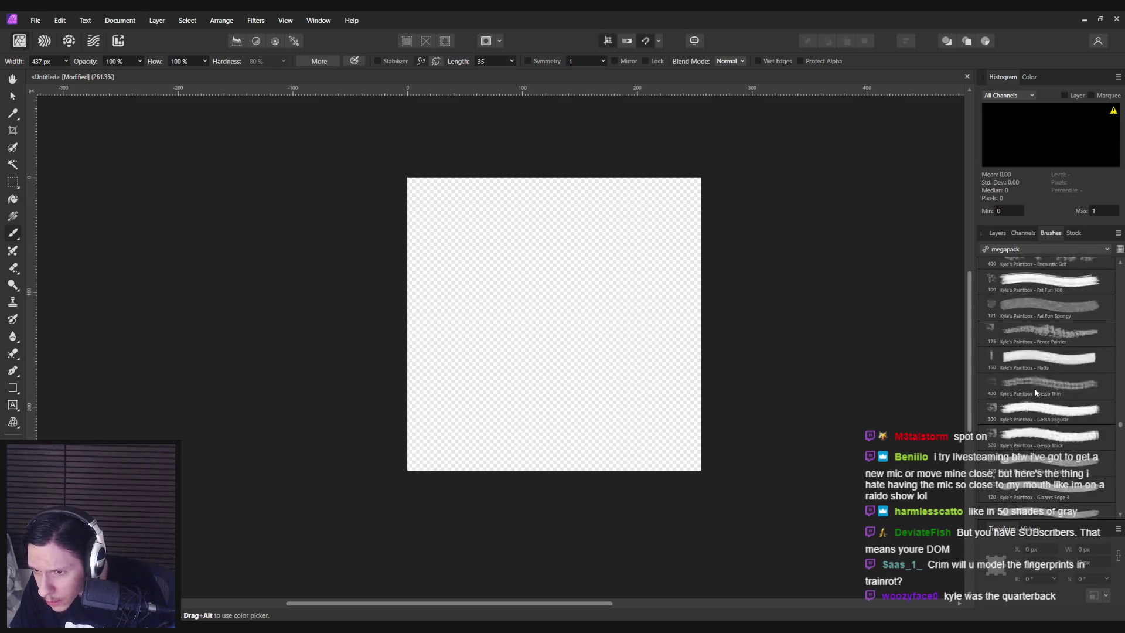
{"action": "scroll", "coordinate": [1035, 387], "scroll_direction": "down", "scroll_amount": 12}
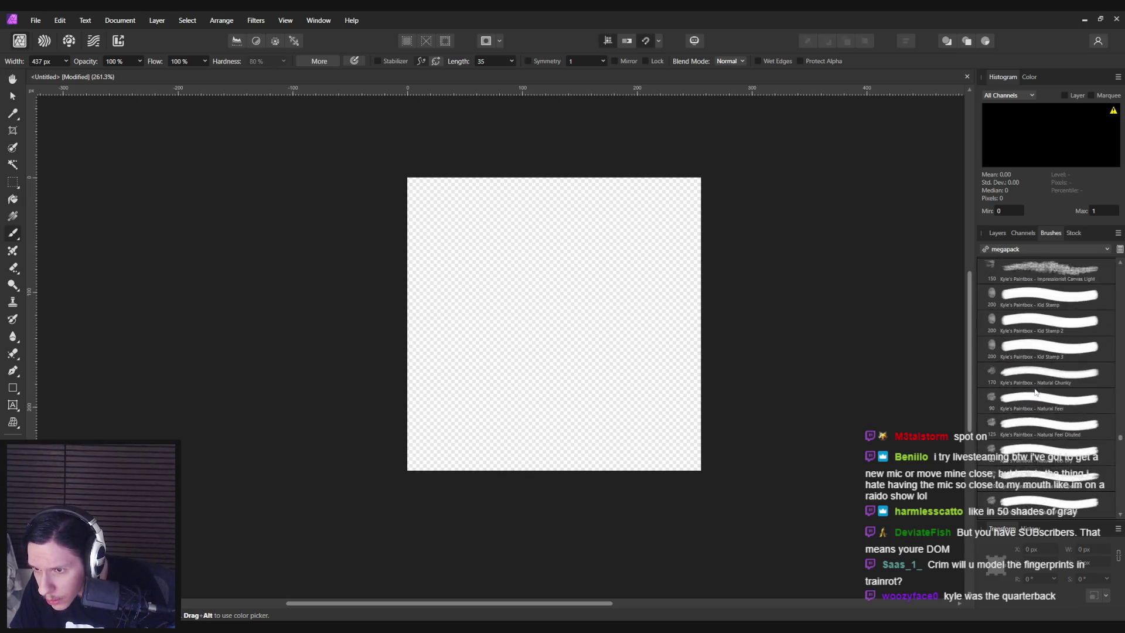
{"action": "scroll", "coordinate": [1035, 391], "scroll_direction": "down", "scroll_amount": 12}
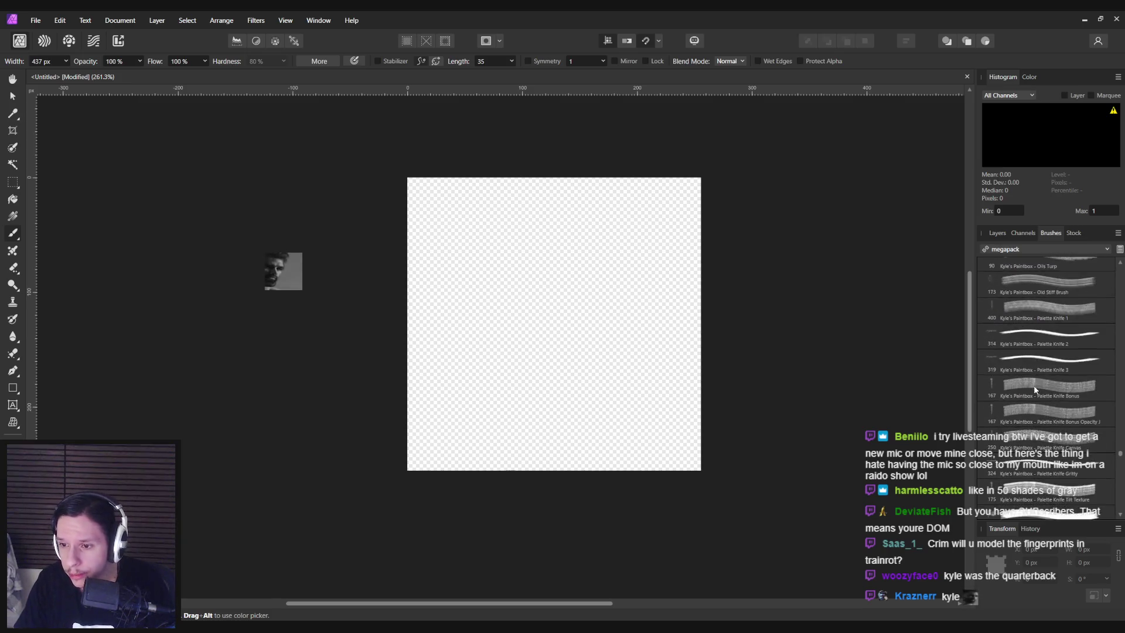
{"action": "scroll", "coordinate": [1034, 385], "scroll_direction": "down", "scroll_amount": 9}
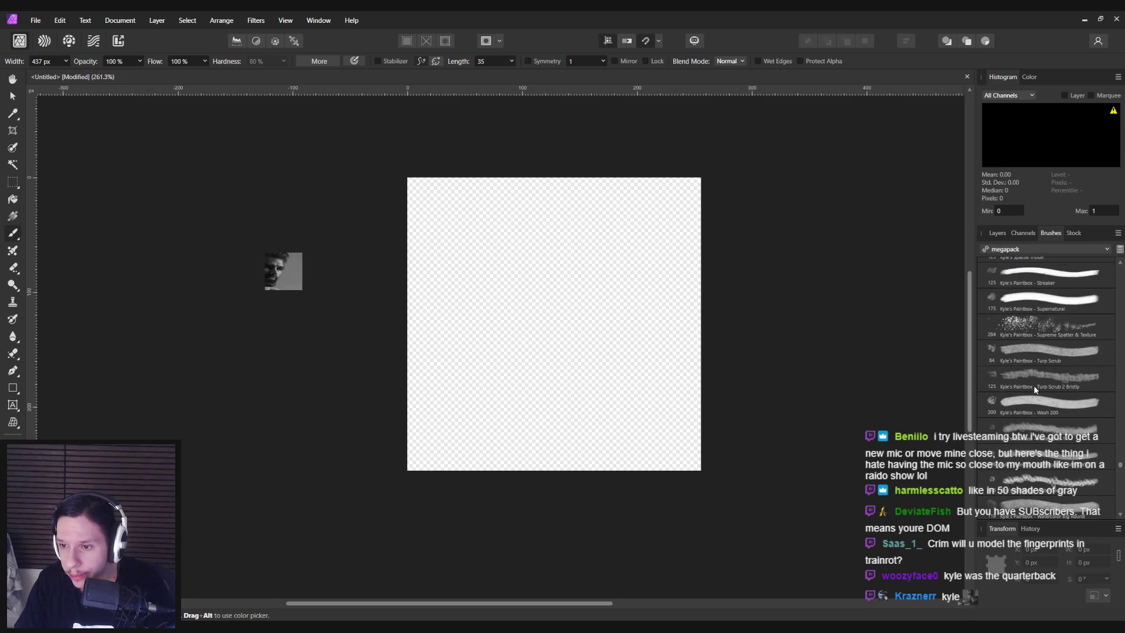
{"action": "scroll", "coordinate": [1033, 385], "scroll_direction": "down", "scroll_amount": 10}
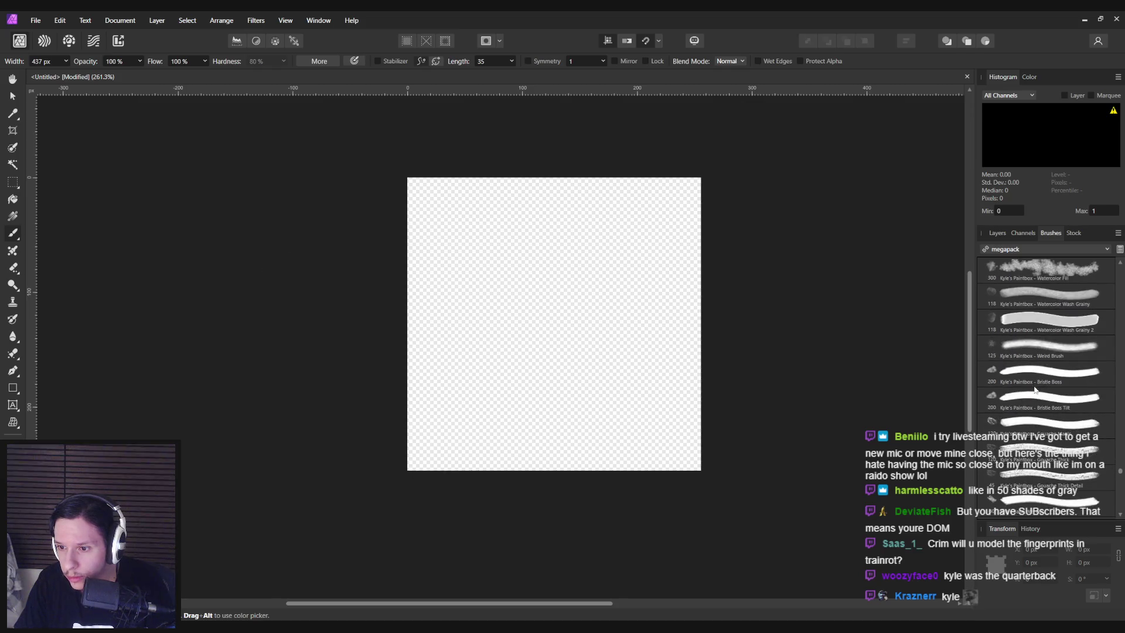
{"action": "scroll", "coordinate": [1035, 390], "scroll_direction": "down", "scroll_amount": 8}
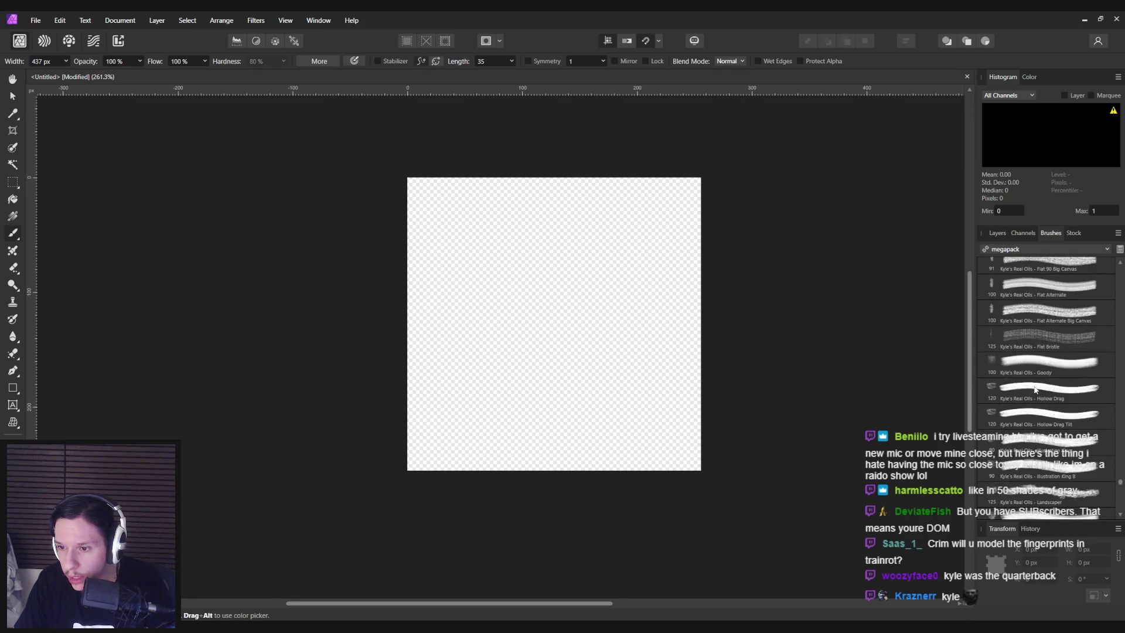
{"action": "scroll", "coordinate": [1035, 389], "scroll_direction": "down", "scroll_amount": 10}
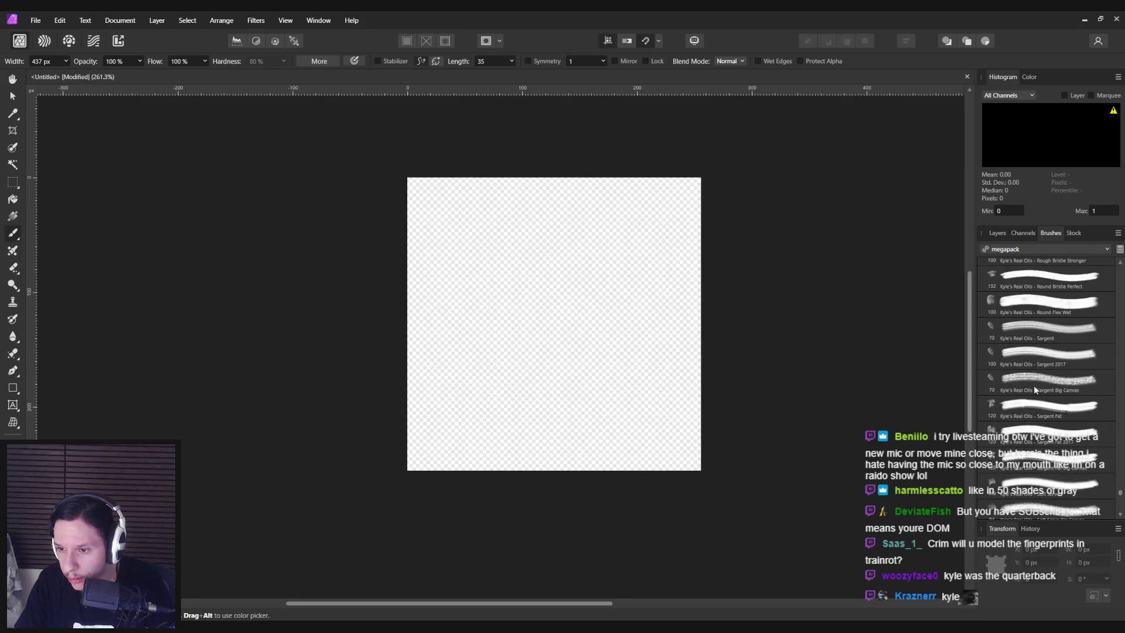
{"action": "scroll", "coordinate": [1035, 389], "scroll_direction": "down", "scroll_amount": 10}
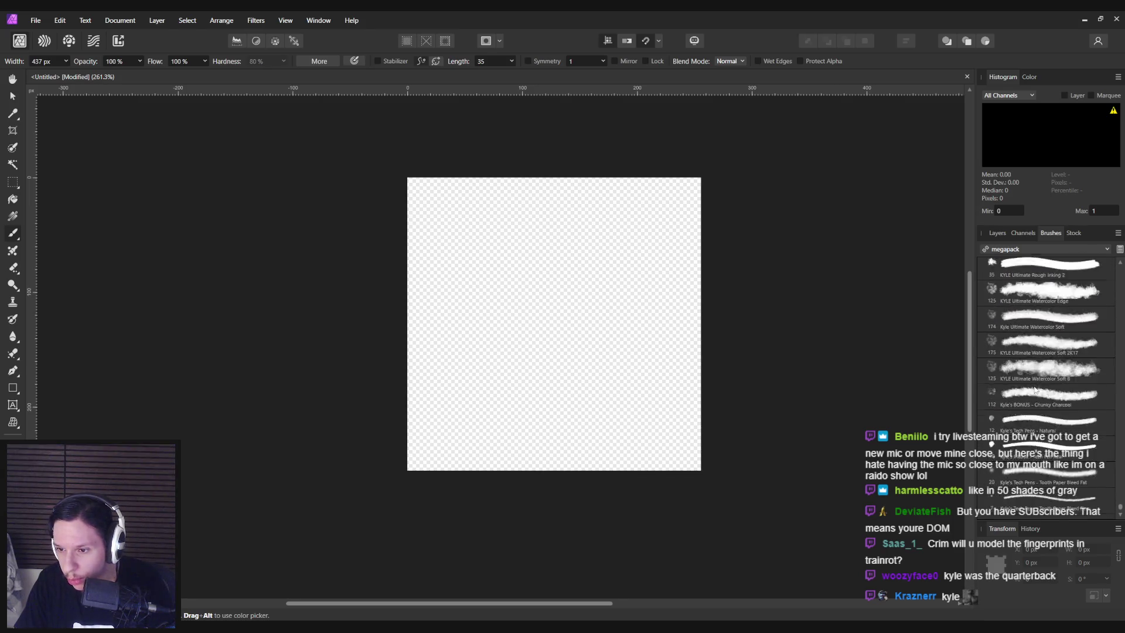
{"action": "left_click", "coordinate": [1042, 249]}
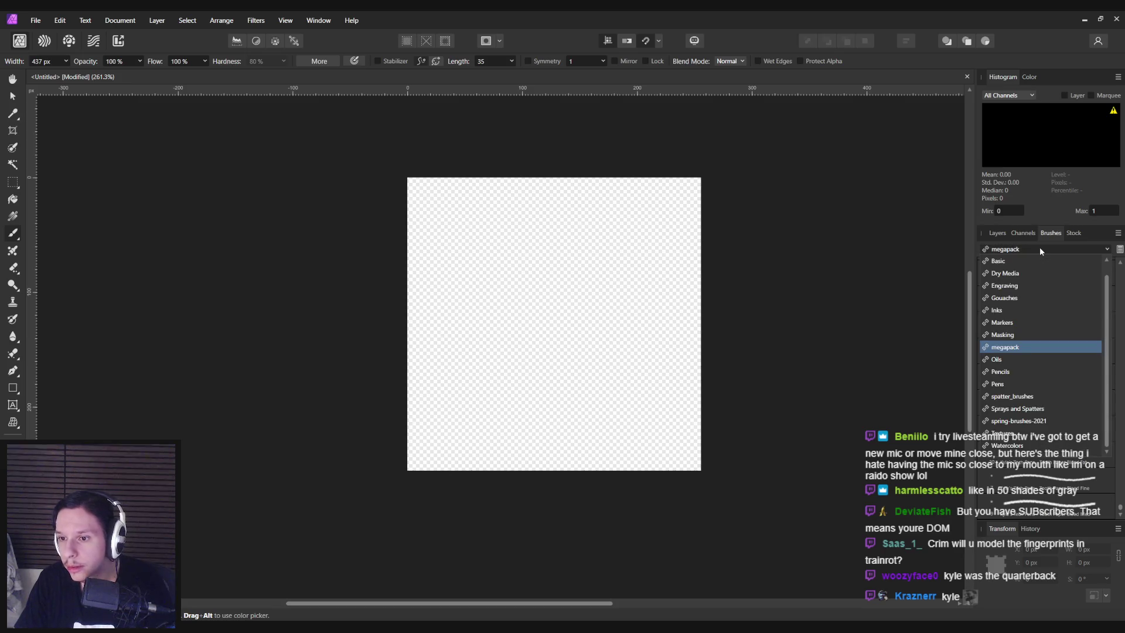
Try spatter_brushes and Sprays and Spatters, then settle on spring-brushes-2021 and browse its brushes
{"action": "left_click", "coordinate": [1035, 397]}
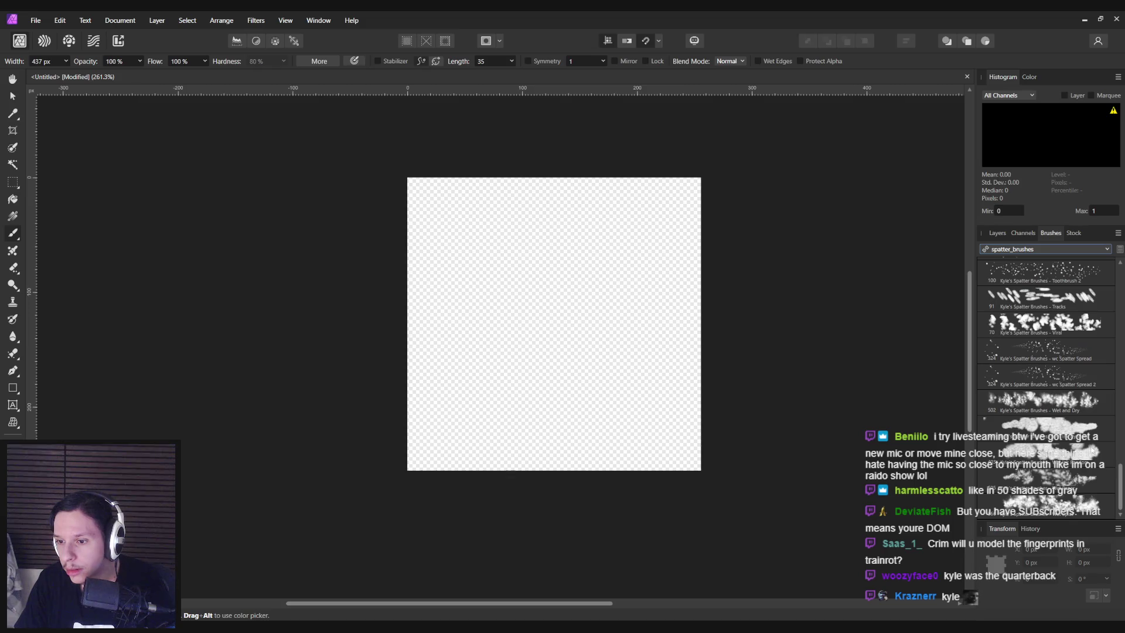
{"action": "scroll", "coordinate": [1091, 451], "scroll_direction": "up", "scroll_amount": 15}
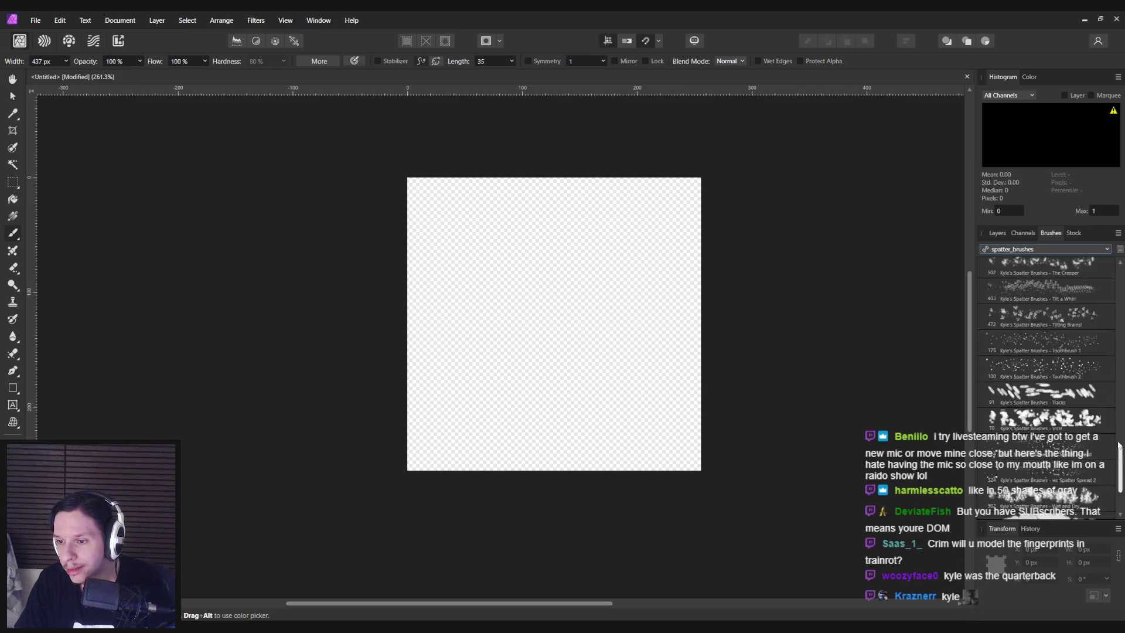
{"action": "left_click", "coordinate": [1041, 248]}
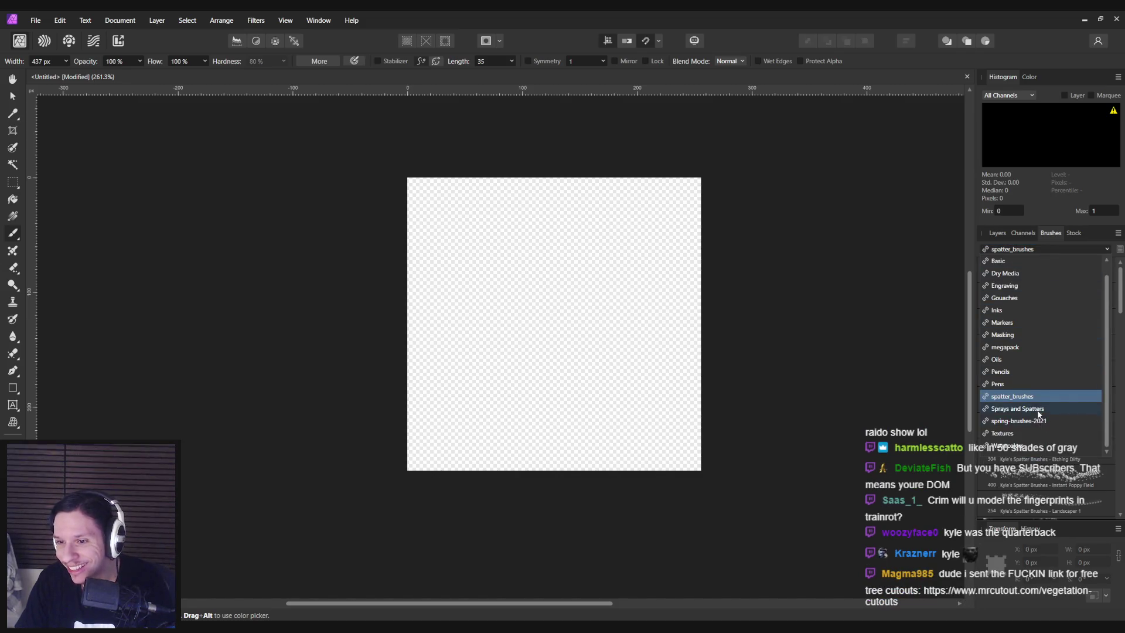
{"action": "left_click", "coordinate": [1038, 410]}
{"action": "left_click", "coordinate": [1054, 248]}
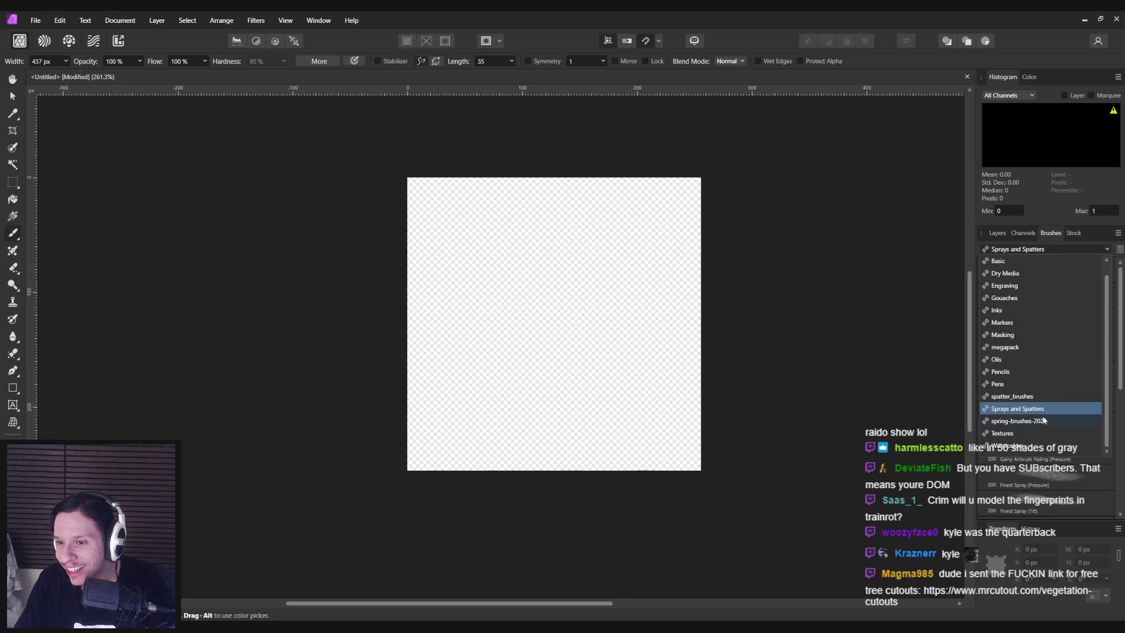
{"action": "left_click", "coordinate": [1043, 420]}
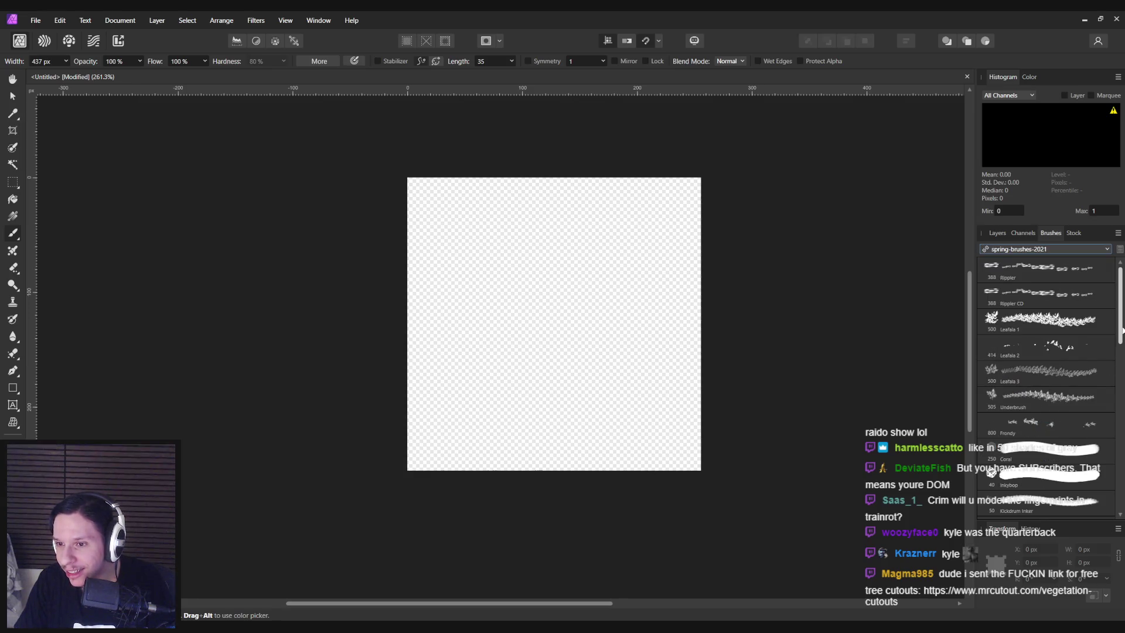
{"action": "mouse_move", "coordinate": [1121, 331]}
{"action": "left_mouse_down"}
{"action": "mouse_move", "coordinate": [1118, 504]}
{"action": "mouse_move", "coordinate": [1104, 410]}
{"action": "left_mouse_up"}
{"action": "scroll", "coordinate": [1104, 410], "scroll_direction": "up", "scroll_amount": 8}
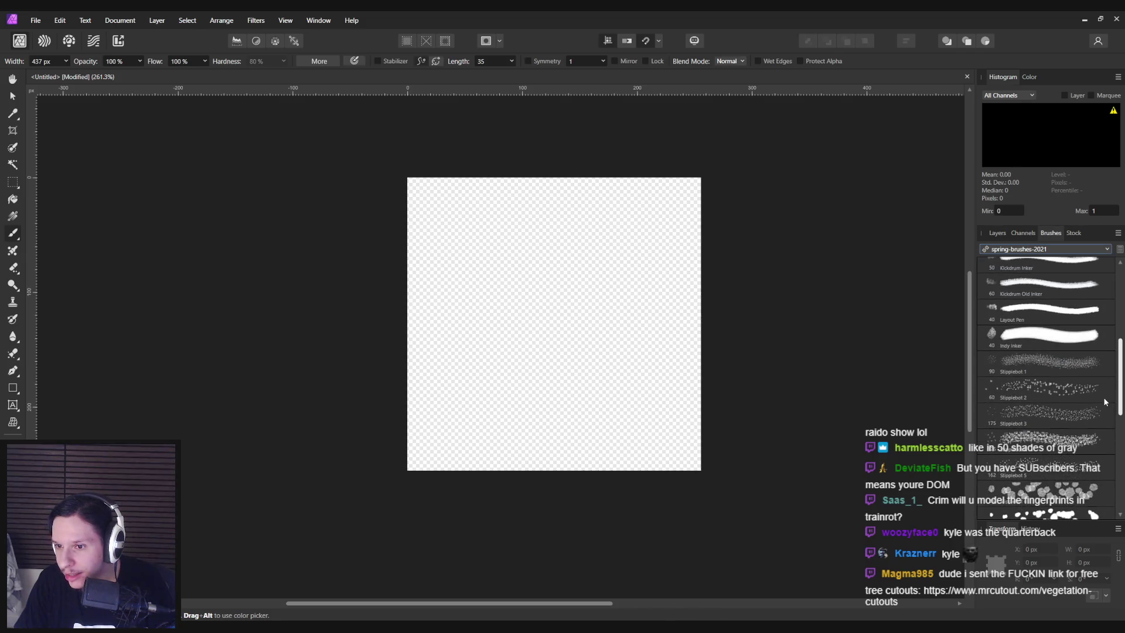
{"action": "scroll", "coordinate": [1098, 352], "scroll_direction": "up", "scroll_amount": 3}
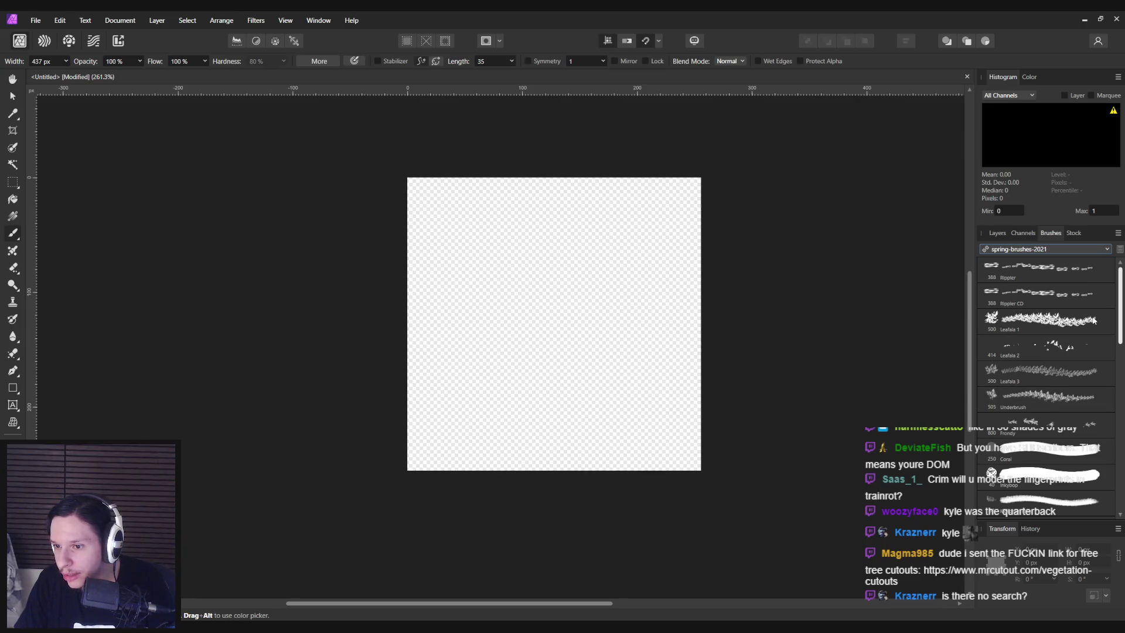
Choose the 800 px Frondy brush and undo its test stroke across the canvas
{"action": "left_click", "coordinate": [1059, 422]}
{"action": "left_click_drag", "start_coordinate": [828, 375], "coordinate": [617, 345]}
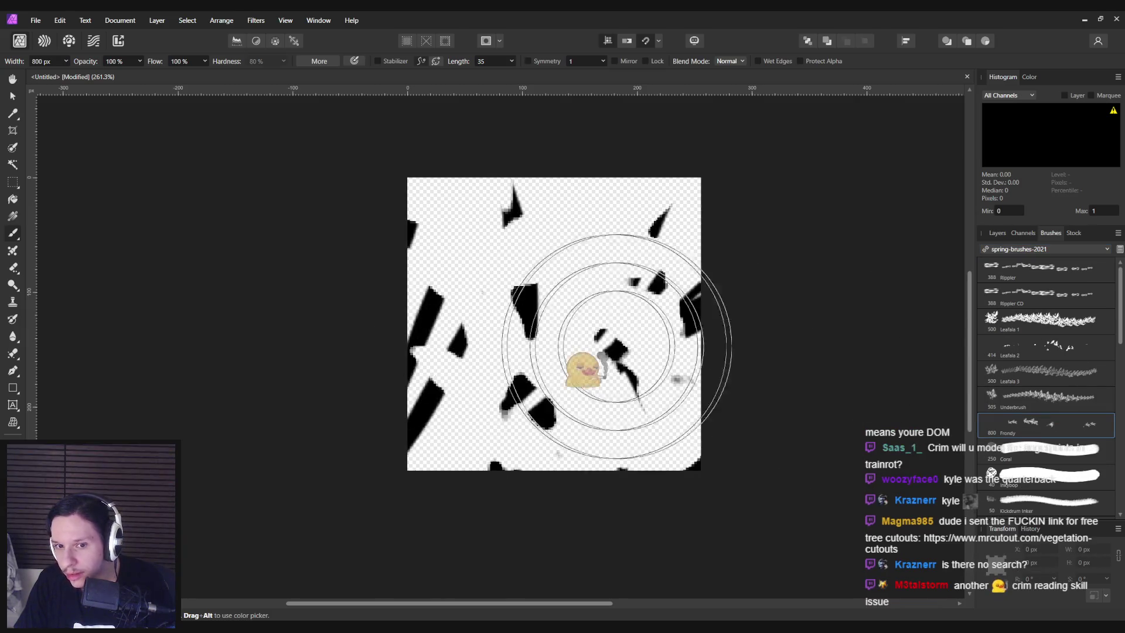
{"action": "key", "text": "ctrl+z"}
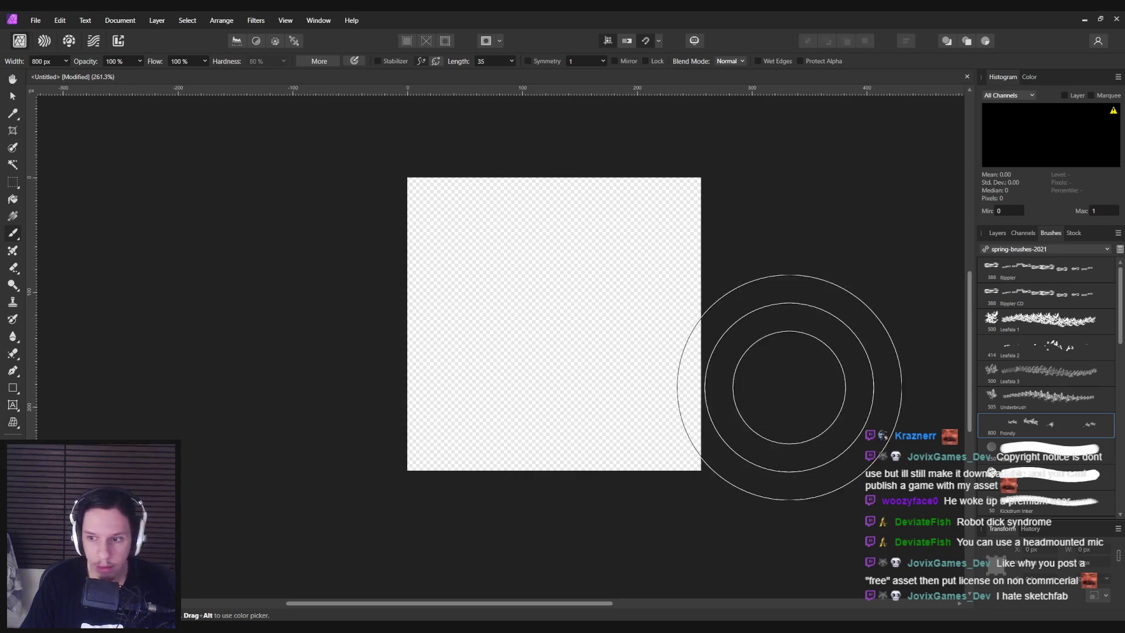
{"action": "left_click", "coordinate": [1057, 251]}
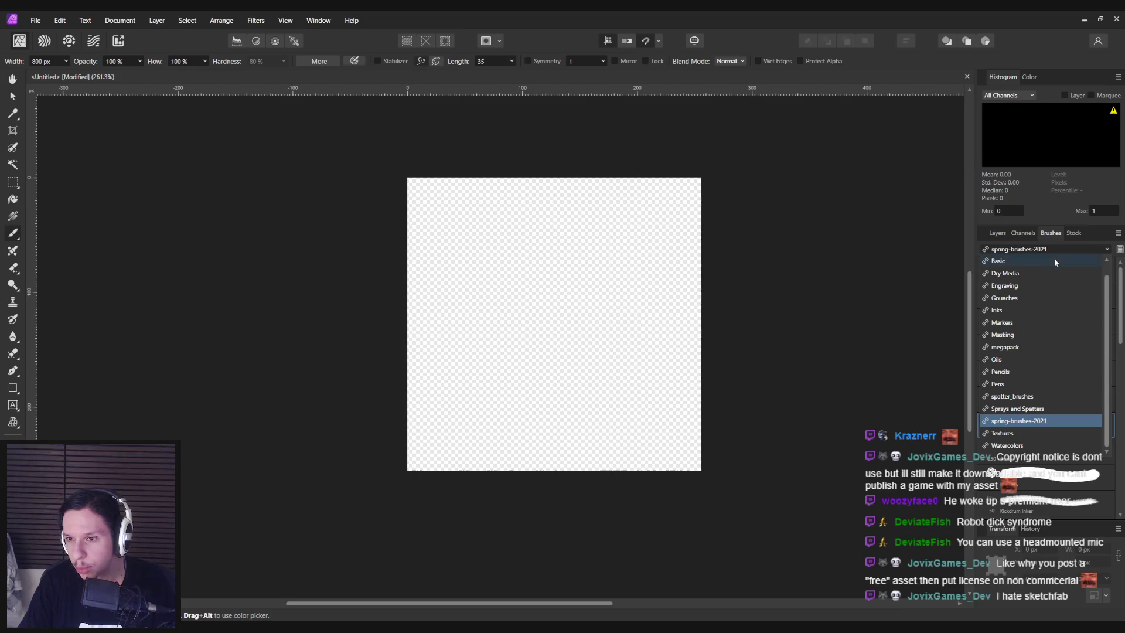
Import 23 raster brushes as the new summer-brushes-2019 category and show that category in the library
{"action": "left_click", "coordinate": [1038, 251]}
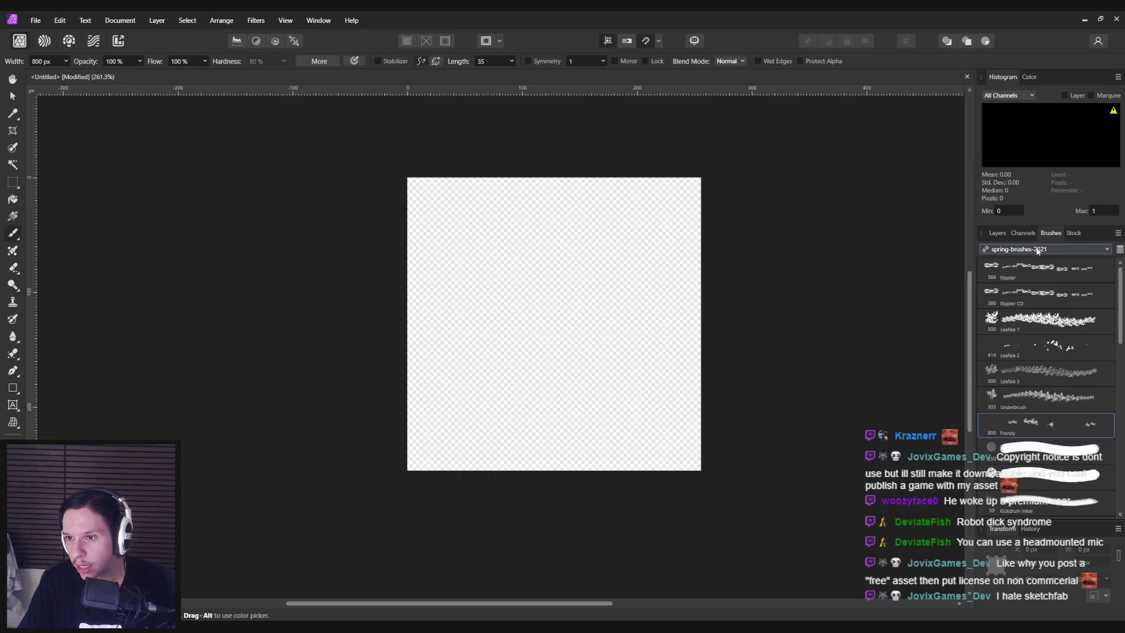
{"action": "left_click", "coordinate": [1117, 233]}
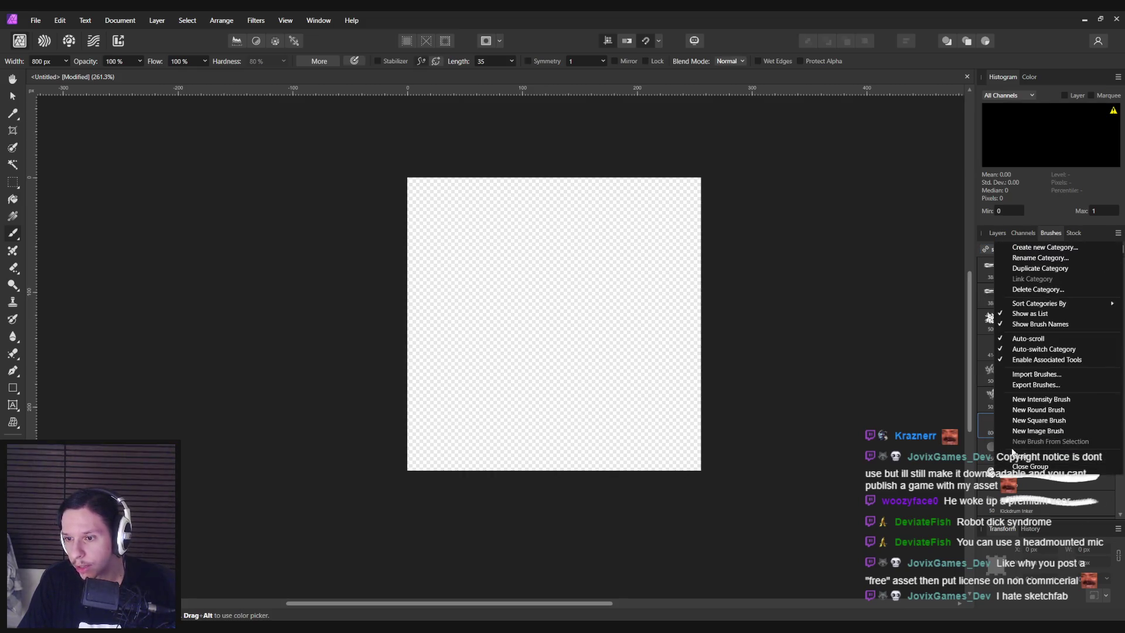
{"action": "left_click", "coordinate": [1033, 376]}
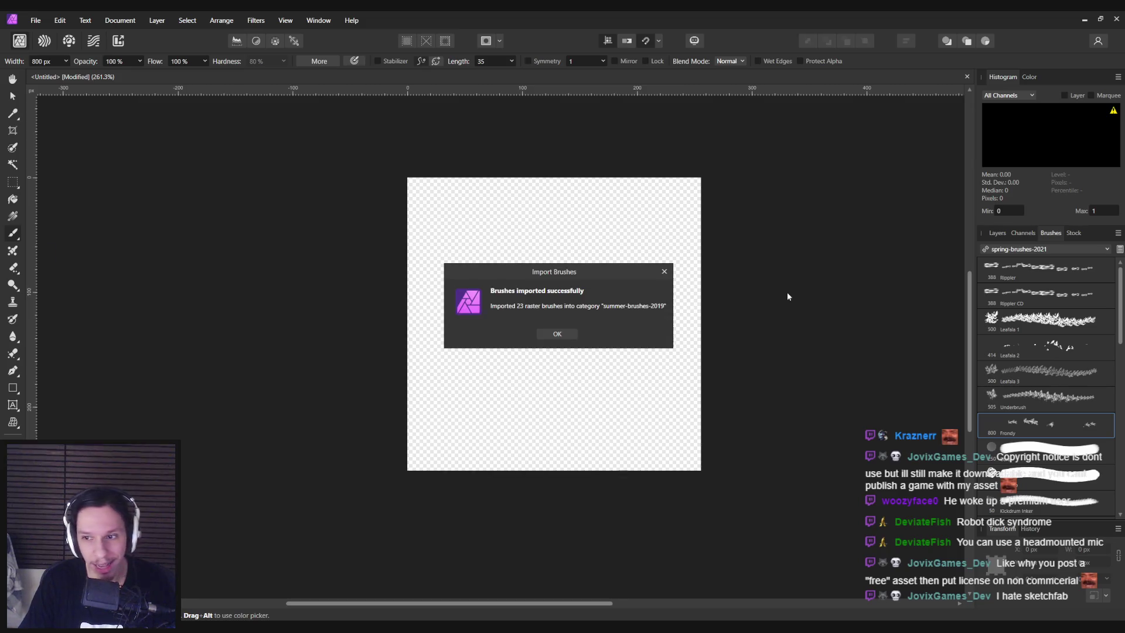
{"action": "left_click", "coordinate": [574, 334]}
{"action": "left_click", "coordinate": [1040, 250]}
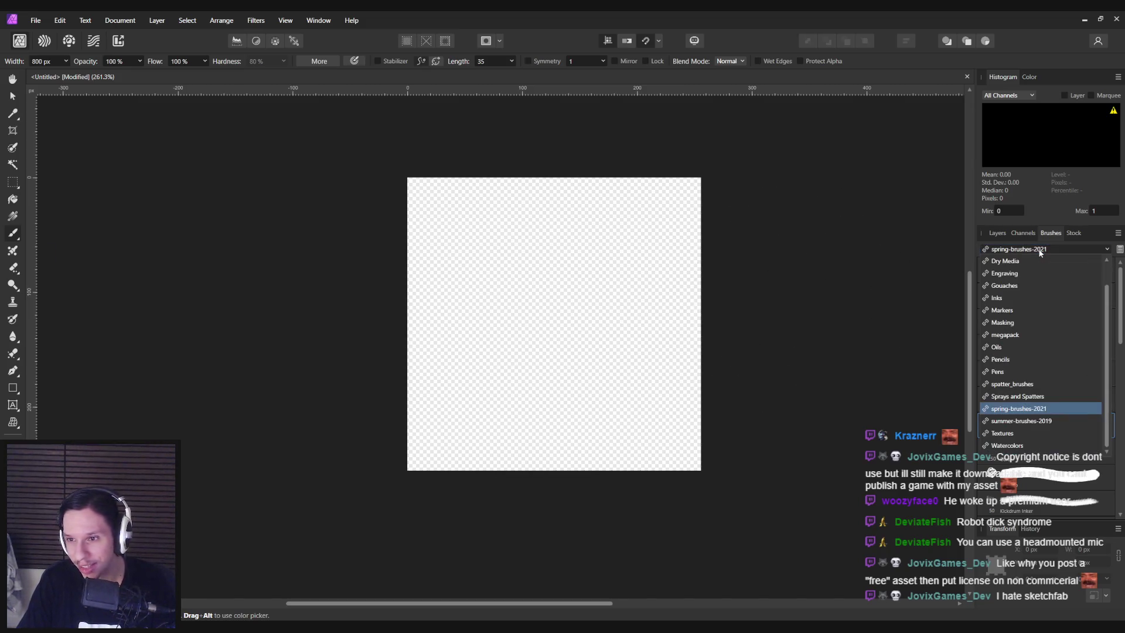
{"action": "left_click", "coordinate": [1032, 421]}
{"action": "scroll", "coordinate": [1059, 353], "scroll_direction": "down", "scroll_amount": 5}
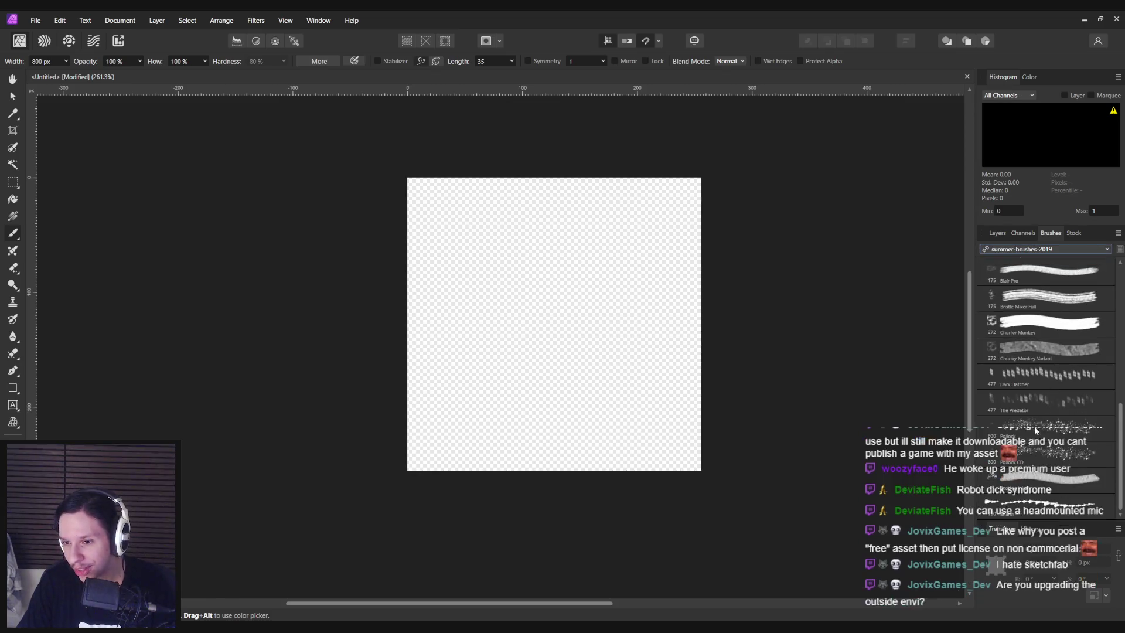
Test the Pollock splatter brush at a smaller size on the canvas, then remove the stroke
{"action": "left_click", "coordinate": [1034, 426]}
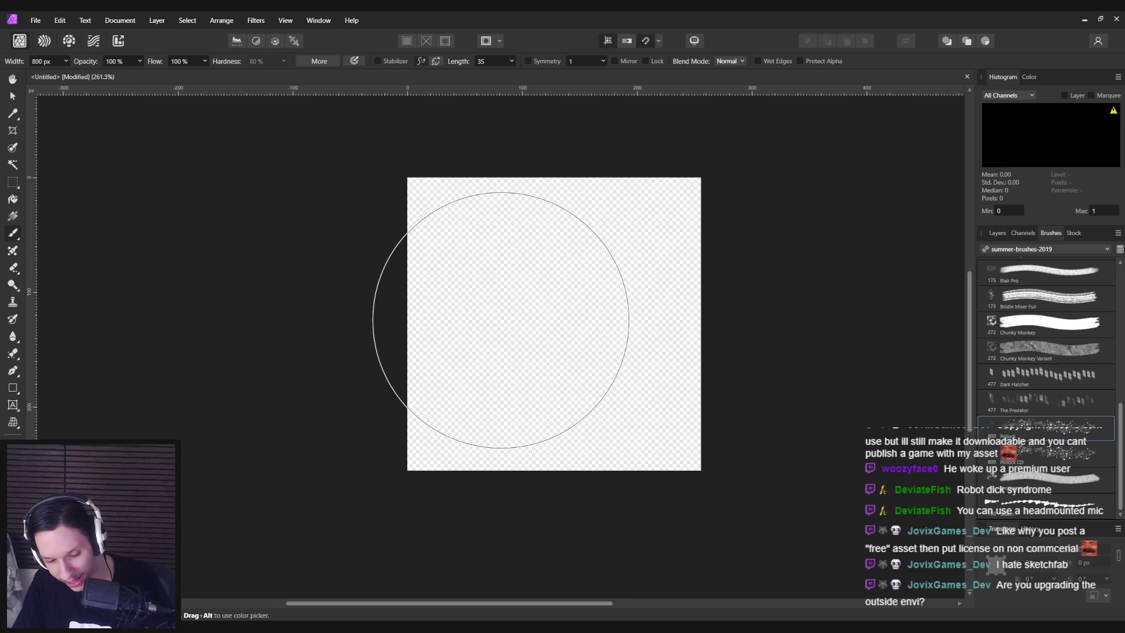
{"action": "key", "text": "bracketleft"}
{"action": "key", "text": "bracketleft"}
{"action": "key", "text": "bracketleft"}
{"action": "mouse_move", "coordinate": [490, 342]}
{"action": "left_mouse_down"}
{"action": "mouse_move", "coordinate": [651, 329]}
{"action": "mouse_move", "coordinate": [635, 408]}
{"action": "left_mouse_up"}
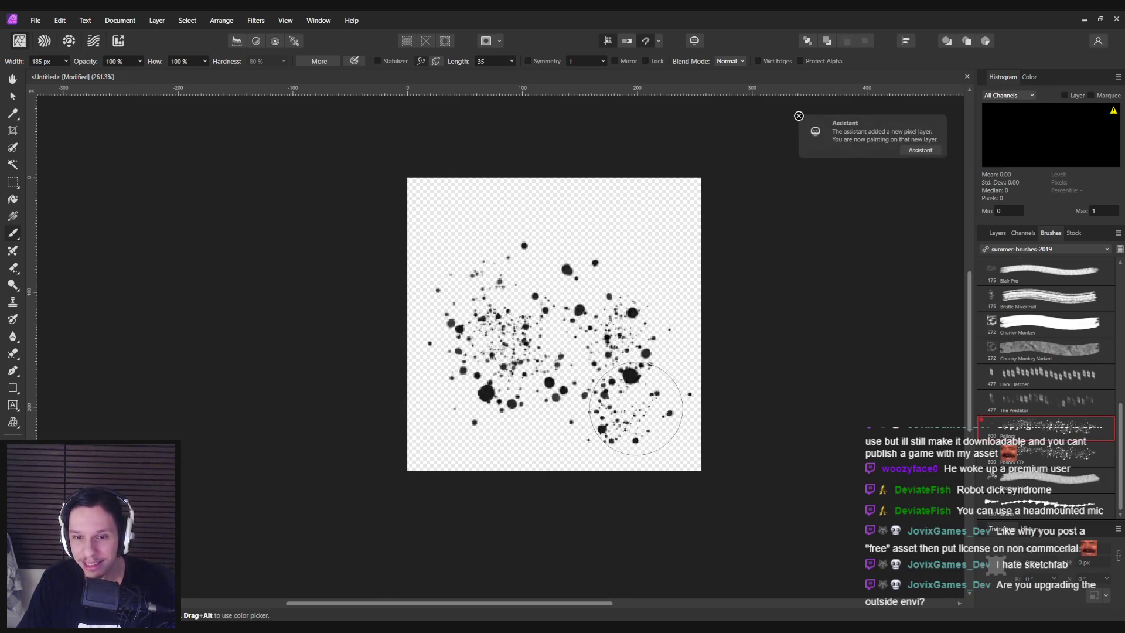
{"action": "key", "text": "Delete"}
Try The Predator brush at full and reduced size, undoing each test stroke
{"action": "left_click", "coordinate": [1046, 402]}
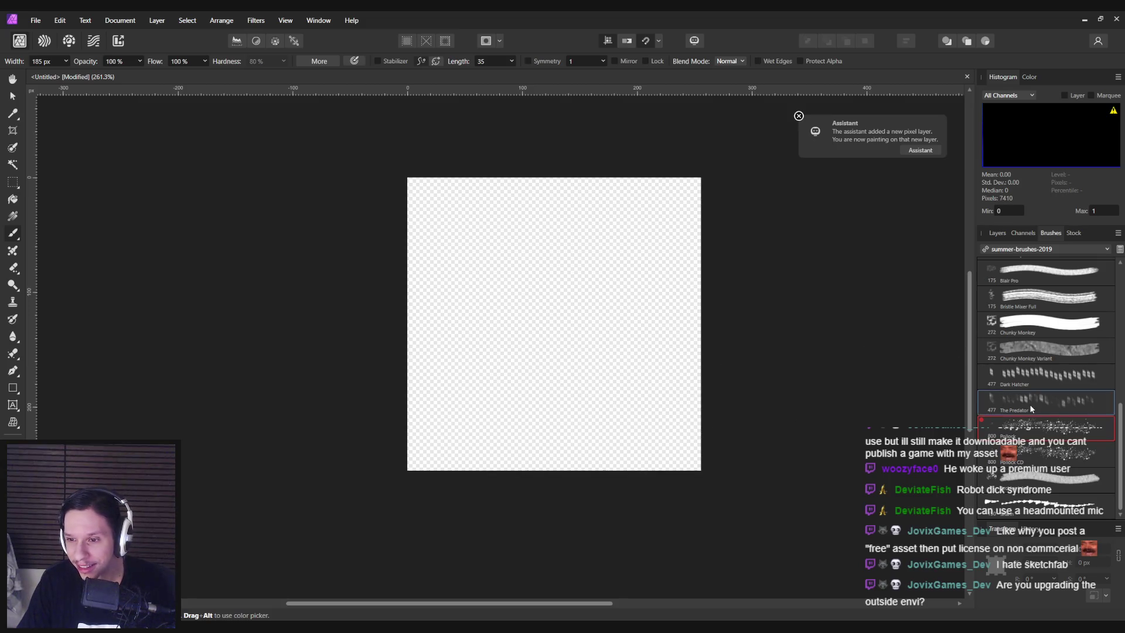
{"action": "left_click", "coordinate": [486, 335]}
{"action": "key", "text": "ctrl+z"}
{"action": "key", "text": "bracketleft"}
{"action": "key", "text": "bracketleft"}
{"action": "key", "text": "bracketleft"}
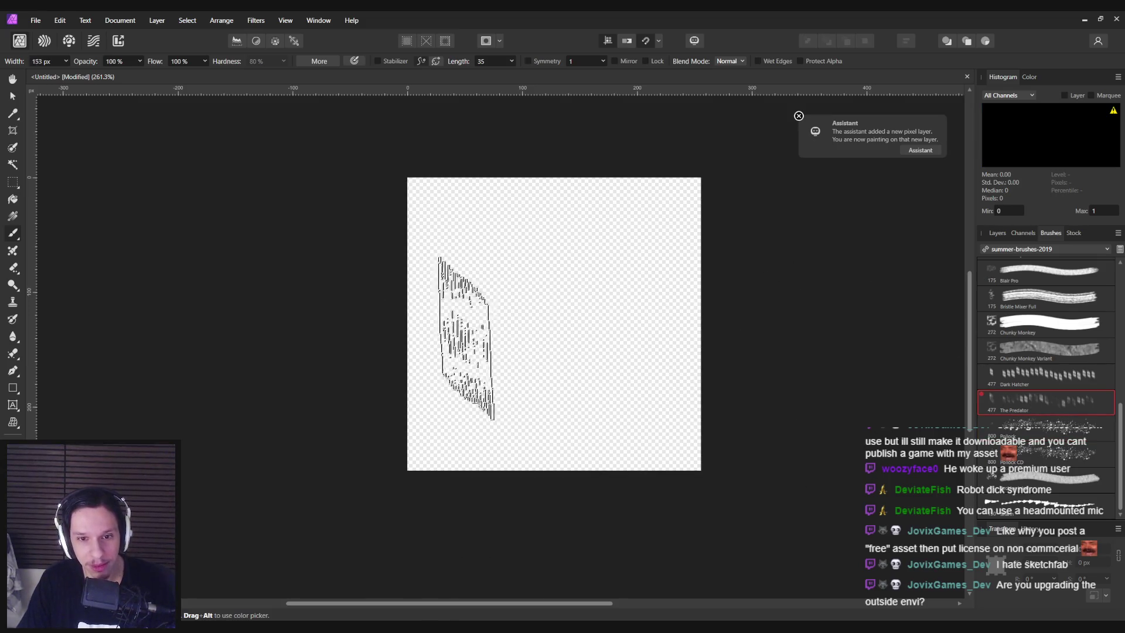
{"action": "left_click_drag", "start_coordinate": [451, 334], "coordinate": [753, 337]}
{"action": "key", "text": "ctrl+z"}
Test Chunky Monkey Variant, undo it, and switch the library to the megapack category
{"action": "scroll", "coordinate": [1059, 379], "scroll_direction": "up", "scroll_amount": 4}
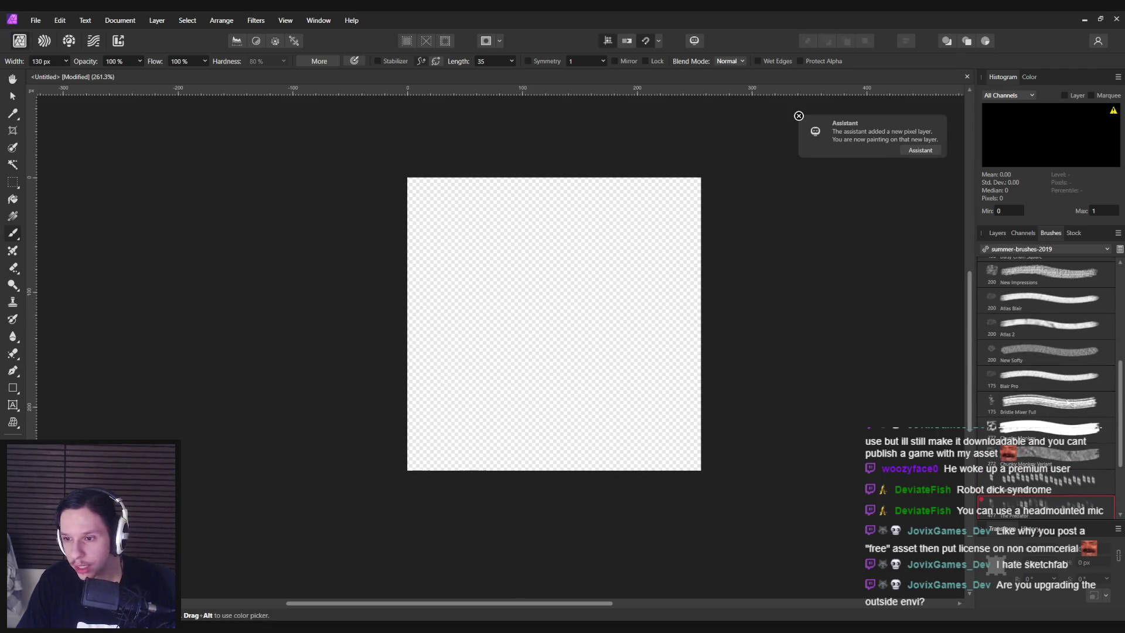
{"action": "left_click", "coordinate": [1048, 454]}
{"action": "left_click_drag", "start_coordinate": [445, 235], "coordinate": [615, 422]}
{"action": "key", "text": "ctrl+z"}
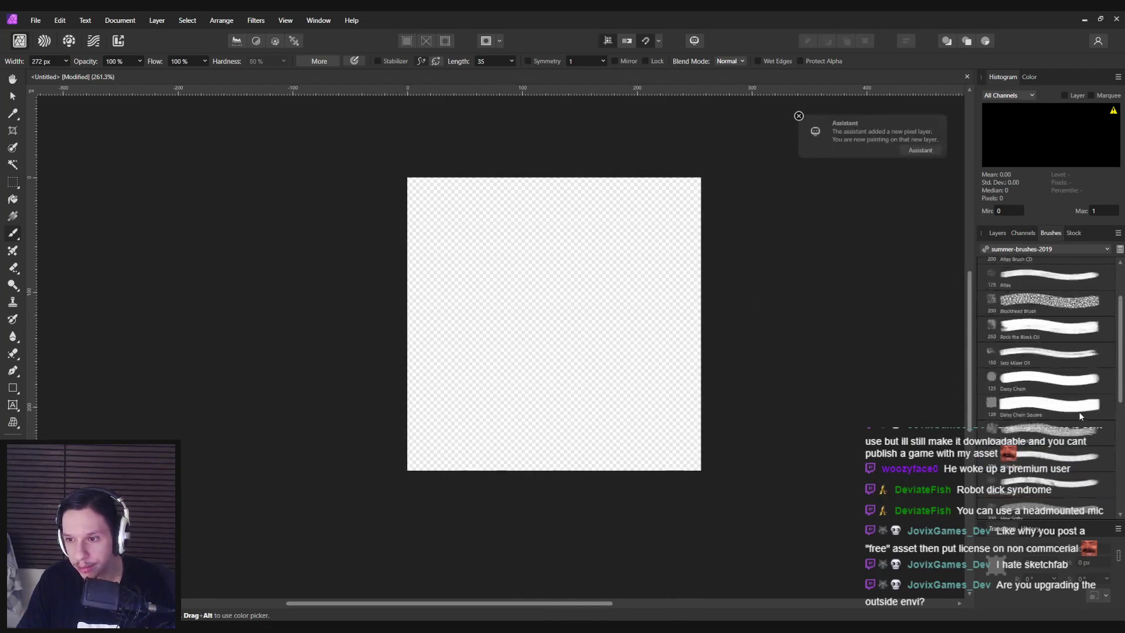
{"action": "scroll", "coordinate": [1078, 411], "scroll_direction": "up", "scroll_amount": 1}
{"action": "scroll", "coordinate": [1068, 396], "scroll_direction": "down", "scroll_amount": 3}
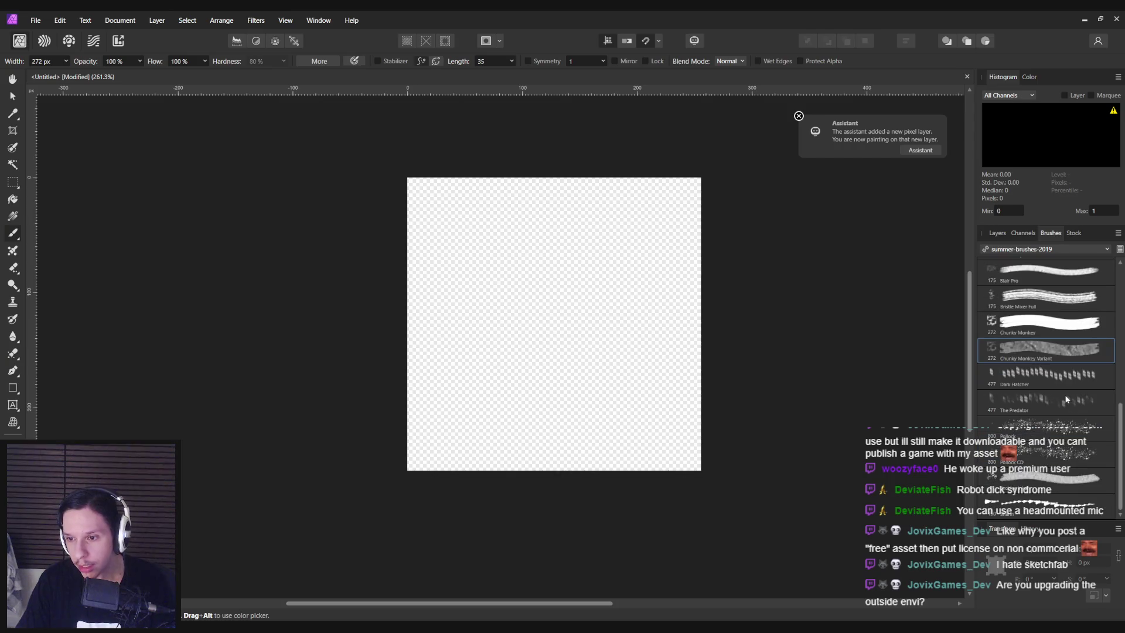
{"action": "left_click", "coordinate": [1041, 250]}
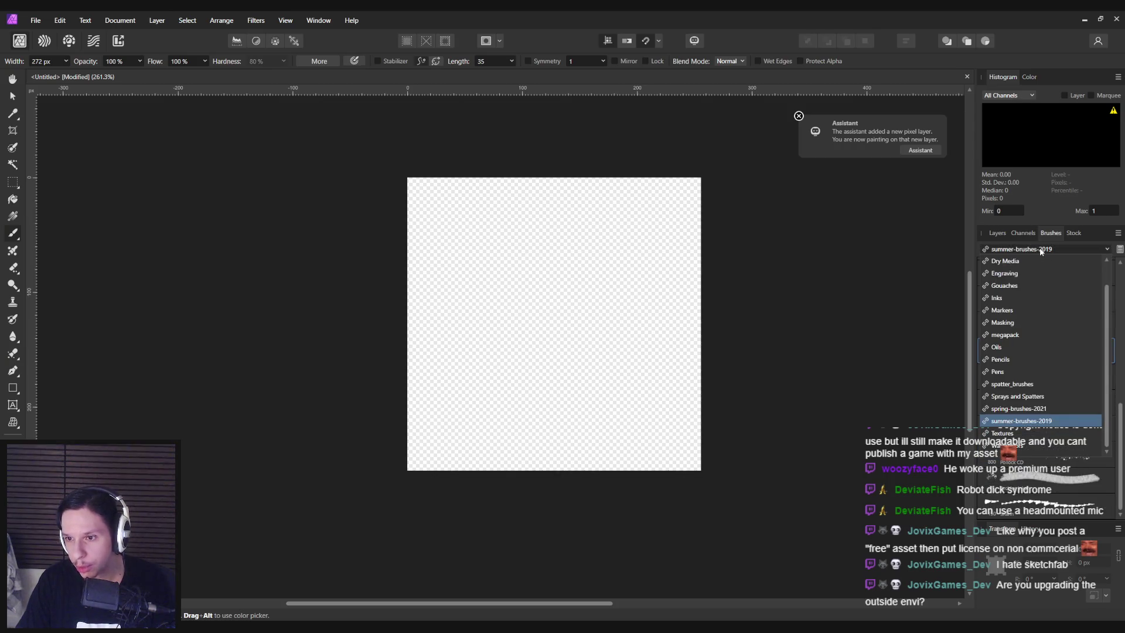
{"action": "left_click", "coordinate": [1019, 333]}
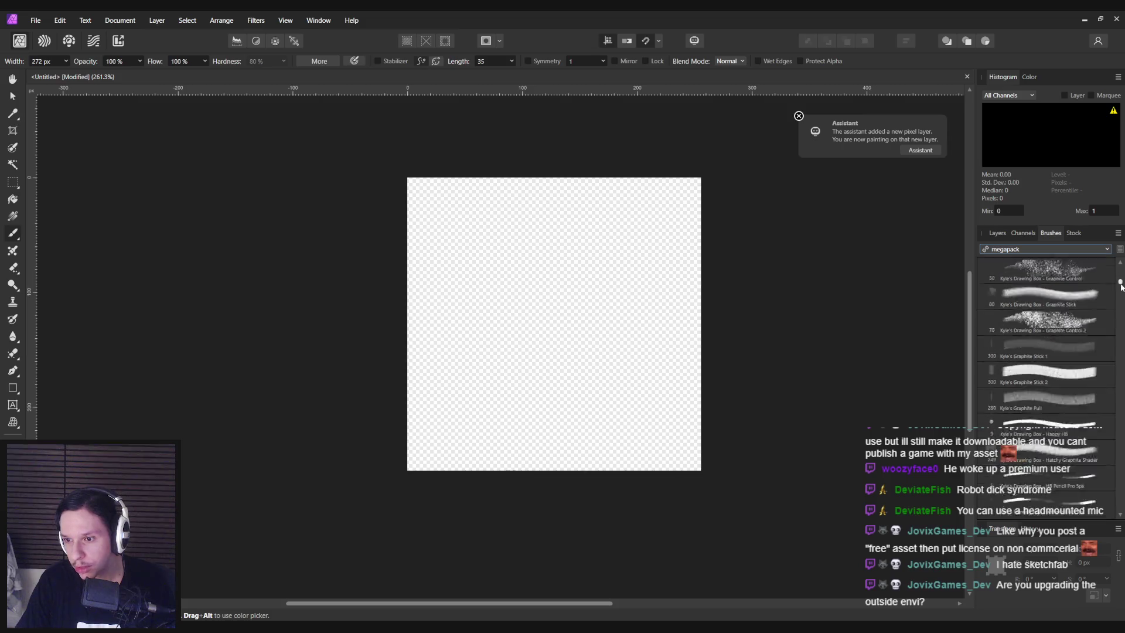
Scroll down the megapack brushes and select Kyle's Paintbox – Spatter at 91 px
{"action": "left_click_drag", "start_coordinate": [1120, 285], "coordinate": [1120, 375]}
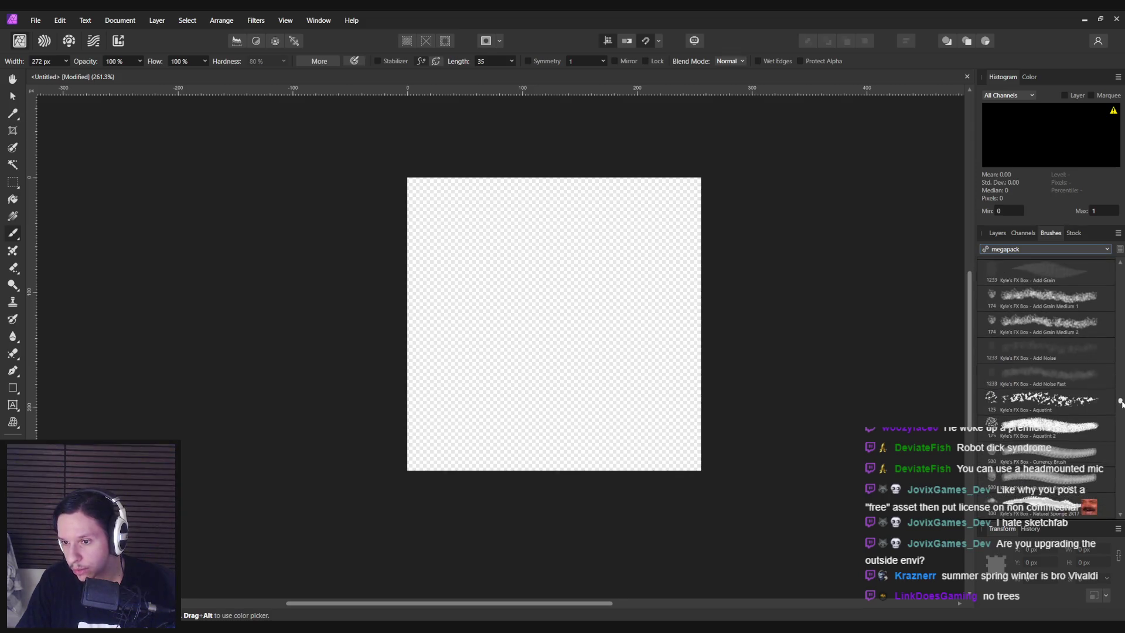
{"action": "left_click_drag", "start_coordinate": [1120, 404], "coordinate": [1121, 406]}
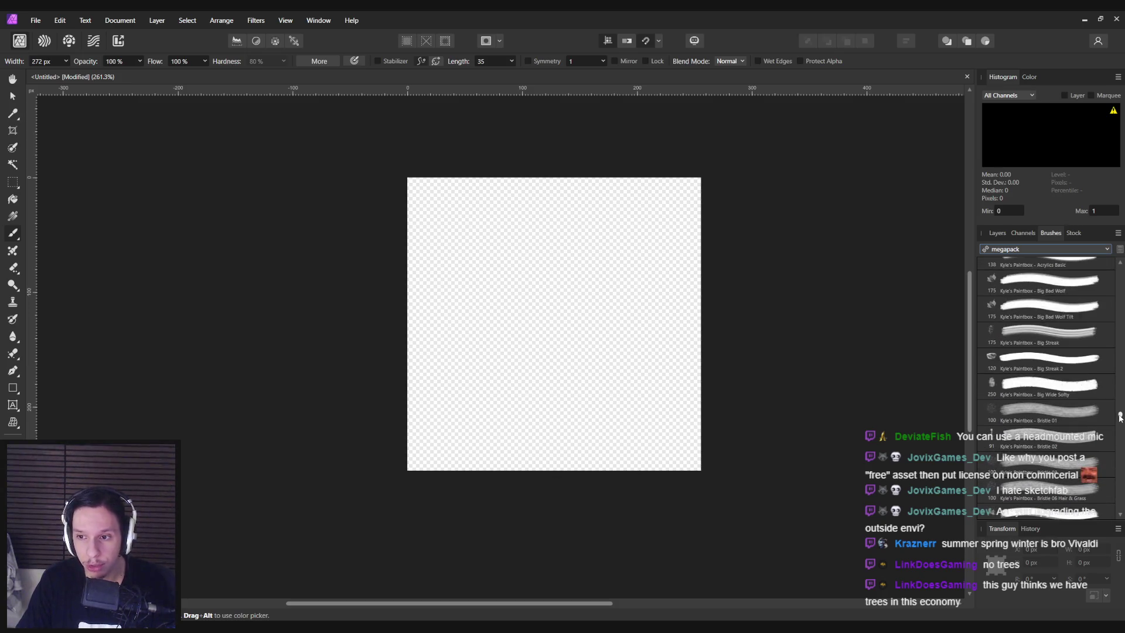
{"action": "left_click_drag", "start_coordinate": [1120, 427], "coordinate": [1121, 465]}
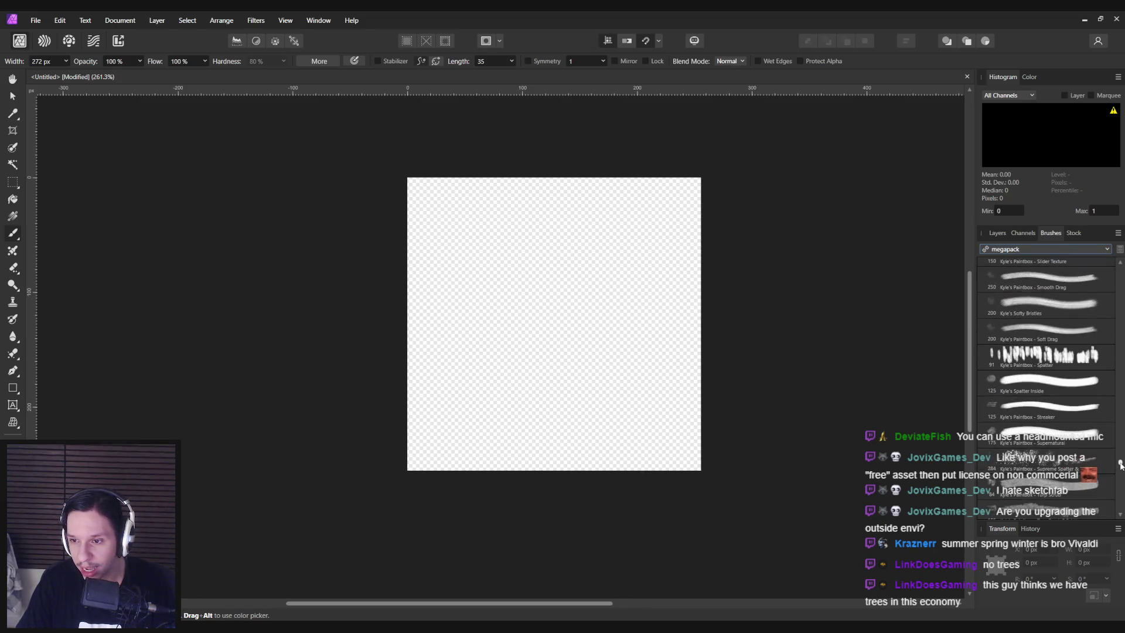
{"action": "left_click", "coordinate": [1038, 373]}
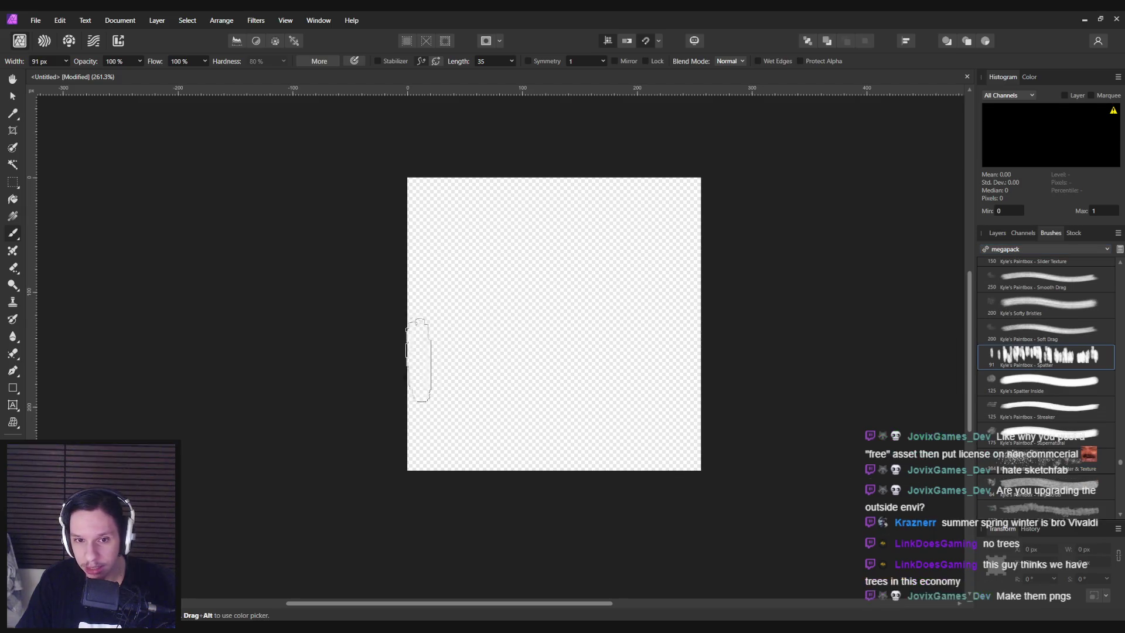
Paint two test spatter strokes with the Spatter brush and undo both
{"action": "left_click_drag", "start_coordinate": [415, 352], "coordinate": [799, 377]}
{"action": "key", "text": "ctrl+z"}
{"action": "mouse_move", "coordinate": [496, 351]}
{"action": "left_mouse_down"}
{"action": "mouse_move", "coordinate": [410, 384]}
{"action": "mouse_move", "coordinate": [790, 367]}
{"action": "left_mouse_up"}
{"action": "key", "text": "ctrl+z"}
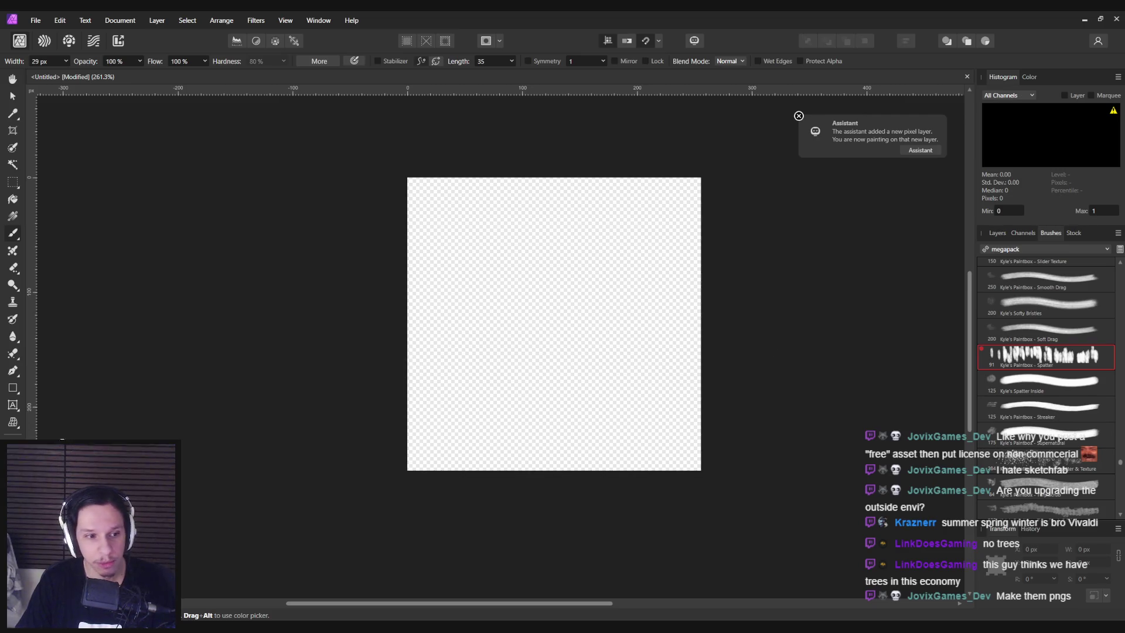
Set the brush colour to a dark orange-brown in the Color Chooser
{"action": "key", "text": "ctrl+shift+c"}
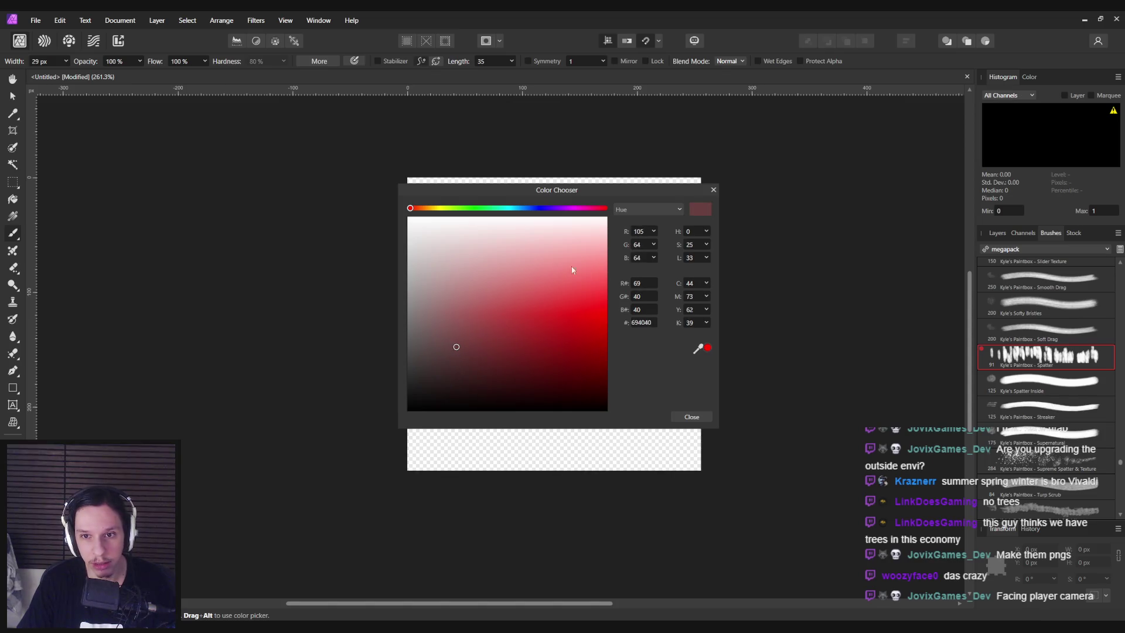
{"action": "left_click", "coordinate": [468, 333]}
{"action": "left_click_drag", "start_coordinate": [412, 212], "coordinate": [419, 210]}
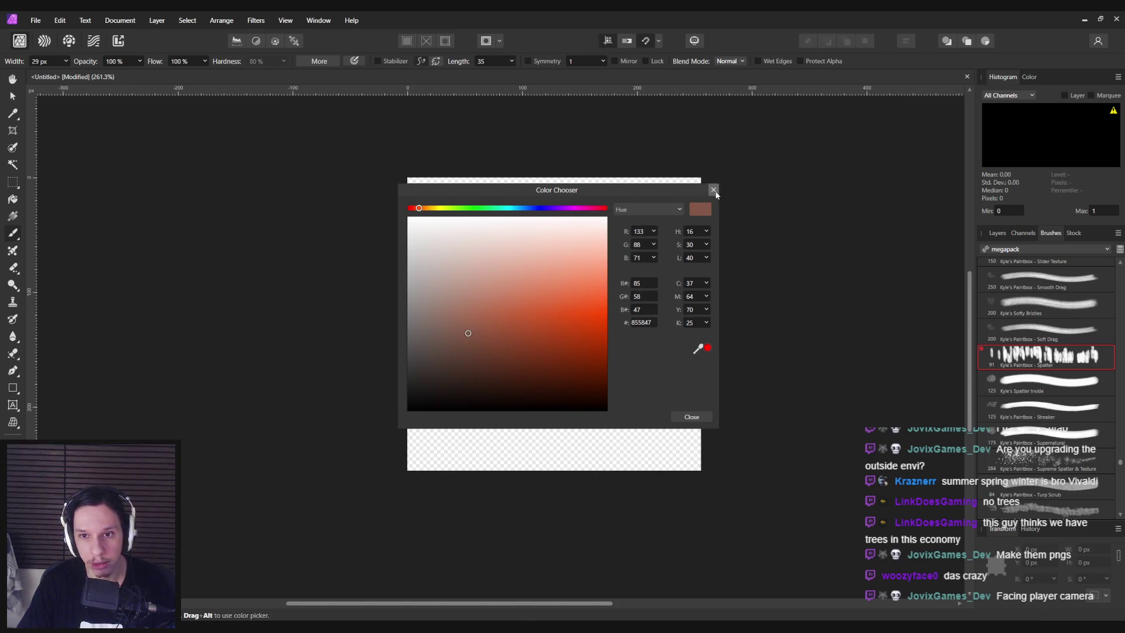
{"action": "left_click", "coordinate": [447, 356]}
{"action": "left_click", "coordinate": [713, 190]}
Paint a brown spatter band of tree strokes across the canvas's lower middle
{"action": "left_click_drag", "start_coordinate": [410, 366], "coordinate": [753, 381]}
{"action": "left_click_drag", "start_coordinate": [448, 404], "coordinate": [697, 410]}
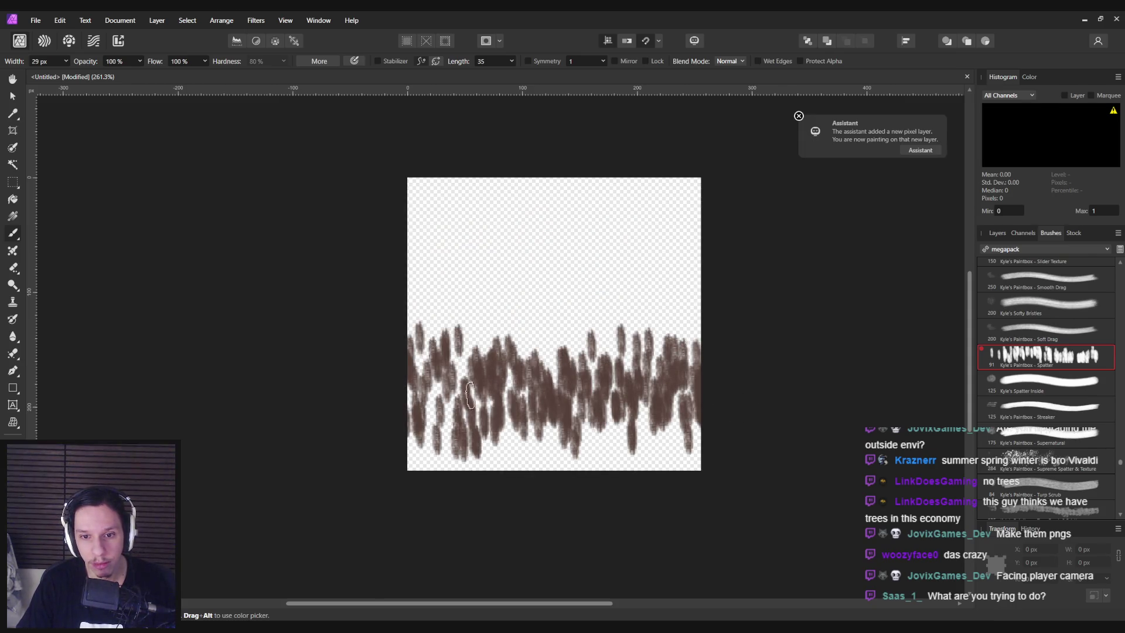
{"action": "key", "text": "ctrl+z"}
{"action": "left_click_drag", "start_coordinate": [419, 369], "coordinate": [678, 367]}
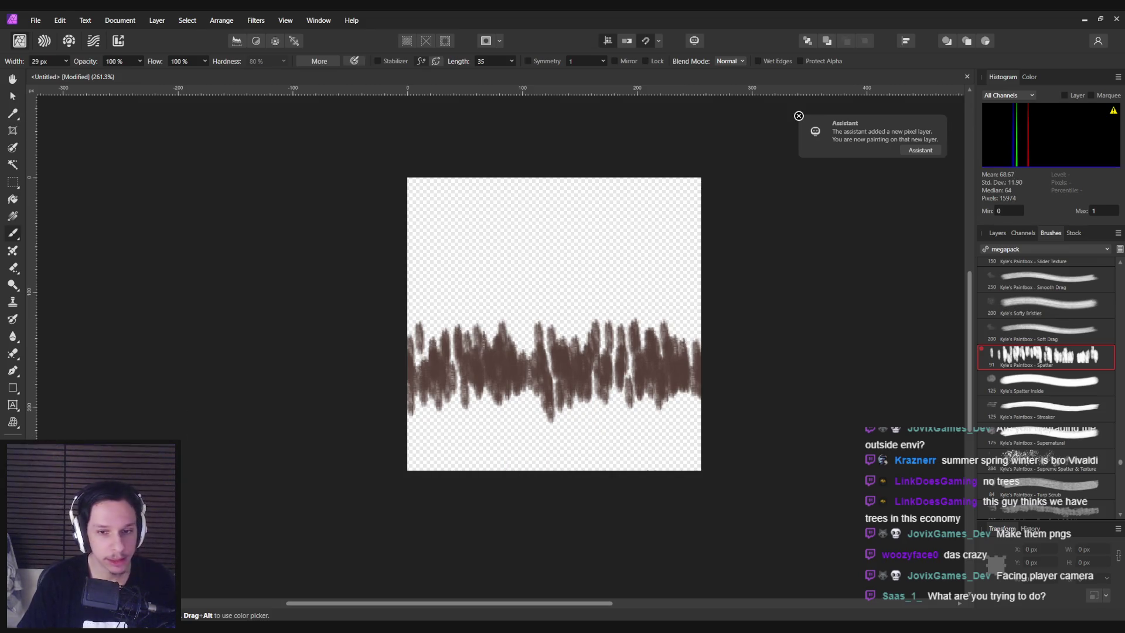
Try Supreme Spatter & Texture in dark olive green, undo it, and select a watercolour brush
{"action": "left_click", "coordinate": [1110, 463]}
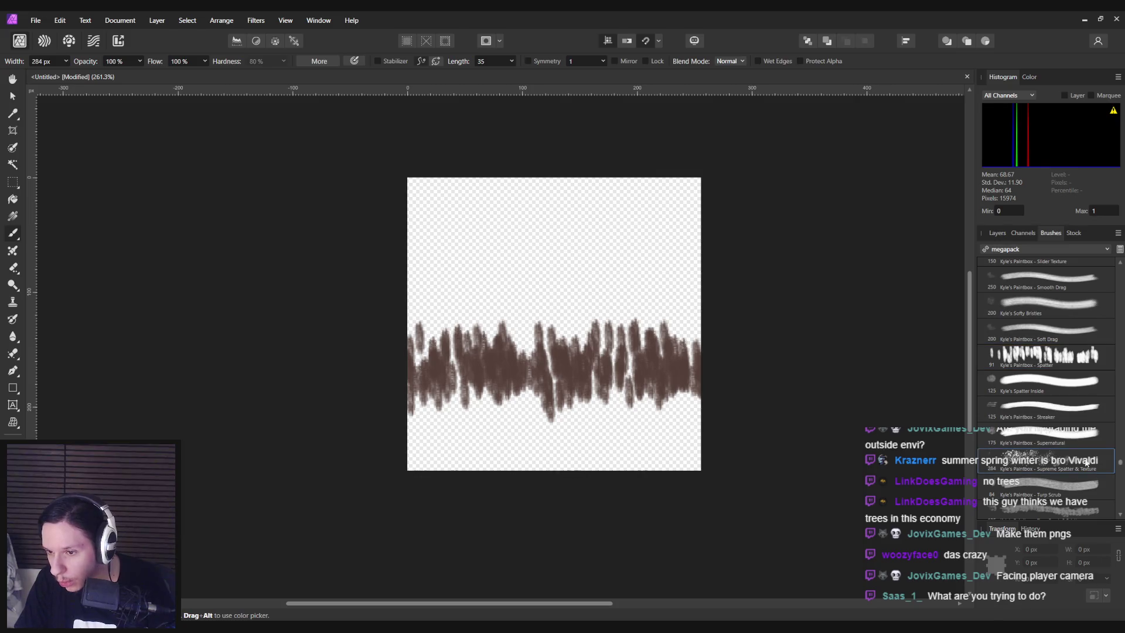
{"action": "key", "text": "c"}
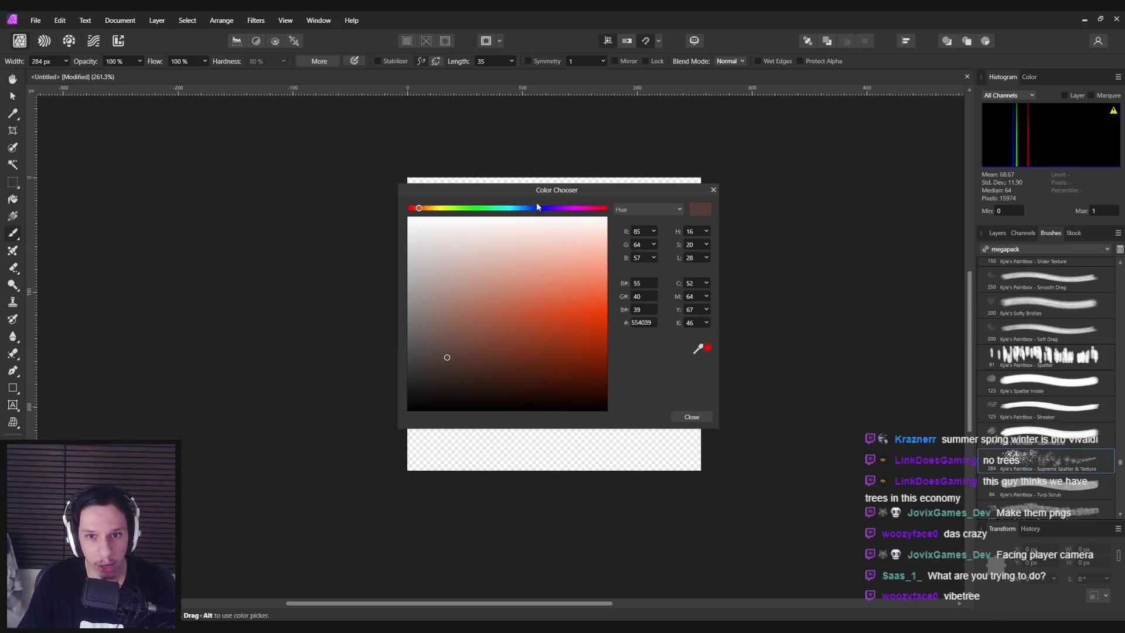
{"action": "left_click_drag", "start_coordinate": [481, 208], "coordinate": [455, 208]}
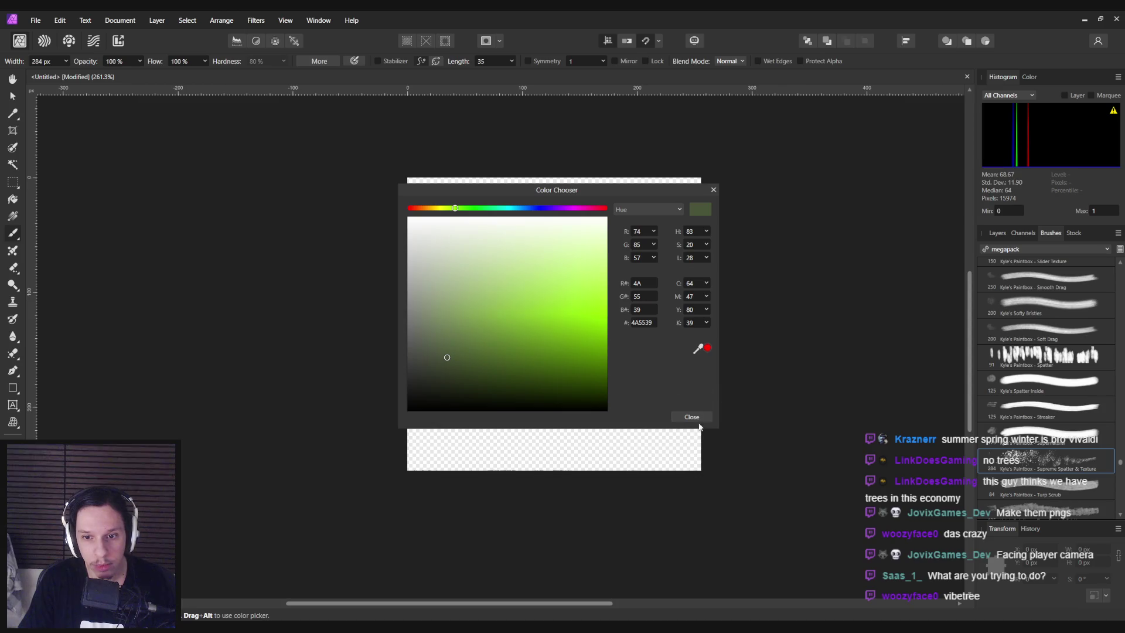
{"action": "left_click", "coordinate": [694, 418]}
{"action": "left_click_drag", "start_coordinate": [416, 305], "coordinate": [672, 318]}
{"action": "key", "text": "ctrl+z"}
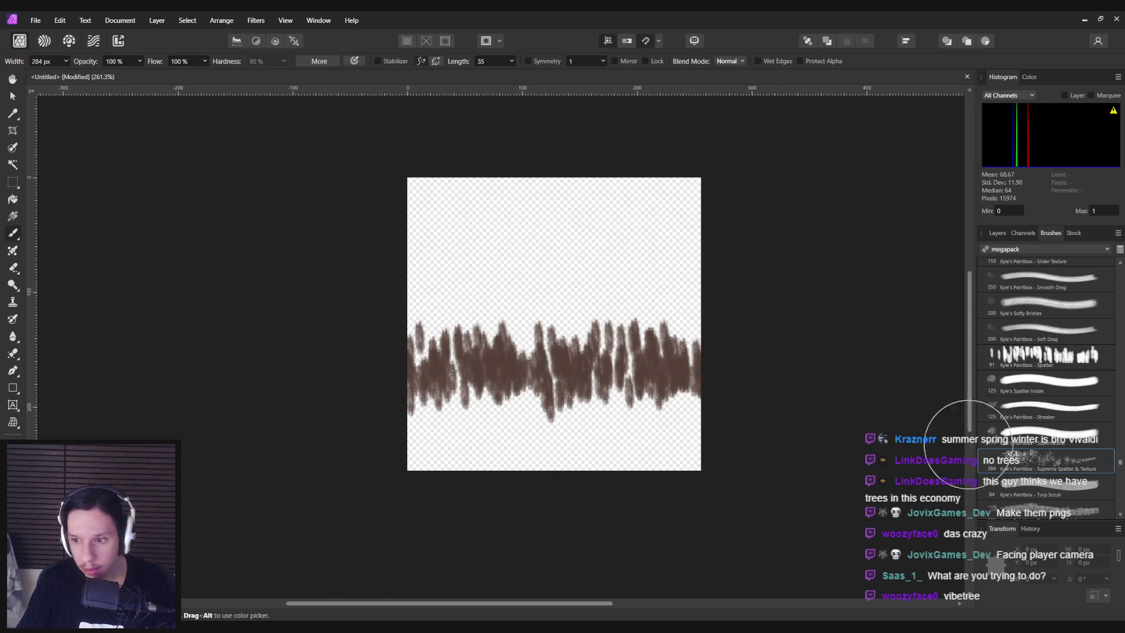
{"action": "scroll", "coordinate": [1048, 410], "scroll_direction": "down", "scroll_amount": 5}
{"action": "left_click", "coordinate": [1048, 432]}
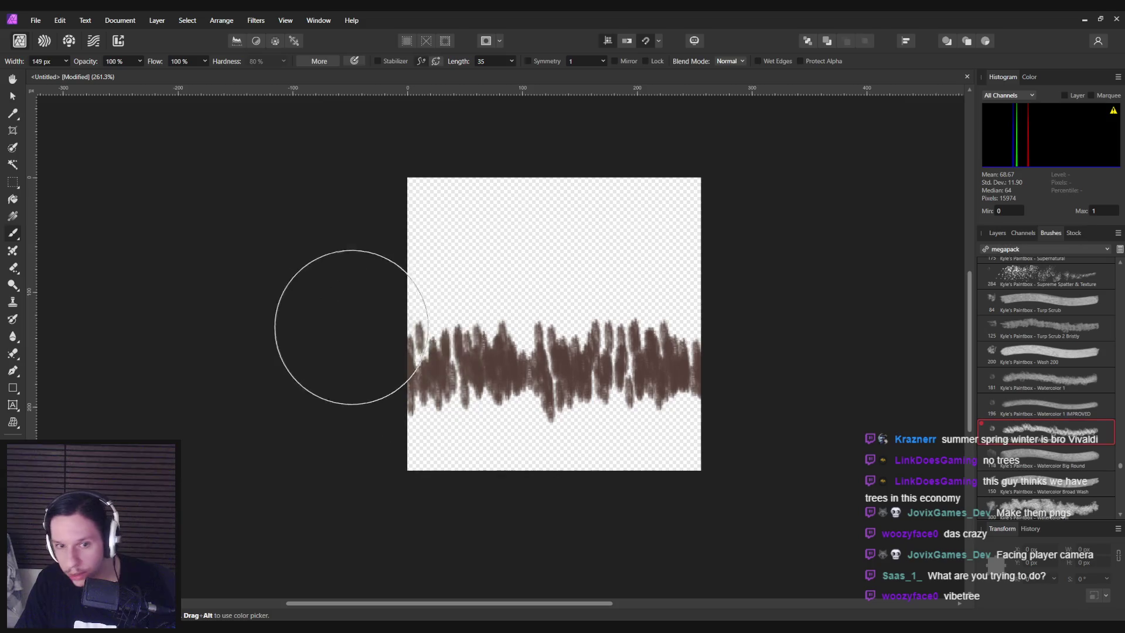
Test a smaller watercolour brush and the Watercolor Fill brush, undoing each grey wash
{"action": "key", "text": "bracketleft"}
{"action": "key", "text": "bracketleft"}
{"action": "key", "text": "bracketleft"}
{"action": "mouse_move", "coordinate": [410, 319]}
{"action": "left_mouse_down"}
{"action": "mouse_move", "coordinate": [402, 326]}
{"action": "mouse_move", "coordinate": [480, 328]}
{"action": "mouse_move", "coordinate": [427, 359]}
{"action": "mouse_move", "coordinate": [666, 314]}
{"action": "mouse_move", "coordinate": [685, 344]}
{"action": "mouse_move", "coordinate": [544, 332]}
{"action": "mouse_move", "coordinate": [630, 354]}
{"action": "mouse_move", "coordinate": [547, 414]}
{"action": "mouse_move", "coordinate": [623, 352]}
{"action": "mouse_move", "coordinate": [447, 432]}
{"action": "mouse_move", "coordinate": [490, 432]}
{"action": "mouse_move", "coordinate": [420, 409]}
{"action": "left_mouse_up"}
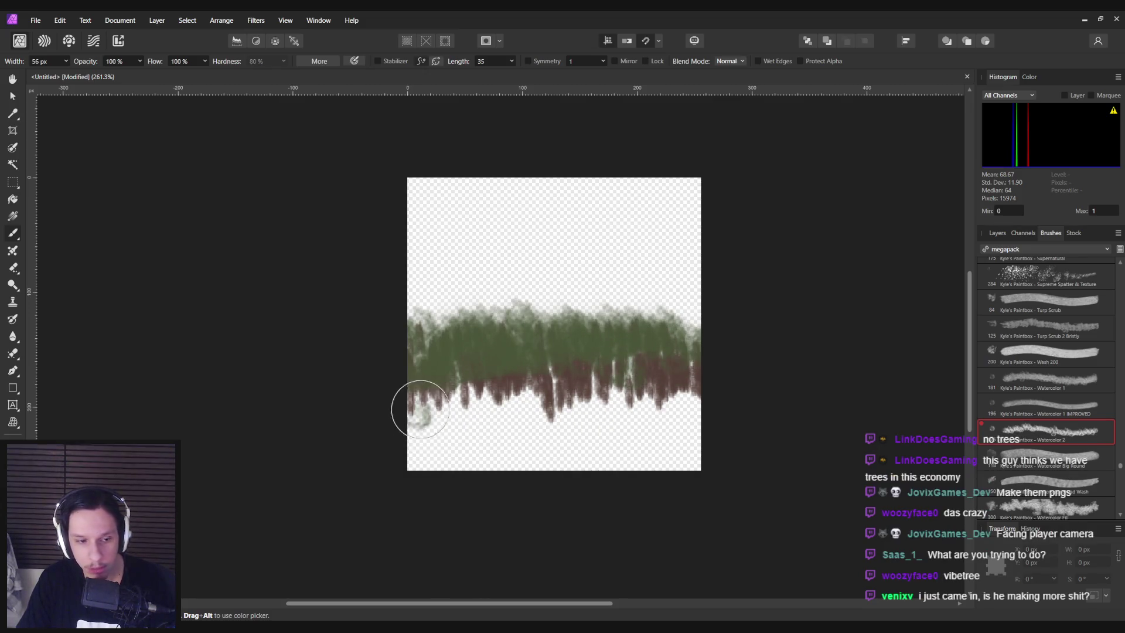
{"action": "key", "text": "ctrl+z"}
{"action": "scroll", "coordinate": [1058, 457], "scroll_direction": "down", "scroll_amount": 5}
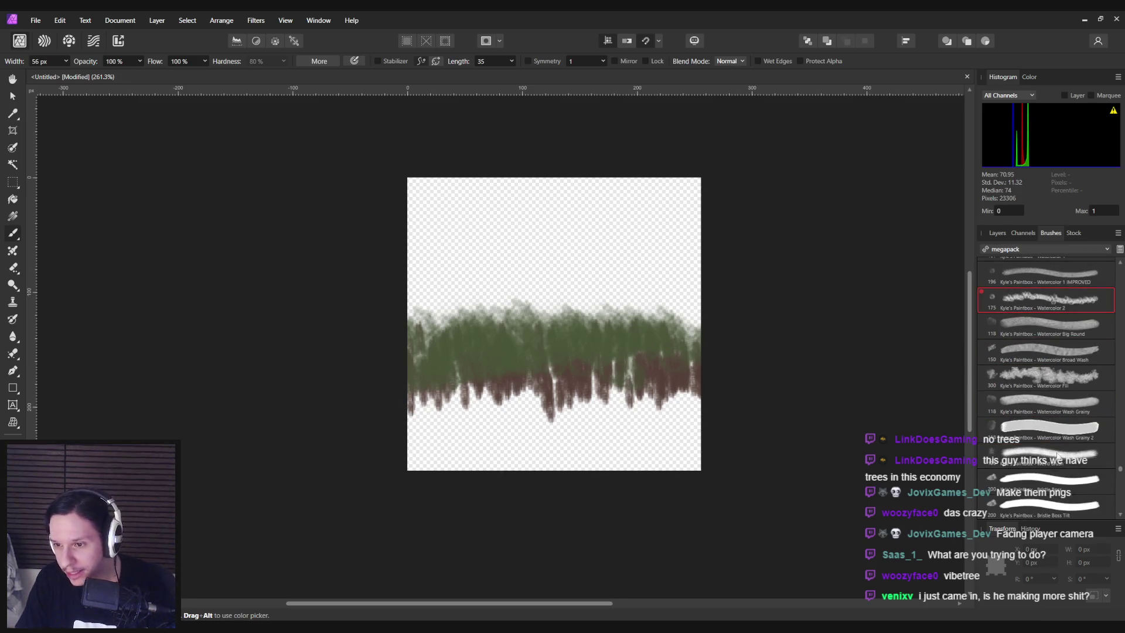
{"action": "left_click", "coordinate": [1048, 376]}
{"action": "mouse_move", "coordinate": [410, 574]}
{"action": "left_mouse_down"}
{"action": "mouse_move", "coordinate": [347, 527]}
{"action": "mouse_move", "coordinate": [533, 447]}
{"action": "mouse_move", "coordinate": [575, 374]}
{"action": "left_mouse_up"}
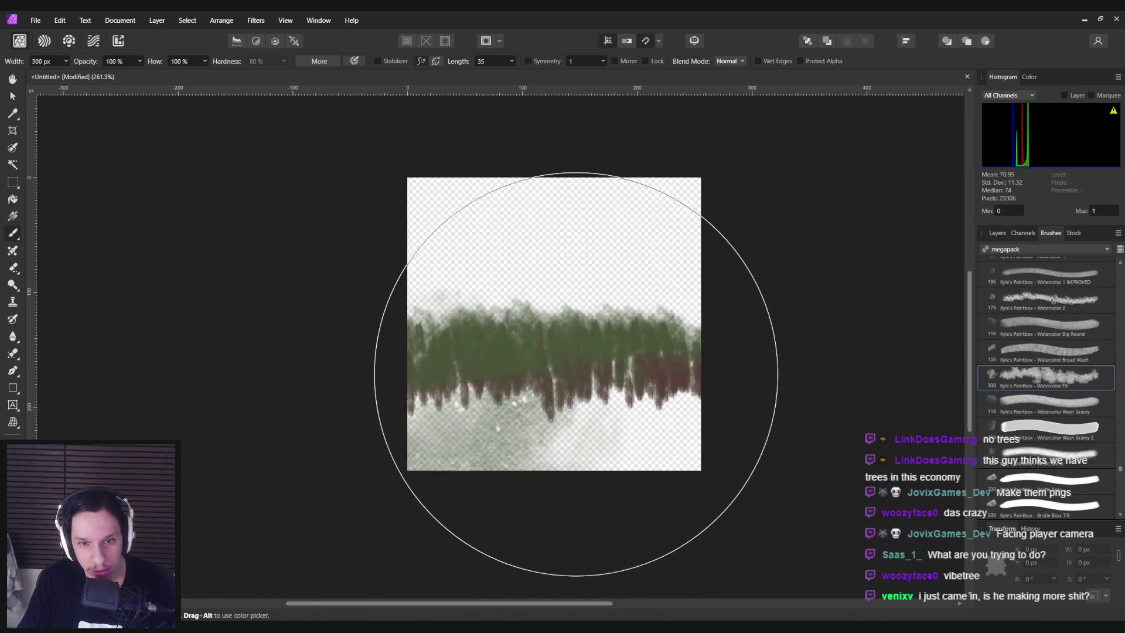
{"action": "key", "text": "ctrl+z"}
{"action": "key", "text": "bracketleft"}
{"action": "key", "text": "bracketleft"}
{"action": "key", "text": "bracketleft"}
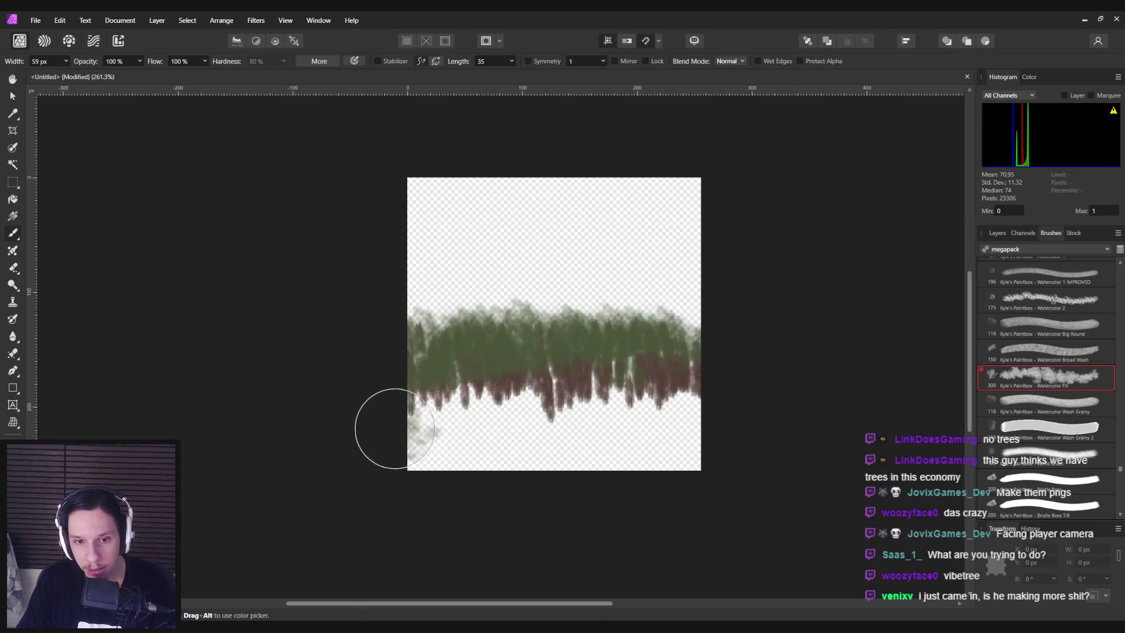
{"action": "left_click_drag", "start_coordinate": [394, 428], "coordinate": [633, 472]}
{"action": "key", "text": "ctrl+z"}
Switch to a soft watercolour brush at a smaller size, undoing its grey stroke
{"action": "scroll", "coordinate": [1055, 461], "scroll_direction": "down", "scroll_amount": 5}
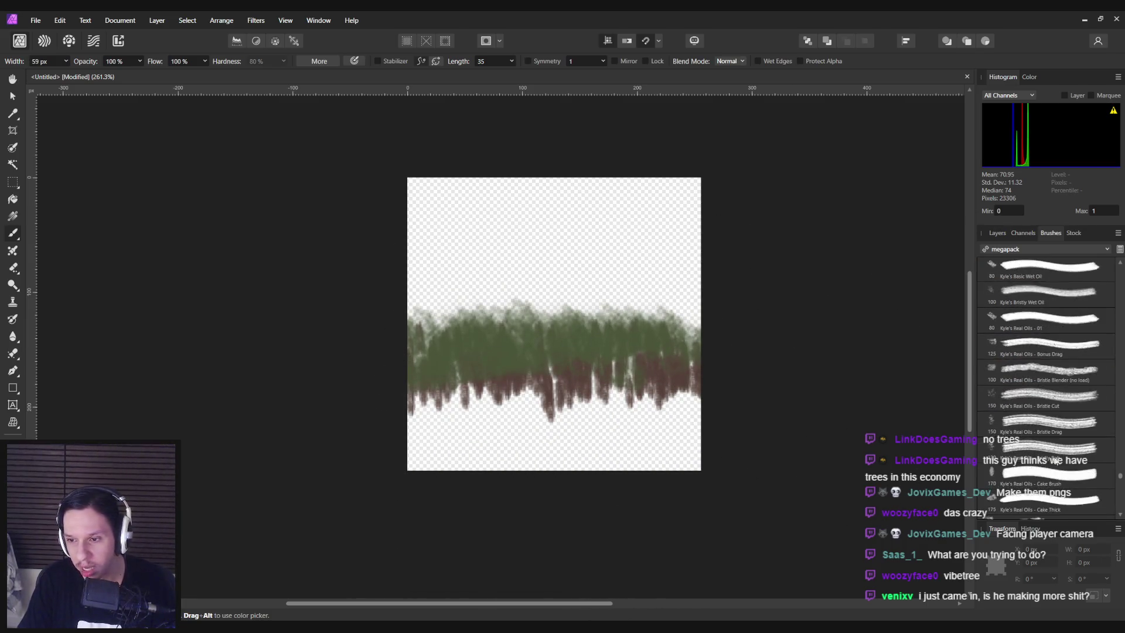
{"action": "scroll", "coordinate": [1055, 461], "scroll_direction": "down", "scroll_amount": 10}
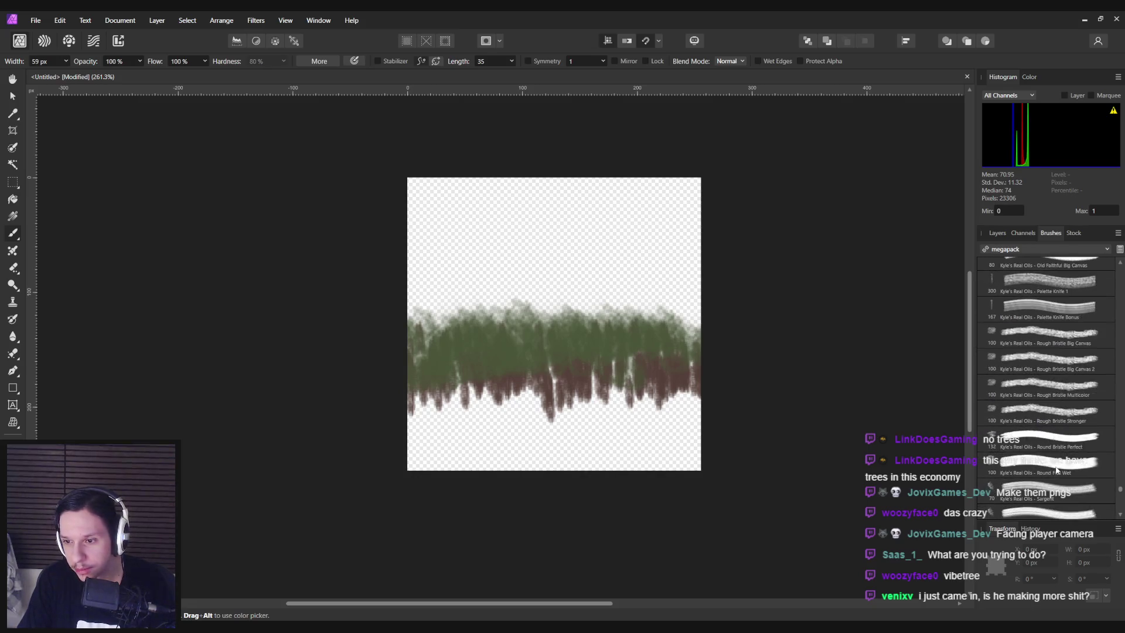
{"action": "scroll", "coordinate": [1056, 468], "scroll_direction": "down", "scroll_amount": 10}
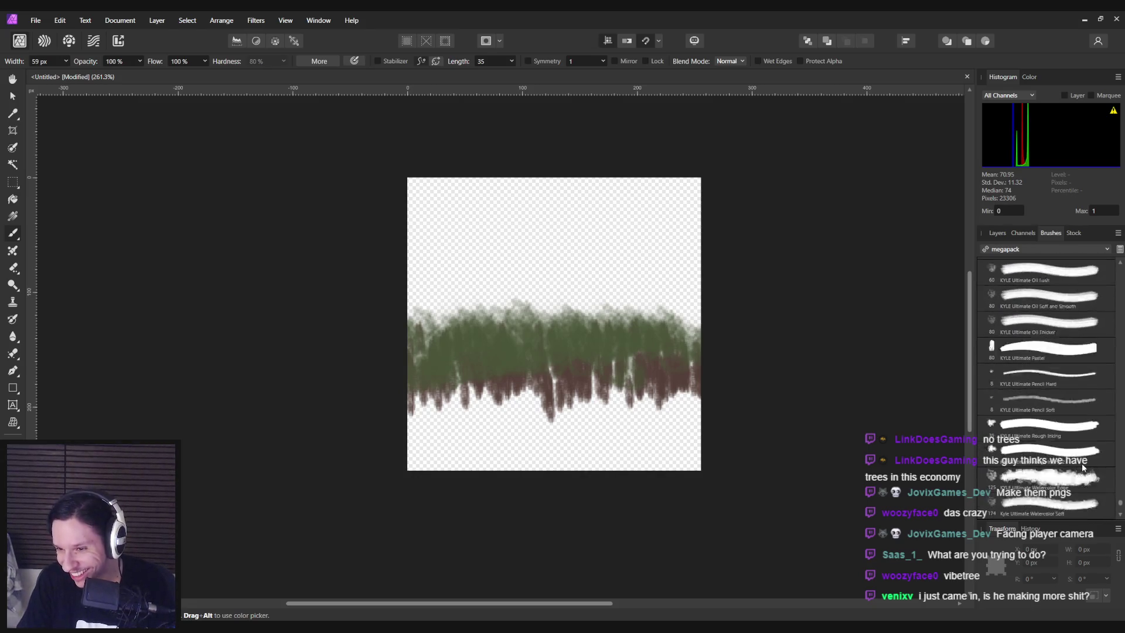
{"action": "scroll", "coordinate": [1083, 467], "scroll_direction": "down", "scroll_amount": 3}
{"action": "left_click", "coordinate": [1048, 457]}
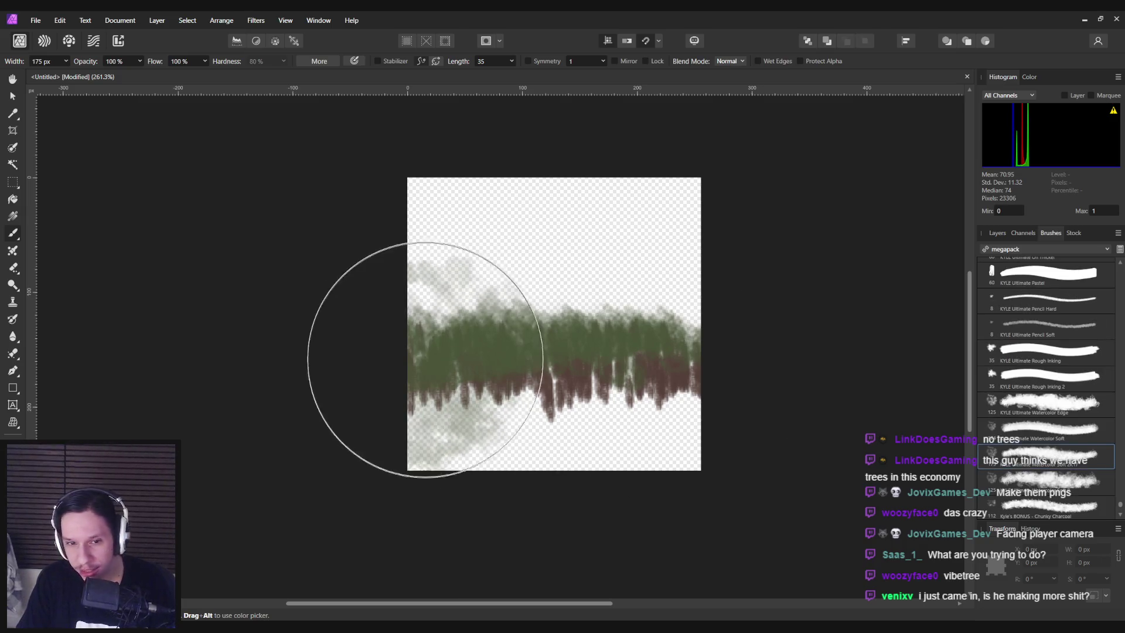
{"action": "key", "text": "bracketleft"}
{"action": "key", "text": "bracketleft"}
{"action": "key", "text": "bracketleft"}
{"action": "key", "text": "ctrl+z"}
Select Chunky Charcoal at 50 px and paint green into the tree band, undoing a stray blotch
{"action": "scroll", "coordinate": [1043, 385], "scroll_direction": "down", "scroll_amount": 4}
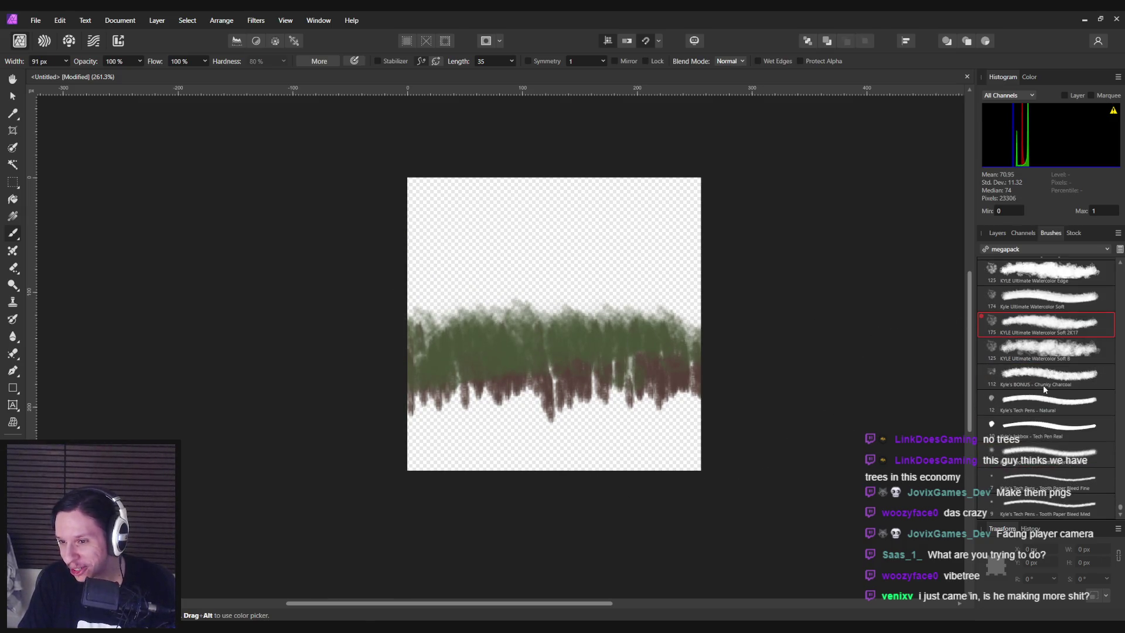
{"action": "left_click", "coordinate": [1042, 385]}
{"action": "key", "text": "bracketleft"}
{"action": "key", "text": "bracketleft"}
{"action": "key", "text": "bracketleft"}
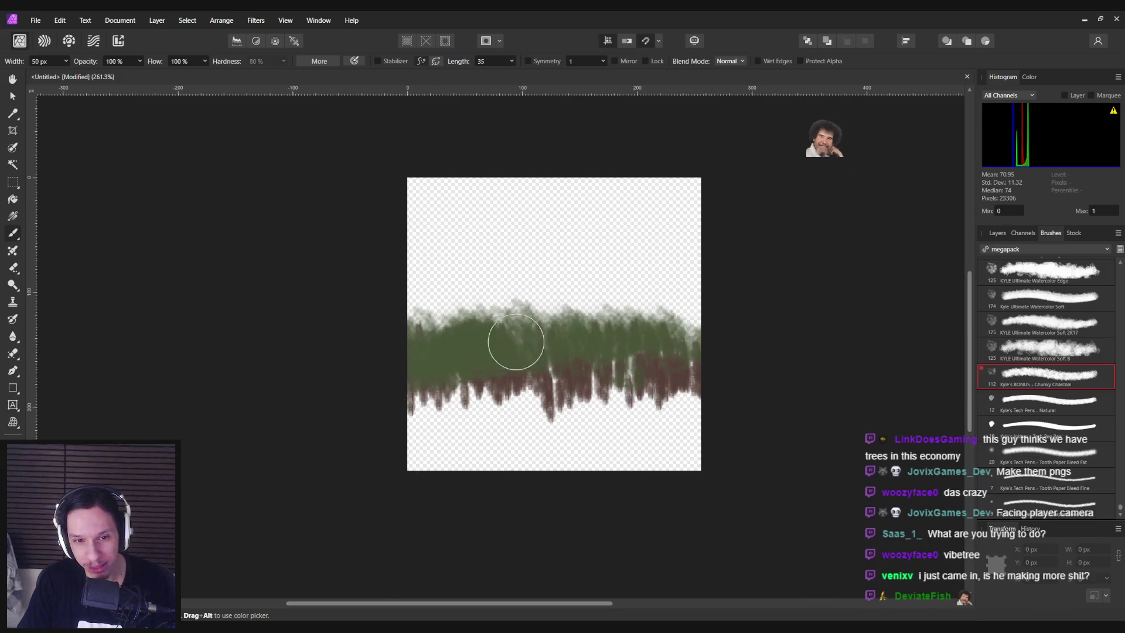
{"action": "mouse_move", "coordinate": [515, 341]}
{"action": "left_mouse_down"}
{"action": "mouse_move", "coordinate": [685, 334]}
{"action": "mouse_move", "coordinate": [535, 376]}
{"action": "mouse_move", "coordinate": [648, 359]}
{"action": "mouse_move", "coordinate": [493, 413]}
{"action": "left_mouse_up"}
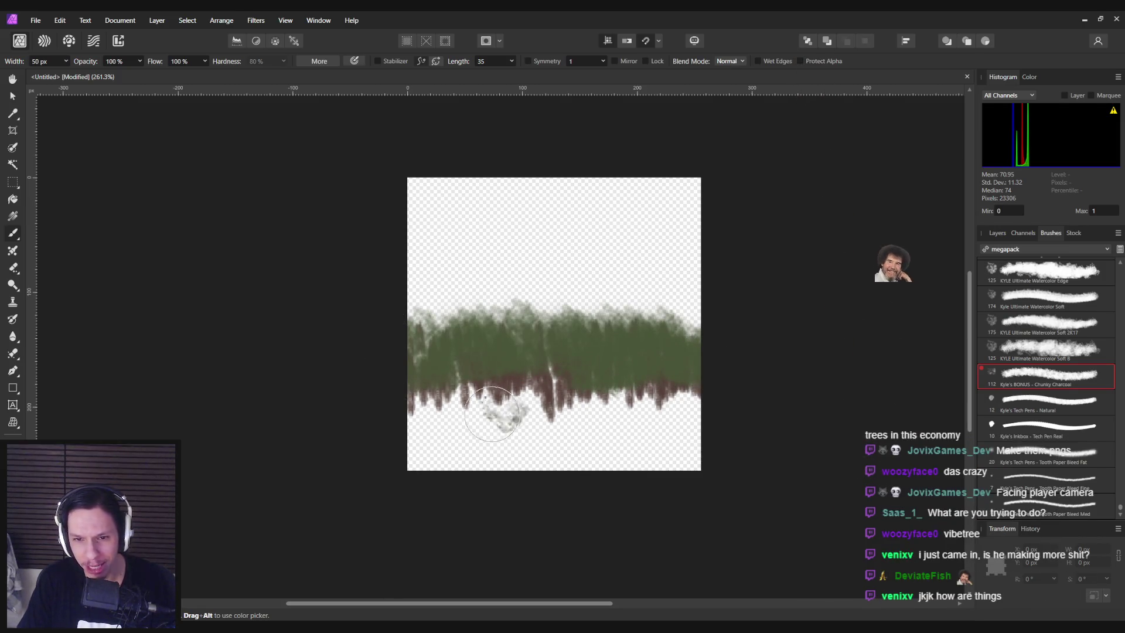
{"action": "key", "text": "ctrl+z"}
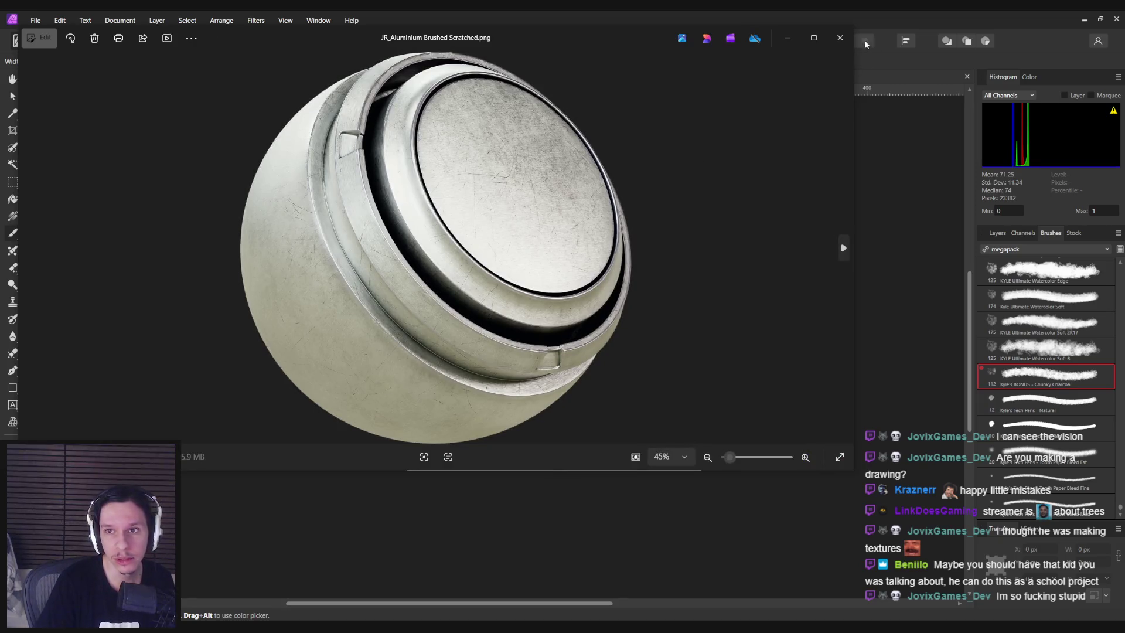
{"action": "left_click", "coordinate": [842, 40]}
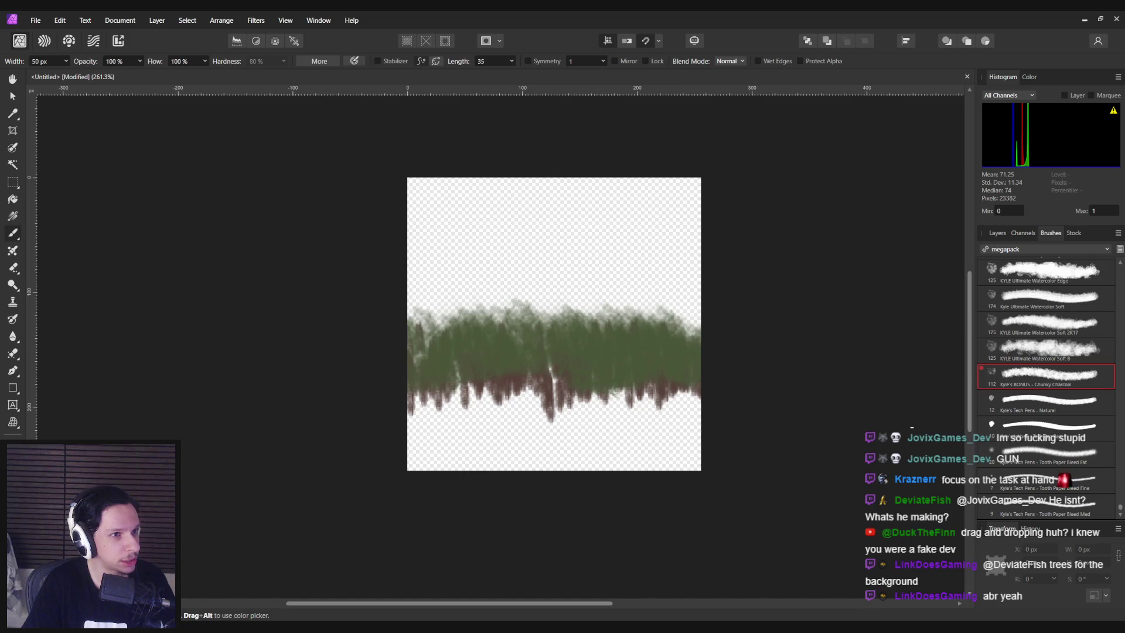
Switch to the Move Tool, deselect the tree layer, zoom the view, and briefly open the File menu
{"action": "left_click", "coordinate": [14, 96]}
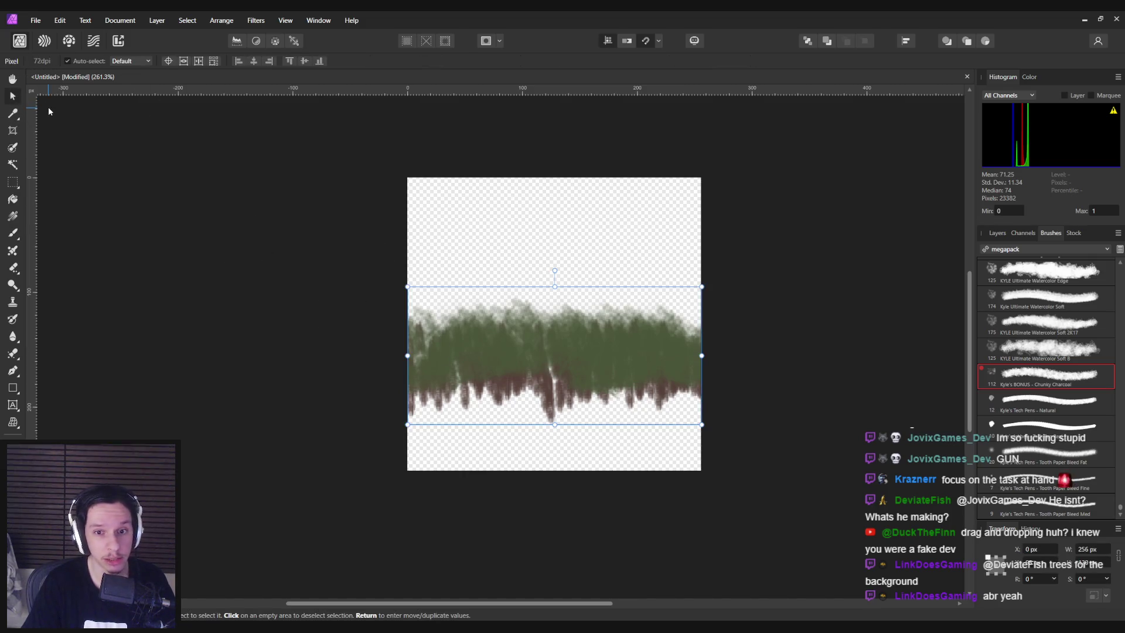
{"action": "scroll", "coordinate": [336, 404], "scroll_direction": "down", "scroll_amount": 2}
{"action": "left_click", "coordinate": [336, 404]}
{"action": "scroll", "coordinate": [344, 402], "scroll_direction": "down", "scroll_amount": 5, "text": "ctrl"}
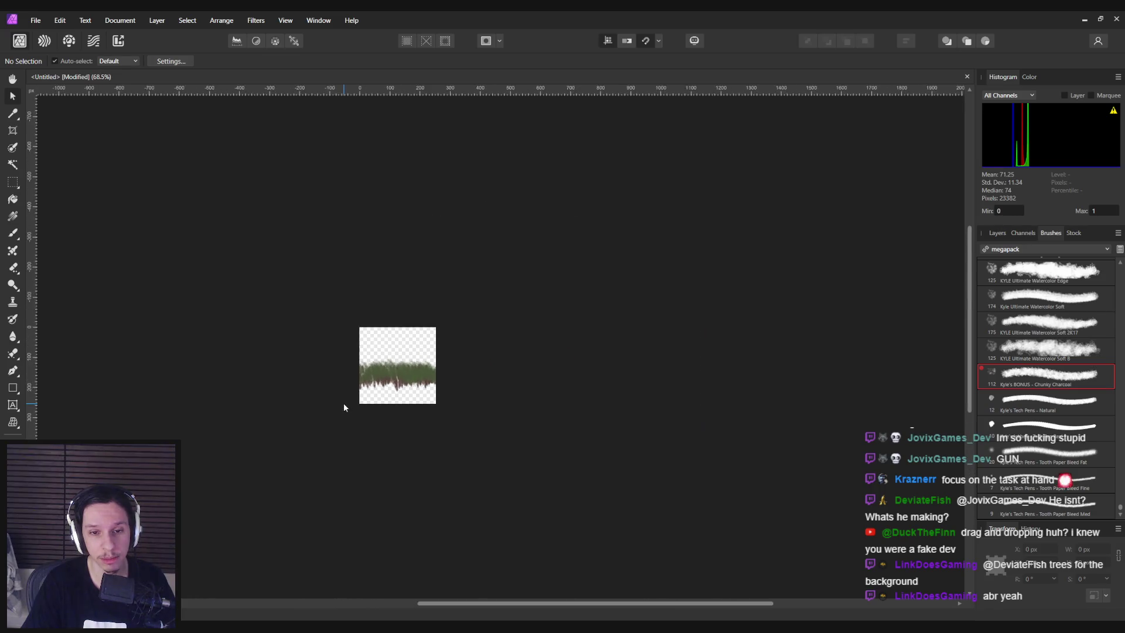
{"action": "scroll", "coordinate": [343, 402], "scroll_direction": "up", "scroll_amount": 5, "text": "ctrl"}
{"action": "scroll", "coordinate": [627, 243], "scroll_direction": "up", "scroll_amount": 5, "text": "ctrl"}
{"action": "scroll", "coordinate": [528, 358], "scroll_direction": "down", "scroll_amount": 6, "text": "ctrl"}
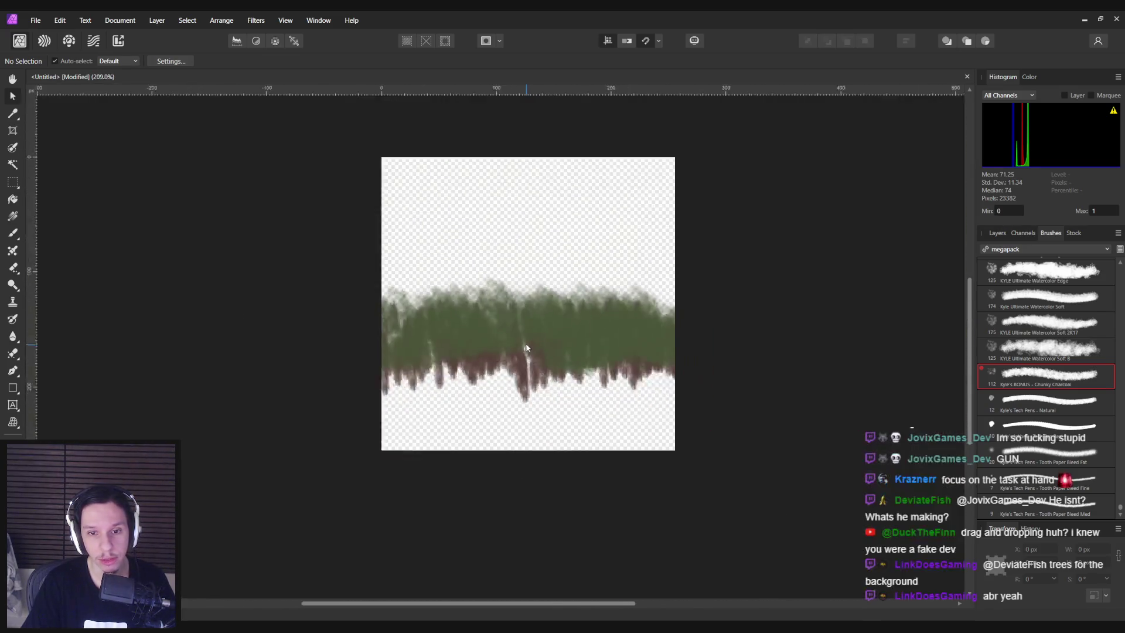
{"action": "scroll", "coordinate": [527, 345], "scroll_direction": "up", "scroll_amount": 3, "text": "ctrl"}
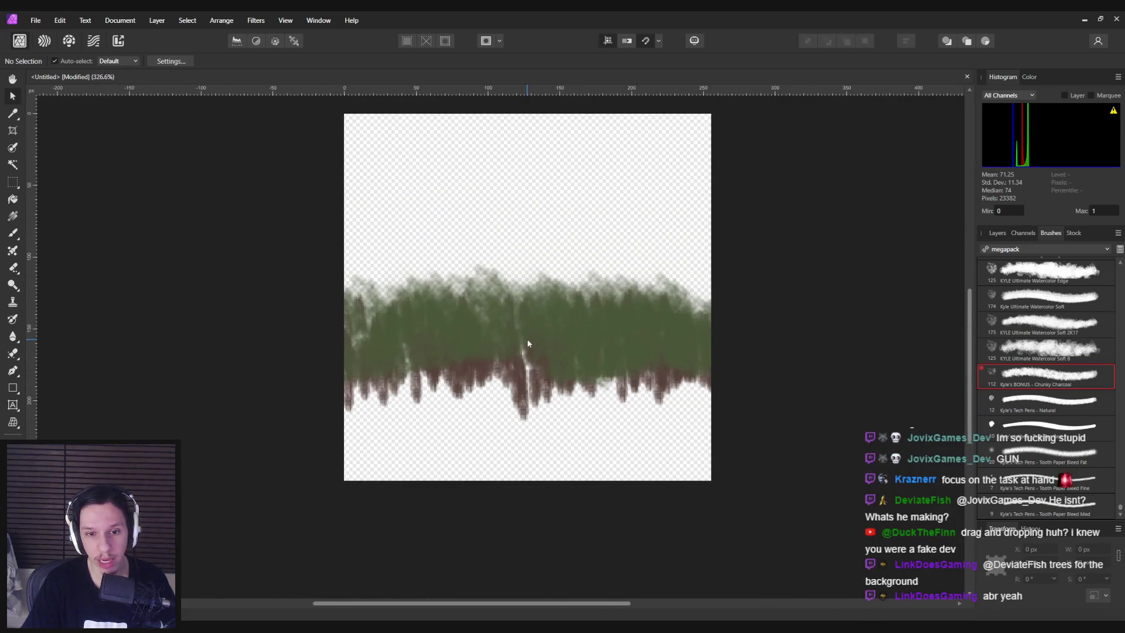
{"action": "left_click", "coordinate": [33, 25]}
{"action": "left_click", "coordinate": [325, 332]}
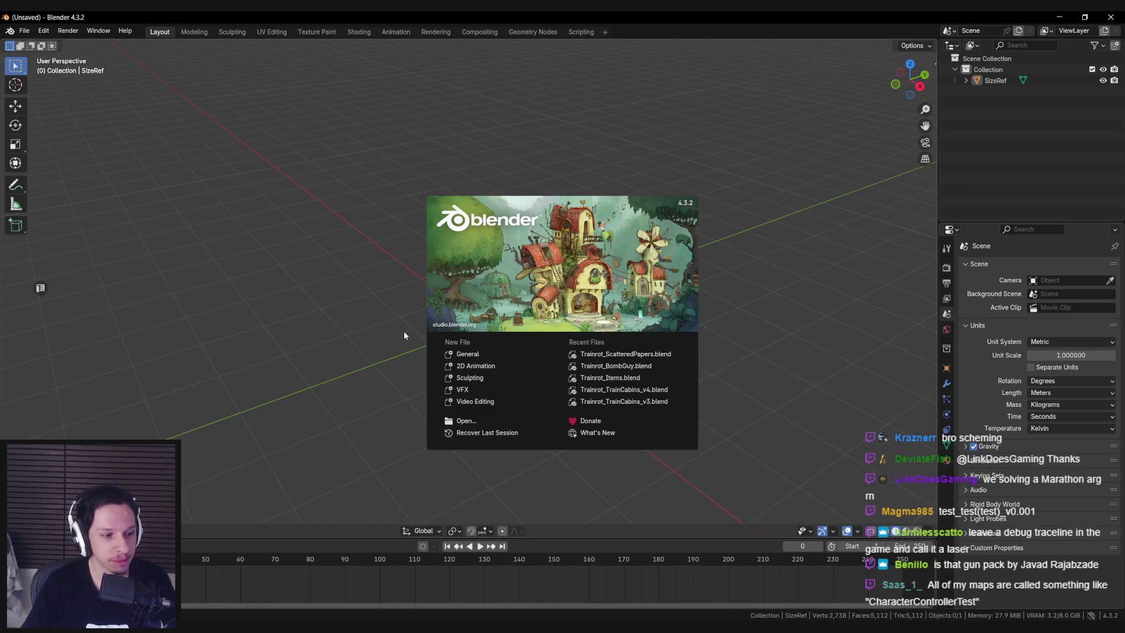
Close Blender's start-up splash screen to reveal the default scene with the SizeRef figure
{"action": "left_click", "coordinate": [371, 339]}
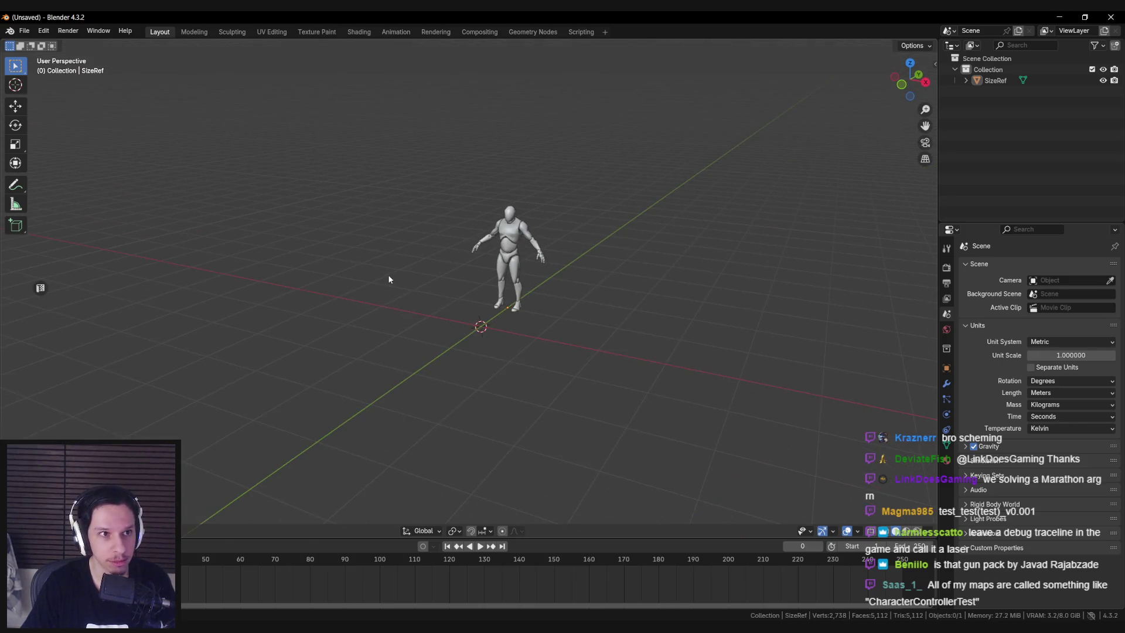
Add a plane, scale it to about 7.19, and rotate it 90° on X to stand upright
{"action": "scroll", "coordinate": [388, 274], "scroll_direction": "down", "scroll_amount": 2}
{"action": "key", "text": "shift+a"}
{"action": "type", "text": "plane"}
{"action": "key", "text": "Return"}
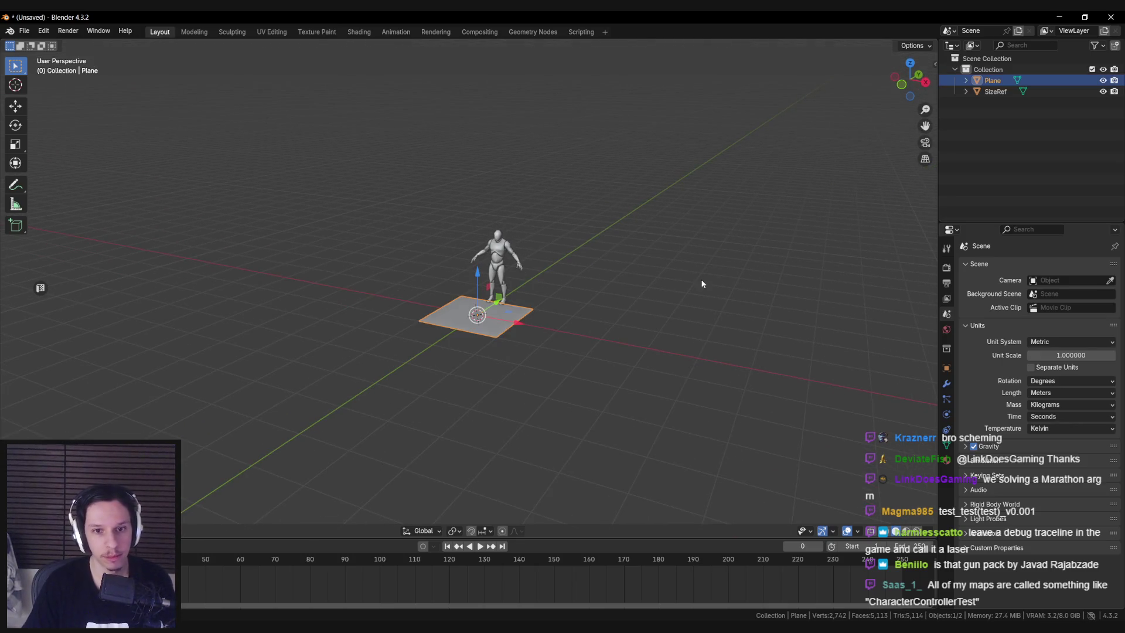
{"action": "key", "text": "s"}
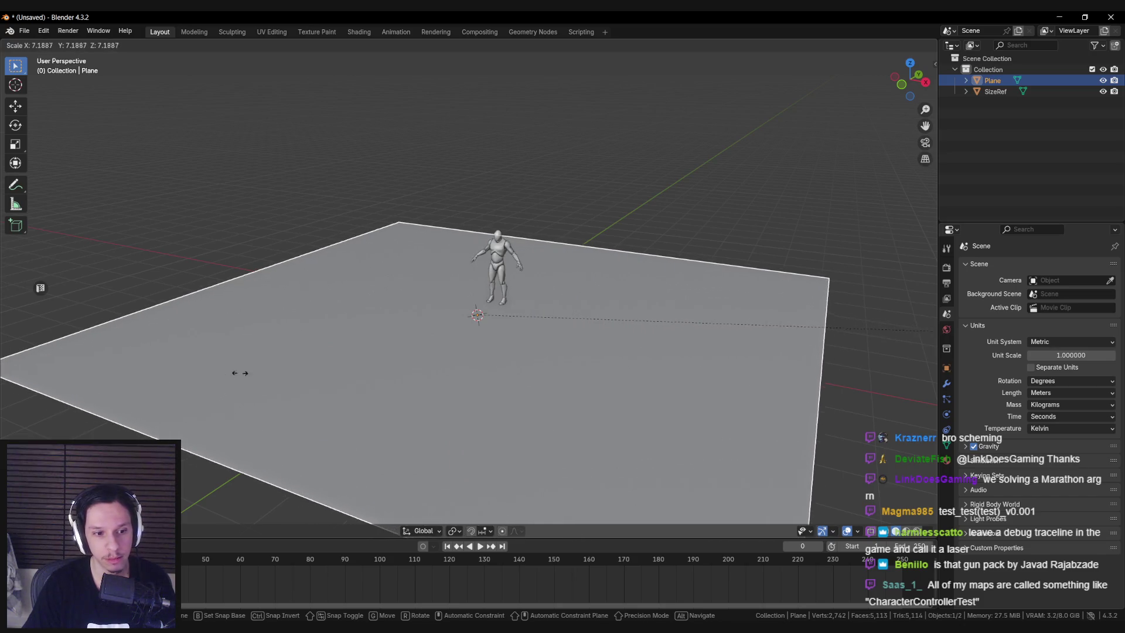
{"action": "left_click", "coordinate": [237, 371]}
{"action": "type", "text": "rx"}
{"action": "type", "text": "90"}
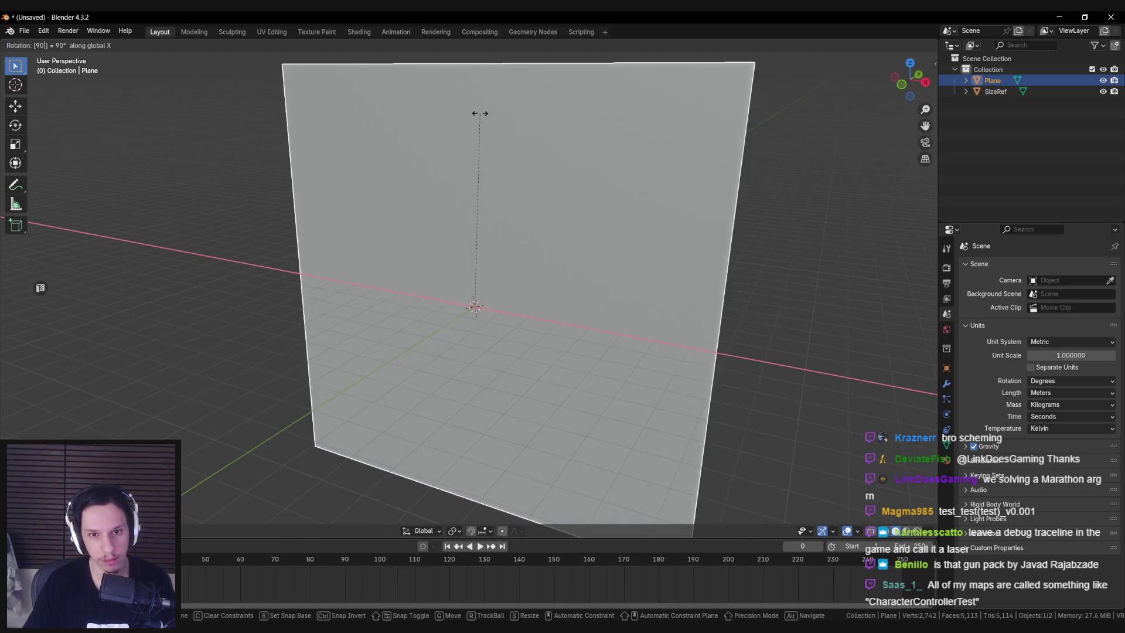
{"action": "key", "text": "Return"}
Orbit the view to face the plane and open a UV editor beside the 3D view
{"action": "scroll", "coordinate": [444, 237], "scroll_direction": "down", "scroll_amount": 3}
{"action": "left_click_drag", "start_coordinate": [397, 252], "coordinate": [414, 249]}
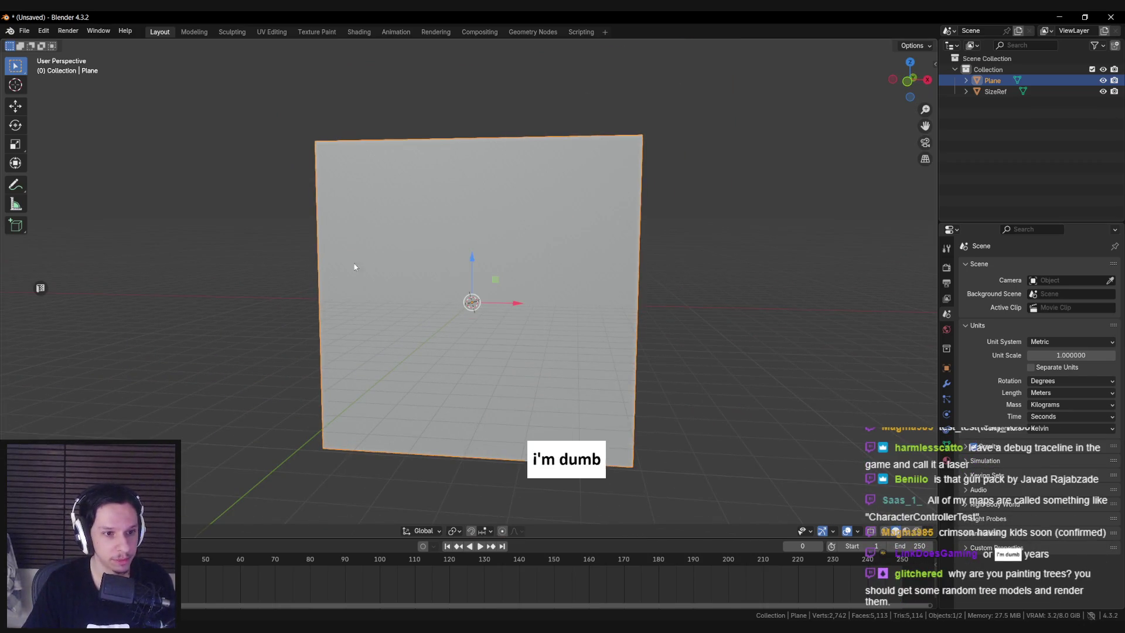
{"action": "key", "text": "ctrl+alt+u"}
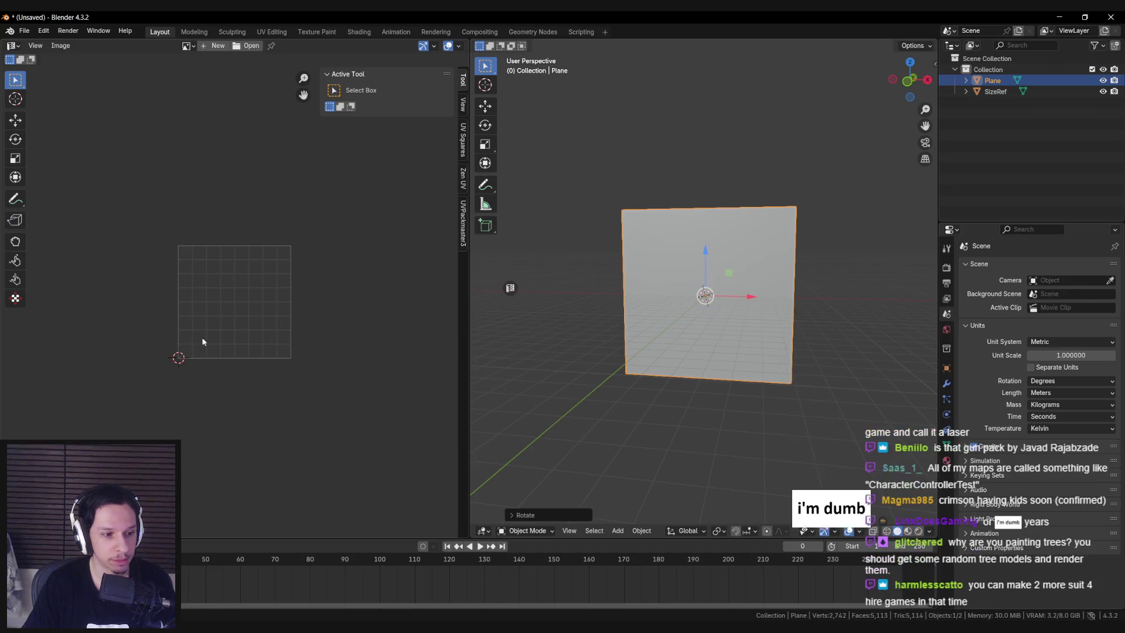
Enter Edit Mode and load T_TreesBackgroundTest.png into the UV editor
{"action": "key", "text": "Tab"}
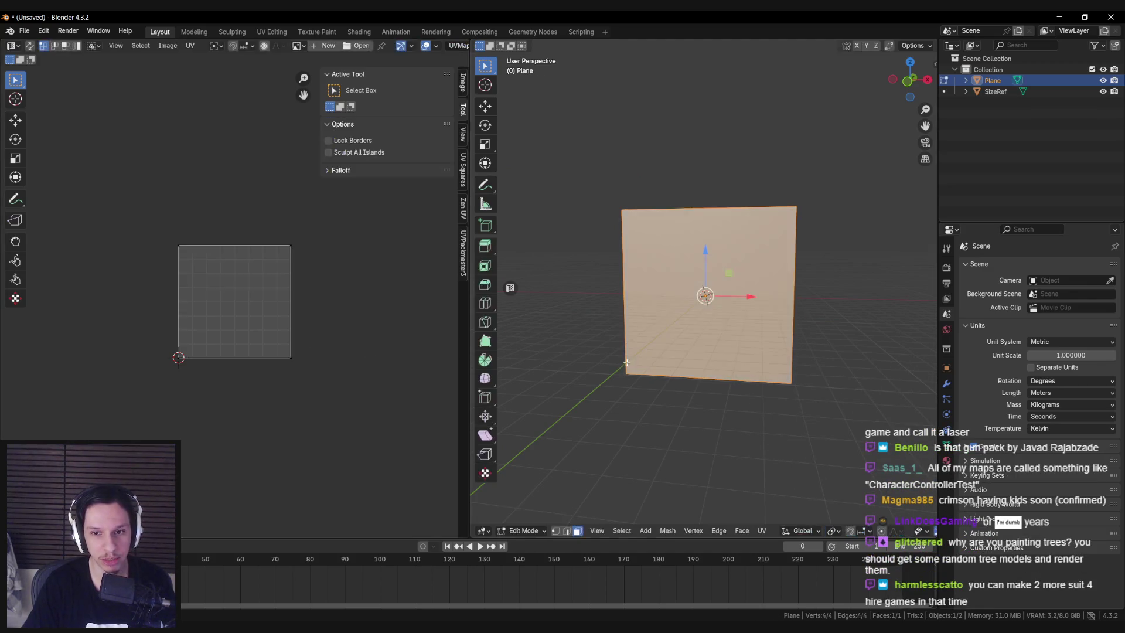
{"action": "scroll", "coordinate": [314, 323], "scroll_direction": "up", "scroll_amount": 1}
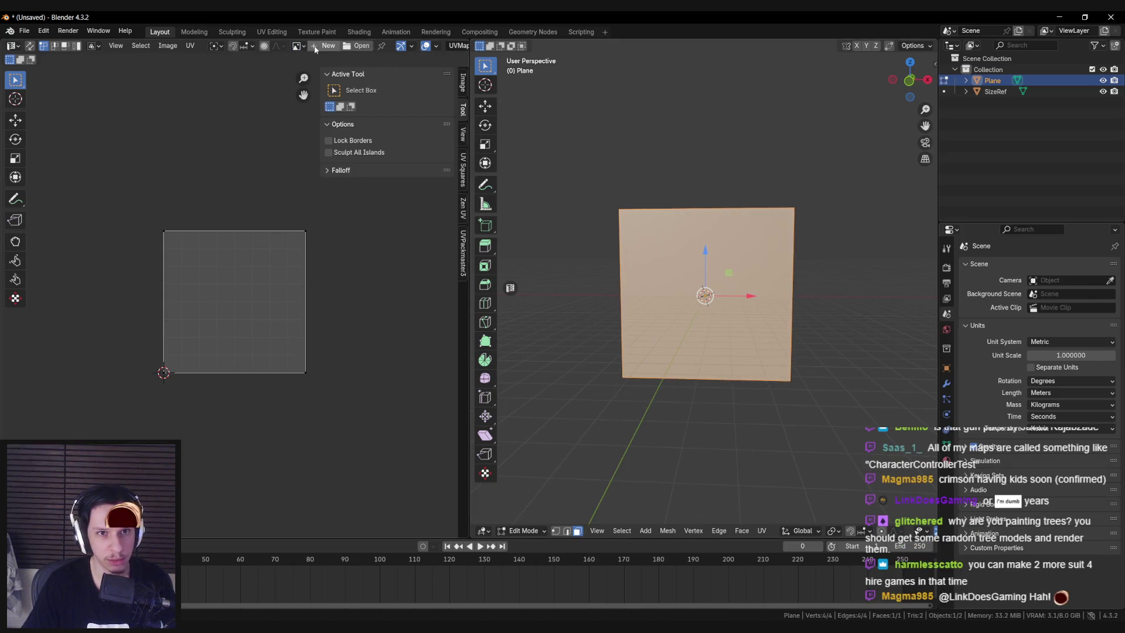
{"action": "left_click", "coordinate": [354, 46]}
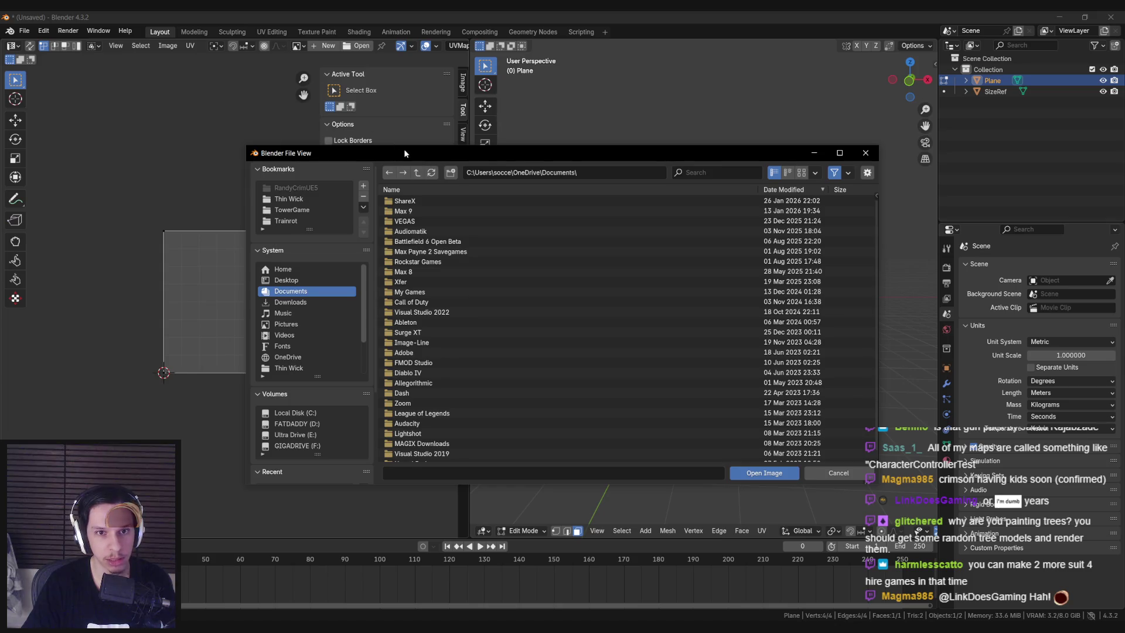
{"action": "key", "text": "Escape"}
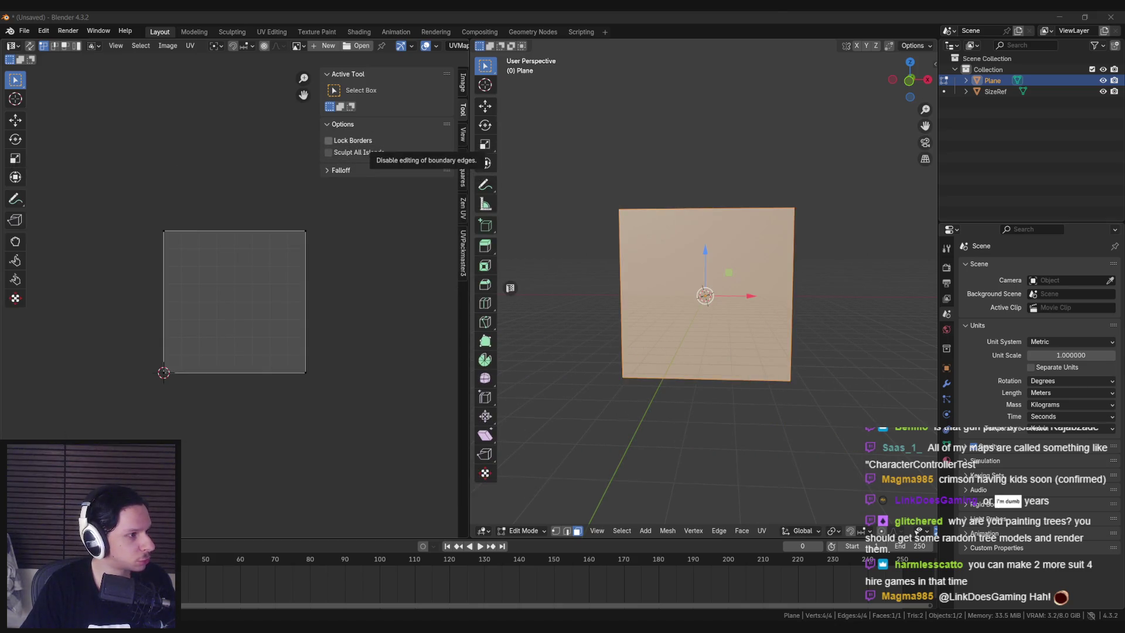
{"action": "left_click_drag", "start_coordinate": [3, 328], "coordinate": [226, 318]}
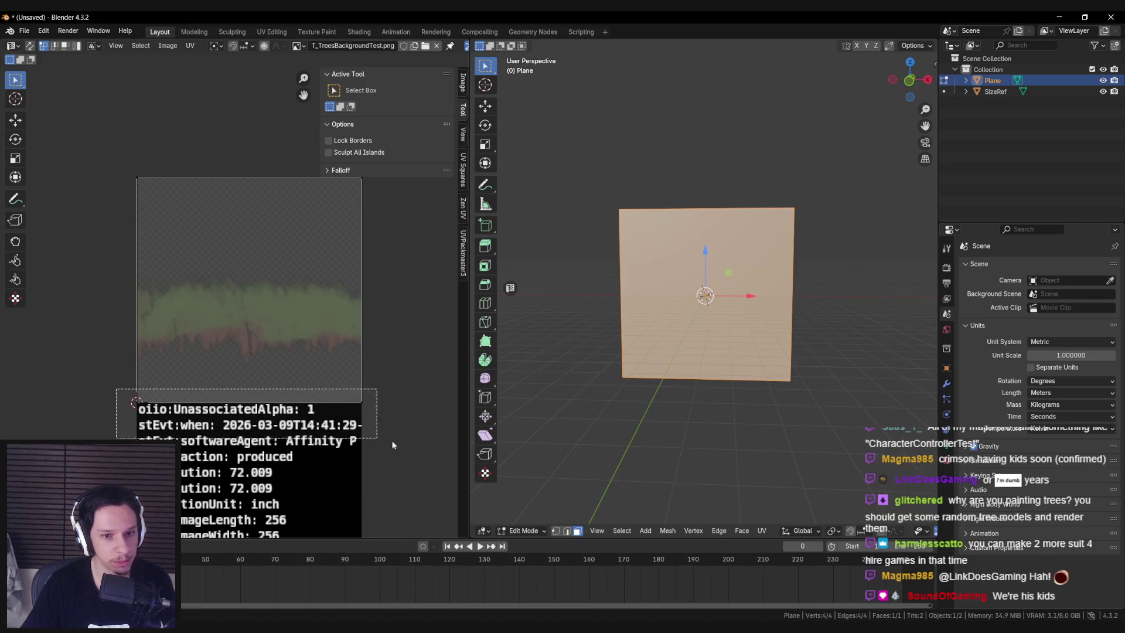
Move the UV face vertically down over the painted tree band, then deselect the mesh
{"action": "scroll", "coordinate": [237, 303], "scroll_direction": "up", "scroll_amount": 1}
{"action": "key", "text": "g"}
{"action": "key", "text": "y"}
{"action": "key", "text": "Escape"}
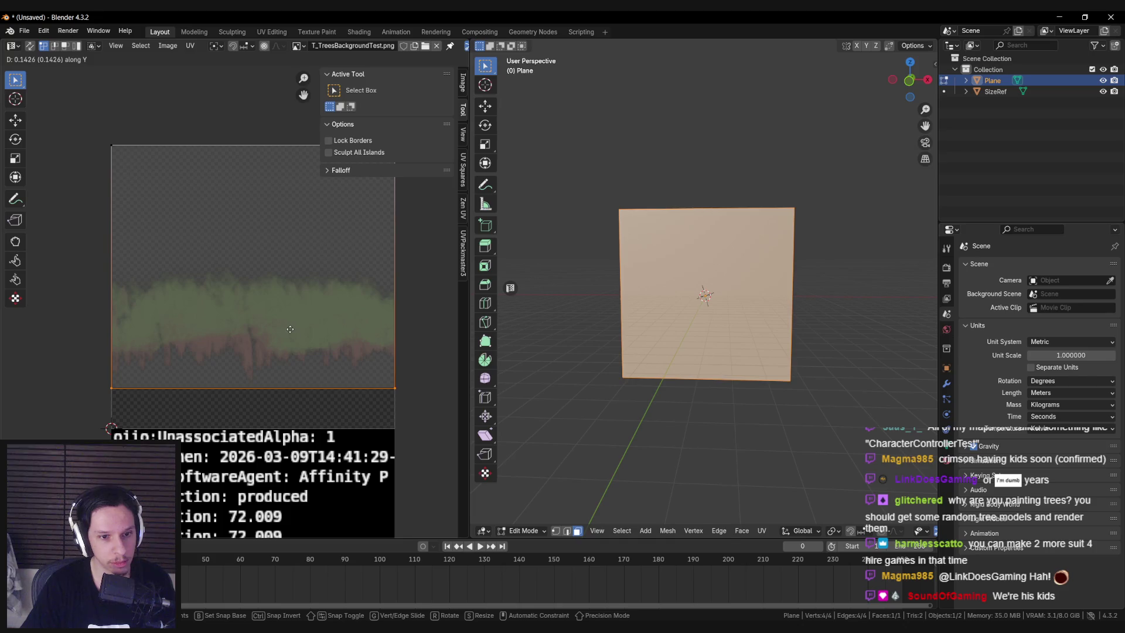
{"action": "key", "text": "n"}
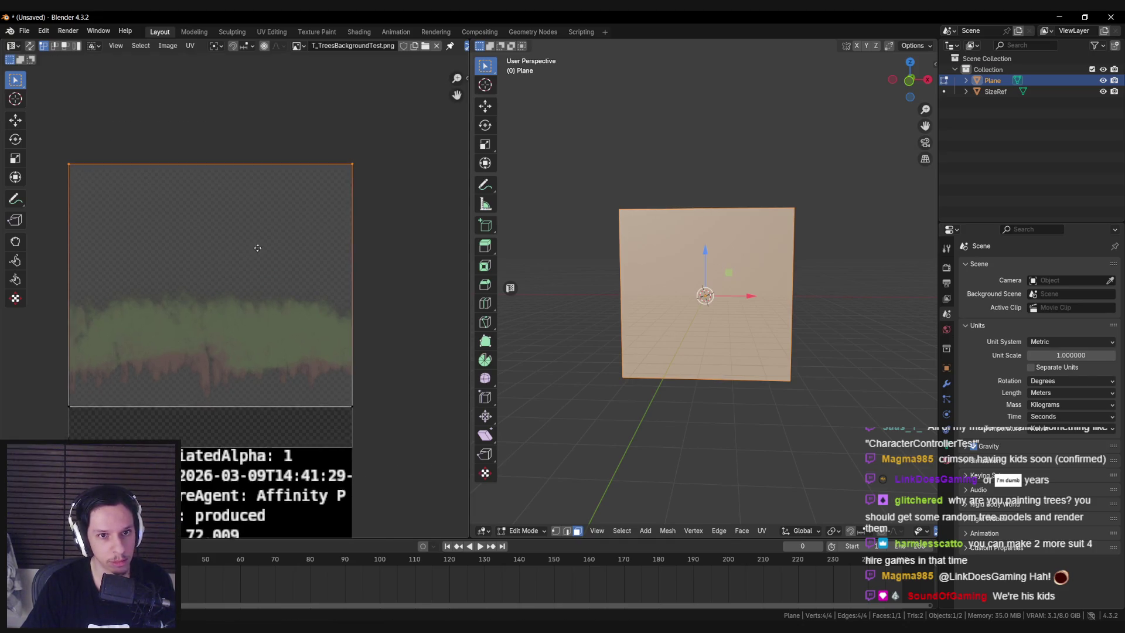
{"action": "key", "text": "g"}
{"action": "key", "text": "y"}
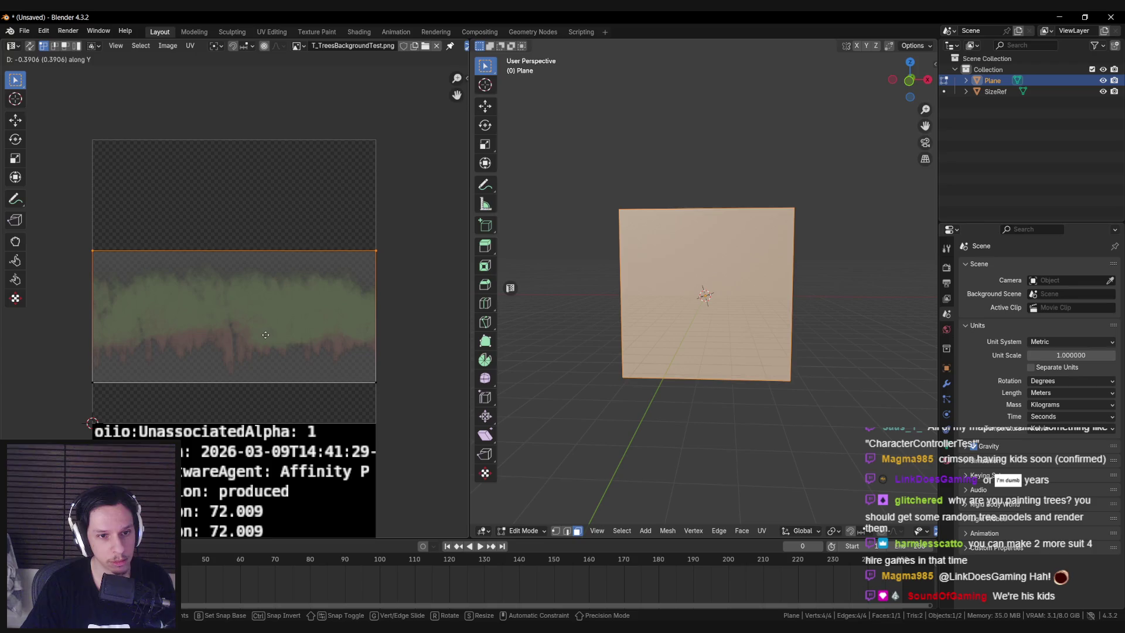
{"action": "left_click", "coordinate": [228, 362]}
{"action": "mouse_move", "coordinate": [674, 357]}
{"action": "left_mouse_down"}
{"action": "mouse_move", "coordinate": [713, 356]}
{"action": "mouse_move", "coordinate": [685, 352]}
{"action": "left_mouse_up"}
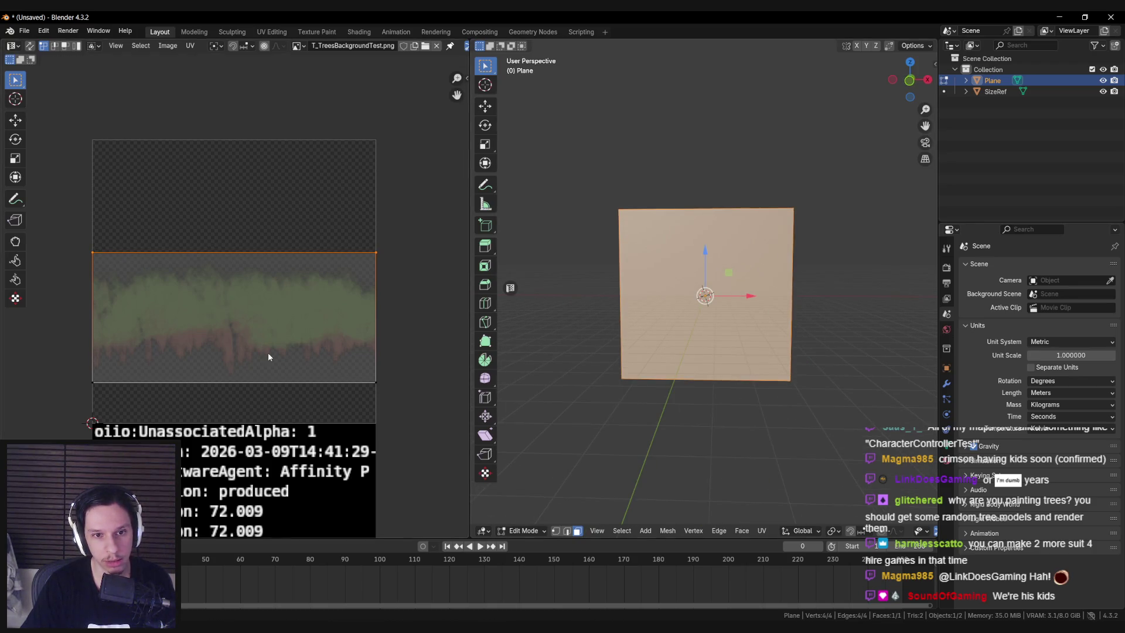
{"action": "key", "text": "alt+a"}
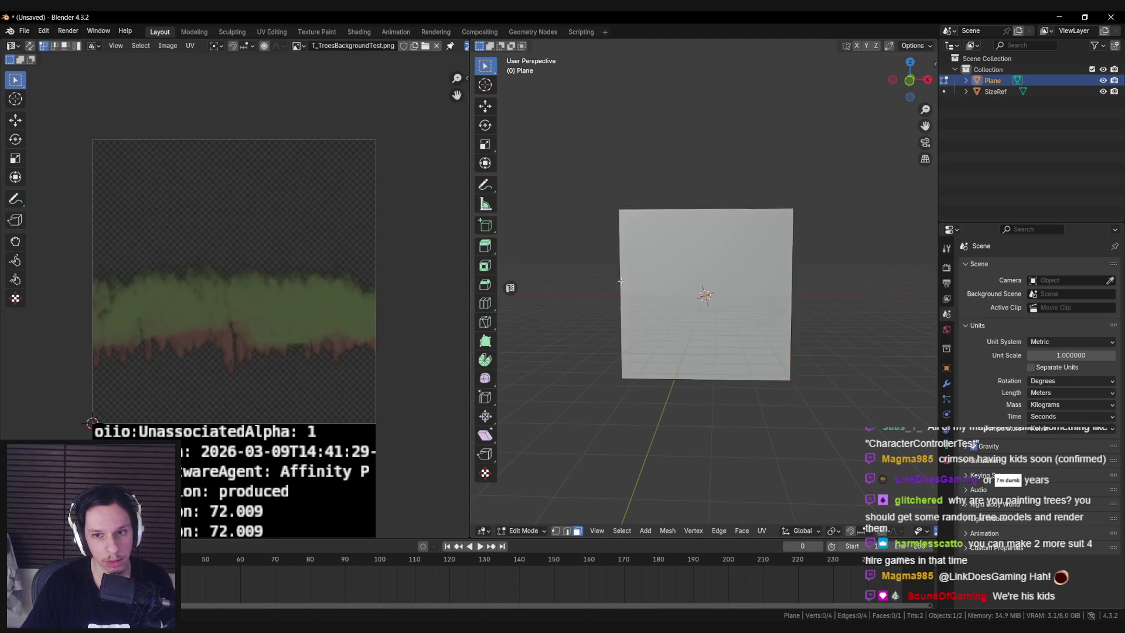
Add a horizontal loop cut near the plane's top and turn on UV sync selection
{"action": "key", "text": "a"}
{"action": "key", "text": "alt+a"}
{"action": "key", "text": "n"}
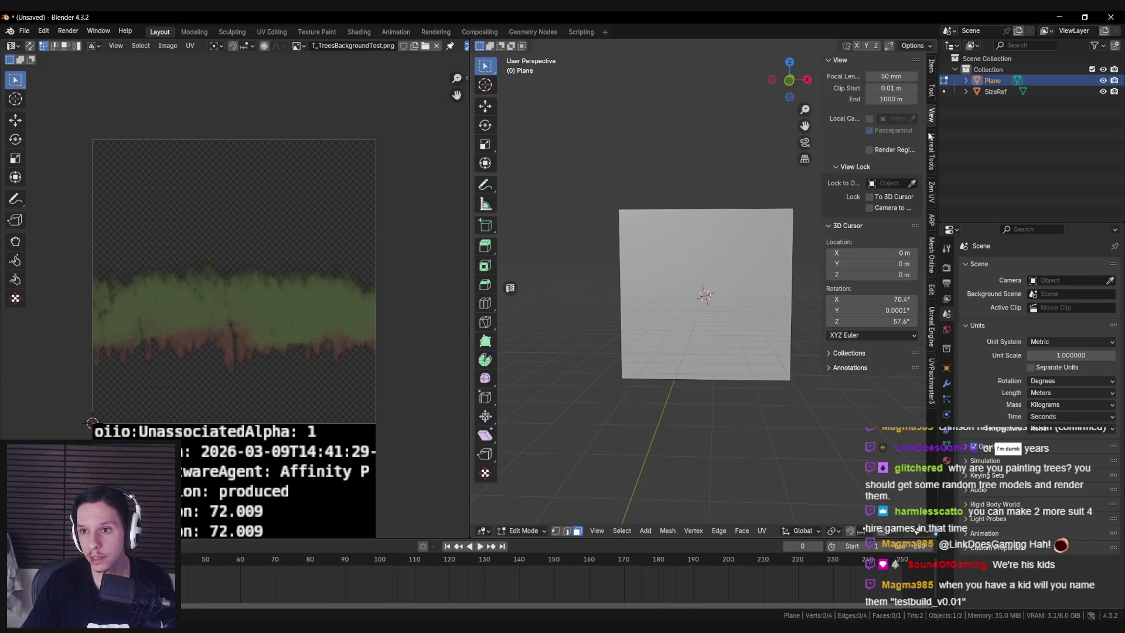
{"action": "left_click", "coordinate": [929, 93]}
{"action": "key", "text": "ctrl+r"}
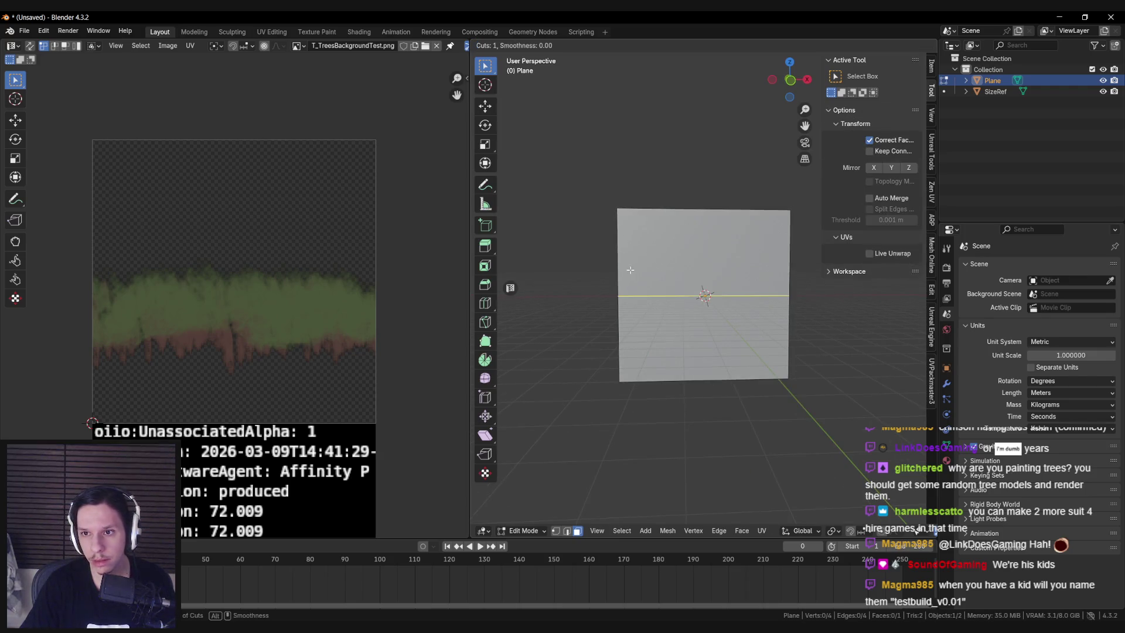
{"action": "left_click", "coordinate": [629, 270]}
{"action": "left_click", "coordinate": [629, 229]}
{"action": "key", "text": "a"}
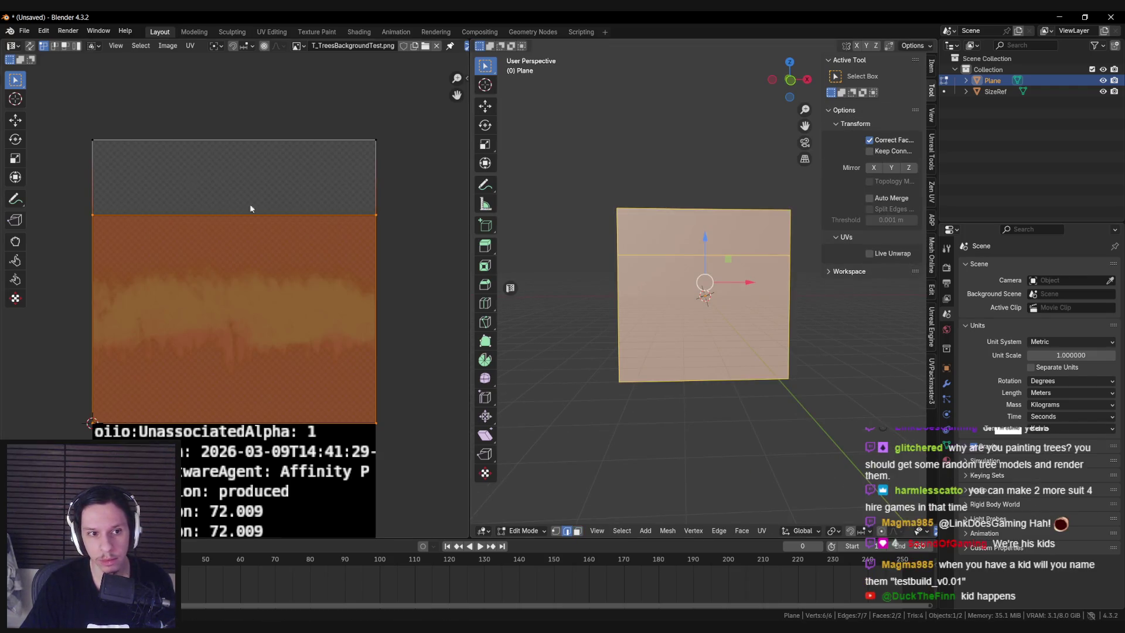
{"action": "left_click", "coordinate": [34, 46]}
{"action": "key", "text": "alt+a"}
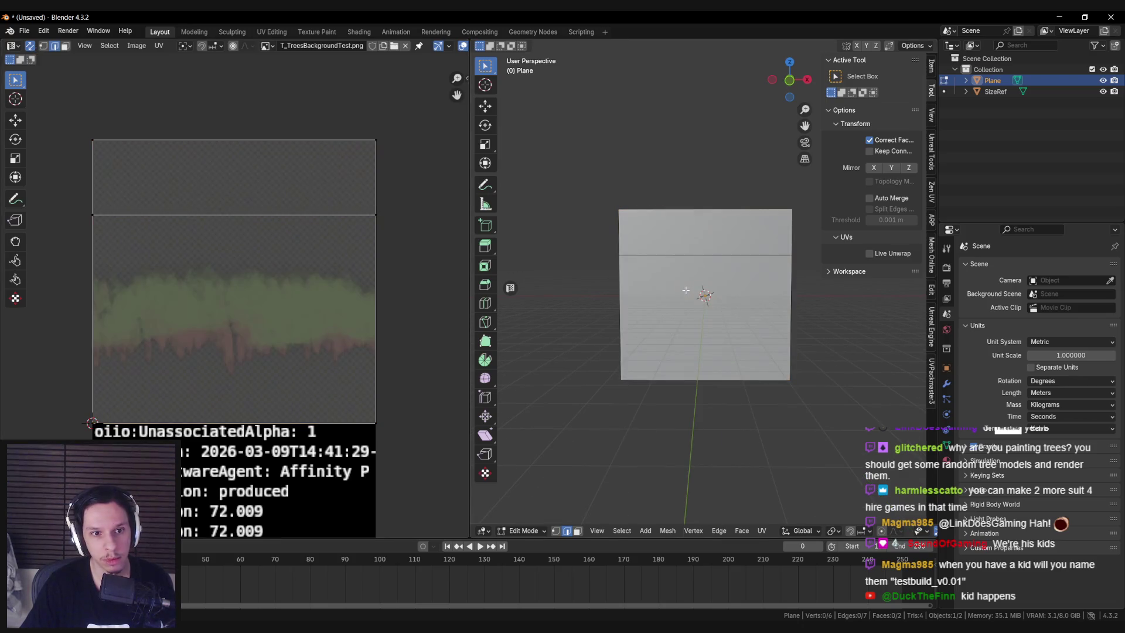
{"action": "key", "text": "a"}
Edge-slide the horizontal edges to the top and bottom of the tree band
{"action": "left_click", "coordinate": [627, 264]}
{"action": "key", "text": "g"}
{"action": "key", "text": "g"}
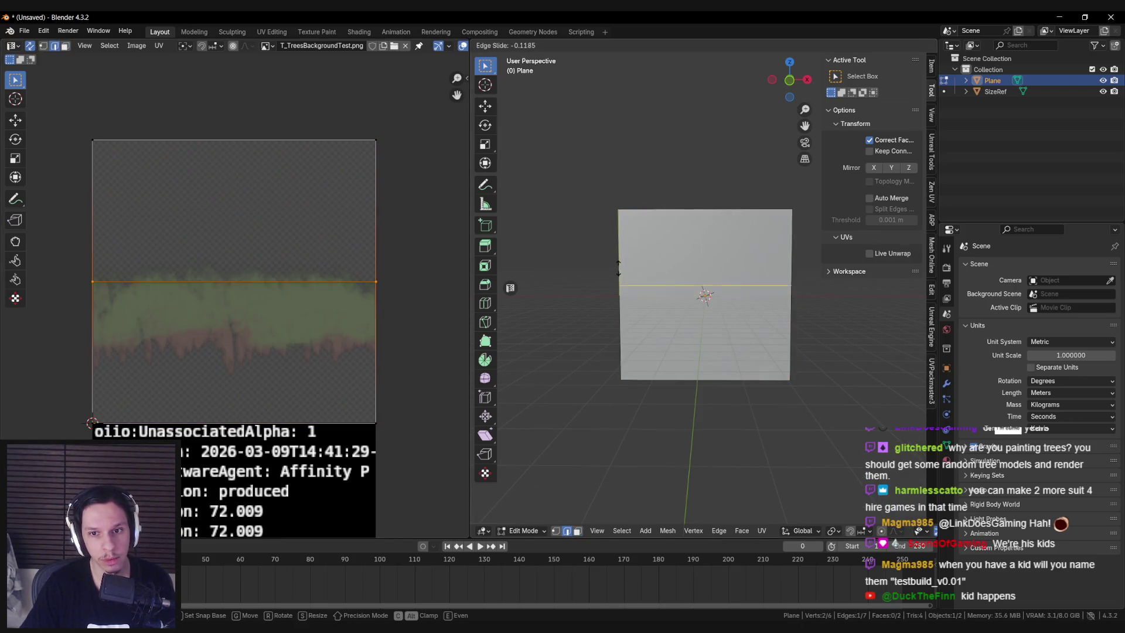
{"action": "right_click", "coordinate": [617, 254]}
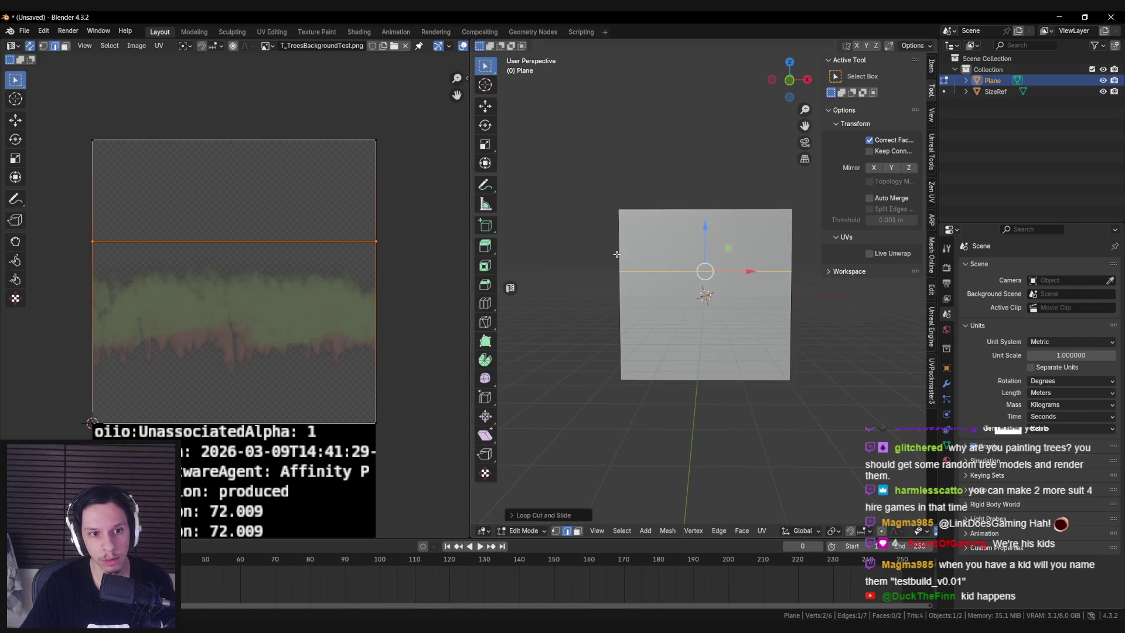
{"action": "key", "text": "g"}
{"action": "key", "text": "g"}
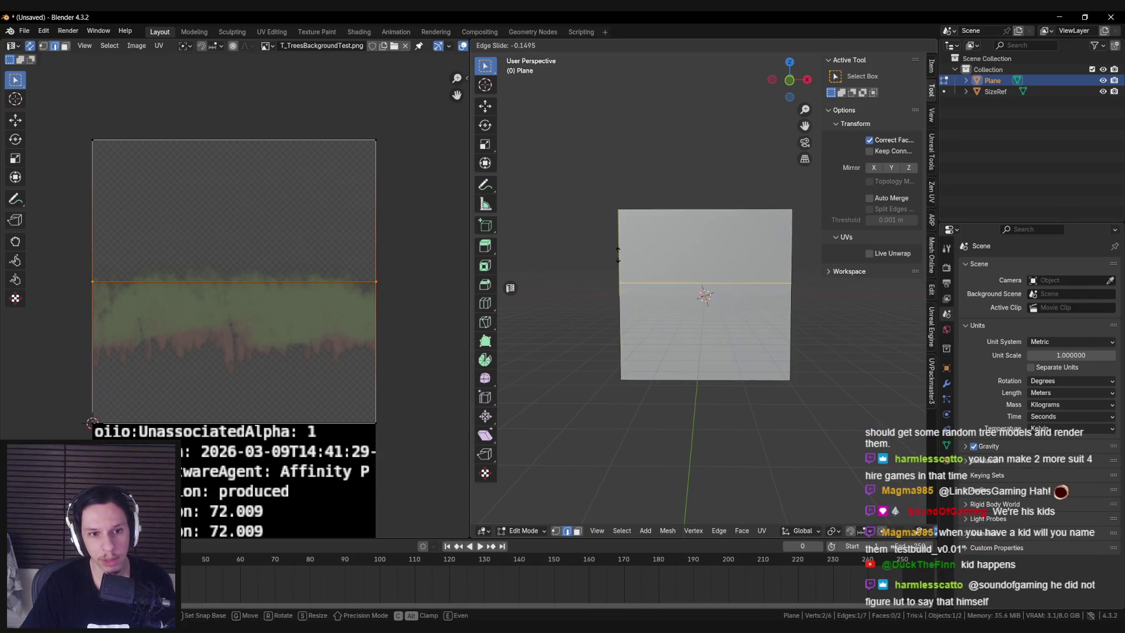
{"action": "left_click", "coordinate": [617, 251]}
{"action": "key", "text": "g"}
{"action": "key", "text": "g"}
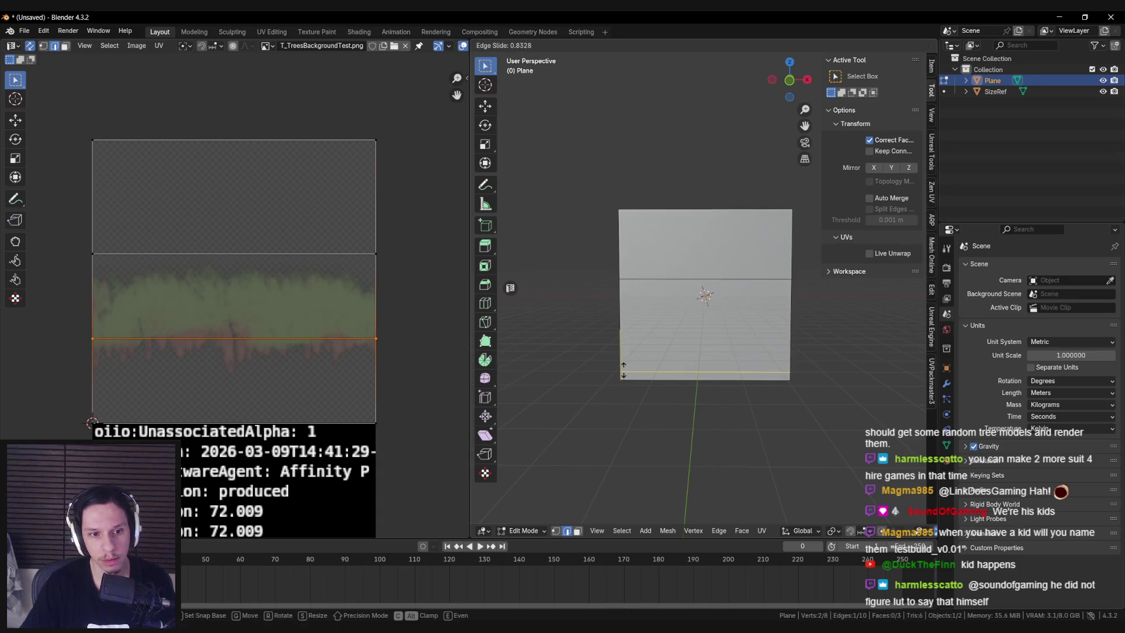
{"action": "left_click", "coordinate": [619, 348]}
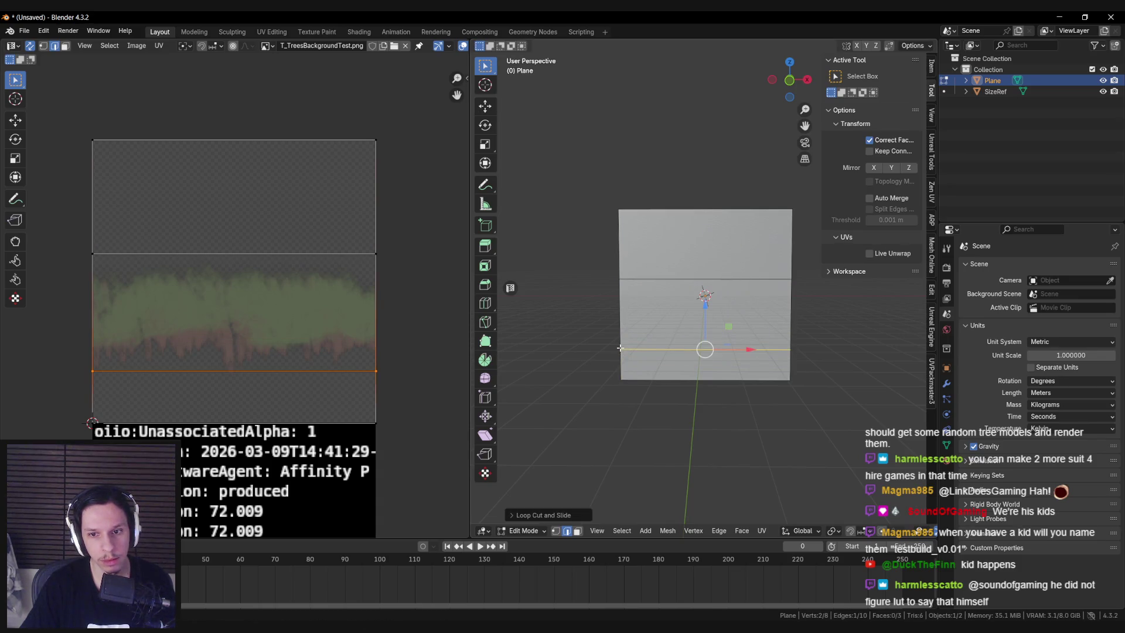
{"action": "key", "text": "g"}
{"action": "key", "text": "g"}
{"action": "left_click", "coordinate": [621, 375]}
Delete the top and bottom strip faces, leaving only the tree-band strip
{"action": "key", "text": "3"}
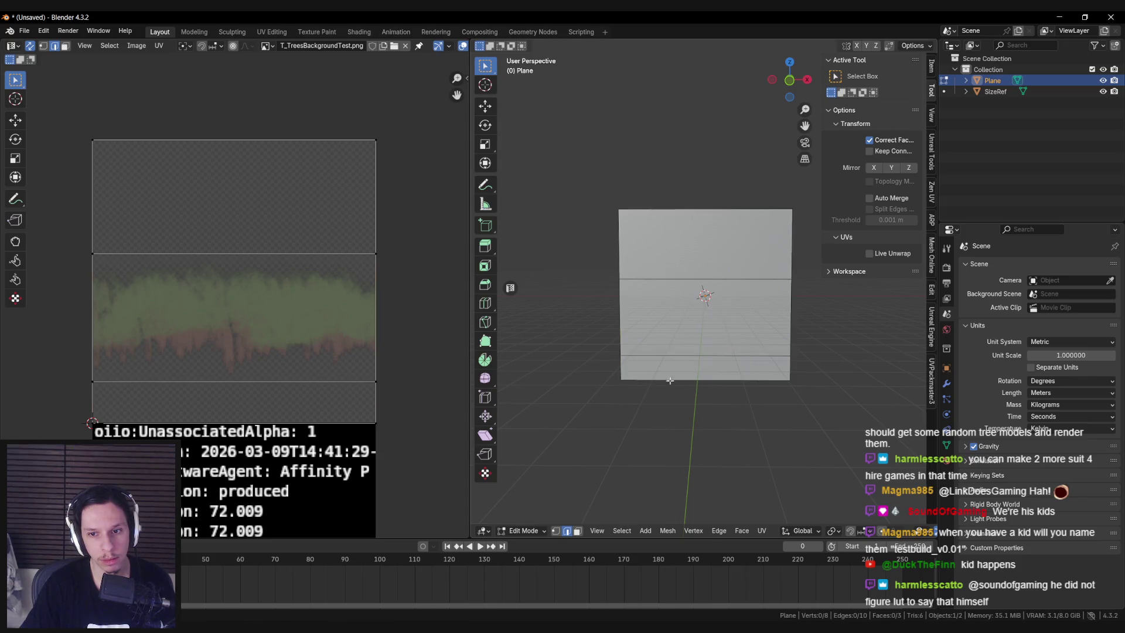
{"action": "left_click", "coordinate": [703, 369]}
{"action": "left_click", "coordinate": [703, 246], "text": "shift"}
{"action": "key", "text": "x"}
{"action": "left_click", "coordinate": [694, 364]}
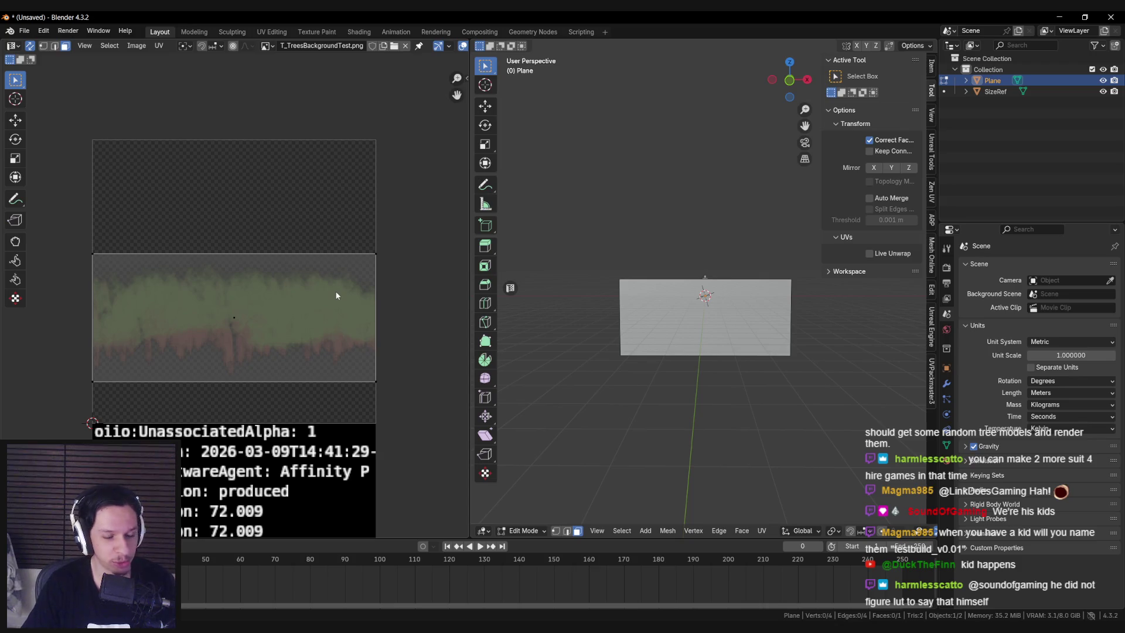
Shift the remaining face's UVs vertically to frame the tree band, then return to Object Mode
{"action": "key", "text": "a"}
{"action": "key", "text": "g"}
{"action": "key", "text": "y"}
{"action": "left_click", "coordinate": [366, 305]}
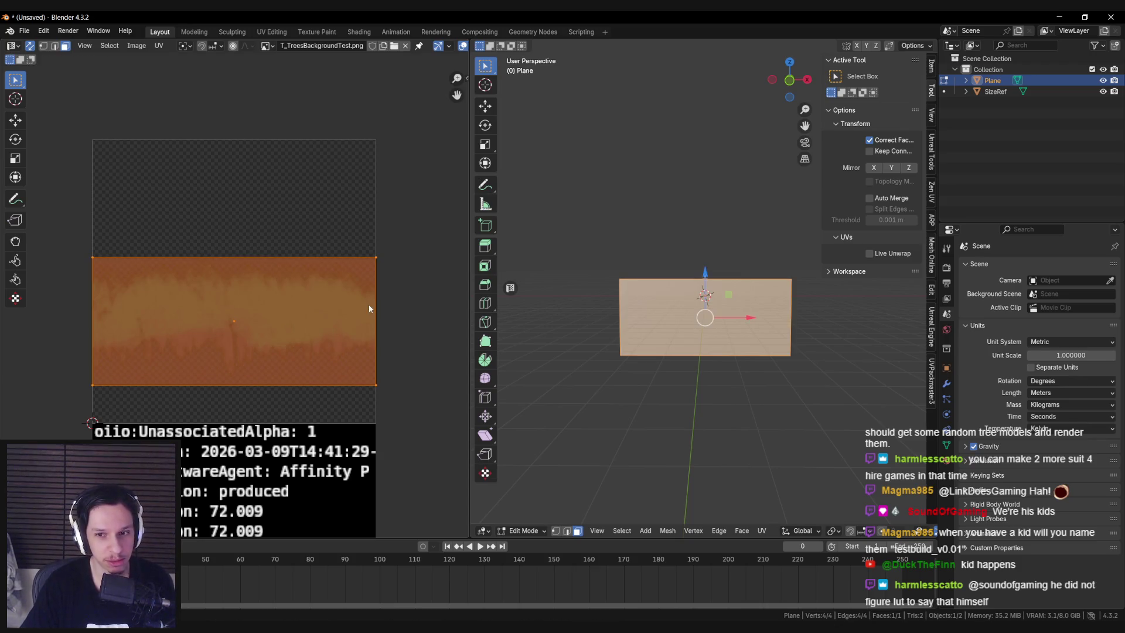
{"action": "key", "text": "Tab"}
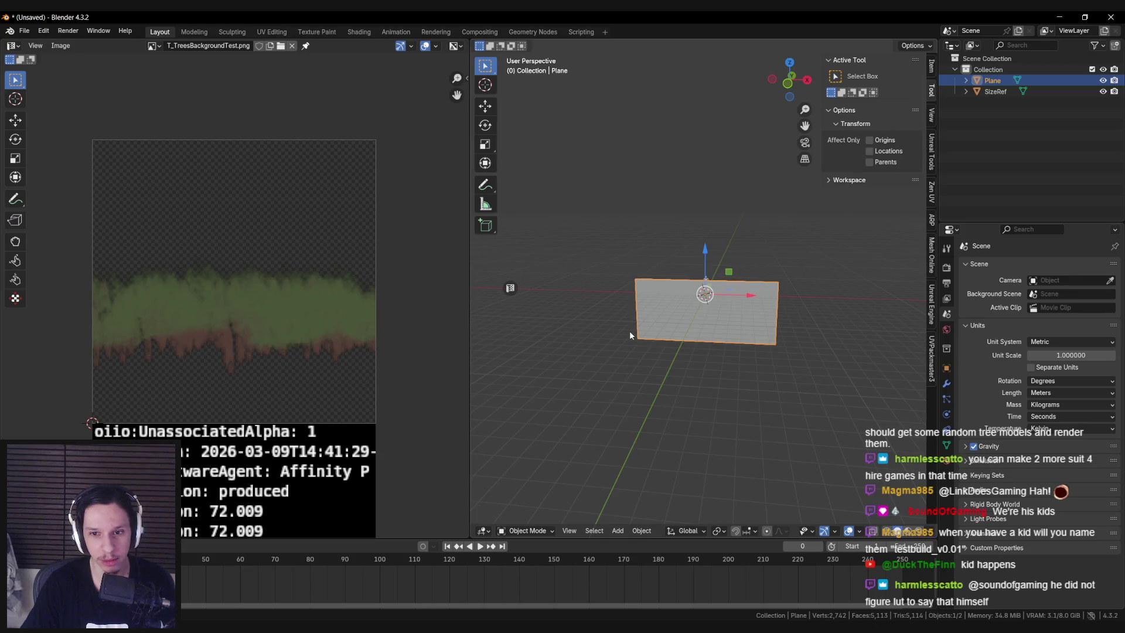
Merge the image editor into the 3D viewport so the viewport fills the window
{"action": "scroll", "coordinate": [613, 315], "scroll_direction": "up", "scroll_amount": 2}
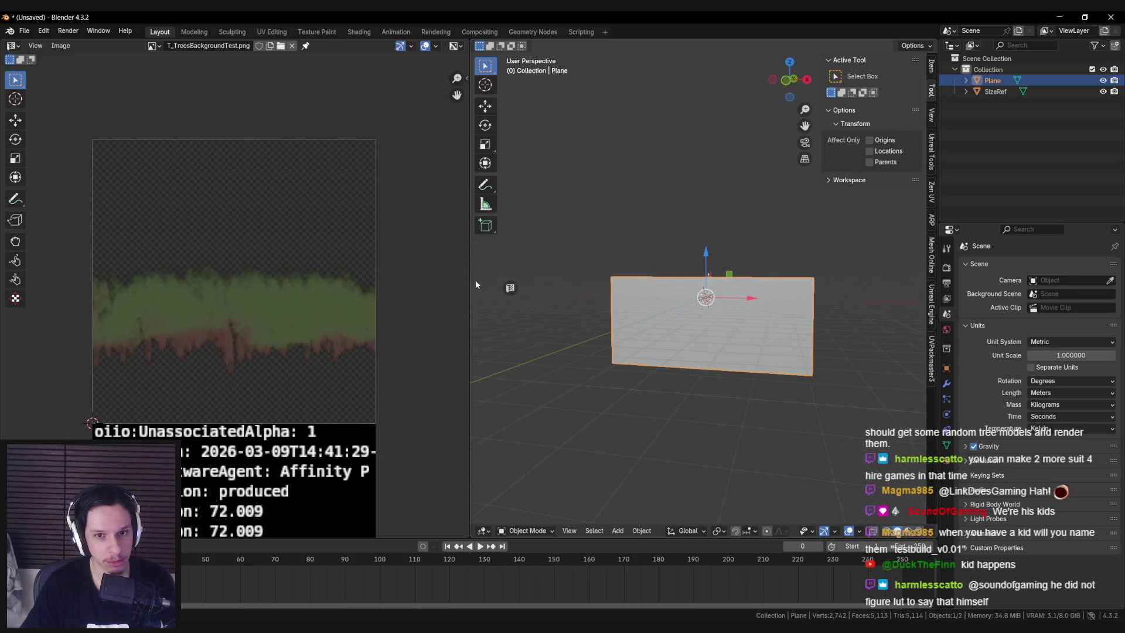
{"action": "left_click_drag", "start_coordinate": [470, 280], "coordinate": [503, 290]}
{"action": "scroll", "coordinate": [488, 313], "scroll_direction": "down", "scroll_amount": 3}
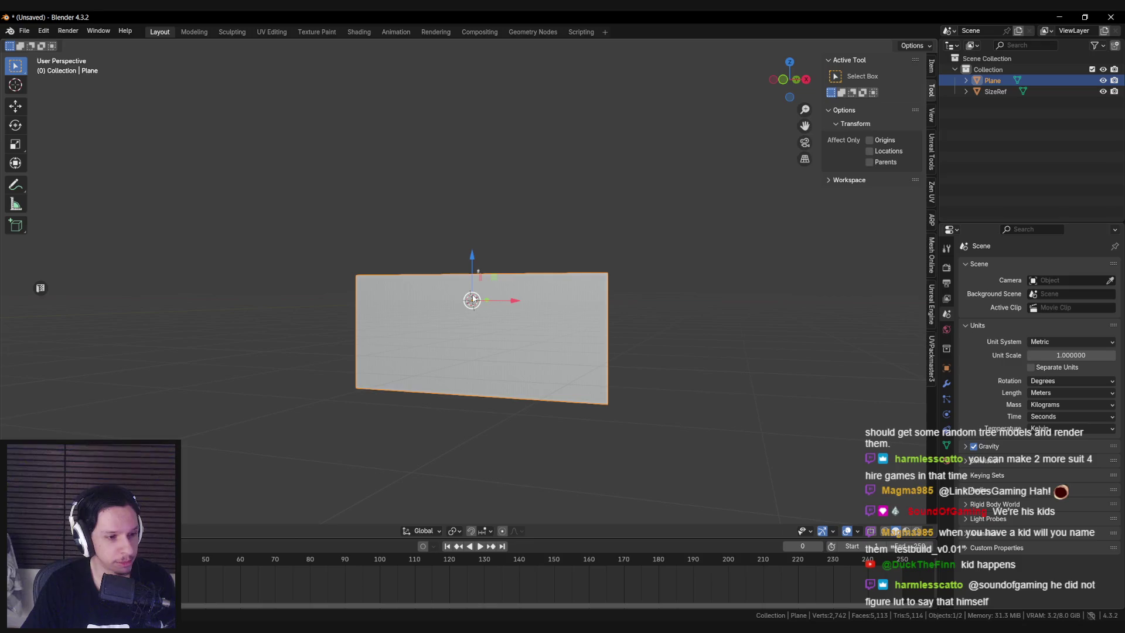
Open the File > Export list of formats with FBX (.fbx) highlighted
{"action": "left_click_drag", "start_coordinate": [473, 299], "coordinate": [462, 326]}
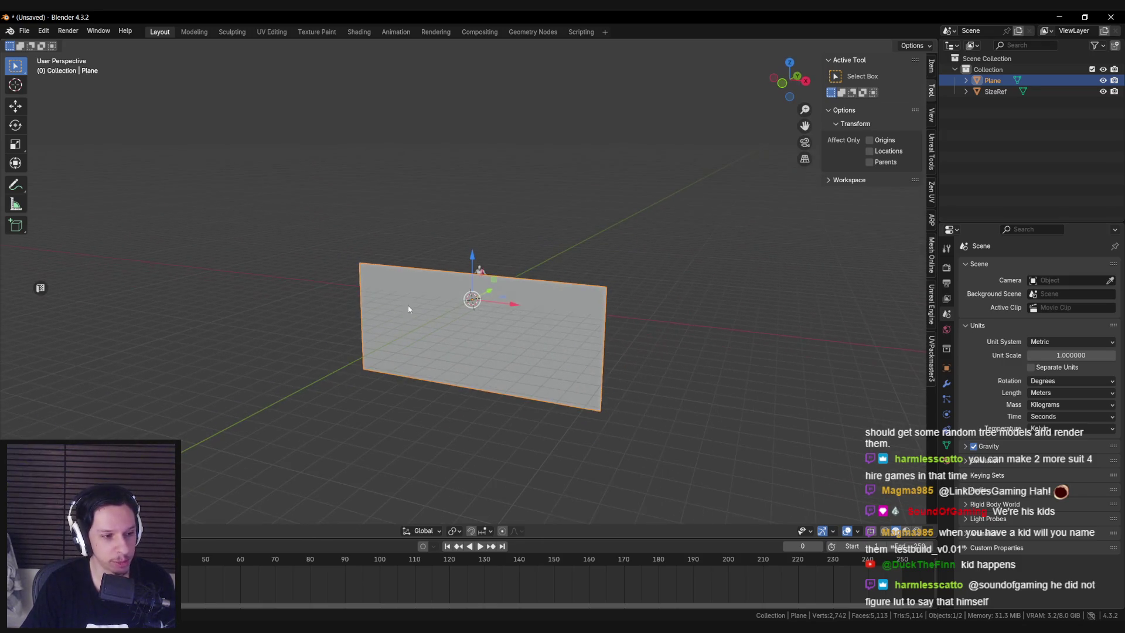
{"action": "left_click", "coordinate": [24, 30]}
{"action": "mouse_move", "coordinate": [68, 194]}
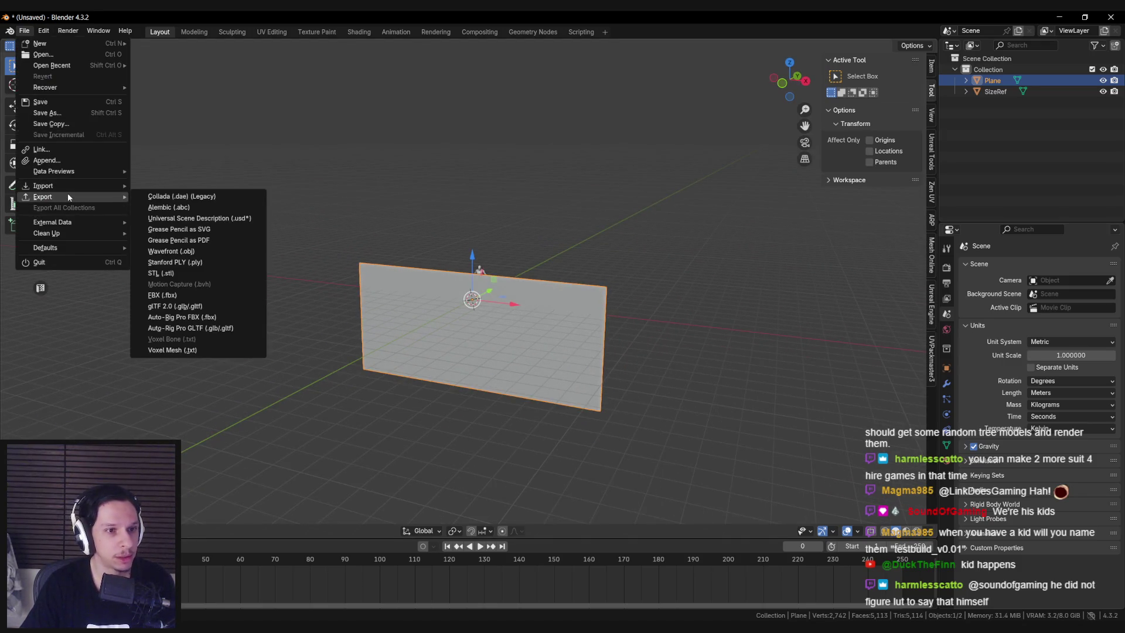
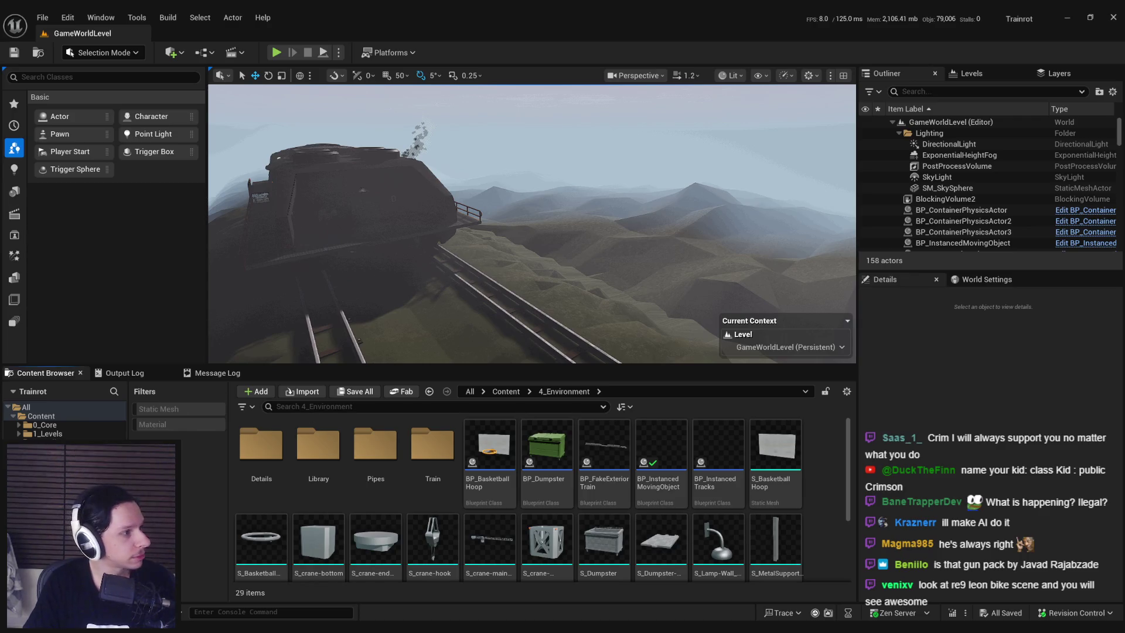
Import S_TreesBackgroundTest_01.fbx, then bring the T_TreesBackgroundTest PNG into 3_MaterialLibrary/Textures
{"action": "left_click_drag", "start_coordinate": [642, 508], "coordinate": [639, 524]}
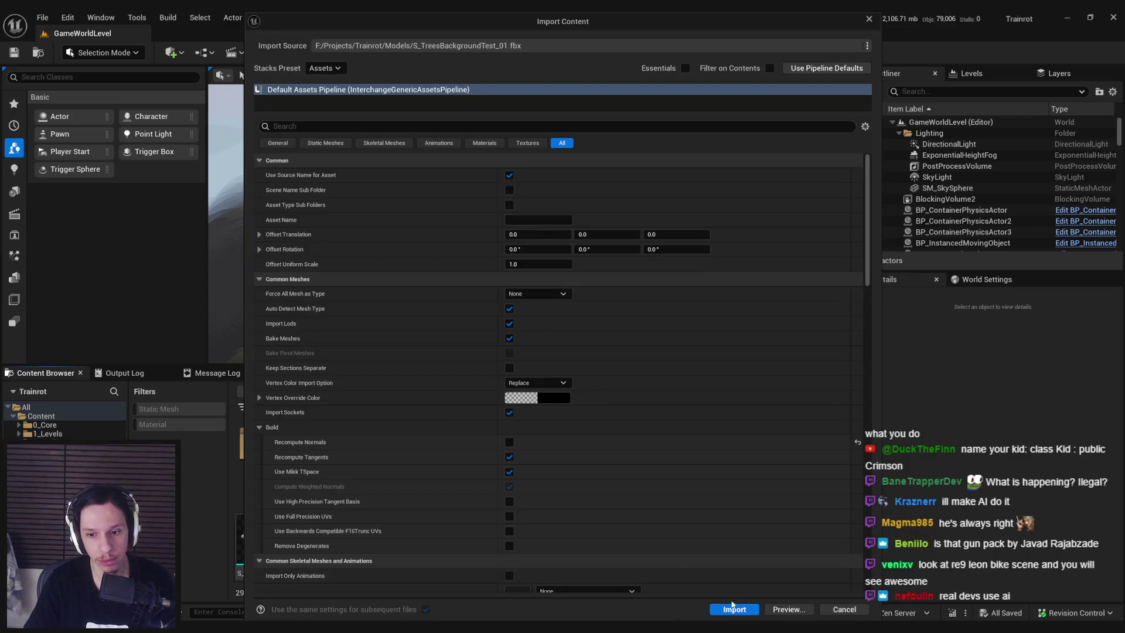
{"action": "left_click", "coordinate": [732, 608]}
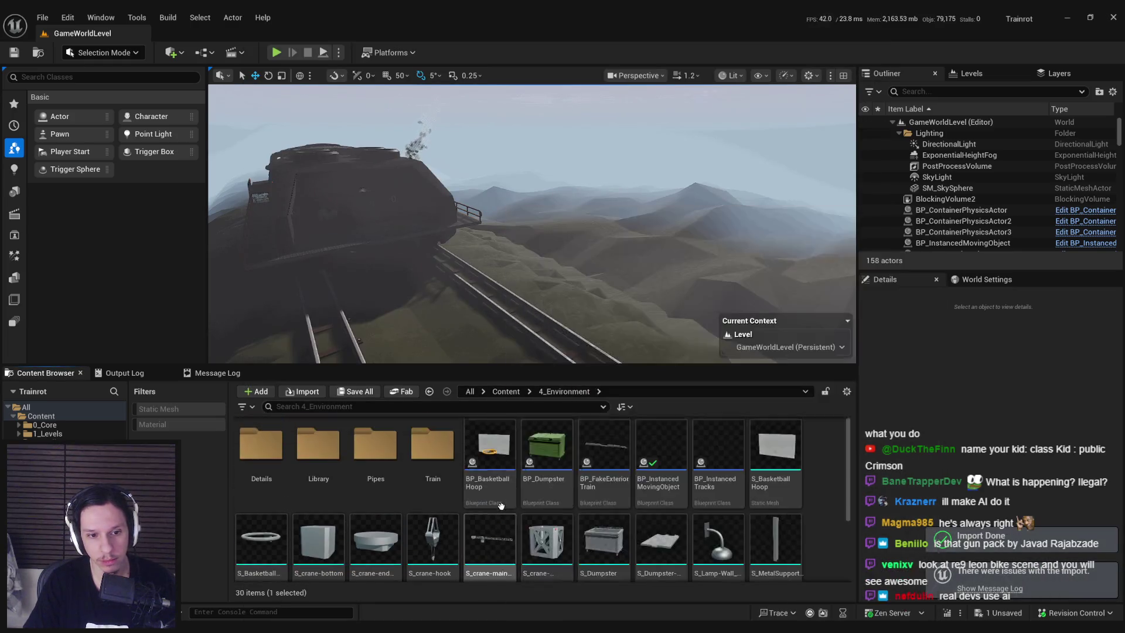
{"action": "left_click", "coordinate": [505, 391]}
{"action": "double_click", "coordinate": [432, 445]}
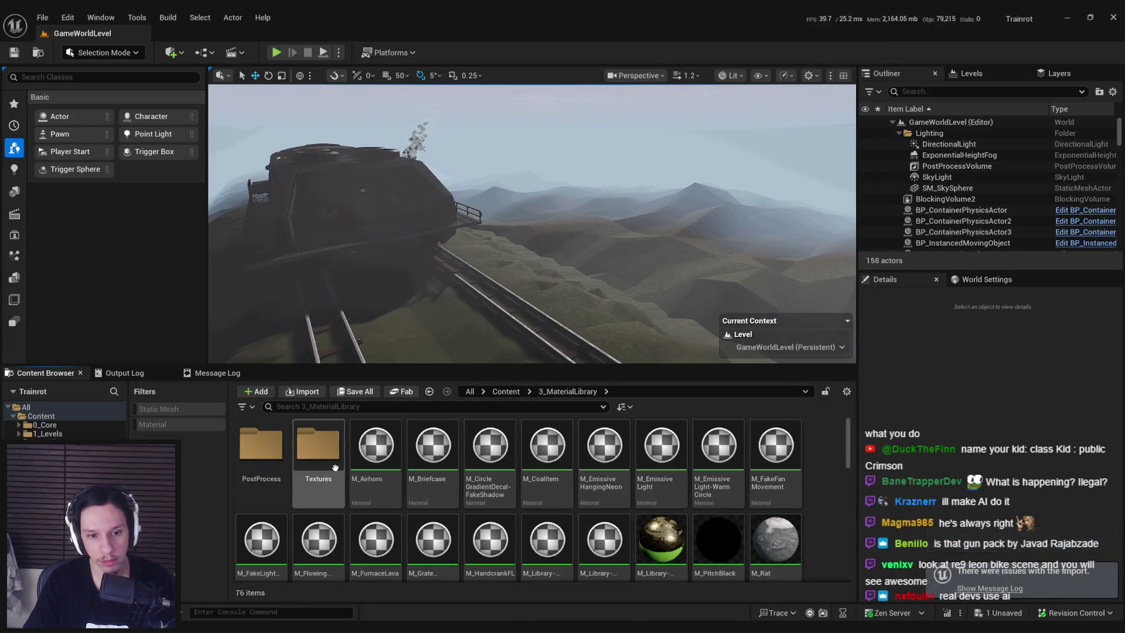
{"action": "double_click", "coordinate": [319, 446]}
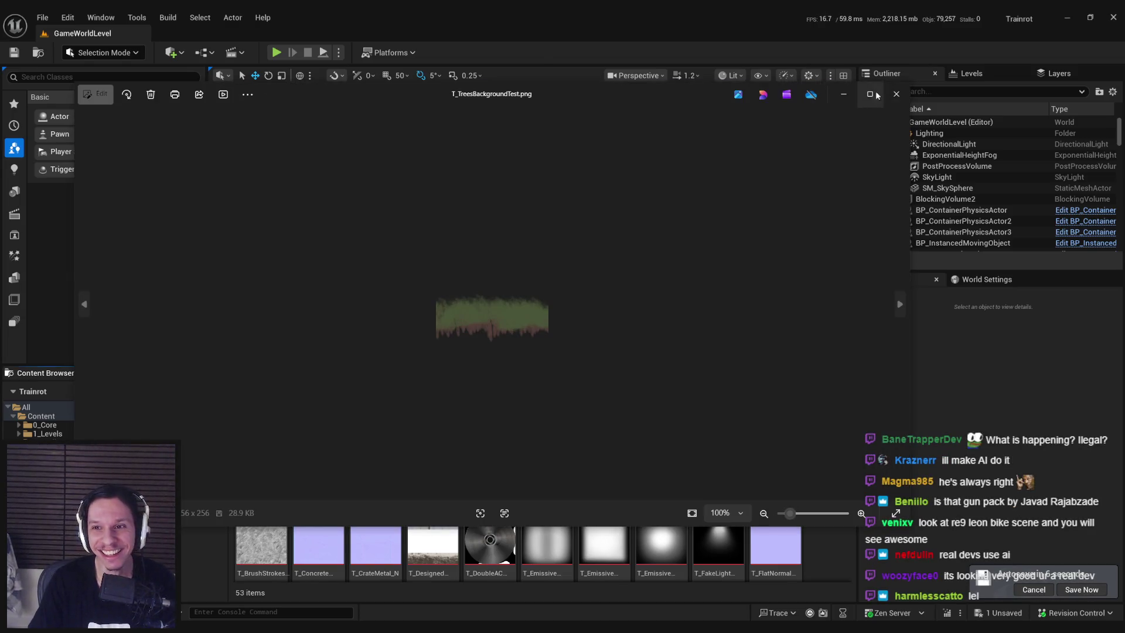
{"action": "left_click", "coordinate": [895, 94]}
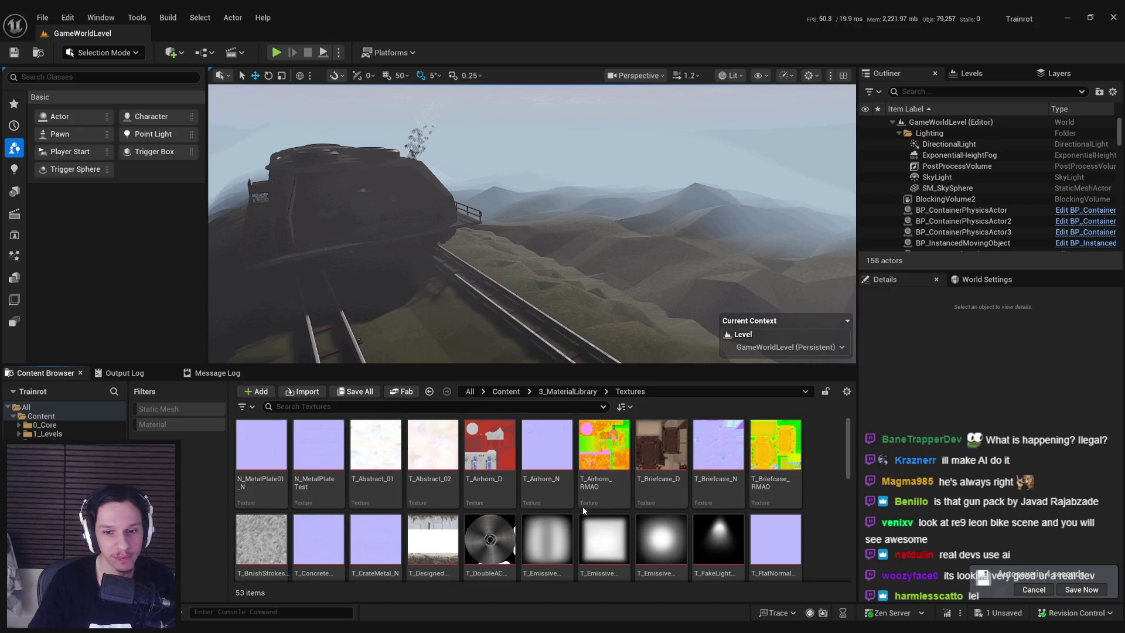
{"action": "mouse_move", "coordinate": [612, 510]}
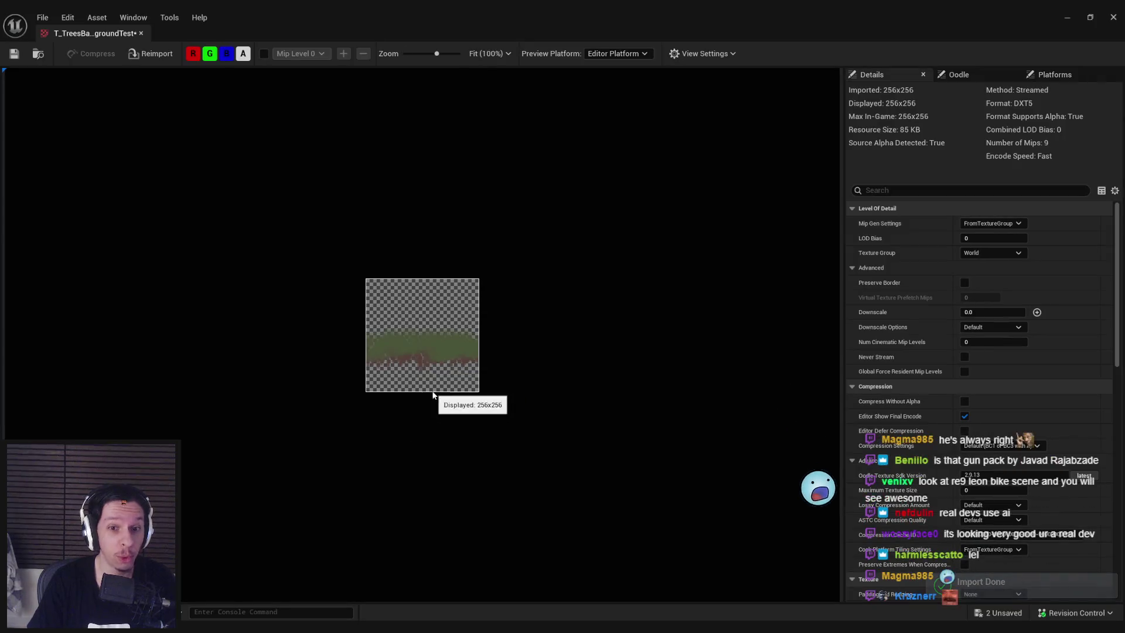
Check T_TreesBackgroundTest at 256×256, then return to the 3_MaterialLibrary folder
{"action": "left_click", "coordinate": [108, 36]}
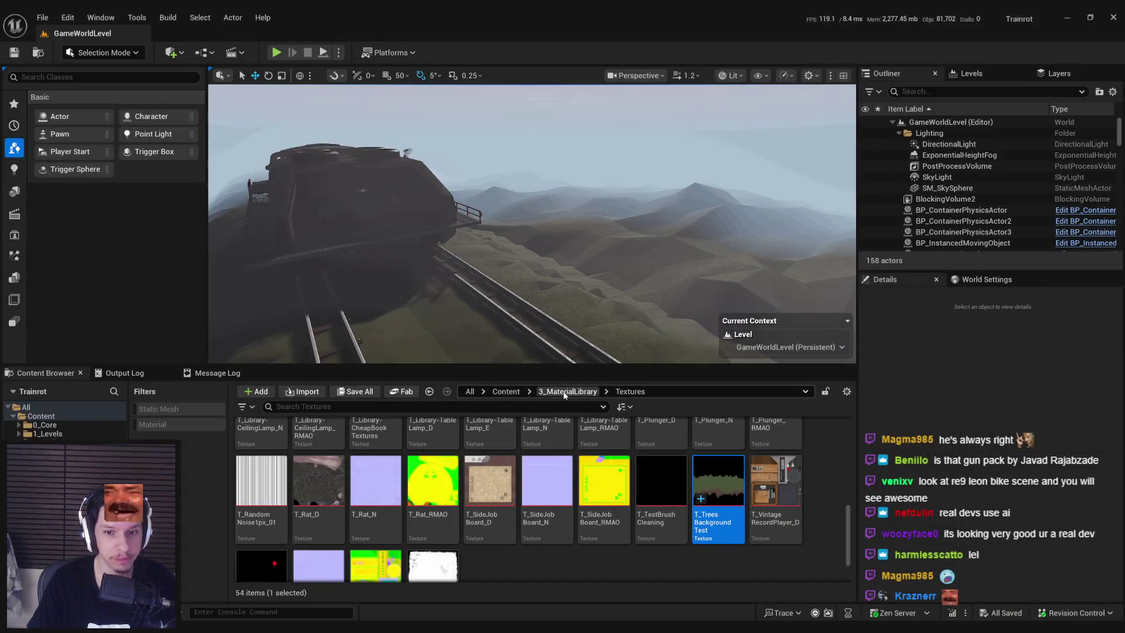
{"action": "left_click", "coordinate": [539, 561]}
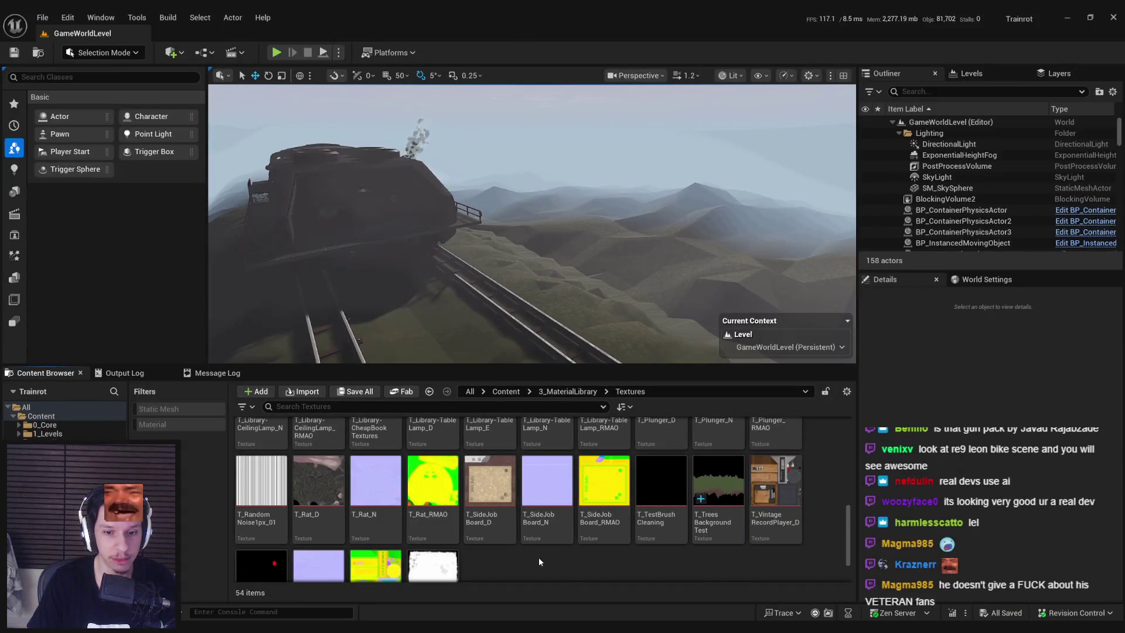
{"action": "left_click", "coordinate": [560, 392]}
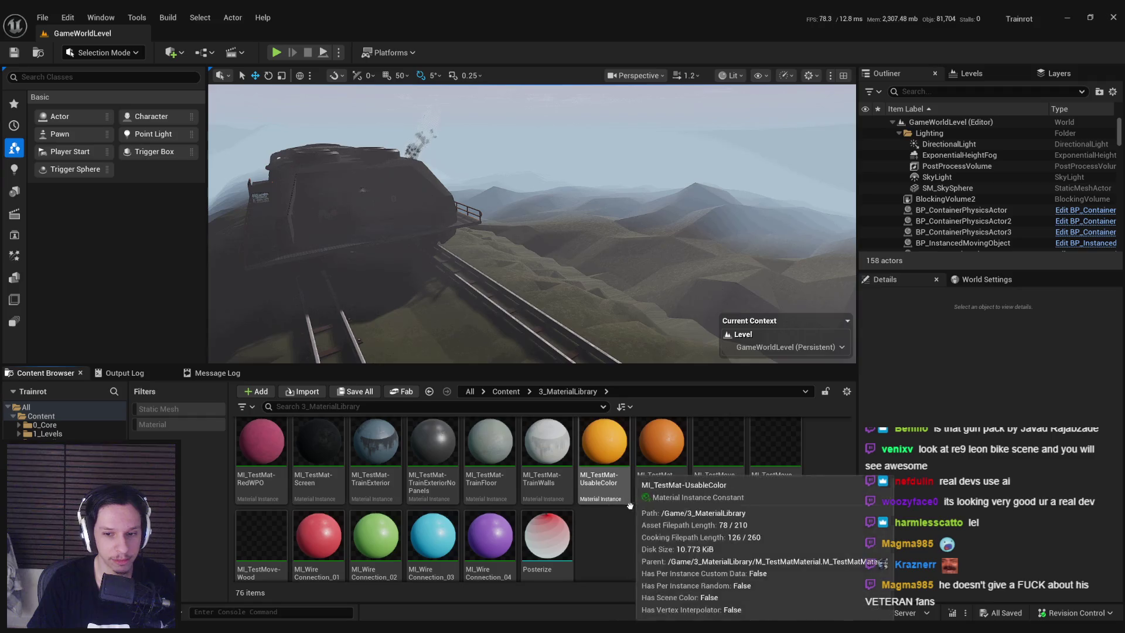
{"action": "right_click", "coordinate": [630, 505]}
Create a material named M_TreesBackgroundTest in 3_MaterialLibrary and open it for editing
{"action": "left_click", "coordinate": [663, 261]}
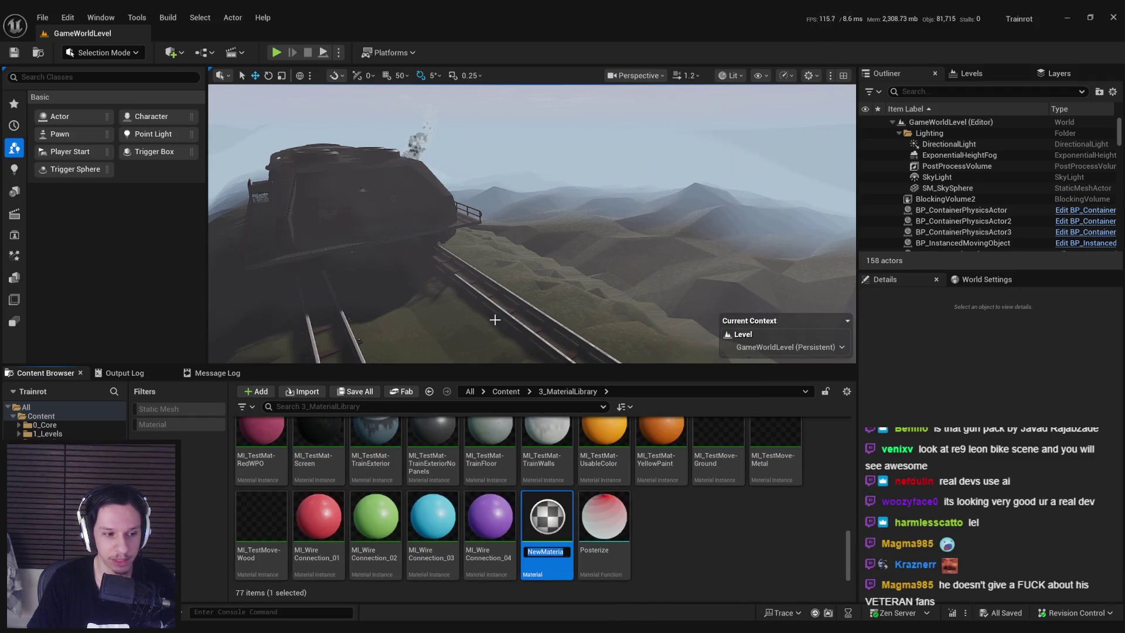
{"action": "type", "text": "M_"}
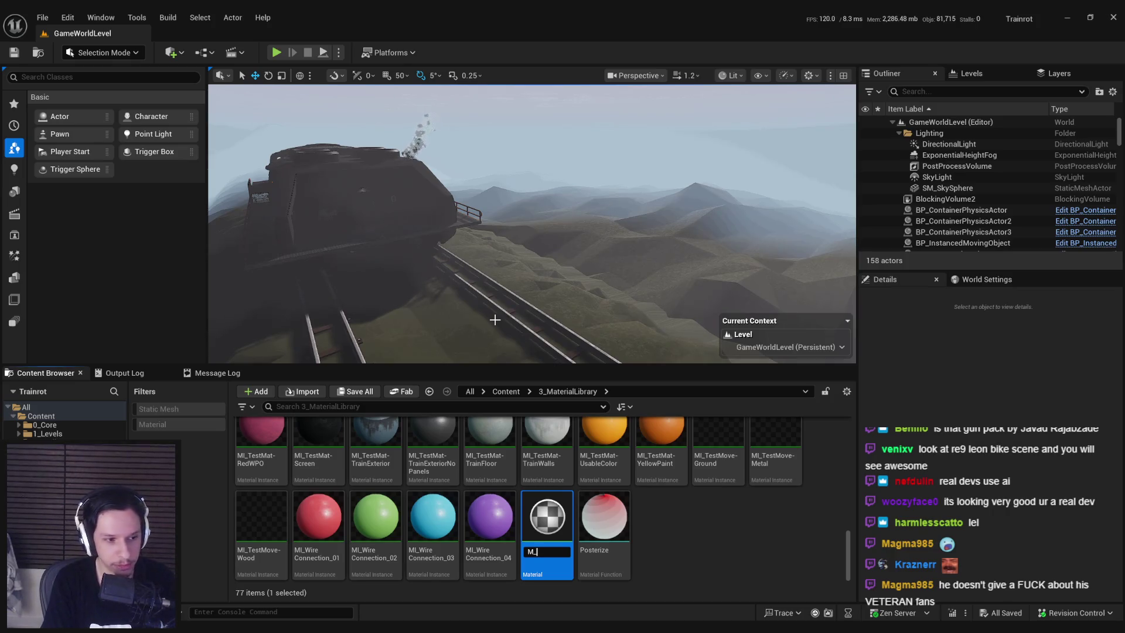
{"action": "type", "text": "Tress"}
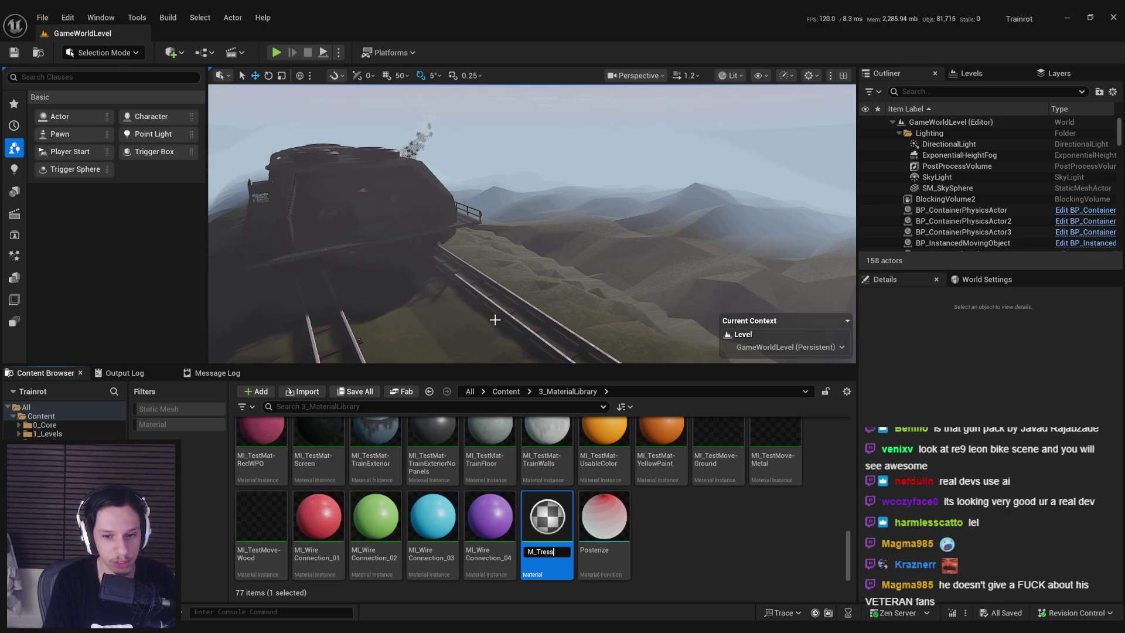
{"action": "key", "text": "BackSpace"}
{"action": "key", "text": "BackSpace"}
{"action": "type", "text": "esBackg"}
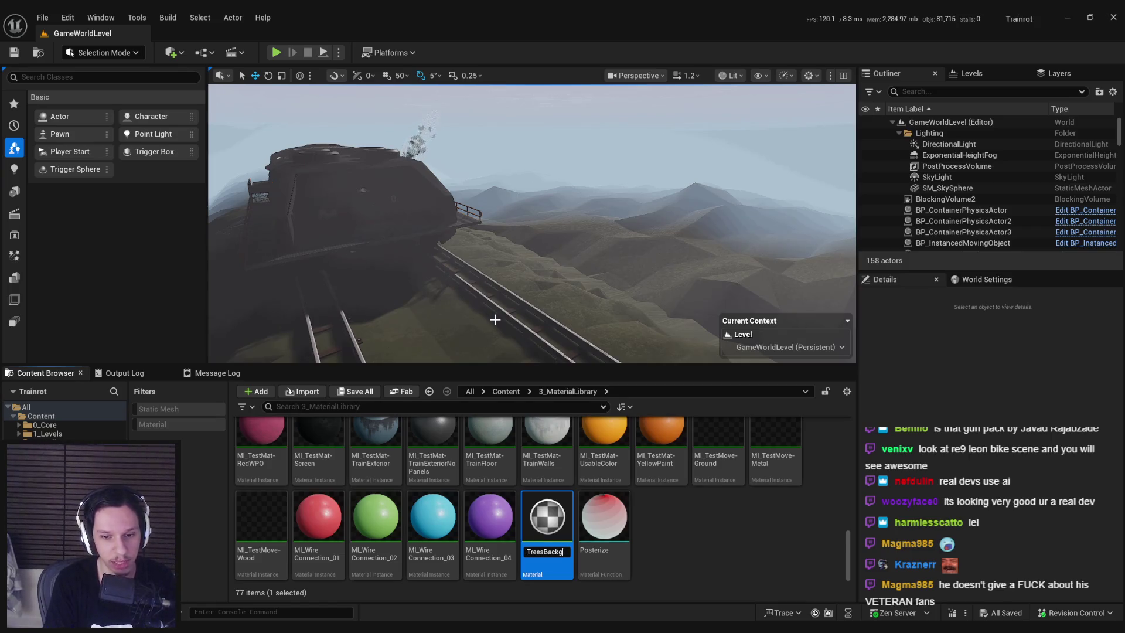
{"action": "type", "text": "roundTest"}
{"action": "key", "text": "Return"}
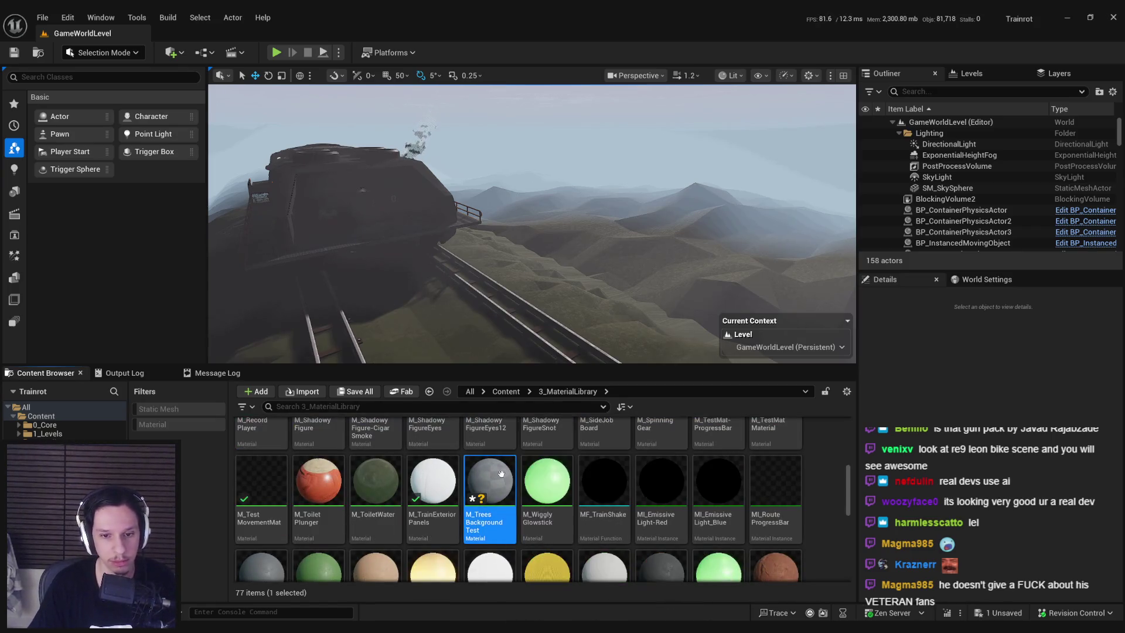
{"action": "double_click", "coordinate": [501, 474]}
{"action": "double_click", "coordinate": [448, 28]}
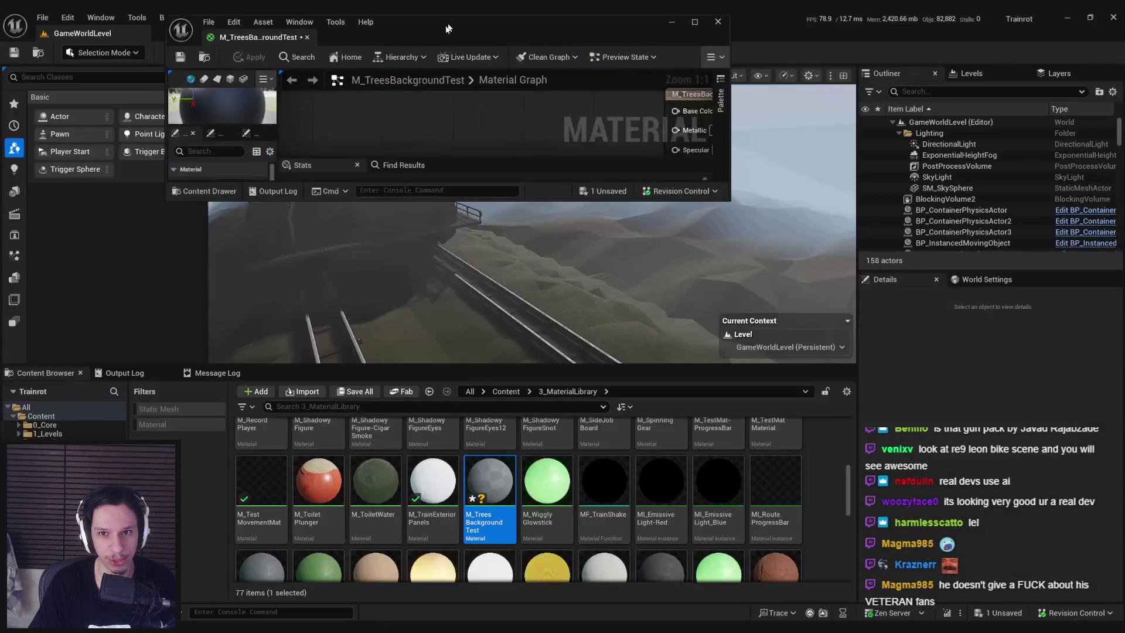
Drop T_TreesBackgroundTest into the material graph as a Texture Sample node near the output
{"action": "left_click_drag", "start_coordinate": [448, 28], "coordinate": [394, 67]}
{"action": "double_click", "coordinate": [394, 67]}
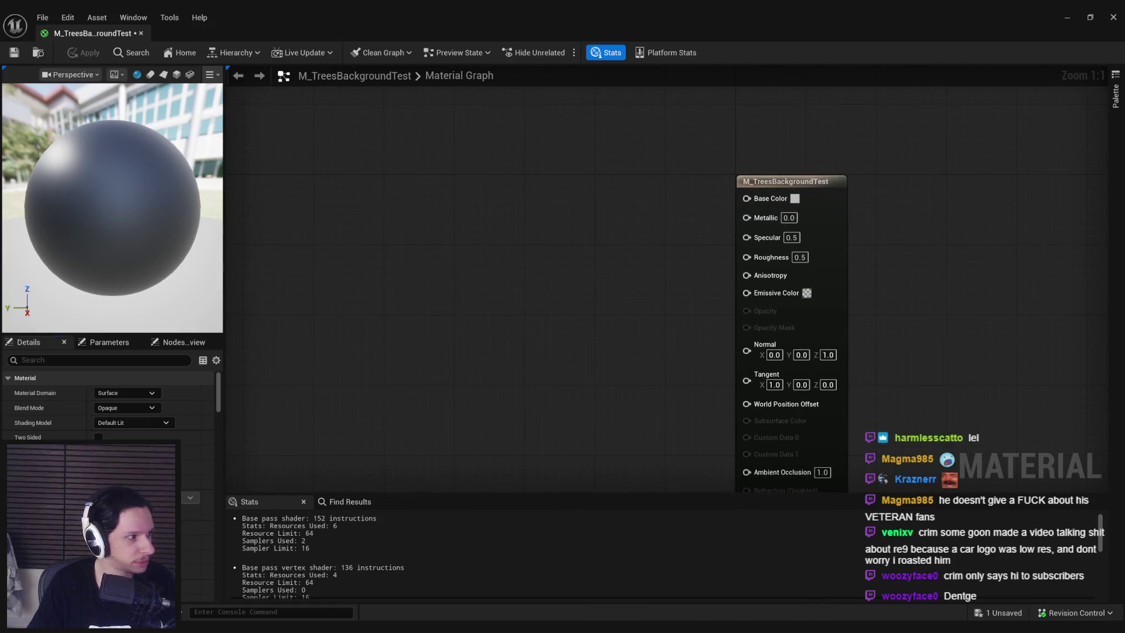
{"action": "mouse_move", "coordinate": [492, 18]}
{"action": "left_mouse_down"}
{"action": "mouse_move", "coordinate": [498, 56]}
{"action": "mouse_move", "coordinate": [480, 85]}
{"action": "left_mouse_up"}
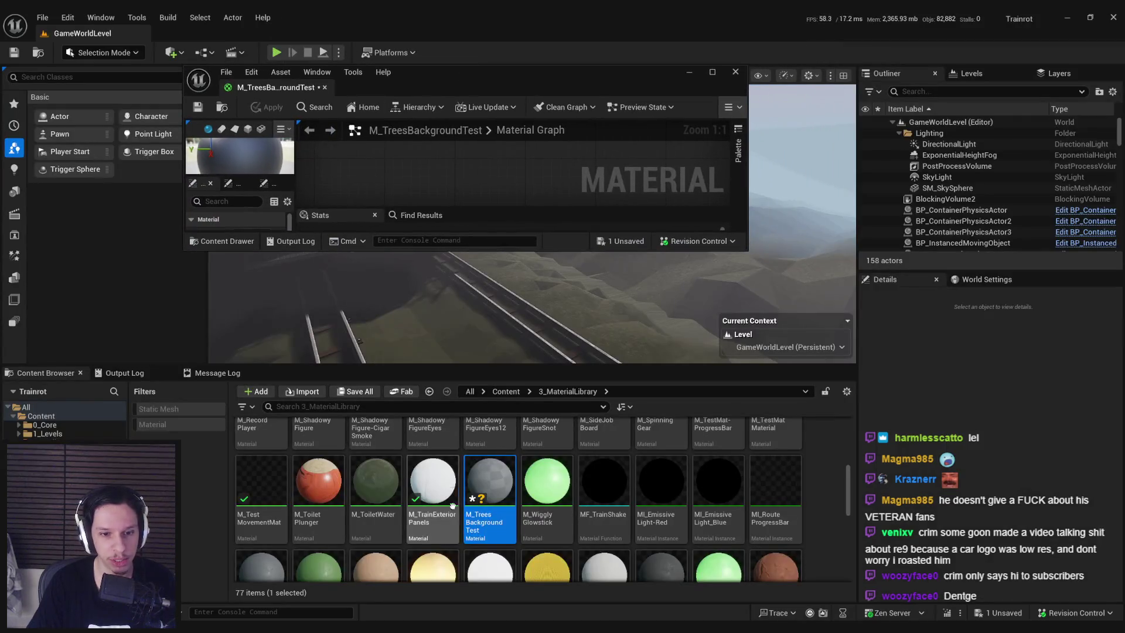
{"action": "scroll", "coordinate": [527, 498], "scroll_direction": "up", "scroll_amount": 1}
{"action": "double_click", "coordinate": [318, 454]}
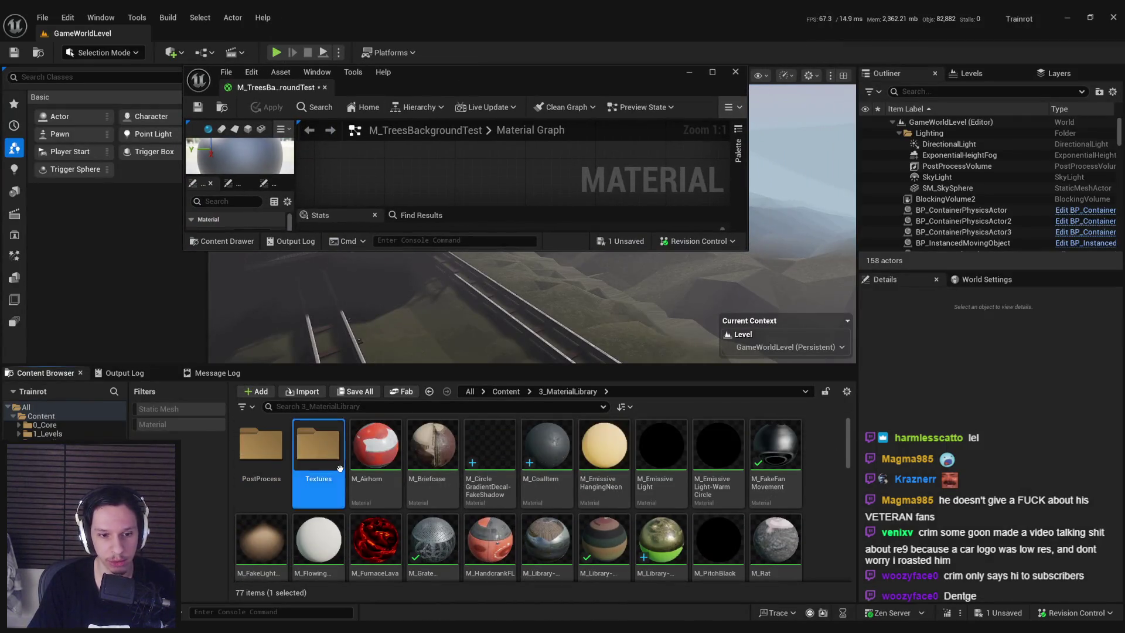
{"action": "scroll", "coordinate": [498, 503], "scroll_direction": "down", "scroll_amount": 2}
{"action": "scroll", "coordinate": [499, 503], "scroll_direction": "down", "scroll_amount": 2}
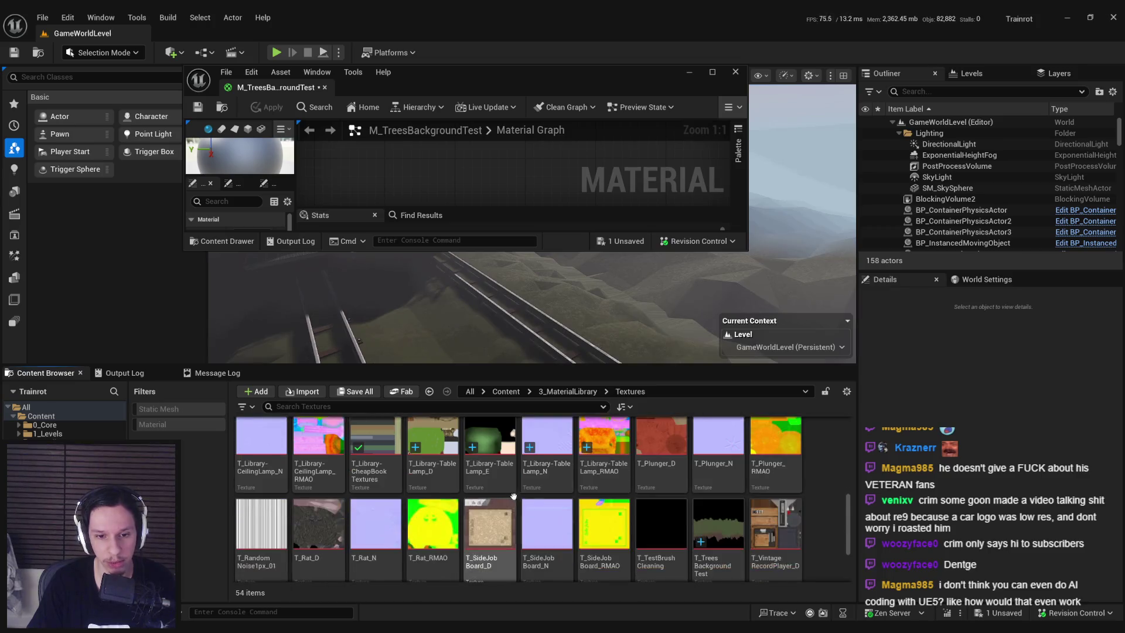
{"action": "left_click", "coordinate": [718, 492]}
{"action": "left_click_drag", "start_coordinate": [569, 304], "coordinate": [476, 180]}
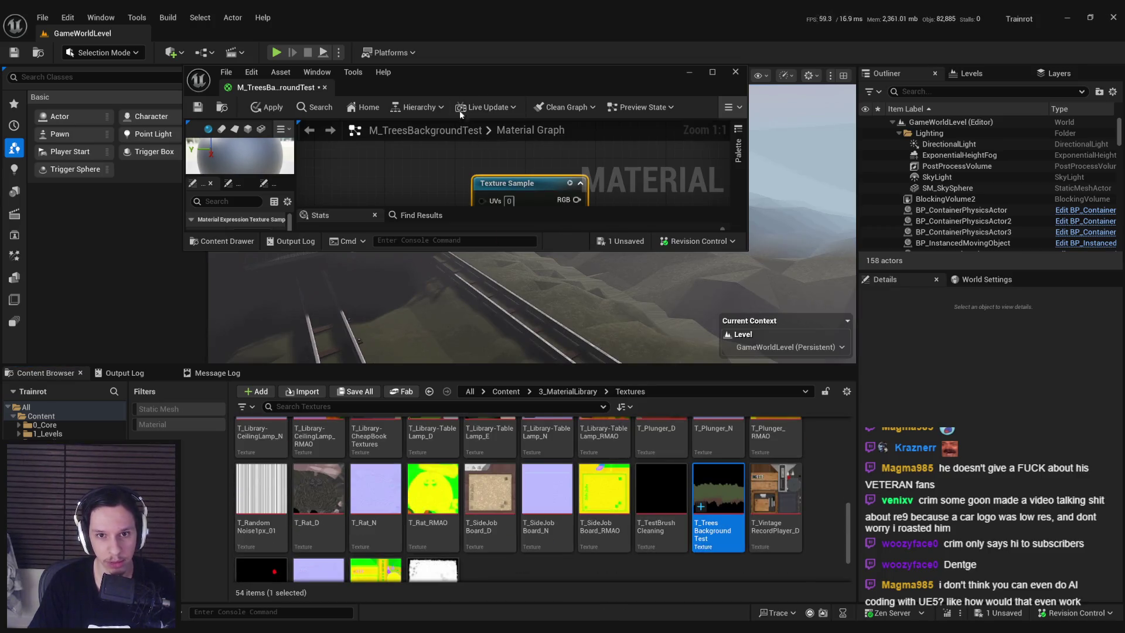
{"action": "double_click", "coordinate": [469, 77]}
{"action": "mouse_move", "coordinate": [468, 315]}
{"action": "left_mouse_down"}
{"action": "mouse_move", "coordinate": [558, 356]}
{"action": "mouse_move", "coordinate": [519, 360]}
{"action": "left_mouse_up"}
{"action": "left_click", "coordinate": [405, 377]}
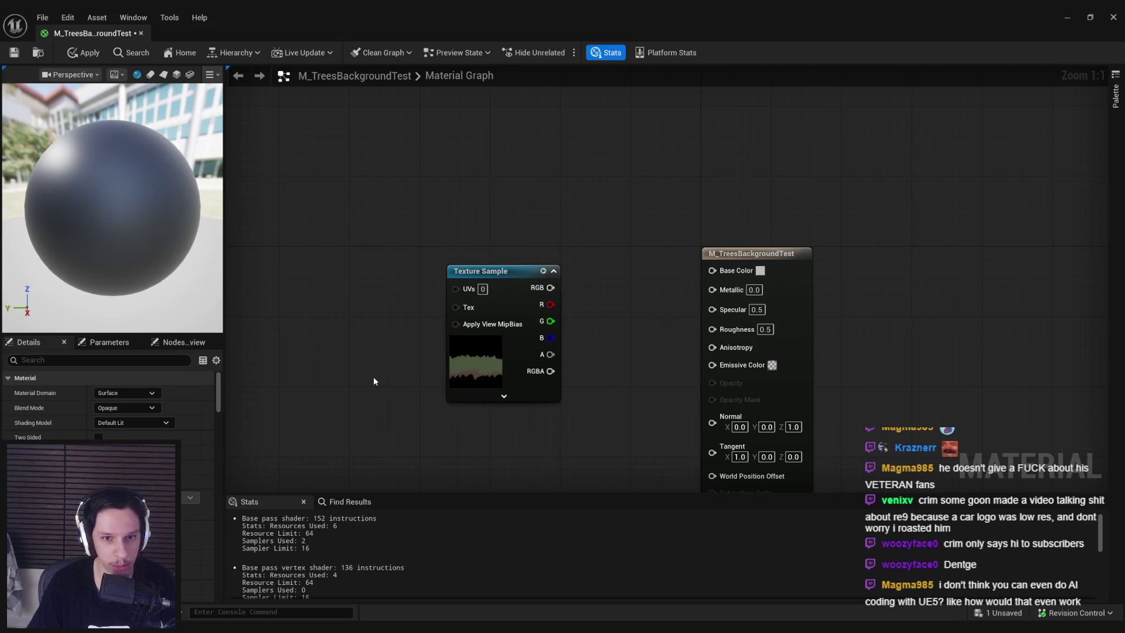
Set the material's blend mode to Masked
{"action": "left_click", "coordinate": [125, 408]}
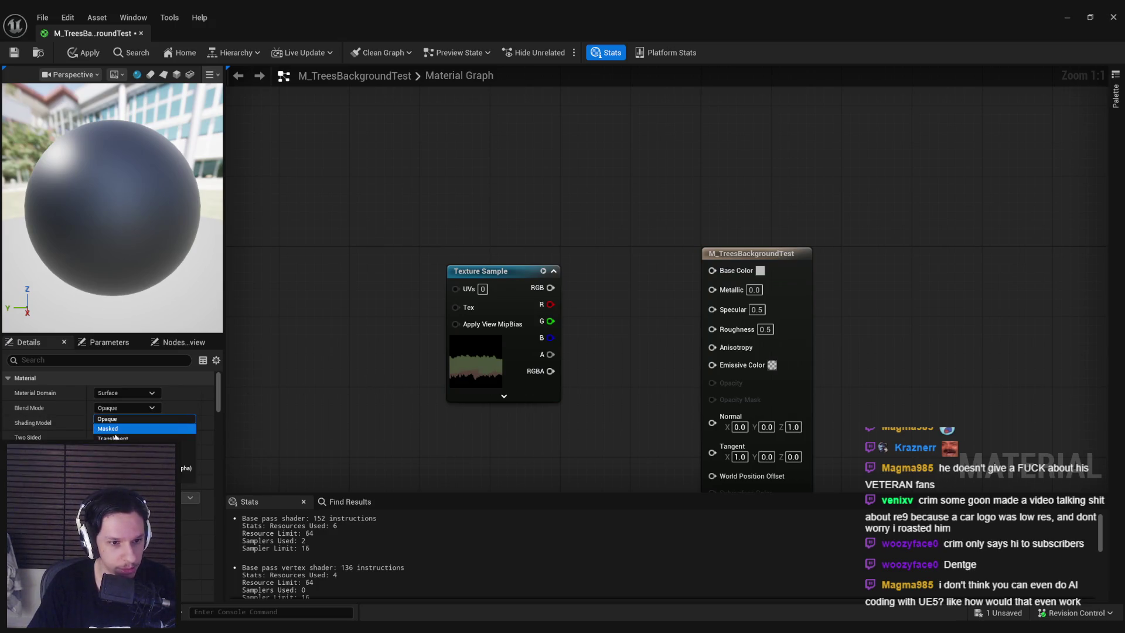
{"action": "left_click", "coordinate": [115, 437]}
{"action": "left_click", "coordinate": [126, 421]}
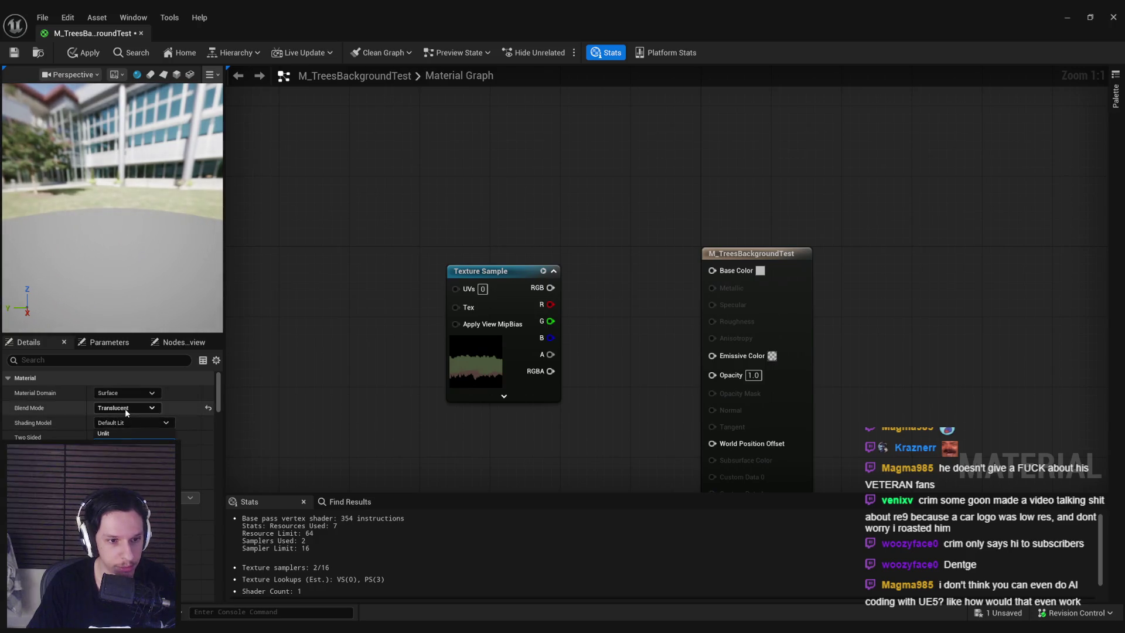
{"action": "left_click", "coordinate": [125, 409]}
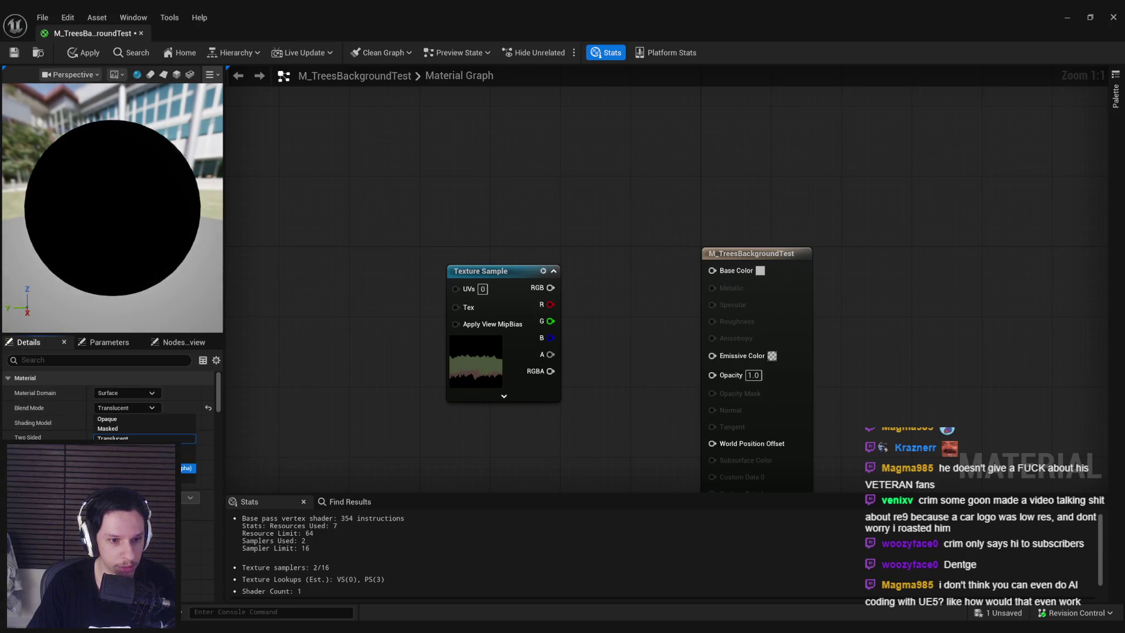
{"action": "left_click", "coordinate": [123, 429]}
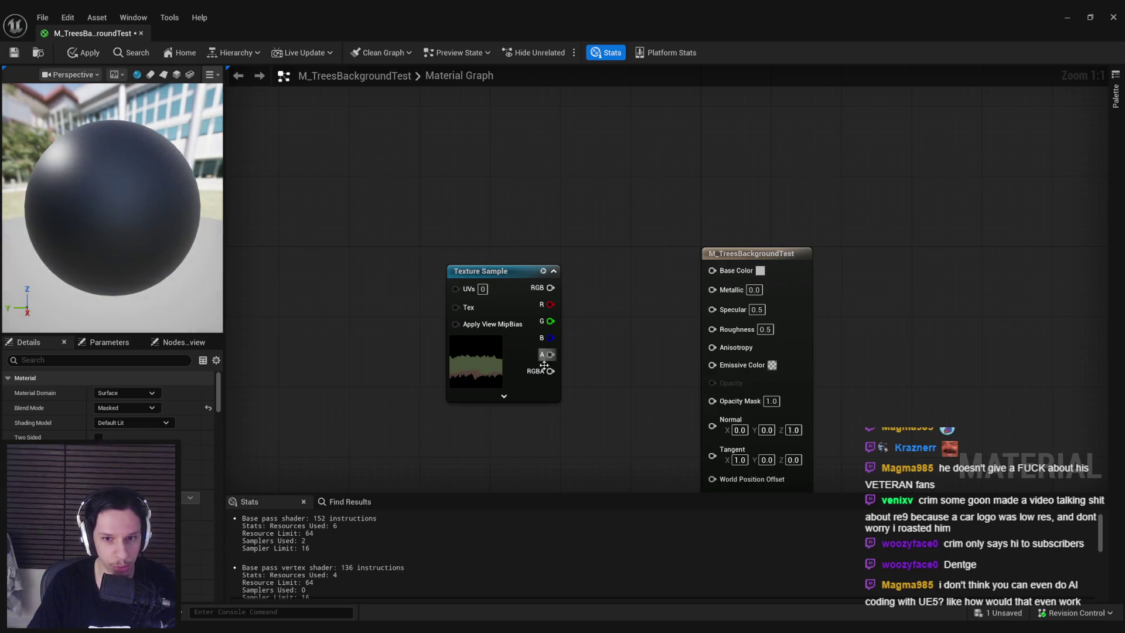
Wire texture RGB to Base Color, alpha to Opacity Mask, and a constant 1 to Roughness
{"action": "mouse_move", "coordinate": [550, 355]}
{"action": "left_mouse_down"}
{"action": "mouse_move", "coordinate": [630, 389]}
{"action": "mouse_move", "coordinate": [710, 400]}
{"action": "left_mouse_up"}
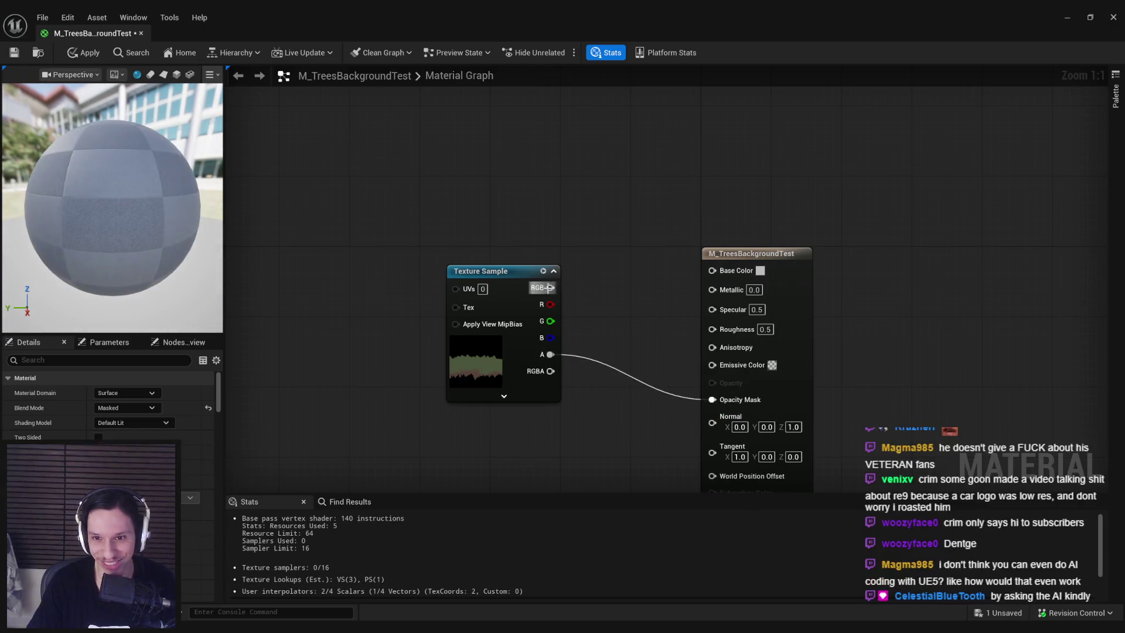
{"action": "left_click_drag", "start_coordinate": [550, 288], "coordinate": [712, 270]}
{"action": "left_click_drag", "start_coordinate": [485, 353], "coordinate": [476, 326]}
{"action": "left_click_drag", "start_coordinate": [712, 327], "coordinate": [553, 432]}
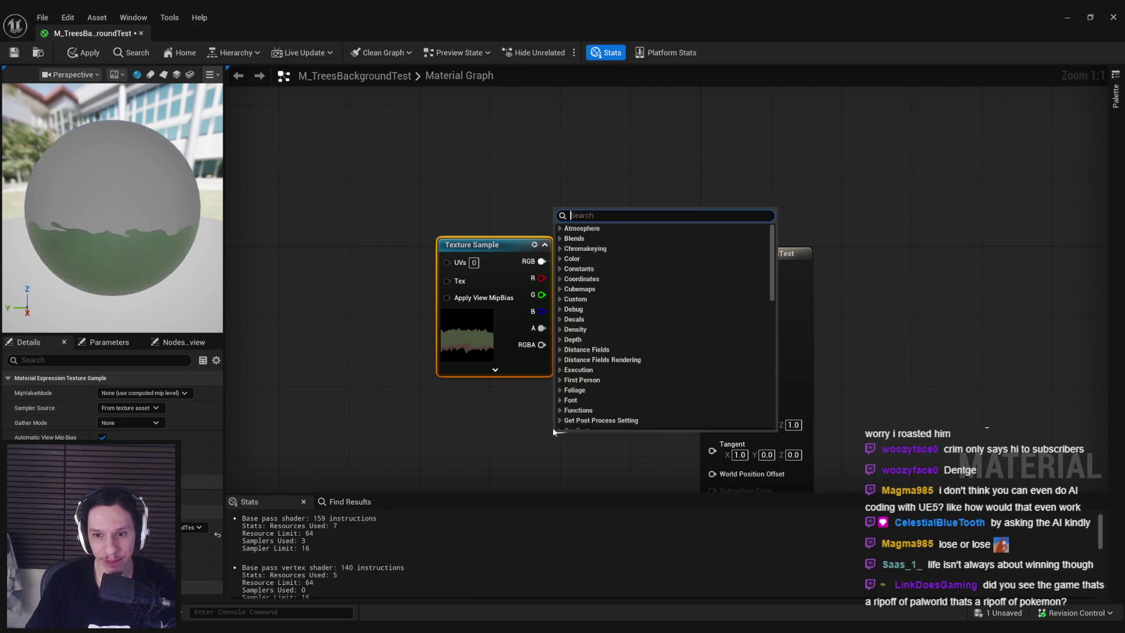
{"action": "key", "text": "1"}
{"action": "left_click", "coordinate": [553, 432]}
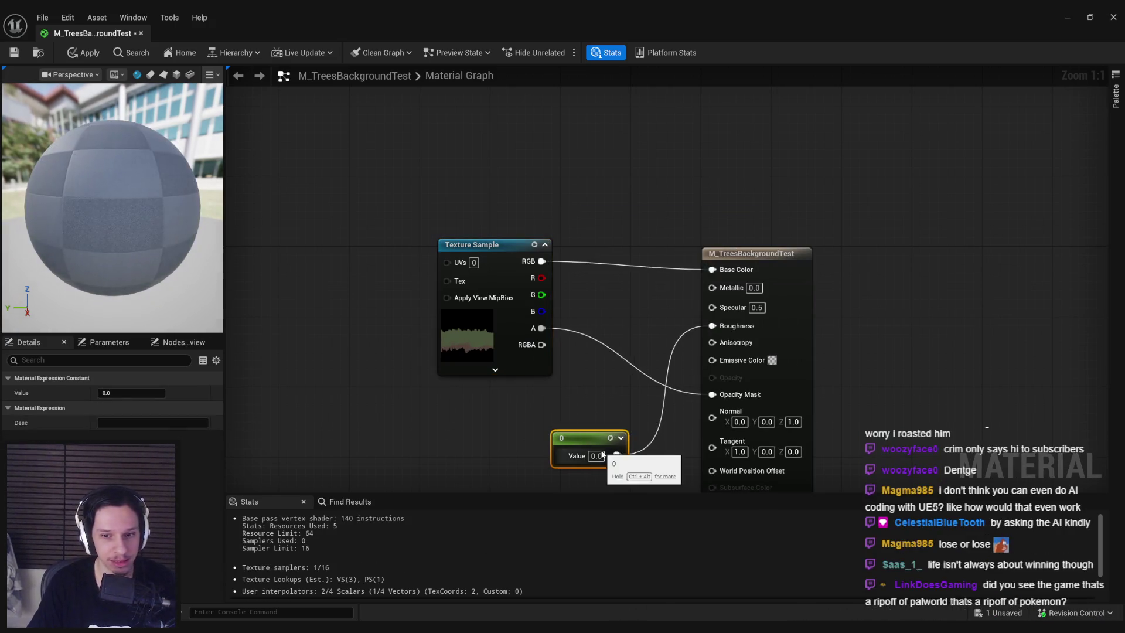
Preview the material on a plane, then apply and save it
{"action": "left_click_drag", "start_coordinate": [583, 409], "coordinate": [575, 361]}
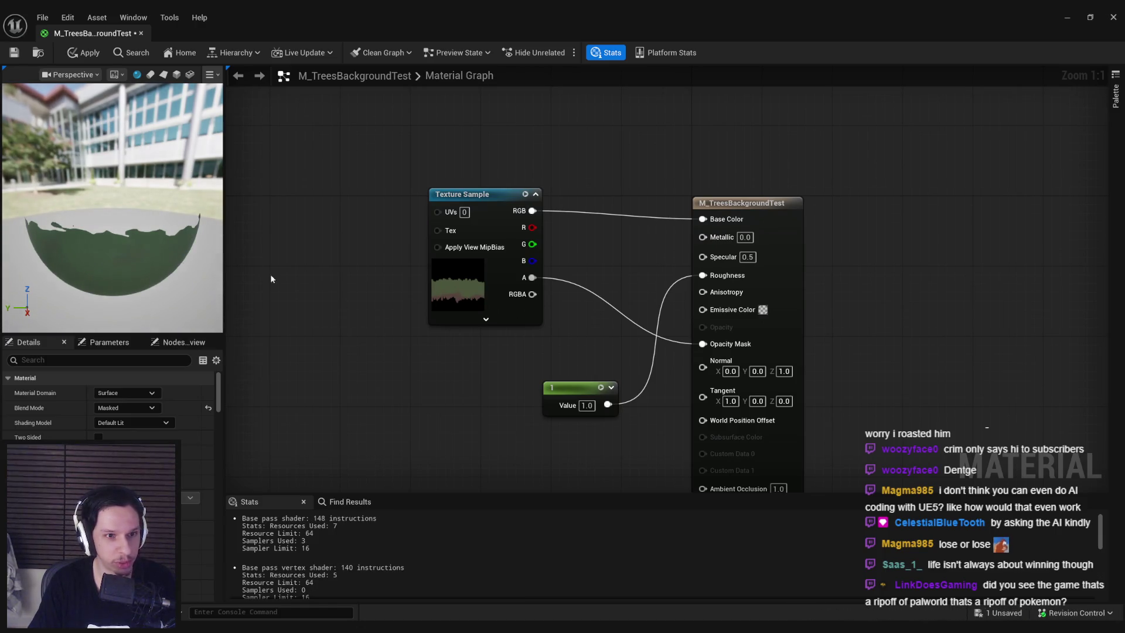
{"action": "left_click", "coordinate": [163, 75]}
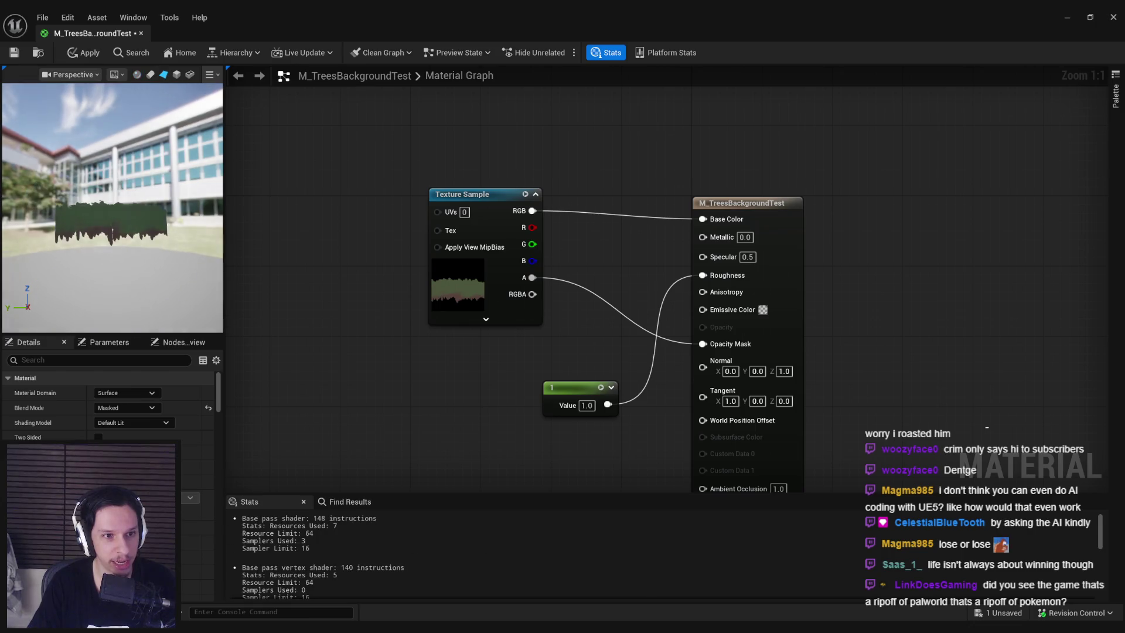
{"action": "scroll", "coordinate": [112, 205], "scroll_direction": "up", "scroll_amount": 5}
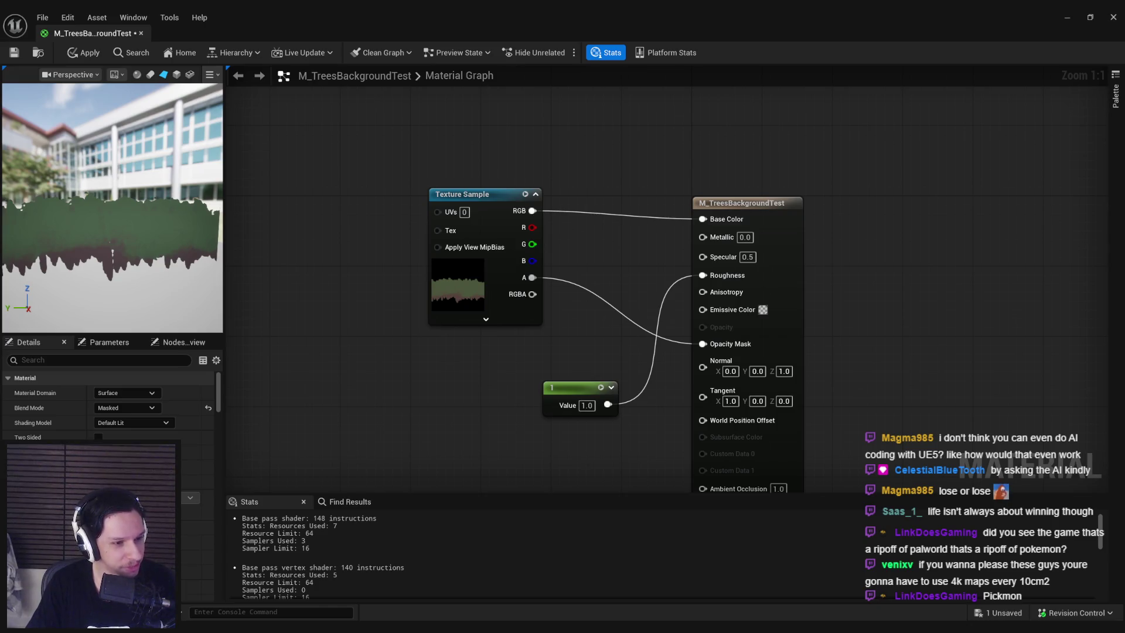
{"action": "left_click", "coordinate": [90, 53]}
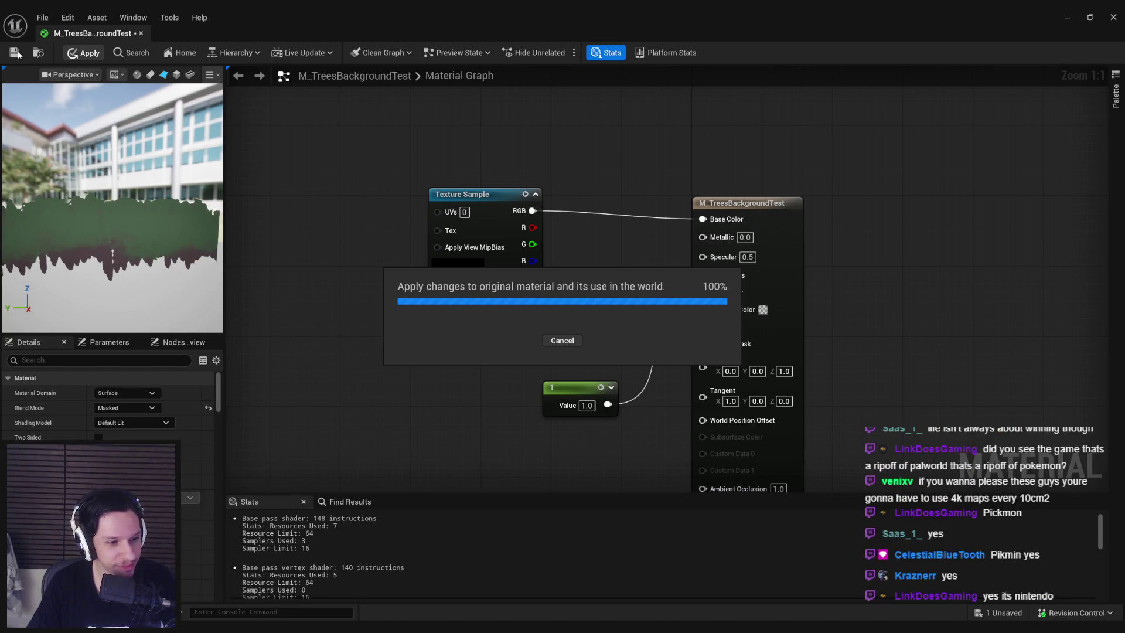
{"action": "left_click", "coordinate": [16, 53]}
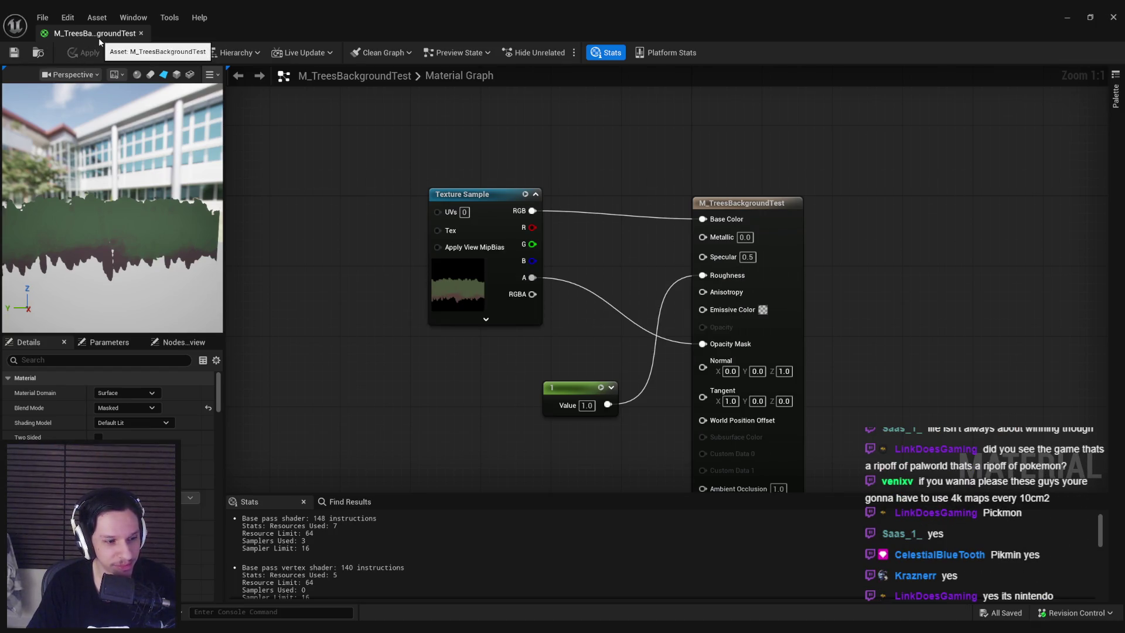
{"action": "mouse_move", "coordinate": [135, 213]}
{"action": "left_mouse_down"}
{"action": "mouse_move", "coordinate": [187, 211]}
{"action": "mouse_move", "coordinate": [141, 242]}
{"action": "mouse_move", "coordinate": [155, 266]}
{"action": "left_mouse_up"}
Nudge the Texture Sample node slightly lower and reapply the material
{"action": "left_click_drag", "start_coordinate": [467, 306], "coordinate": [467, 315]}
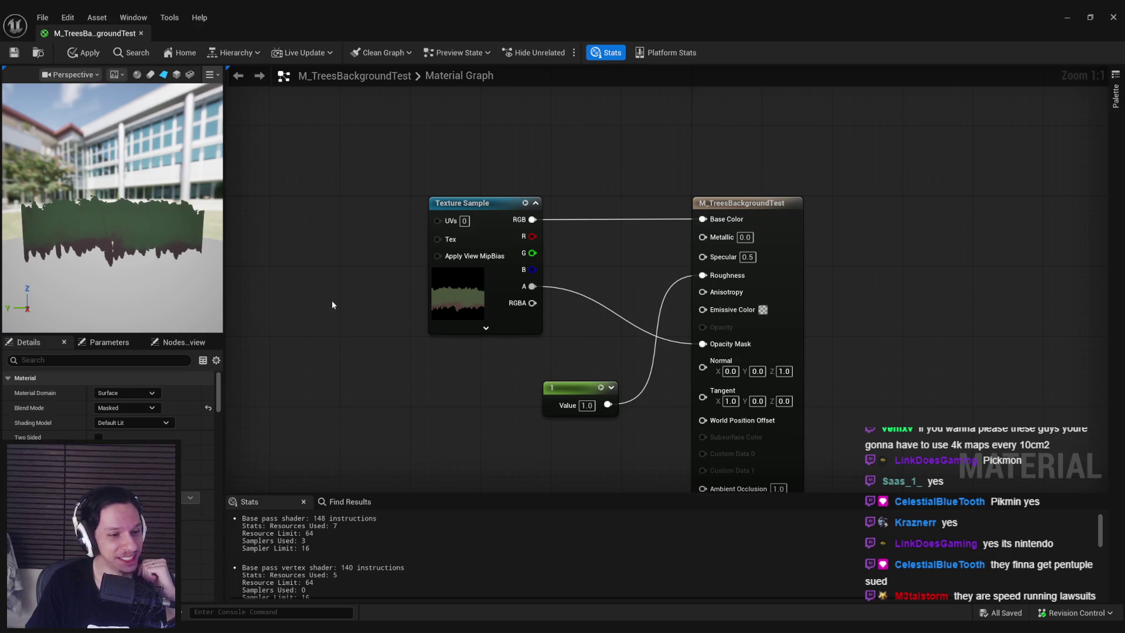
{"action": "left_click", "coordinate": [85, 52]}
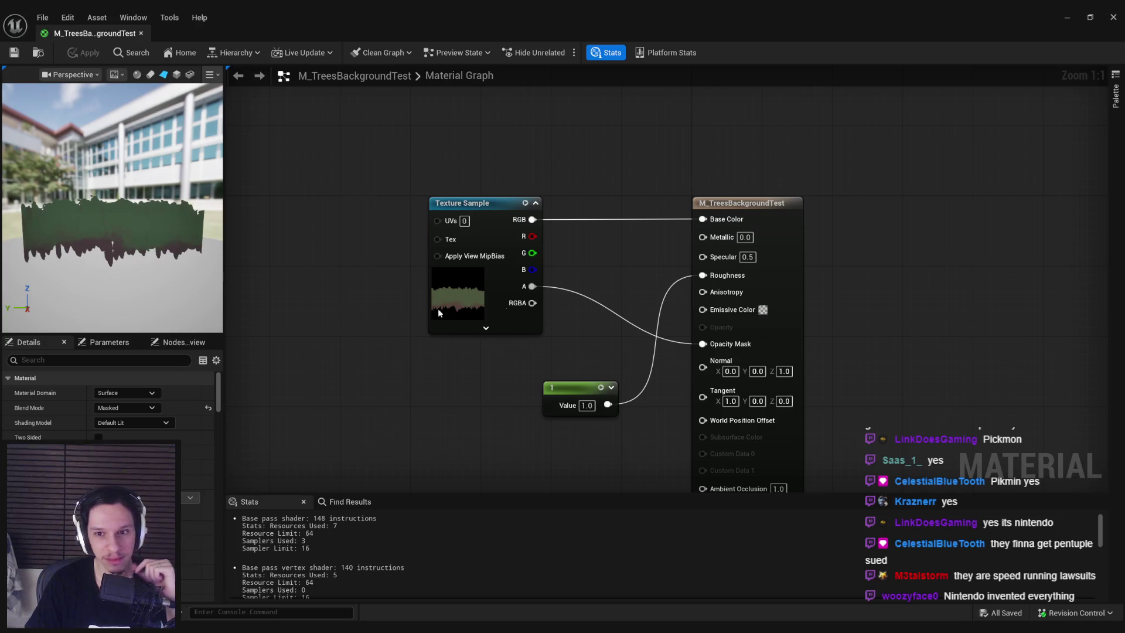
{"action": "left_click_drag", "start_coordinate": [533, 287], "coordinate": [570, 318]}
Route the texture alpha through a DitherTemporalAA node into Opacity Mask and tidy the nodes
{"action": "type", "text": "dither"}
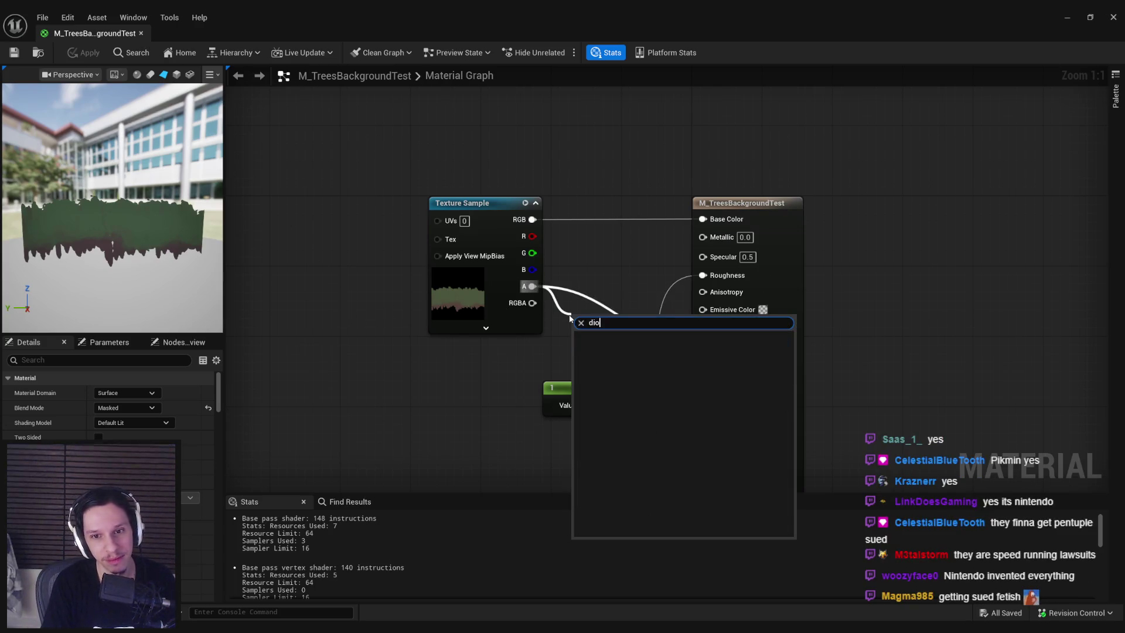
{"action": "key", "text": "Return"}
{"action": "left_click_drag", "start_coordinate": [666, 341], "coordinate": [702, 344]}
{"action": "left_click_drag", "start_coordinate": [574, 401], "coordinate": [583, 419]}
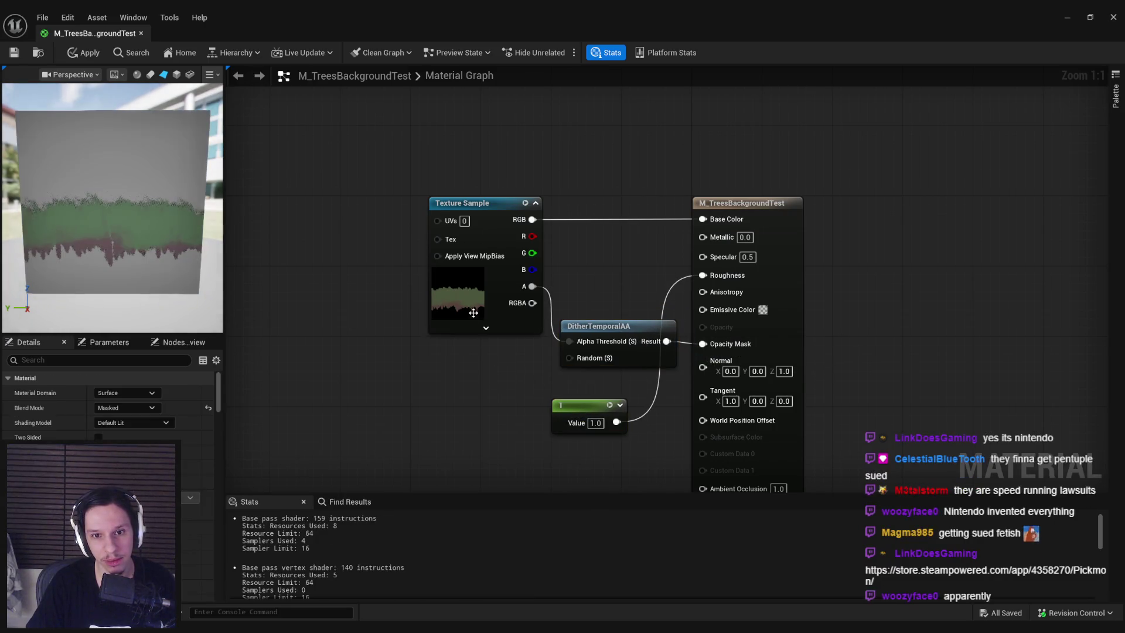
{"action": "left_click_drag", "start_coordinate": [468, 203], "coordinate": [451, 203]}
{"action": "left_click", "coordinate": [472, 380]}
{"action": "mouse_move", "coordinate": [115, 245]}
{"action": "left_mouse_down"}
{"action": "mouse_move", "coordinate": [149, 247]}
{"action": "mouse_move", "coordinate": [114, 245]}
{"action": "left_mouse_up"}
Feed a Constant 0 into the dither's Random input, apply, and close the material editor
{"action": "mouse_move", "coordinate": [569, 357]}
{"action": "left_mouse_down"}
{"action": "mouse_move", "coordinate": [489, 378]}
{"action": "mouse_move", "coordinate": [454, 369]}
{"action": "left_mouse_up"}
{"action": "type", "text": "constant"}
{"action": "key", "text": "Return"}
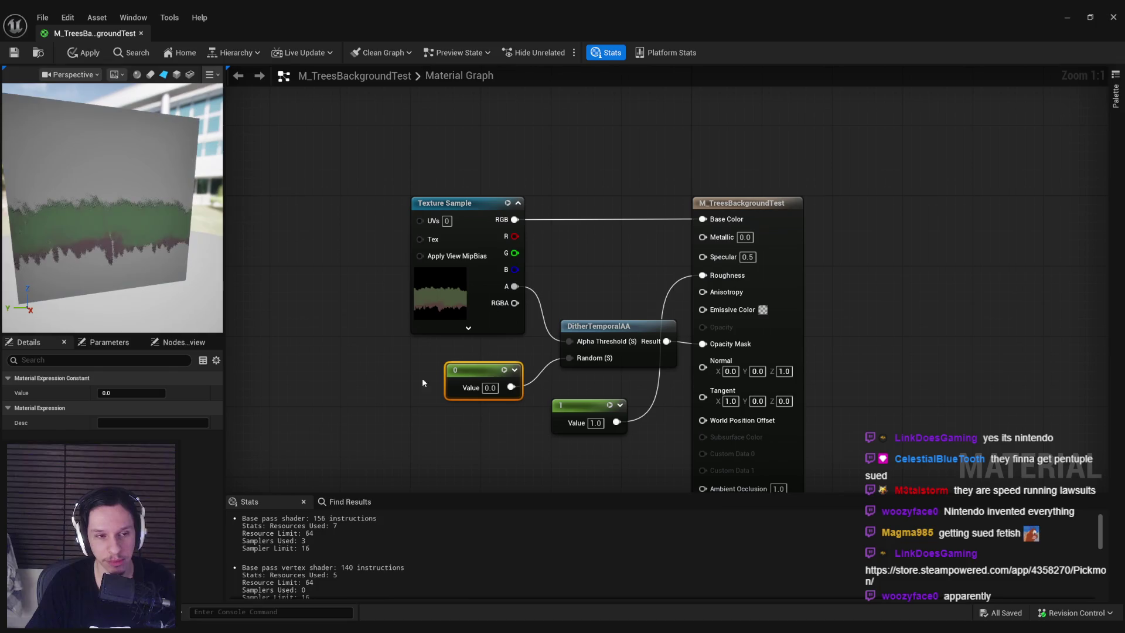
{"action": "left_click_drag", "start_coordinate": [117, 235], "coordinate": [164, 236]}
{"action": "left_click", "coordinate": [84, 52]}
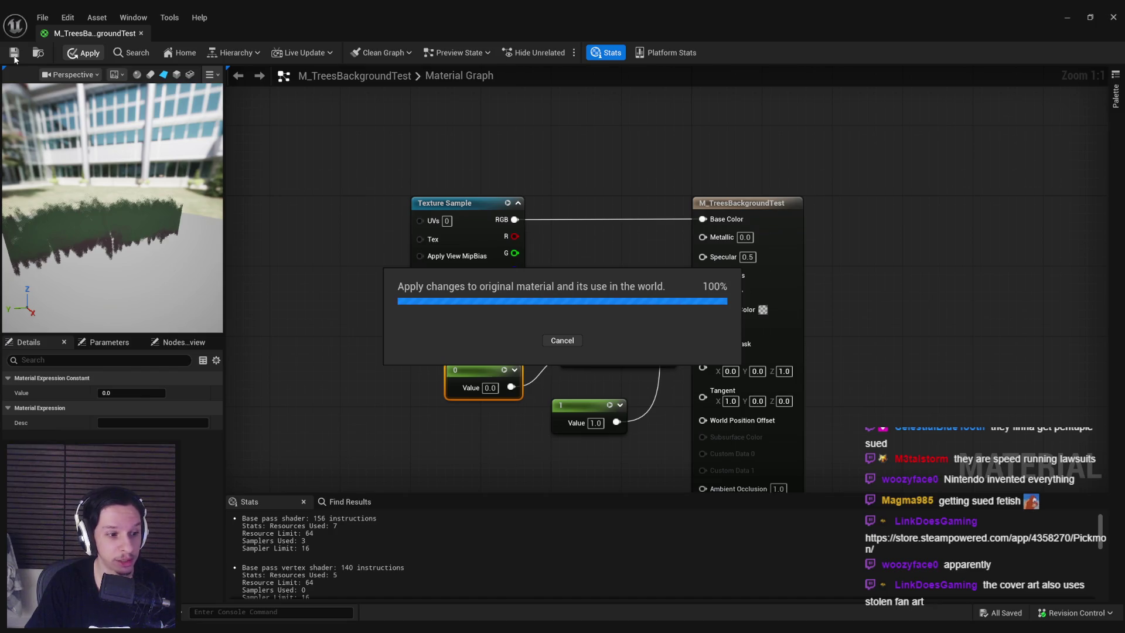
{"action": "left_click", "coordinate": [141, 34]}
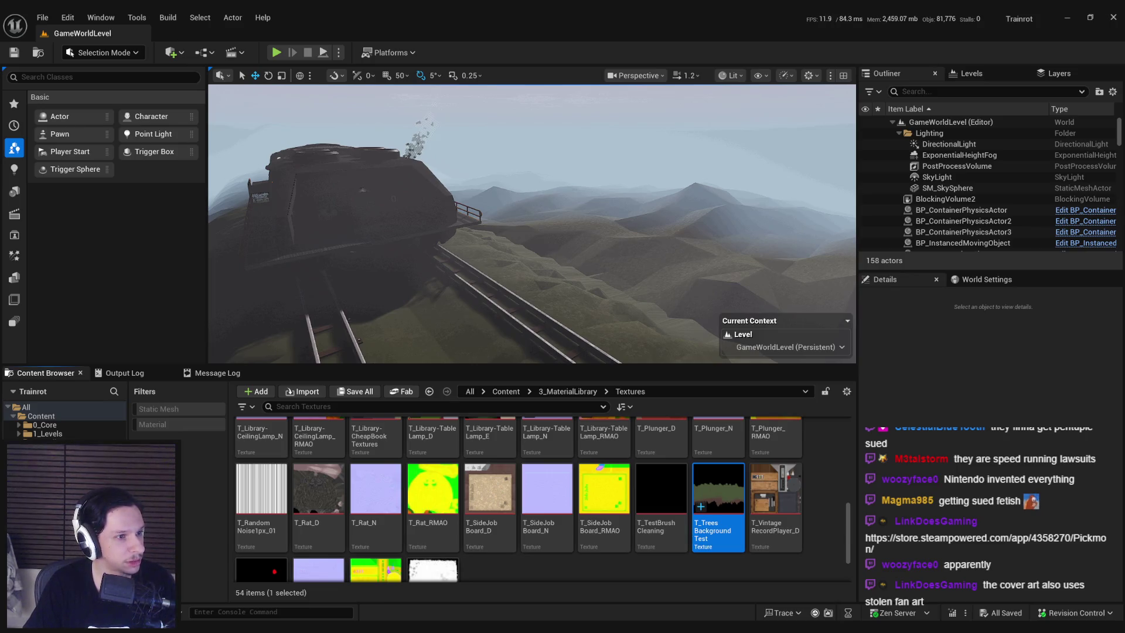
In Chrome, page through the Pickmon store screenshots and close the lightbox
{"action": "key", "text": "alt+Tab"}
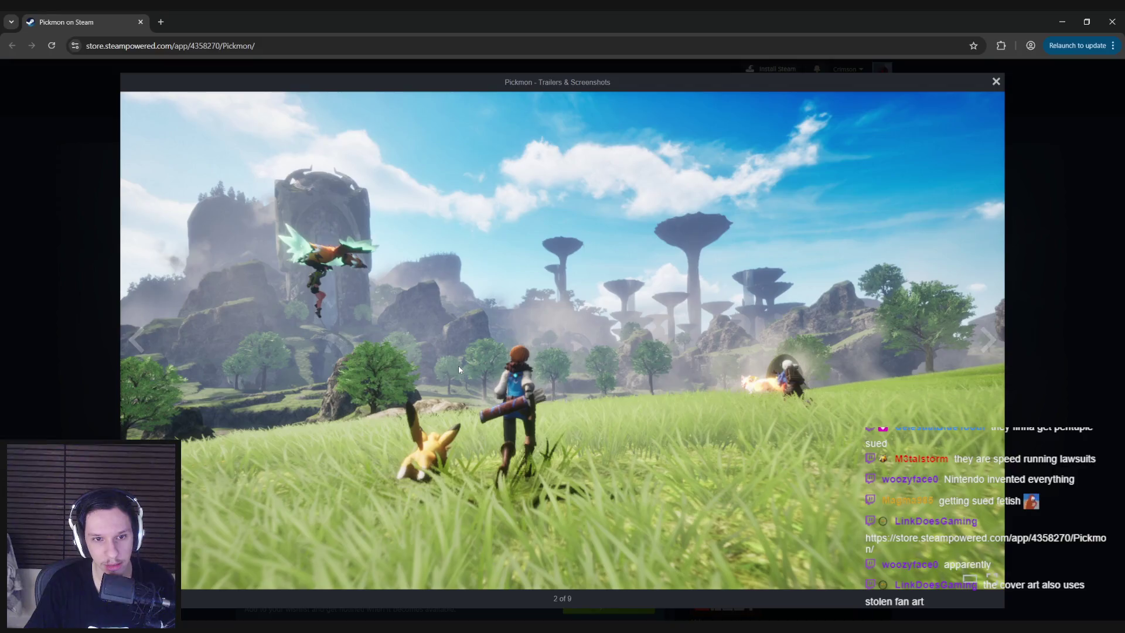
{"action": "left_click", "coordinate": [989, 341]}
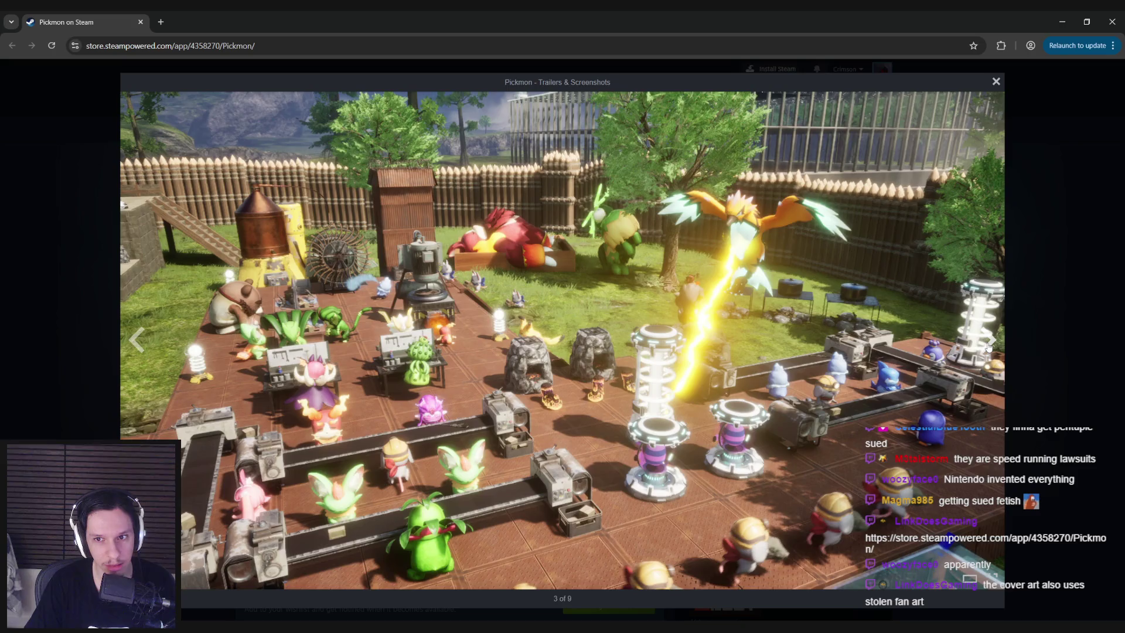
{"action": "left_click", "coordinate": [989, 341]}
{"action": "left_click", "coordinate": [988, 341]}
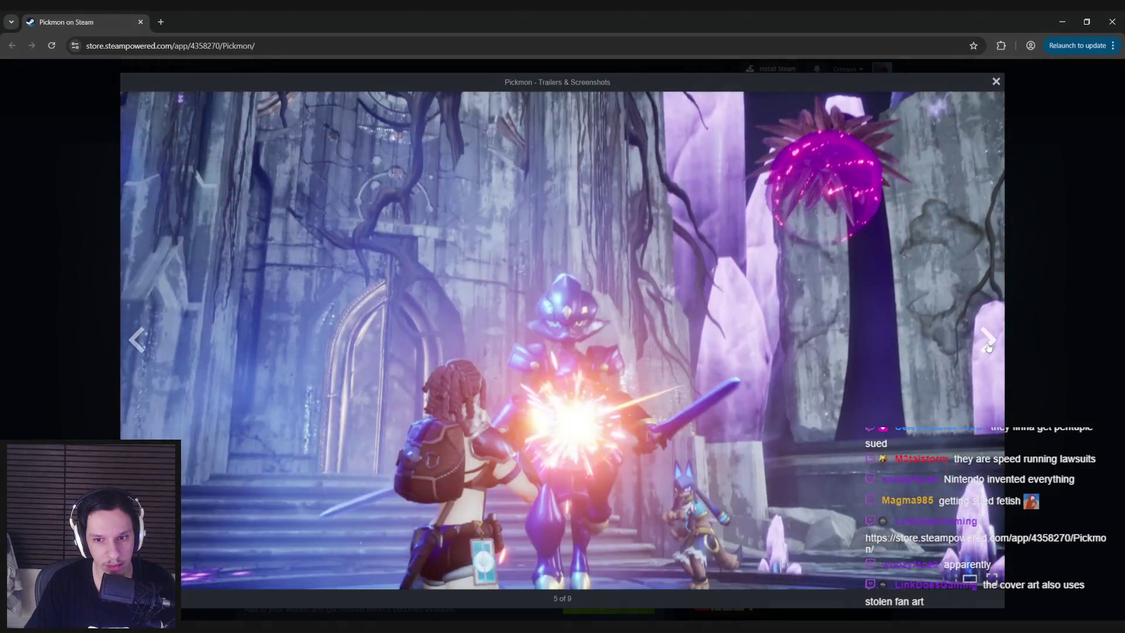
{"action": "left_click", "coordinate": [989, 344]}
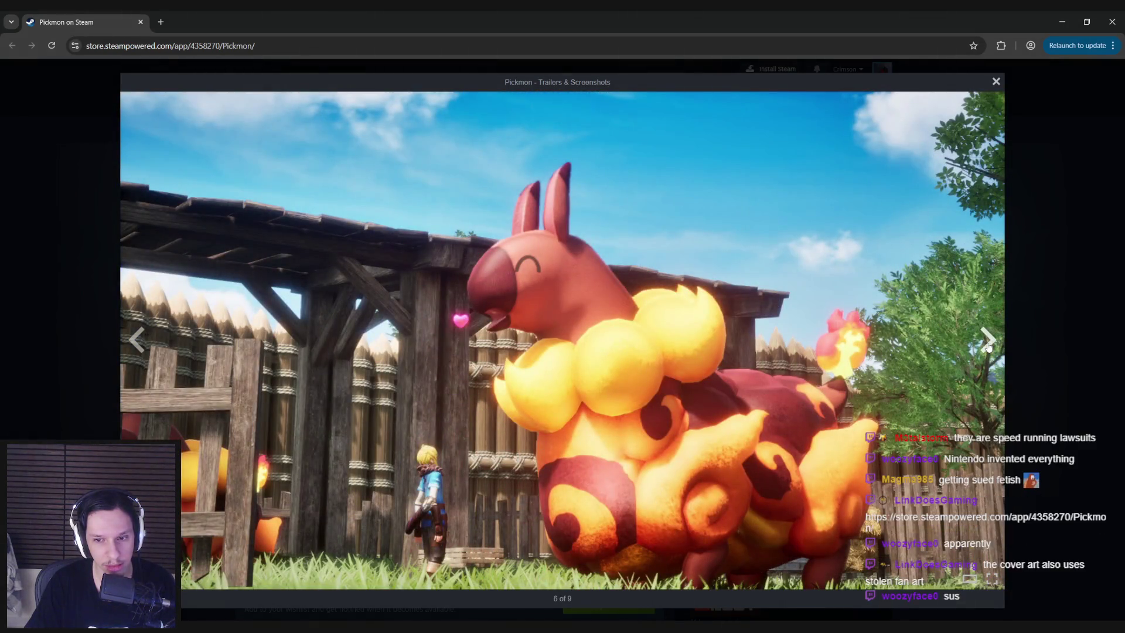
{"action": "left_click", "coordinate": [989, 343]}
{"action": "left_click", "coordinate": [989, 342]}
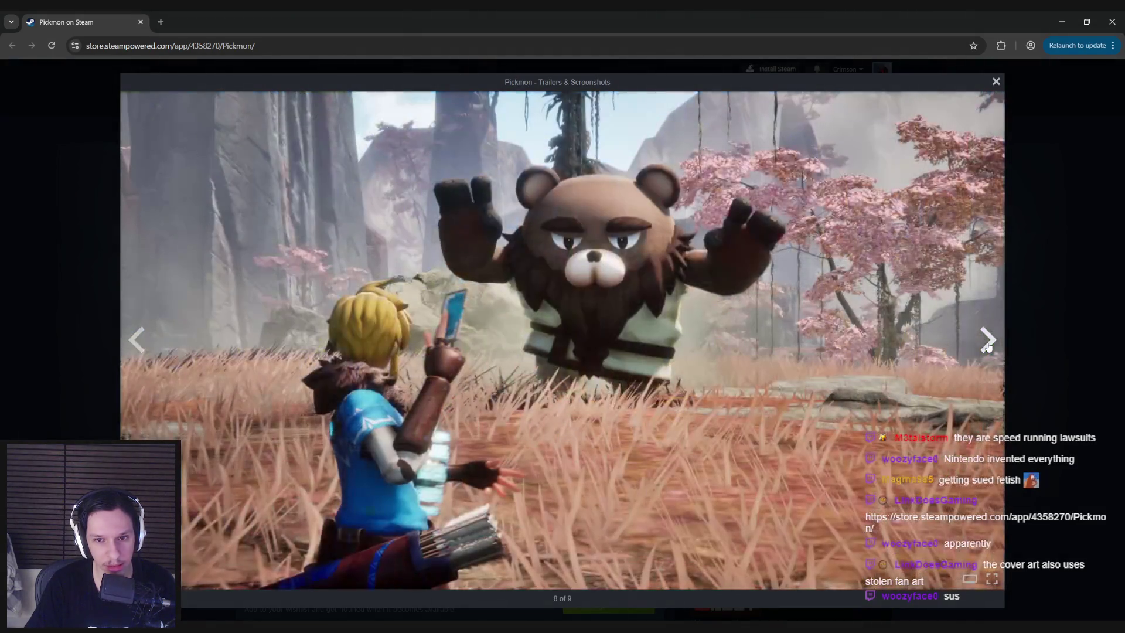
{"action": "left_click", "coordinate": [989, 344]}
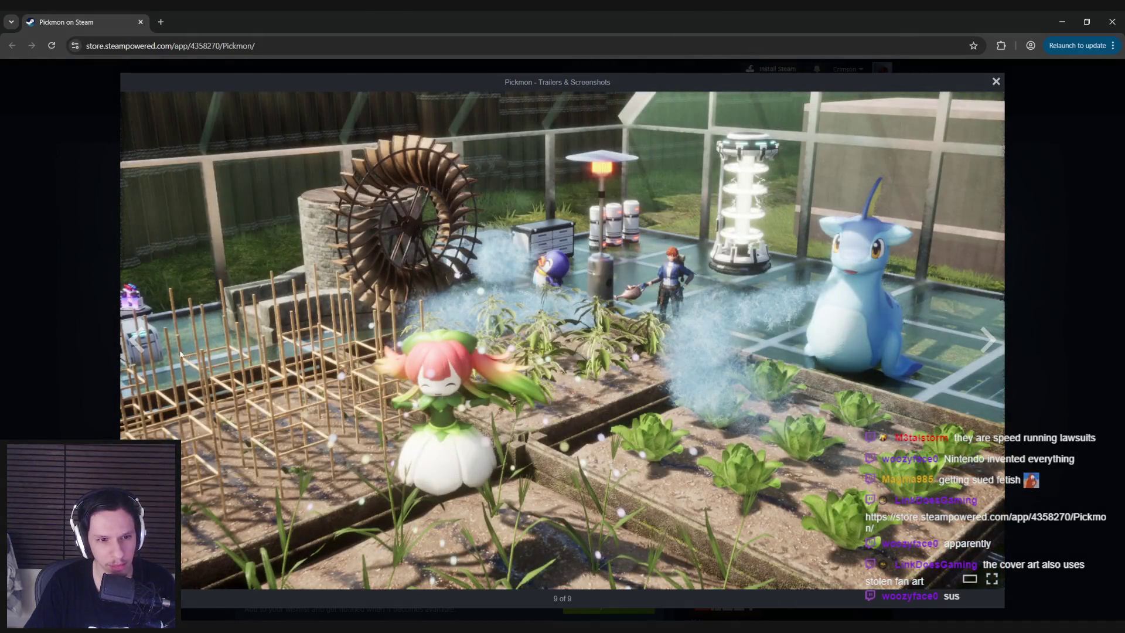
{"action": "left_click", "coordinate": [138, 350]}
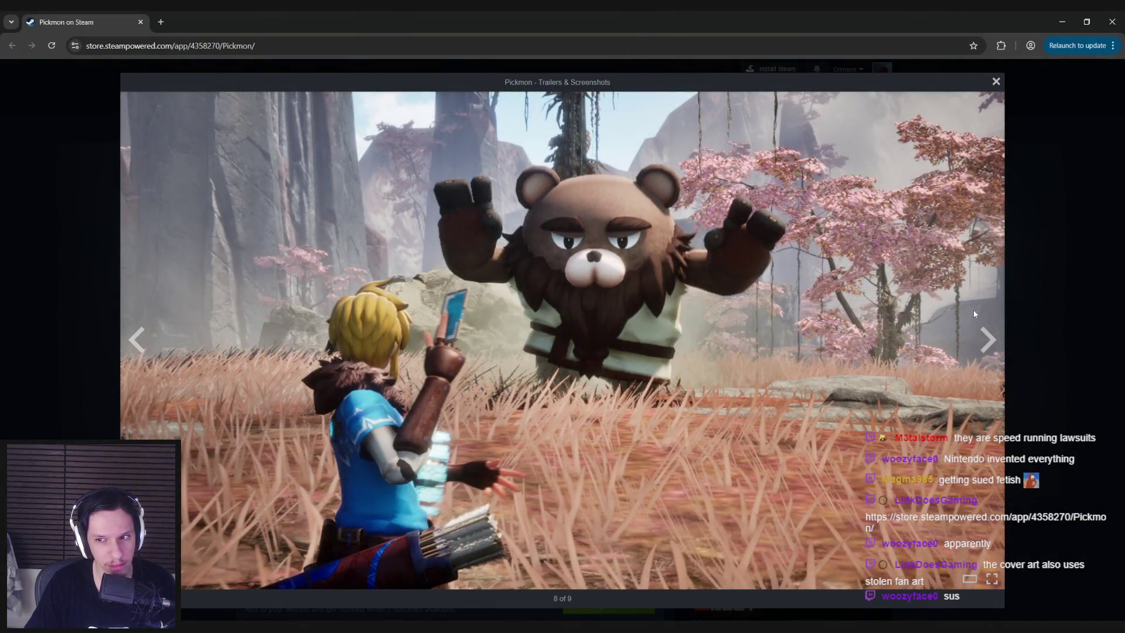
{"action": "left_click", "coordinate": [986, 338]}
{"action": "left_click", "coordinate": [986, 338]}
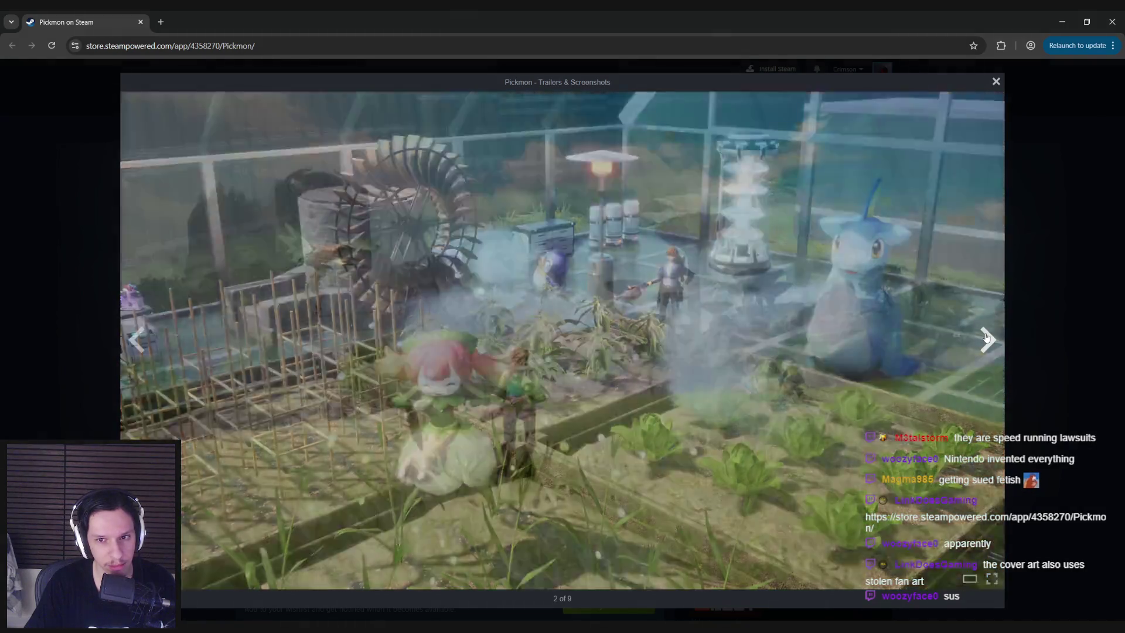
{"action": "left_click", "coordinate": [986, 338]}
{"action": "left_click", "coordinate": [987, 338]}
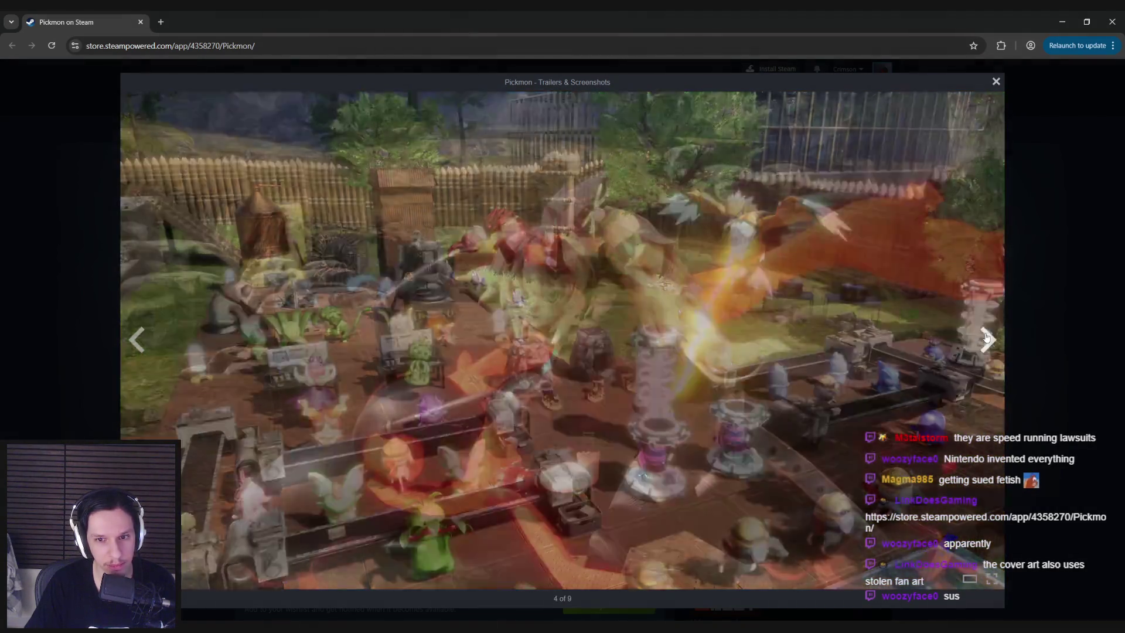
{"action": "left_click", "coordinate": [987, 338]}
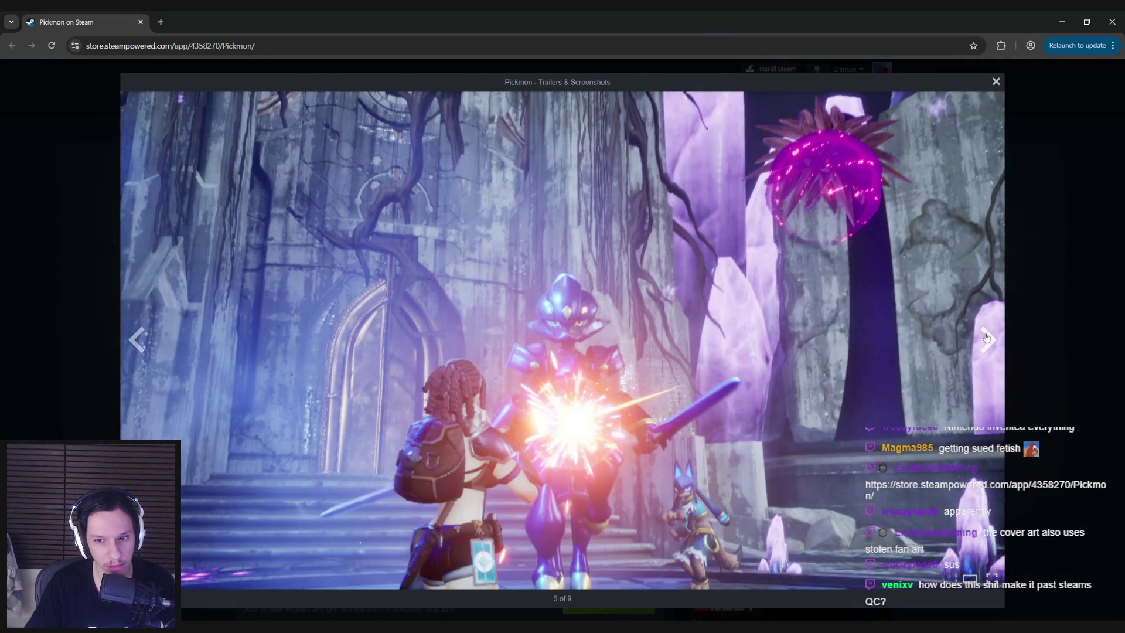
{"action": "left_click", "coordinate": [986, 338]}
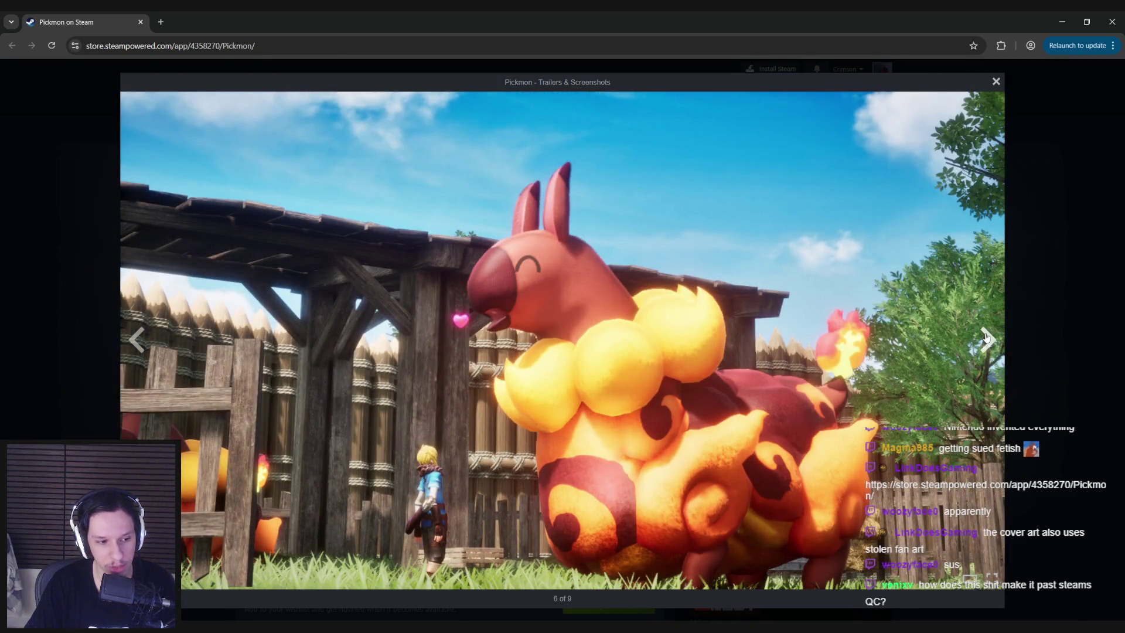
{"action": "left_click", "coordinate": [1039, 298]}
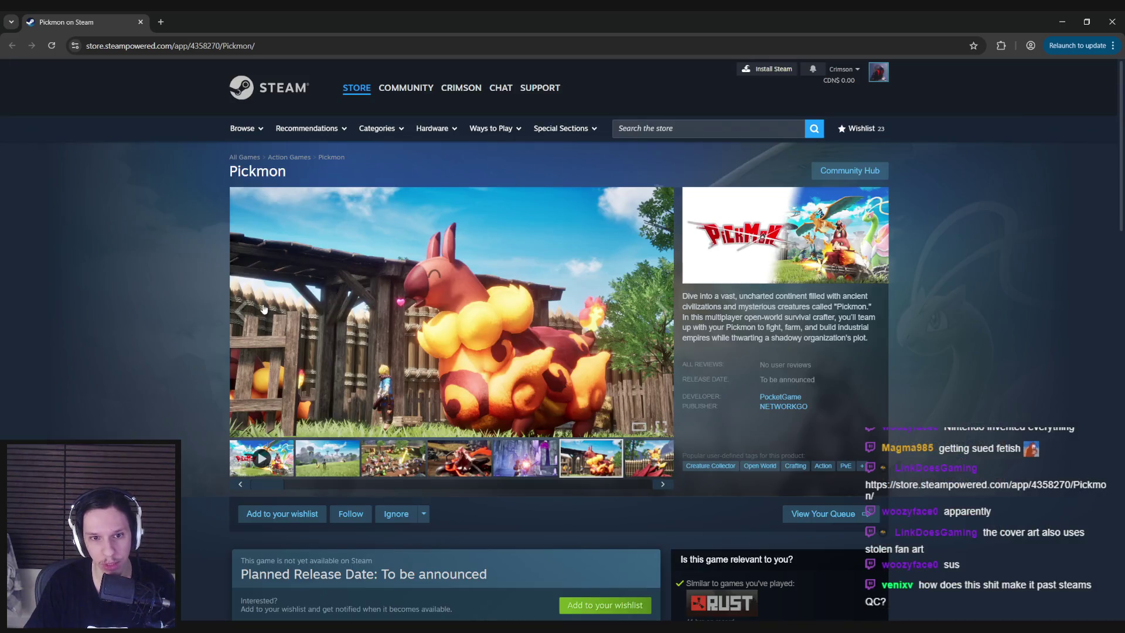
Expand and read Pickmon's About This Game down to system requirements, then return to the Unreal level
{"action": "scroll", "coordinate": [150, 297], "scroll_direction": "down", "scroll_amount": 1}
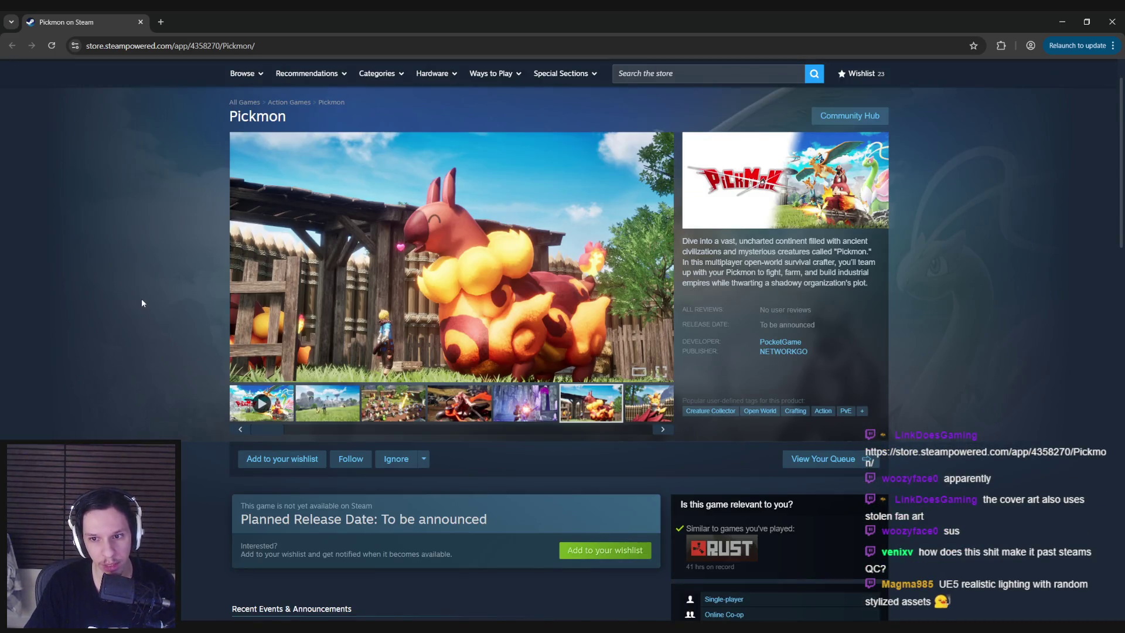
{"action": "scroll", "coordinate": [143, 302], "scroll_direction": "down", "scroll_amount": 1}
{"action": "scroll", "coordinate": [142, 303], "scroll_direction": "up", "scroll_amount": 2}
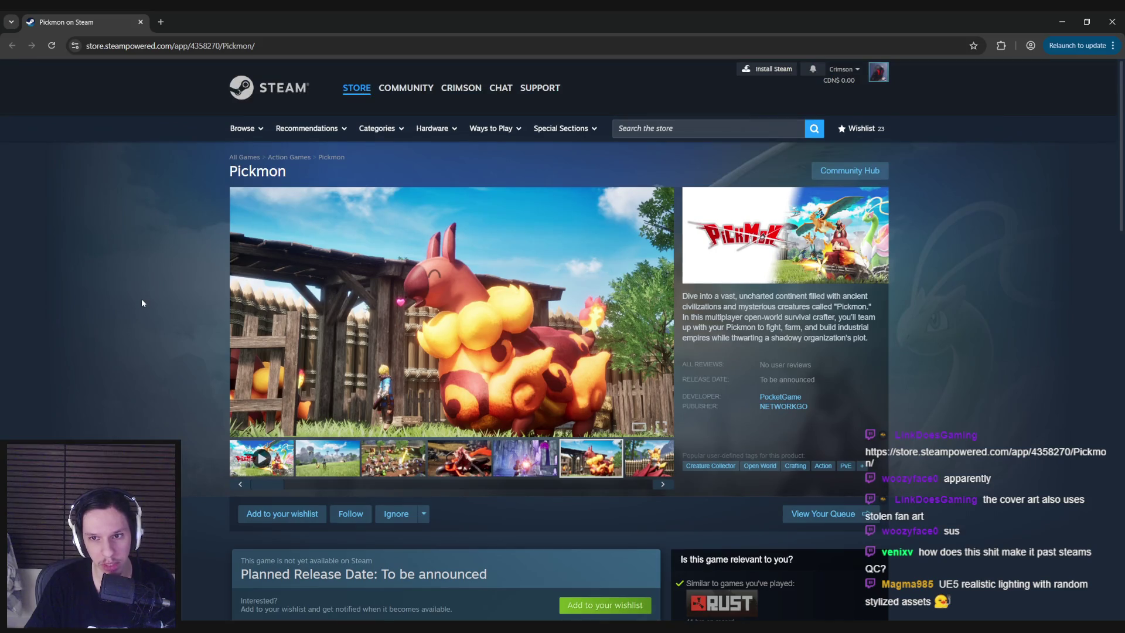
{"action": "scroll", "coordinate": [154, 321], "scroll_direction": "down", "scroll_amount": 6}
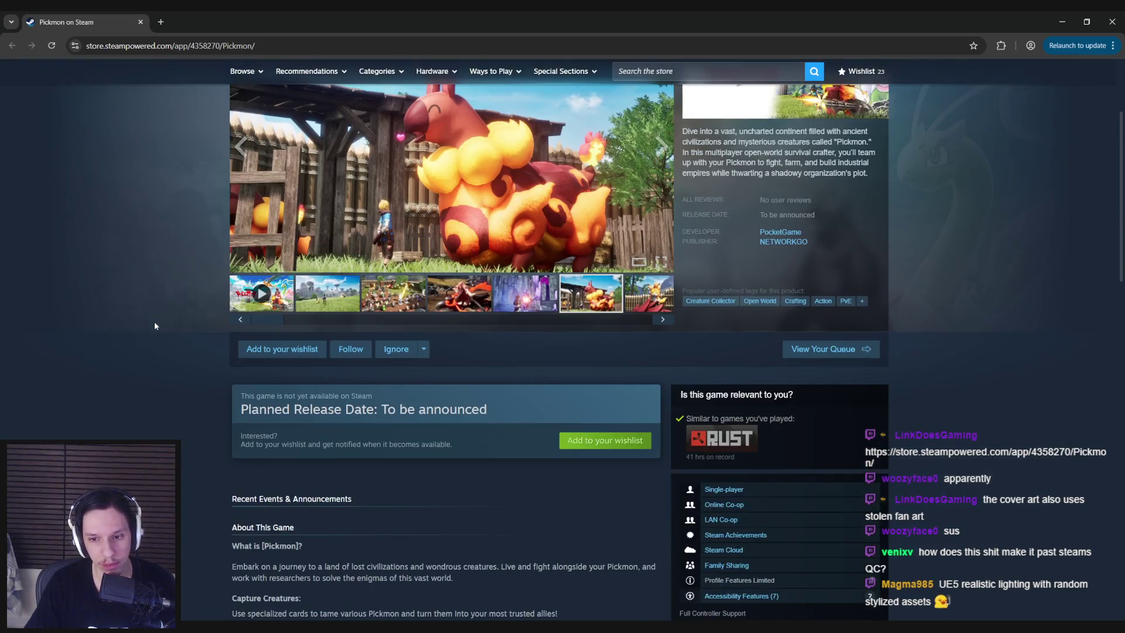
{"action": "scroll", "coordinate": [144, 321], "scroll_direction": "down", "scroll_amount": 2}
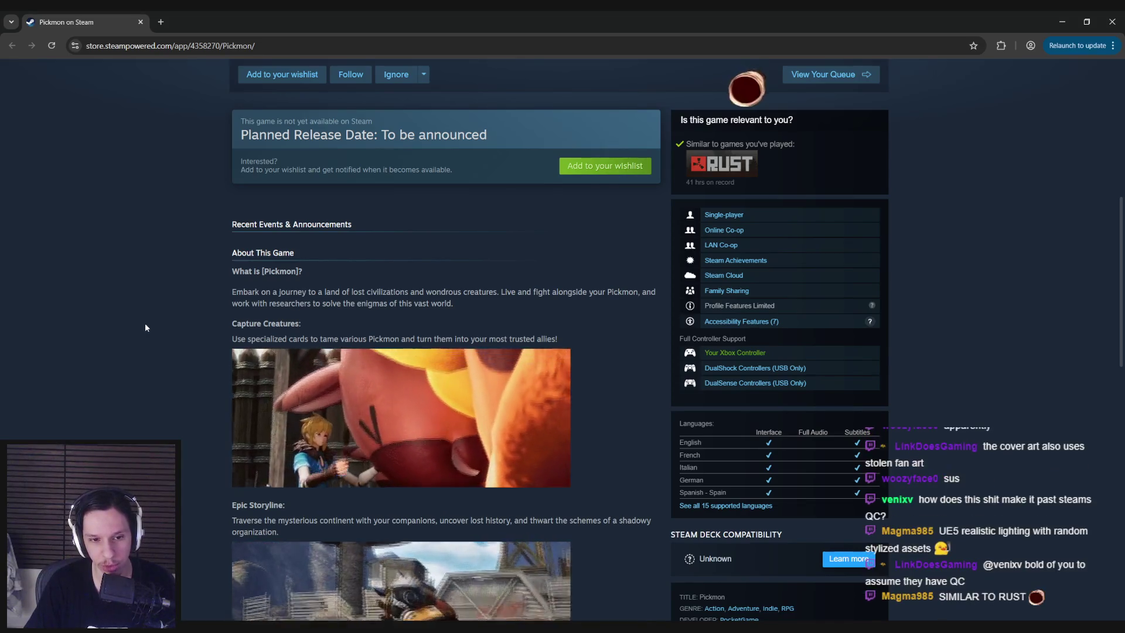
{"action": "scroll", "coordinate": [145, 327], "scroll_direction": "down", "scroll_amount": 5}
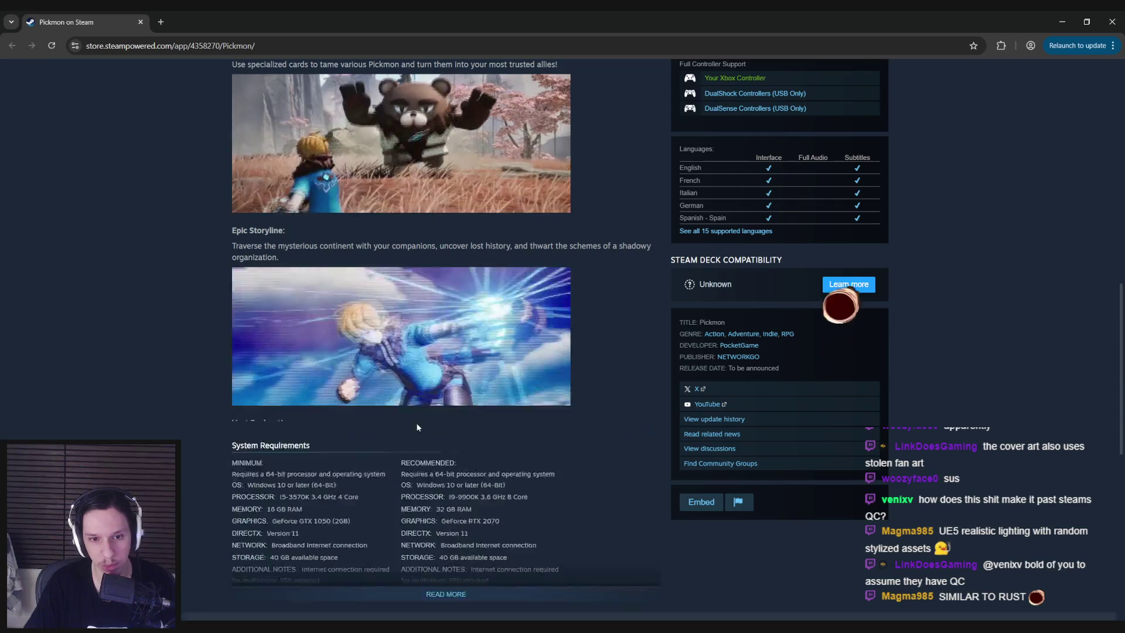
{"action": "left_click", "coordinate": [418, 427]}
{"action": "scroll", "coordinate": [130, 377], "scroll_direction": "down", "scroll_amount": 6}
{"action": "scroll", "coordinate": [130, 377], "scroll_direction": "down", "scroll_amount": 8}
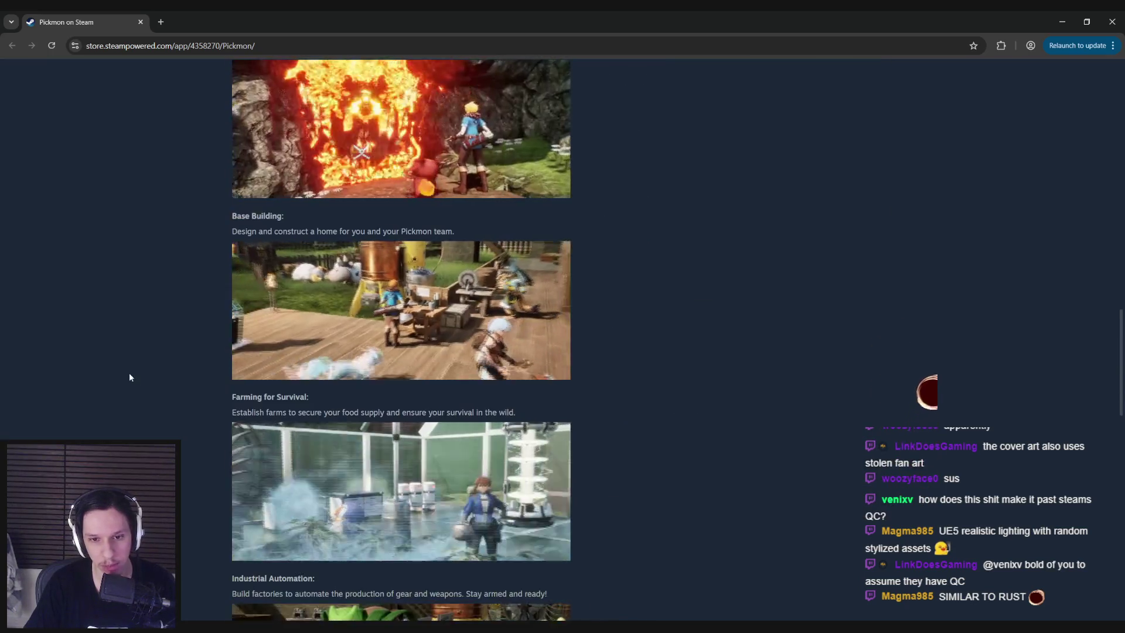
{"action": "scroll", "coordinate": [130, 377], "scroll_direction": "down", "scroll_amount": 7}
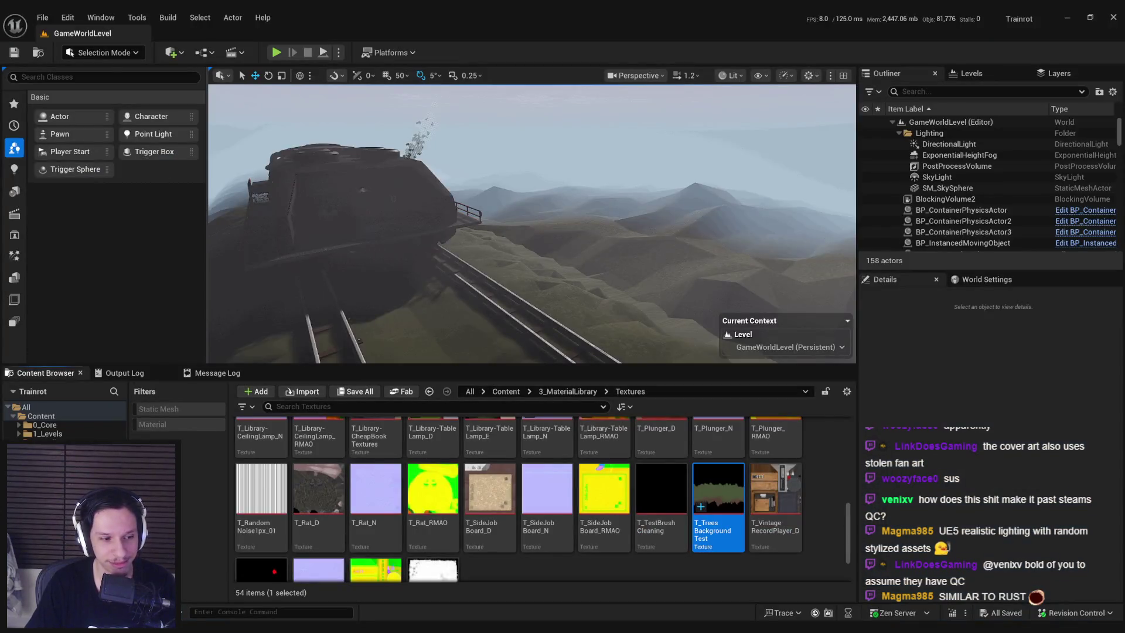
{"action": "left_click_drag", "start_coordinate": [528, 234], "coordinate": [468, 147]}
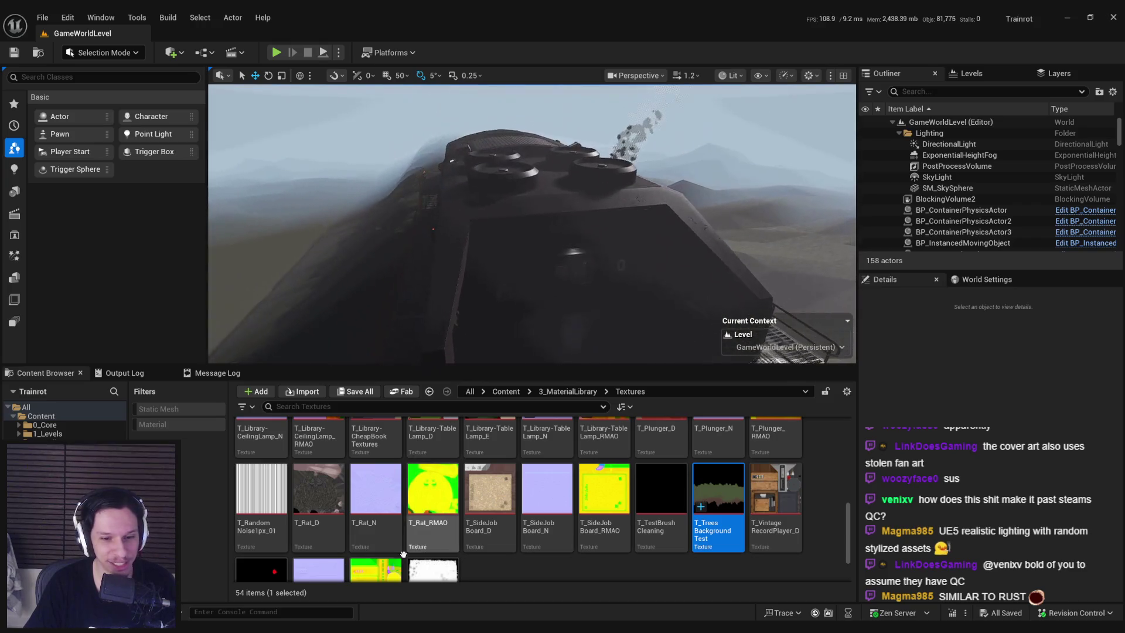
Browse from 3_MaterialLibrary to the 4_Environment folder holding the tree mesh
{"action": "left_click", "coordinate": [586, 562]}
{"action": "left_click", "coordinate": [558, 391]}
{"action": "scroll", "coordinate": [528, 457], "scroll_direction": "up", "scroll_amount": 1}
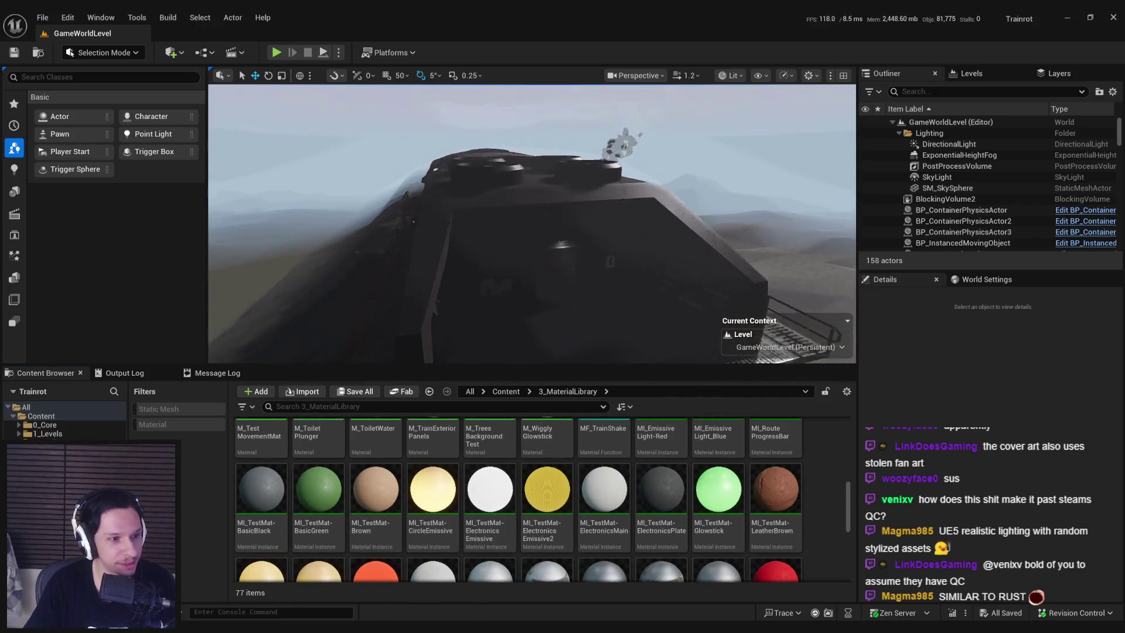
{"action": "left_click", "coordinate": [507, 391]}
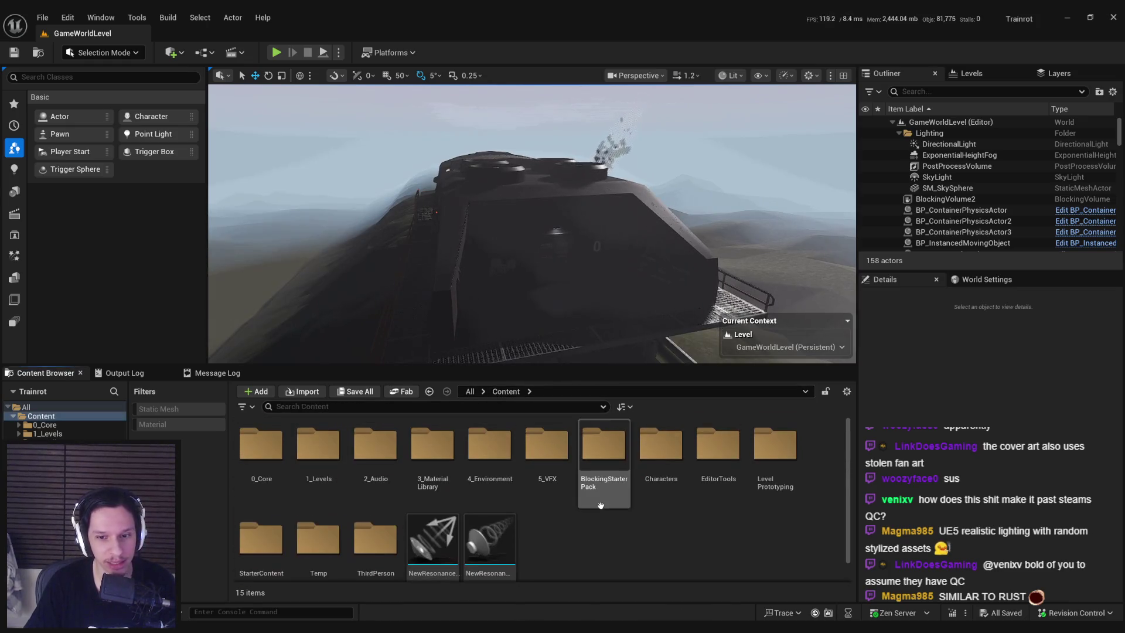
{"action": "double_click", "coordinate": [480, 461]}
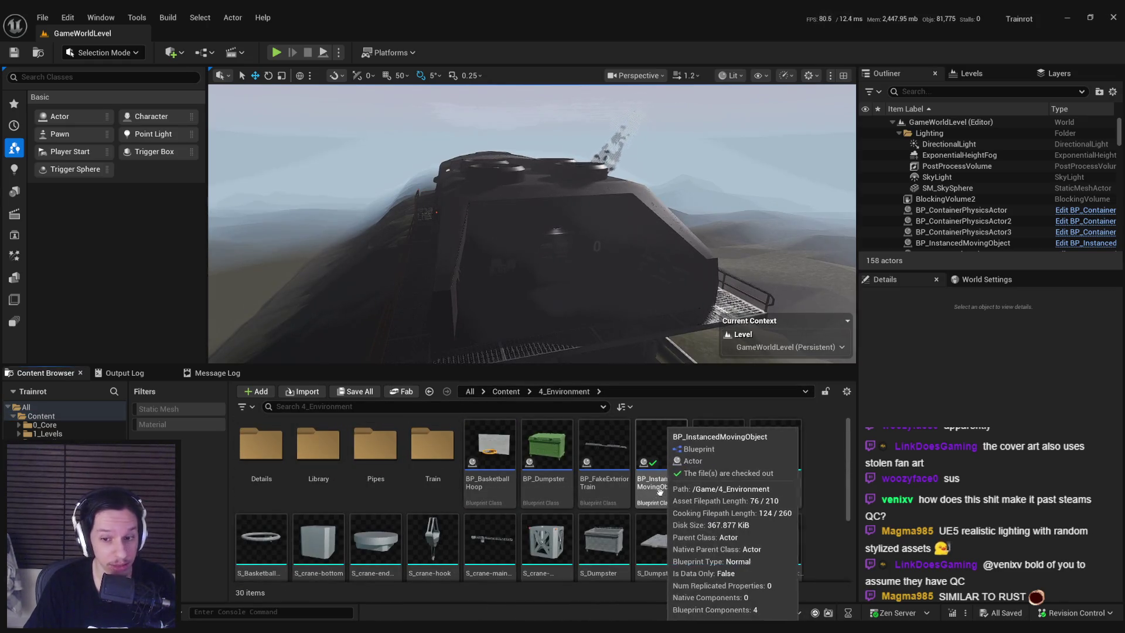
{"action": "scroll", "coordinate": [656, 493], "scroll_direction": "down", "scroll_amount": 1}
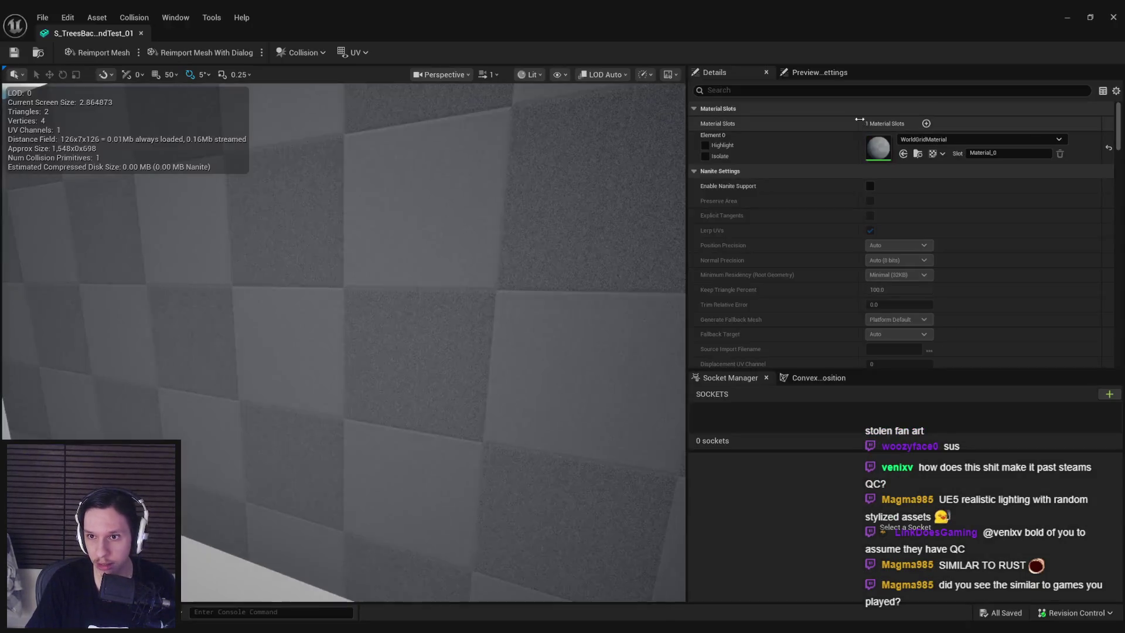
Assign M_TreesBackgroundTest to the mesh's material slot and close the mesh editor
{"action": "left_click", "coordinate": [979, 139]}
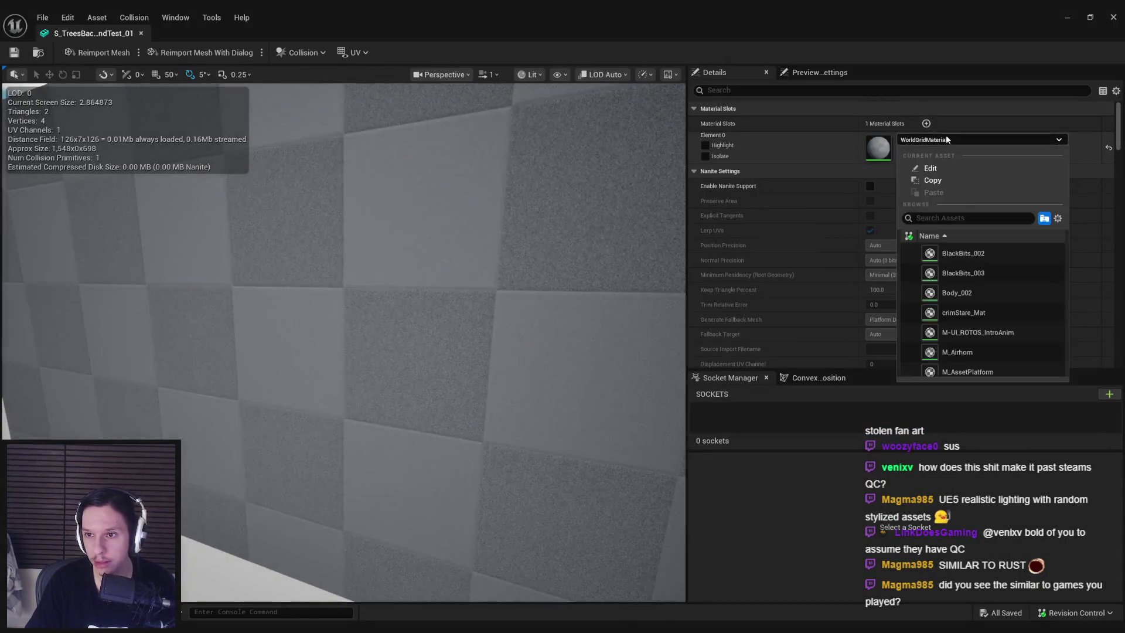
{"action": "type", "text": "tree"}
{"action": "left_click", "coordinate": [978, 253]}
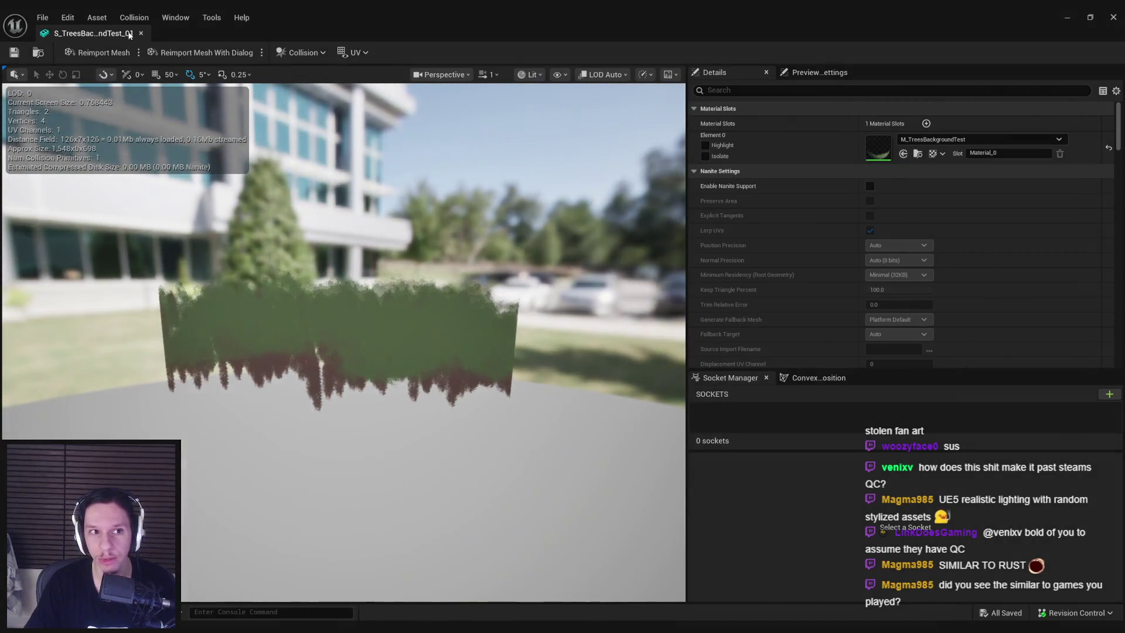
{"action": "left_click", "coordinate": [141, 33]}
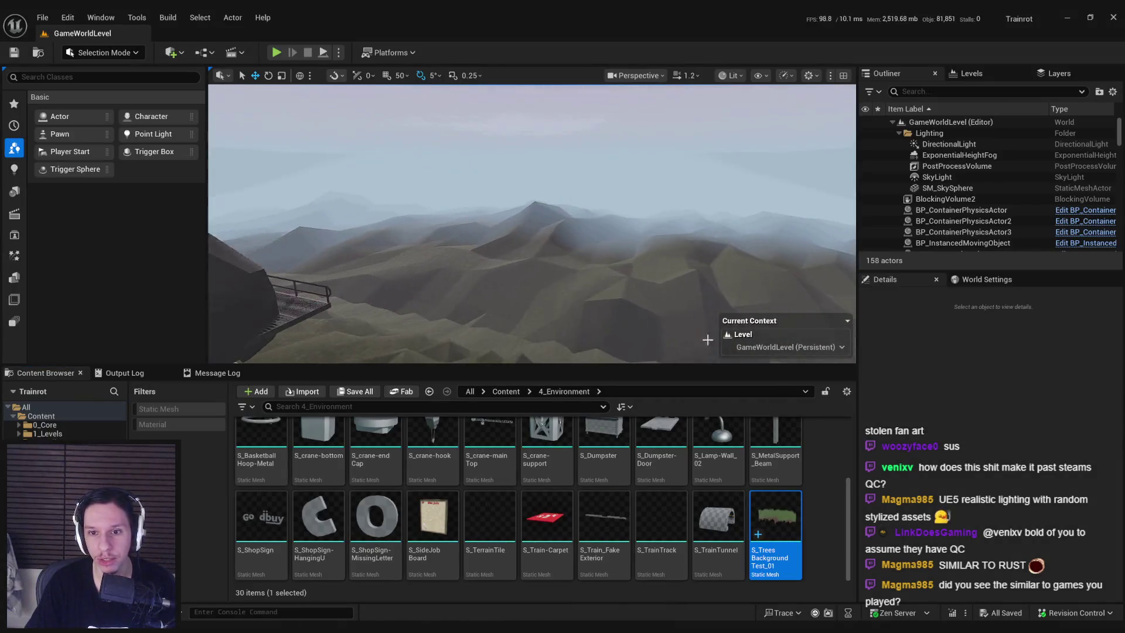
Place S_TreesBackgroundTest_01 in the level, rotate it -90° on Z and lower it
{"action": "mouse_move", "coordinate": [596, 225]}
{"action": "left_mouse_down"}
{"action": "mouse_move", "coordinate": [596, 237]}
{"action": "mouse_move", "coordinate": [621, 234]}
{"action": "mouse_move", "coordinate": [444, 199]}
{"action": "mouse_move", "coordinate": [464, 214]}
{"action": "left_mouse_up"}
{"action": "key", "text": "e"}
{"action": "key", "text": "w"}
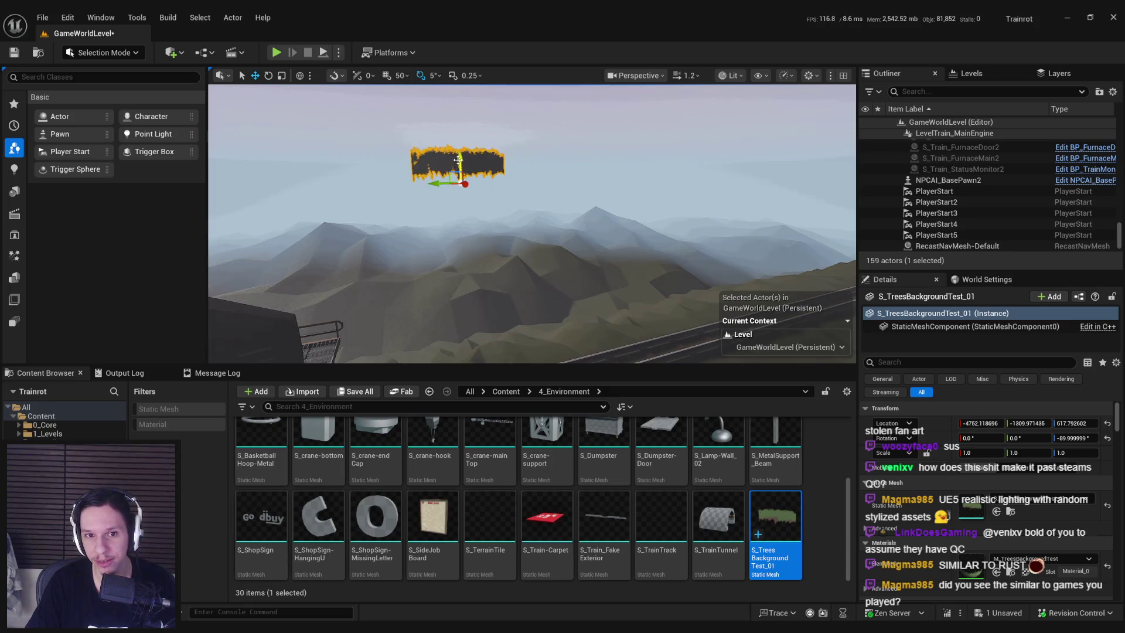
{"action": "left_click_drag", "start_coordinate": [458, 159], "coordinate": [461, 212]}
Push the tree card farther back on X and scale it up to about 2.107
{"action": "scroll", "coordinate": [475, 268], "scroll_direction": "up", "scroll_amount": 2}
{"action": "key", "text": "w"}
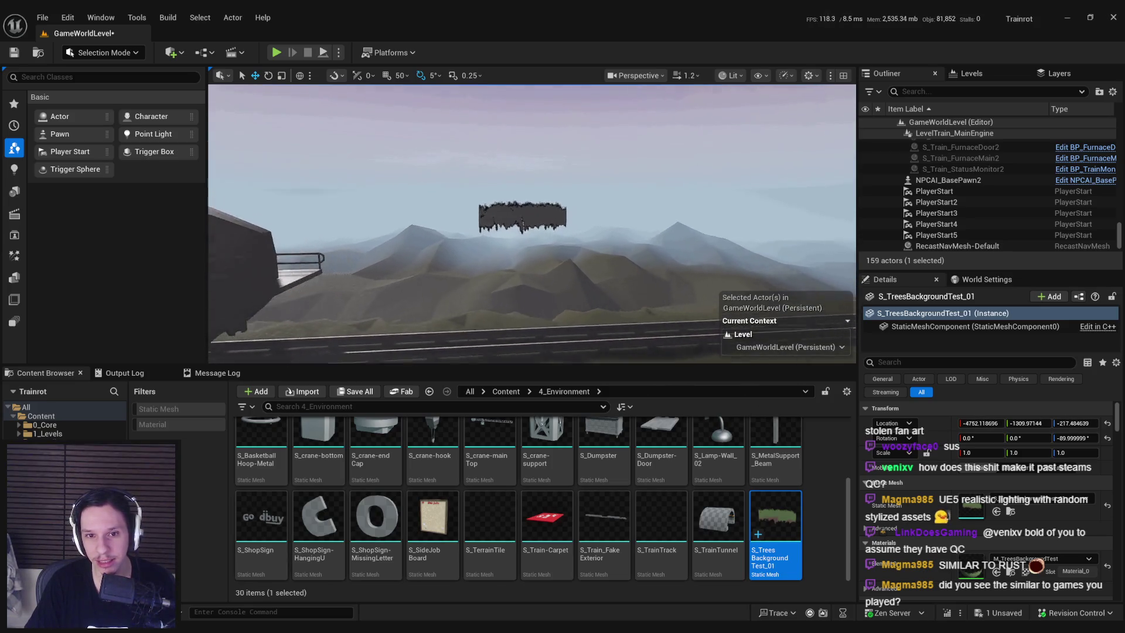
{"action": "scroll", "coordinate": [515, 260], "scroll_direction": "up", "scroll_amount": 1}
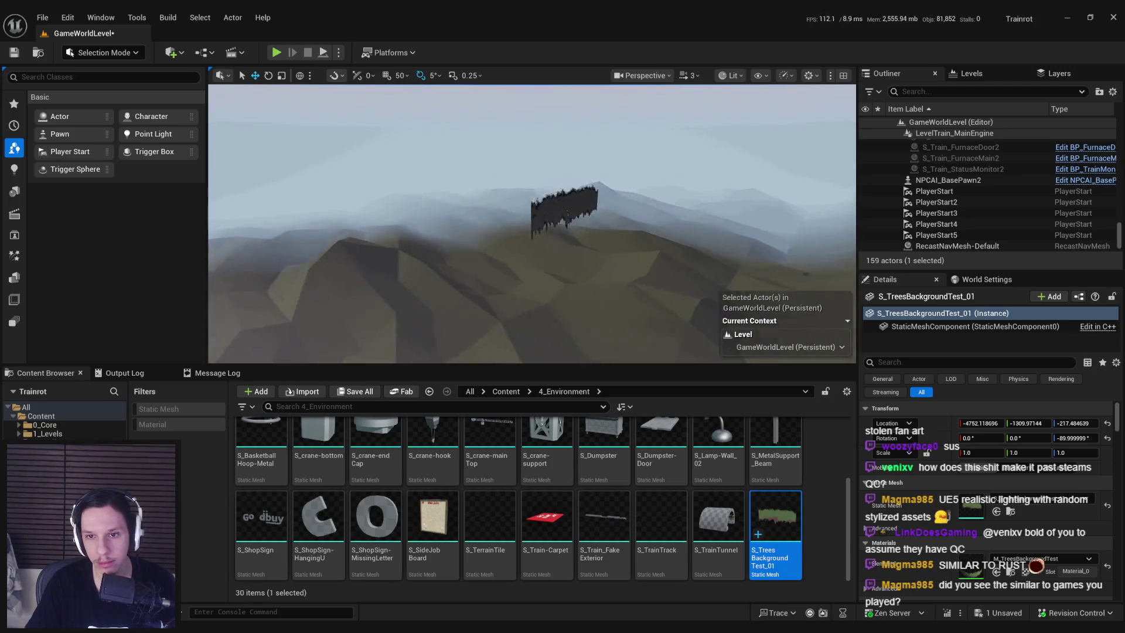
{"action": "left_click_drag", "start_coordinate": [524, 235], "coordinate": [417, 202]}
{"action": "scroll", "coordinate": [425, 211], "scroll_direction": "down", "scroll_amount": 2}
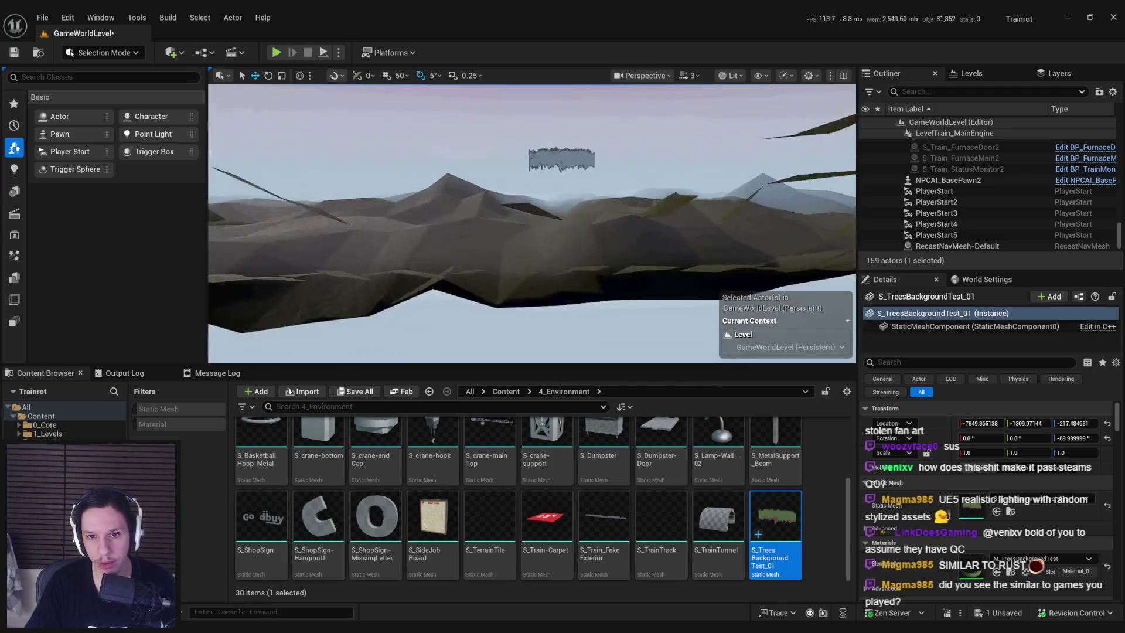
{"action": "mouse_move", "coordinate": [562, 202]}
{"action": "left_mouse_down"}
{"action": "mouse_move", "coordinate": [592, 185]}
{"action": "mouse_move", "coordinate": [532, 211]}
{"action": "left_mouse_up"}
Preview the game view, then open the tree card's mesh editor and minimize it
{"action": "key", "text": "w"}
{"action": "key", "text": "g"}
{"action": "key", "text": "g"}
{"action": "key", "text": "g"}
{"action": "scroll", "coordinate": [532, 222], "scroll_direction": "down", "scroll_amount": 2}
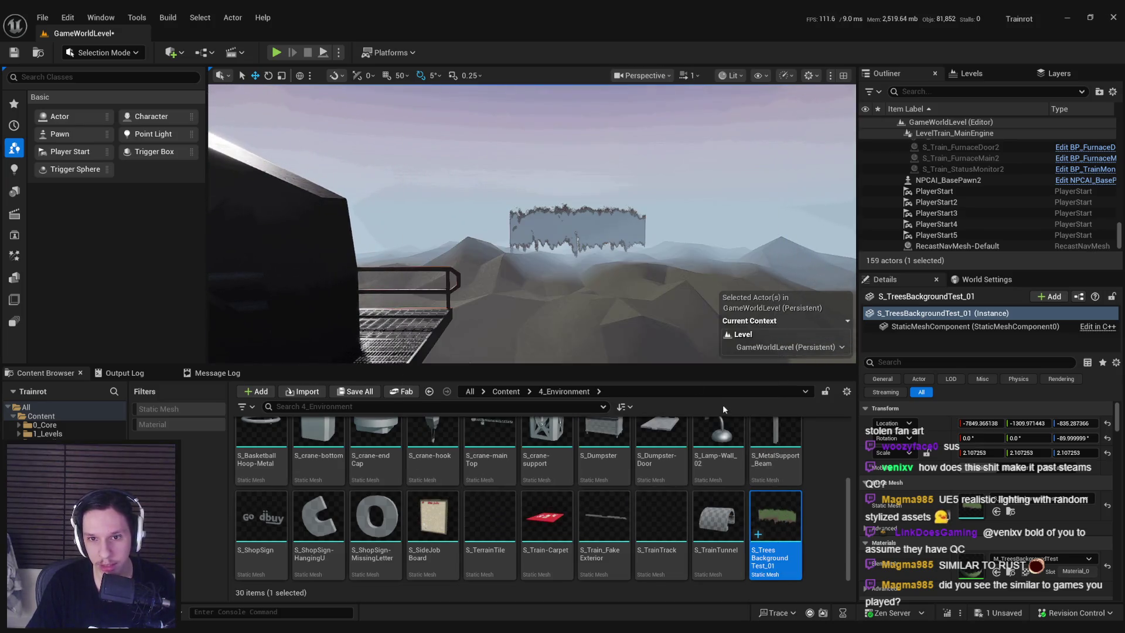
{"action": "scroll", "coordinate": [648, 326], "scroll_direction": "down", "scroll_amount": 2}
{"action": "double_click", "coordinate": [771, 516]}
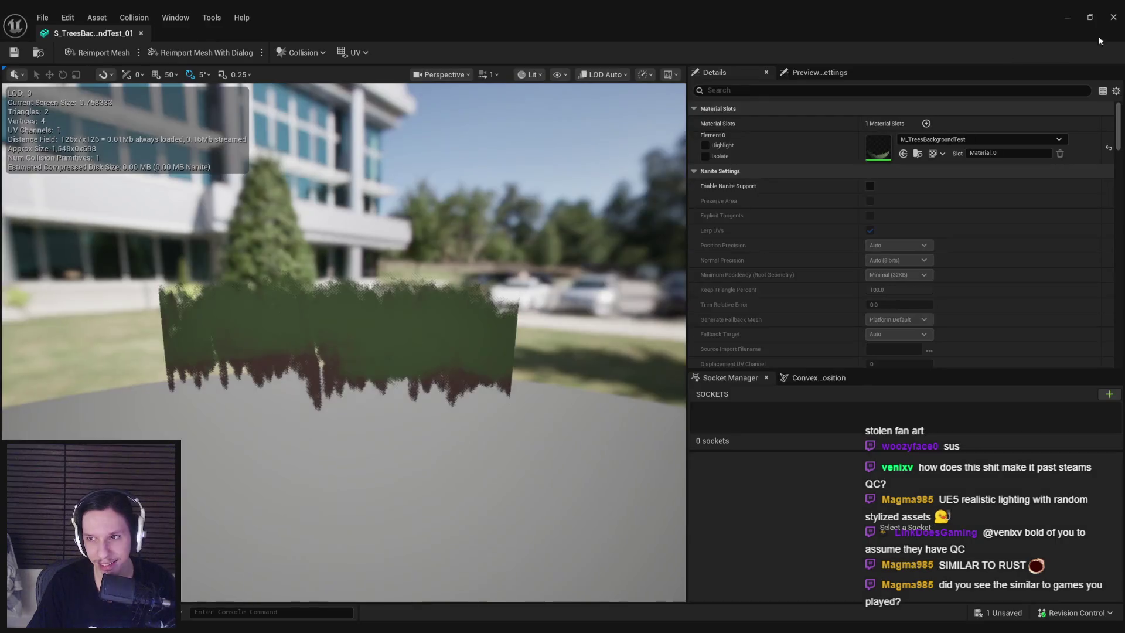
{"action": "left_click", "coordinate": [1068, 18]}
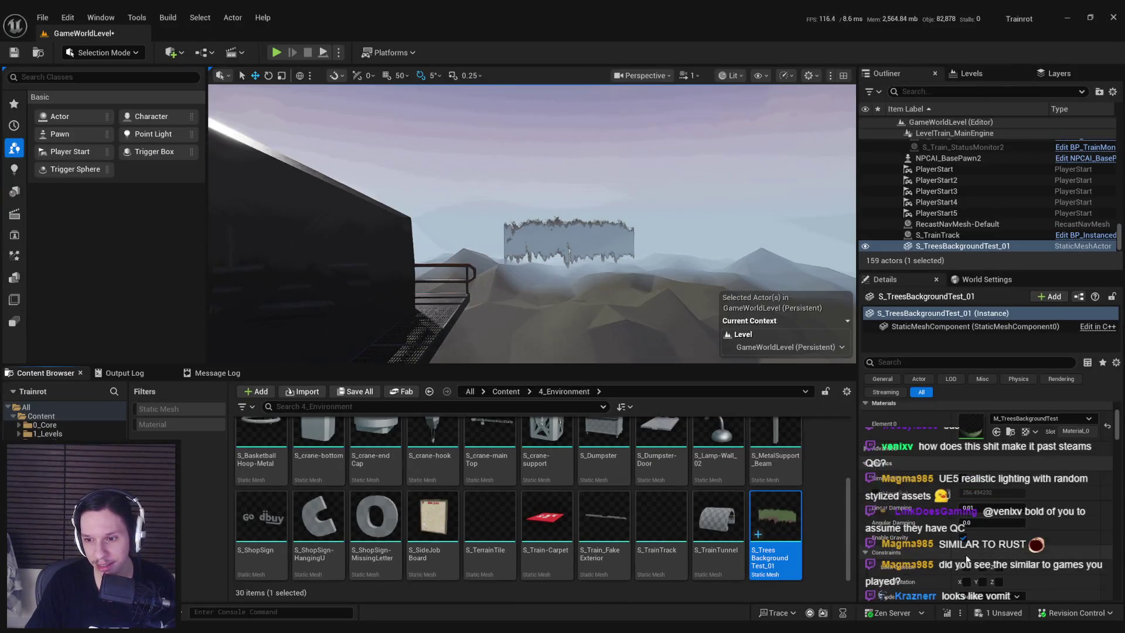
Scroll the Details panel and toggle the viewport to Unlit and back to Lit
{"action": "scroll", "coordinate": [956, 554], "scroll_direction": "down", "scroll_amount": 5}
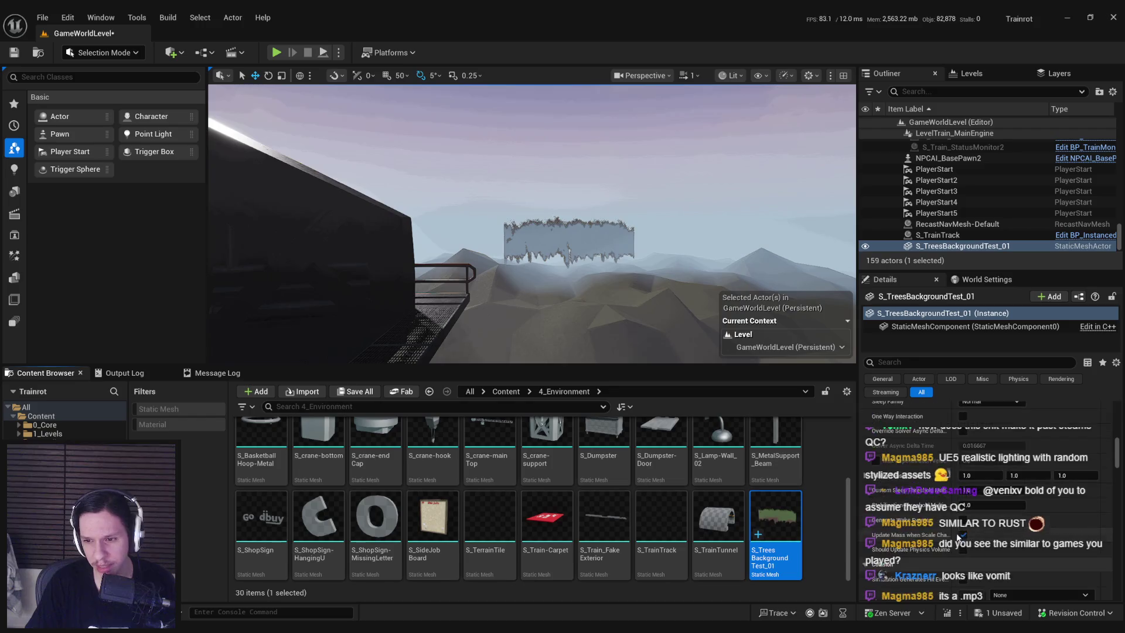
{"action": "scroll", "coordinate": [956, 526], "scroll_direction": "down", "scroll_amount": 4}
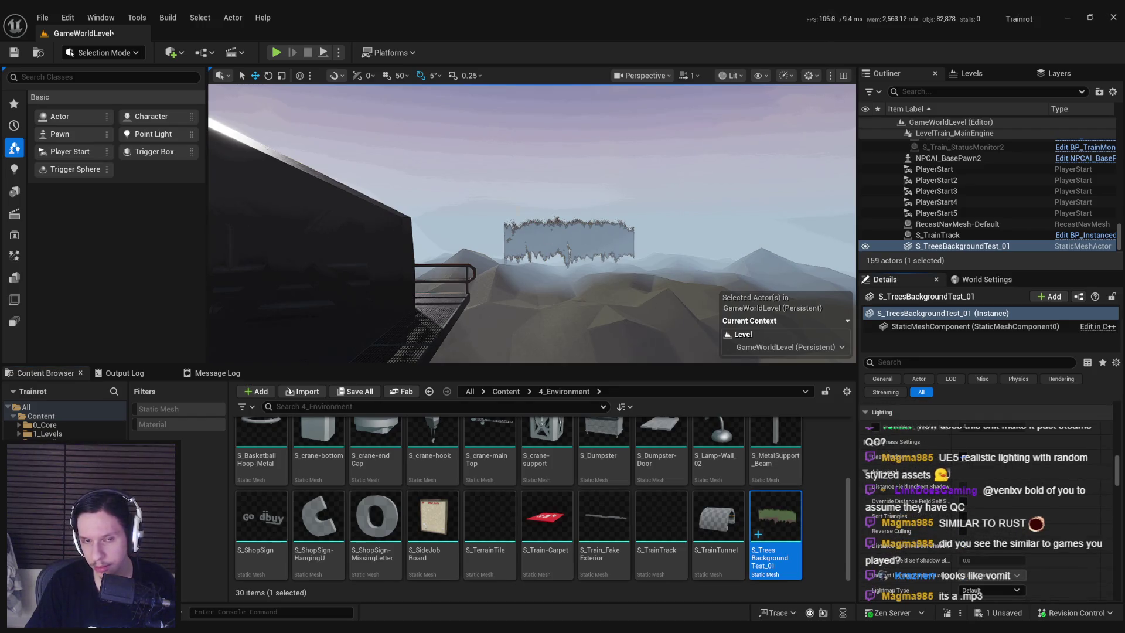
{"action": "left_click", "coordinate": [733, 75]}
{"action": "left_click", "coordinate": [755, 131]}
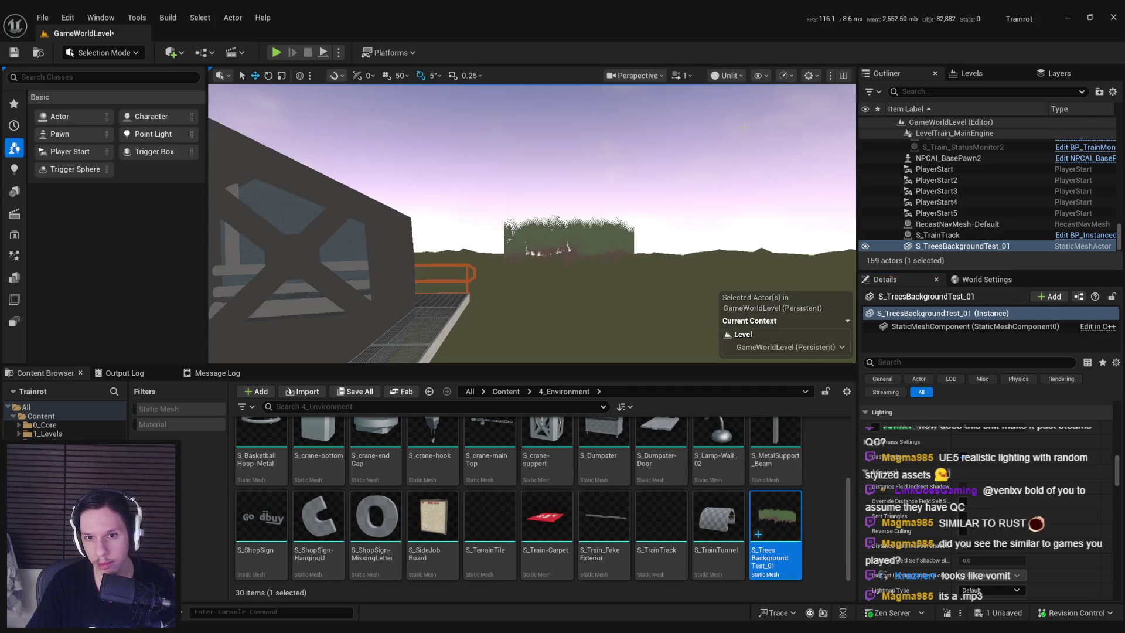
{"action": "left_click", "coordinate": [737, 88]}
{"action": "left_click", "coordinate": [726, 75]}
{"action": "left_click", "coordinate": [745, 118]}
Select the tree card and reopen its static mesh for editing
{"action": "left_click", "coordinate": [566, 233]}
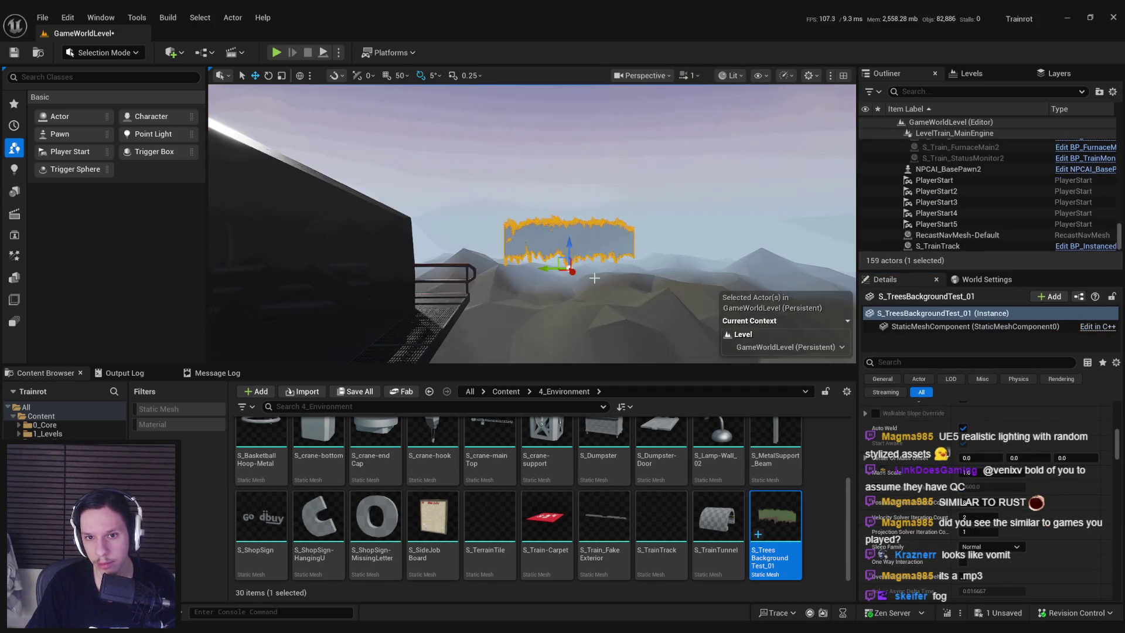
{"action": "double_click", "coordinate": [784, 526]}
{"action": "key", "text": "alt+Tab"}
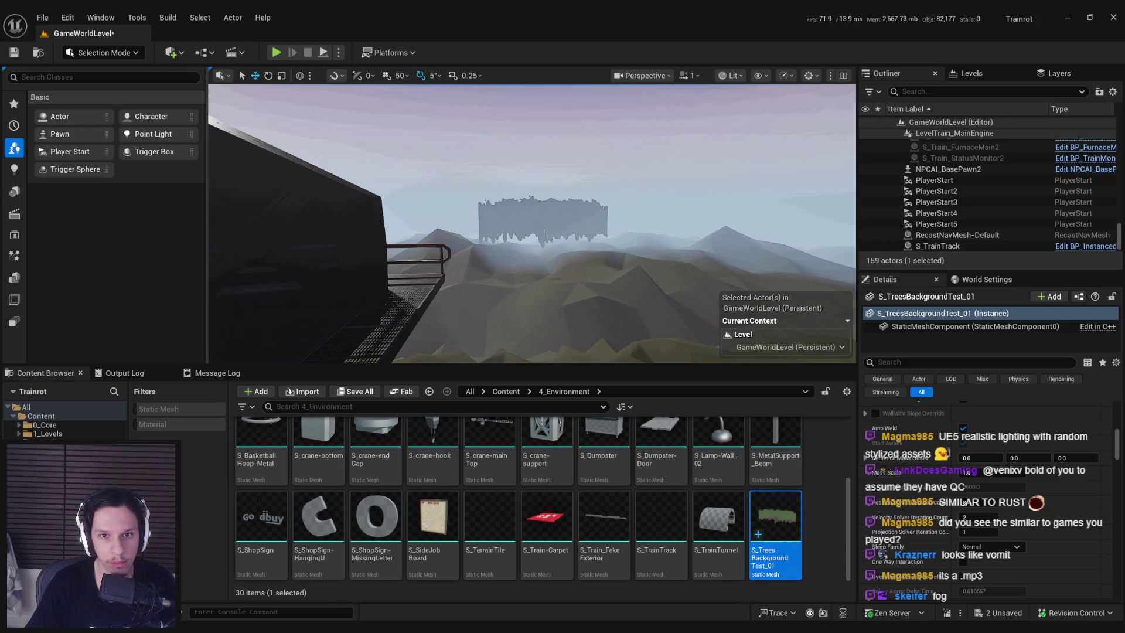
{"action": "key", "text": "w"}
{"action": "key", "text": "s"}
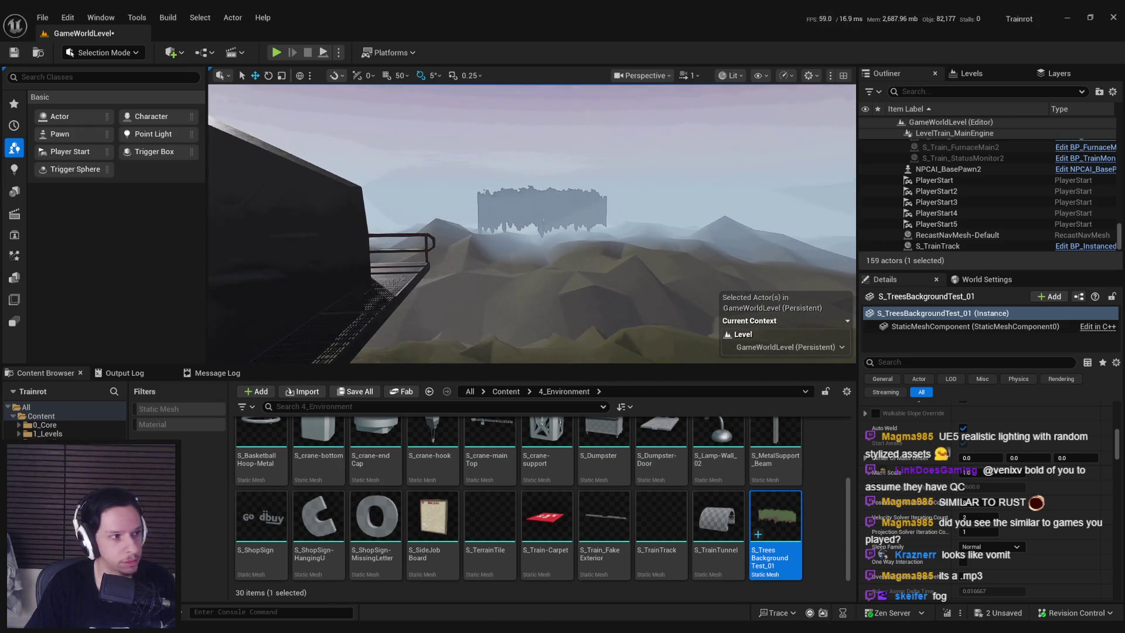
Fly through the tree card to inspect it and switch the viewport to Unlit
{"action": "left_click_drag", "start_coordinate": [543, 229], "coordinate": [543, 229]}
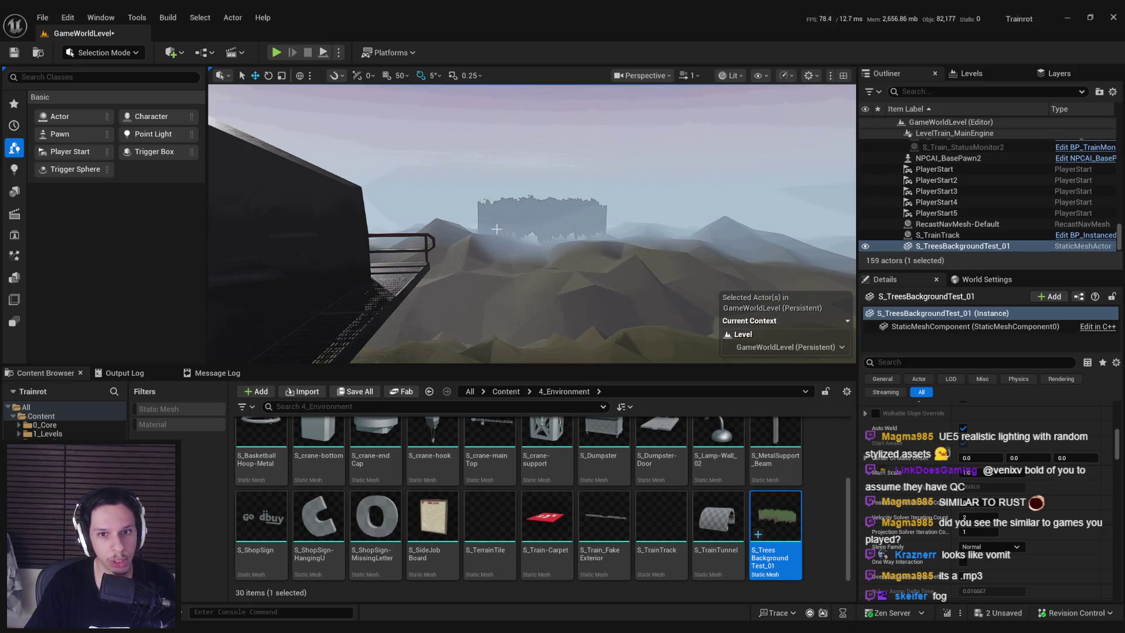
{"action": "key", "text": "w"}
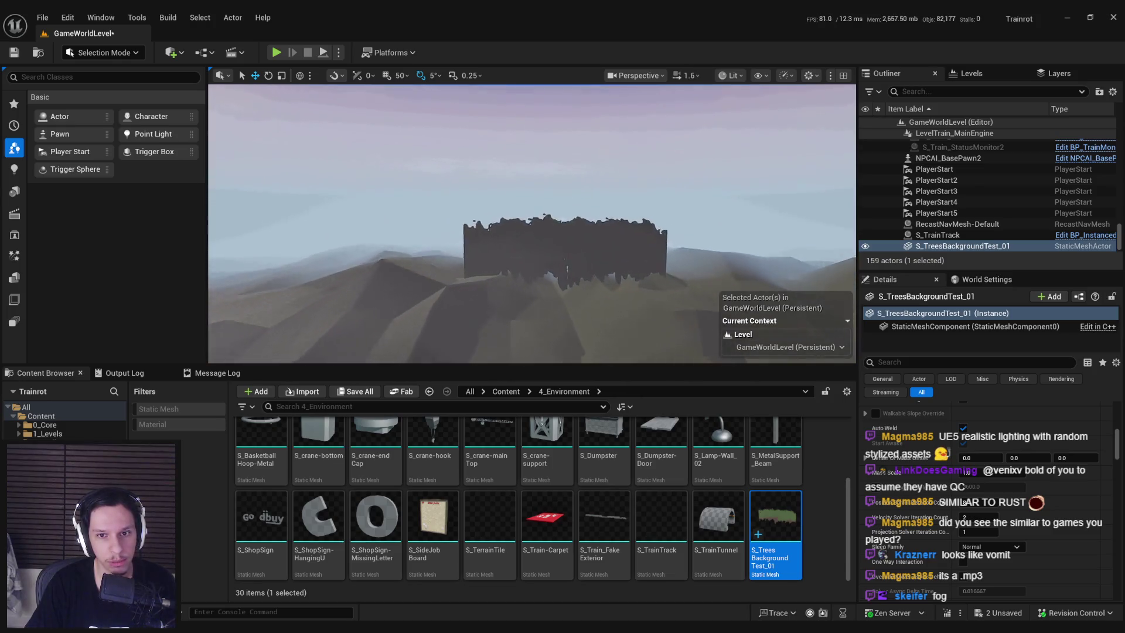
{"action": "key", "text": "w"}
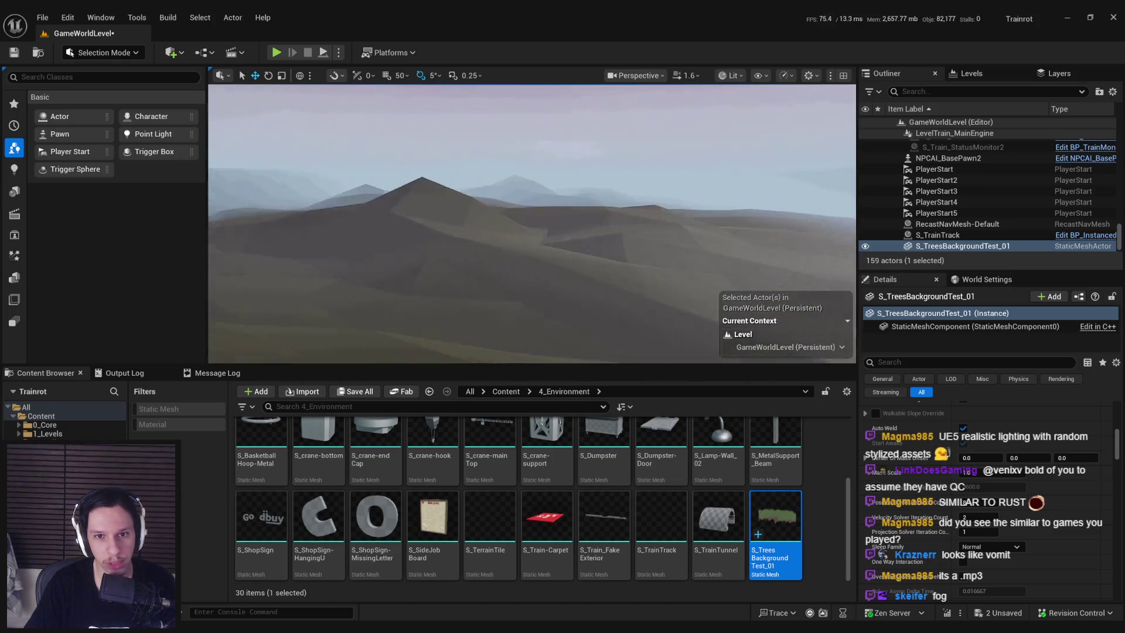
{"action": "key", "text": "s"}
{"action": "left_click", "coordinate": [729, 75]}
{"action": "left_click", "coordinate": [756, 133]}
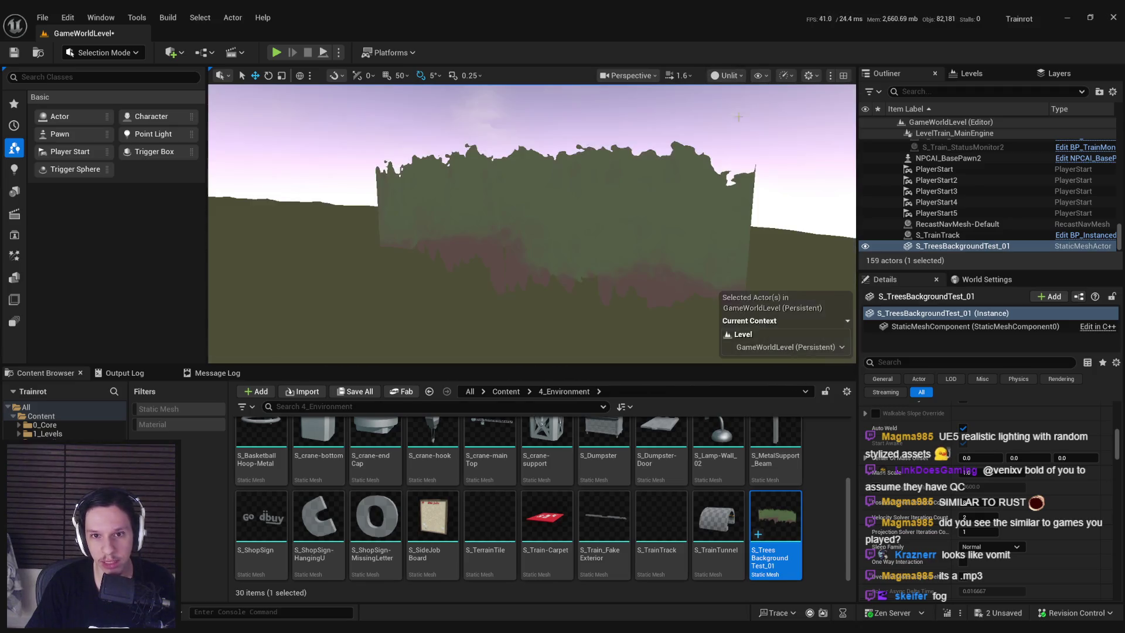
Restore Lit view mode, select the tree card and fly back behind the train
{"action": "left_click", "coordinate": [734, 101]}
{"action": "left_click", "coordinate": [729, 75]}
{"action": "left_click", "coordinate": [744, 120]}
{"action": "left_click", "coordinate": [527, 235]}
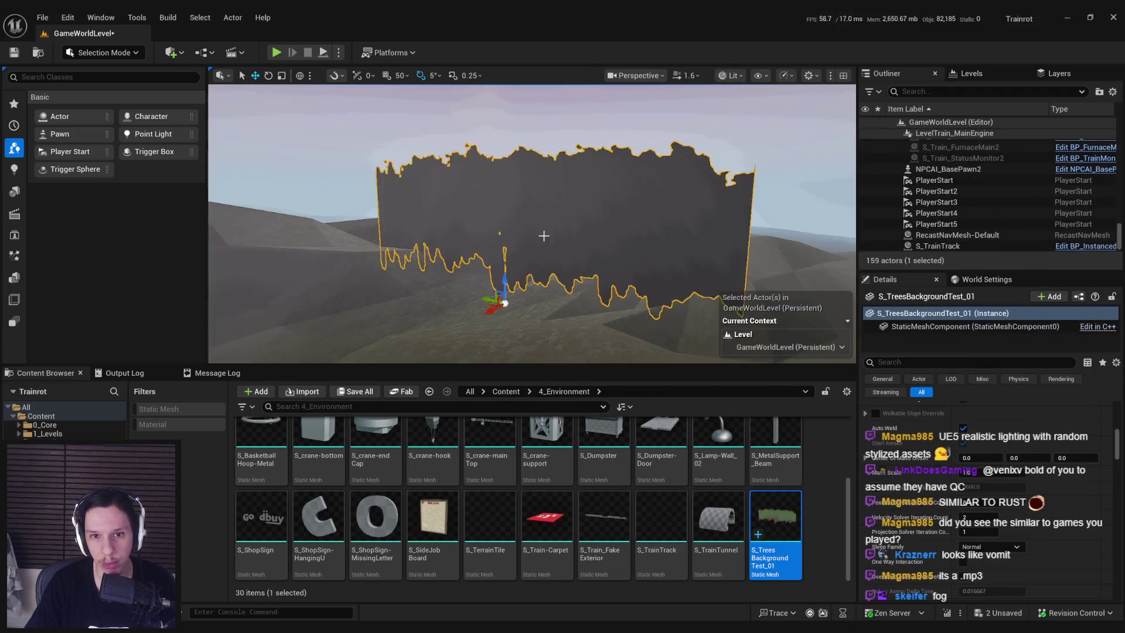
{"action": "key", "text": "s"}
{"action": "key", "text": "s"}
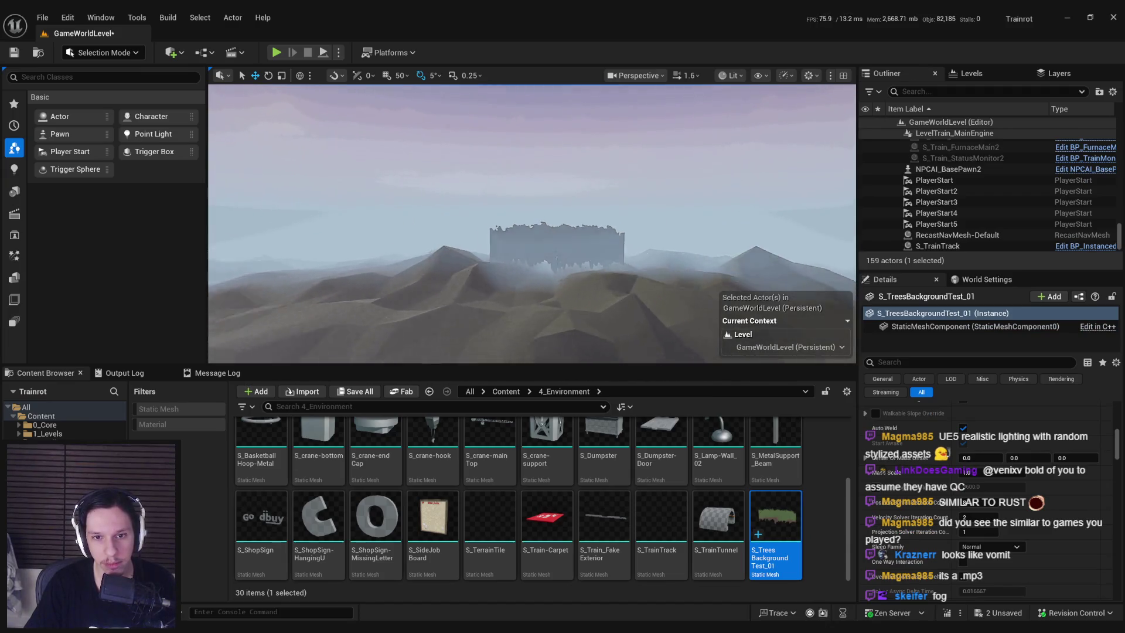
{"action": "key", "text": "s"}
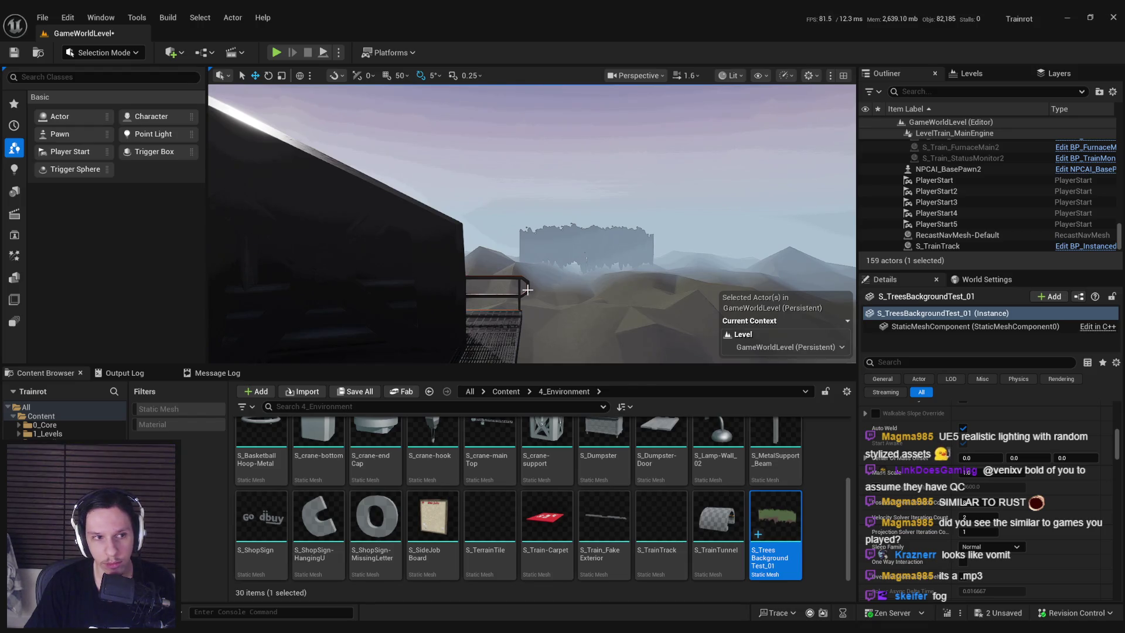
Focus on the tree card, then pull back and rise above the train railing
{"action": "left_click", "coordinate": [573, 252]}
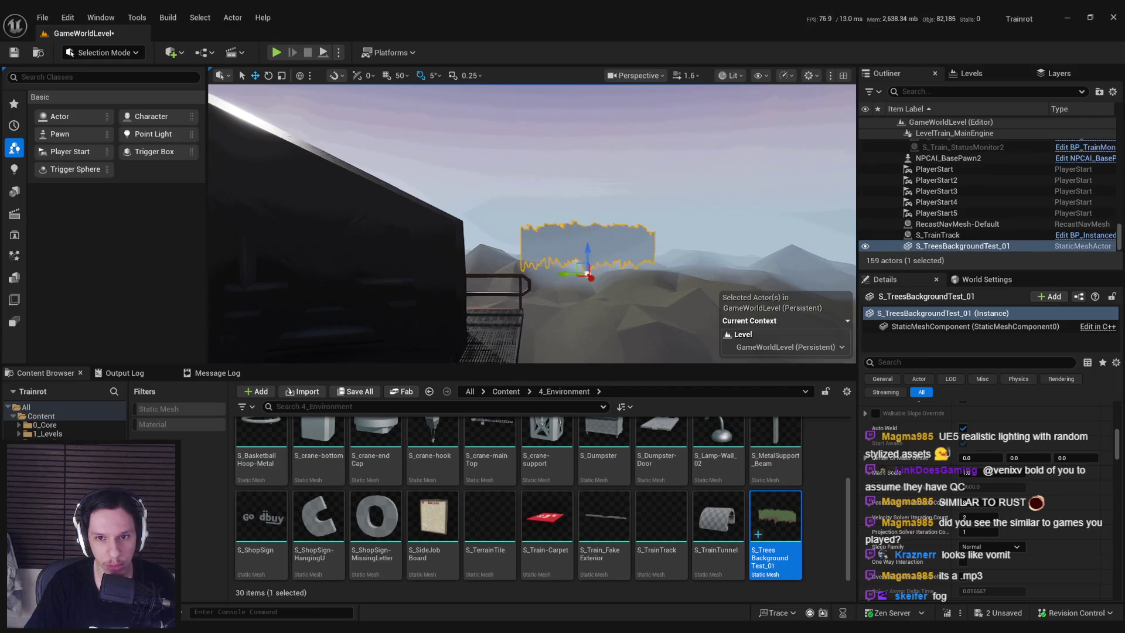
{"action": "key", "text": "f"}
{"action": "key", "text": "s"}
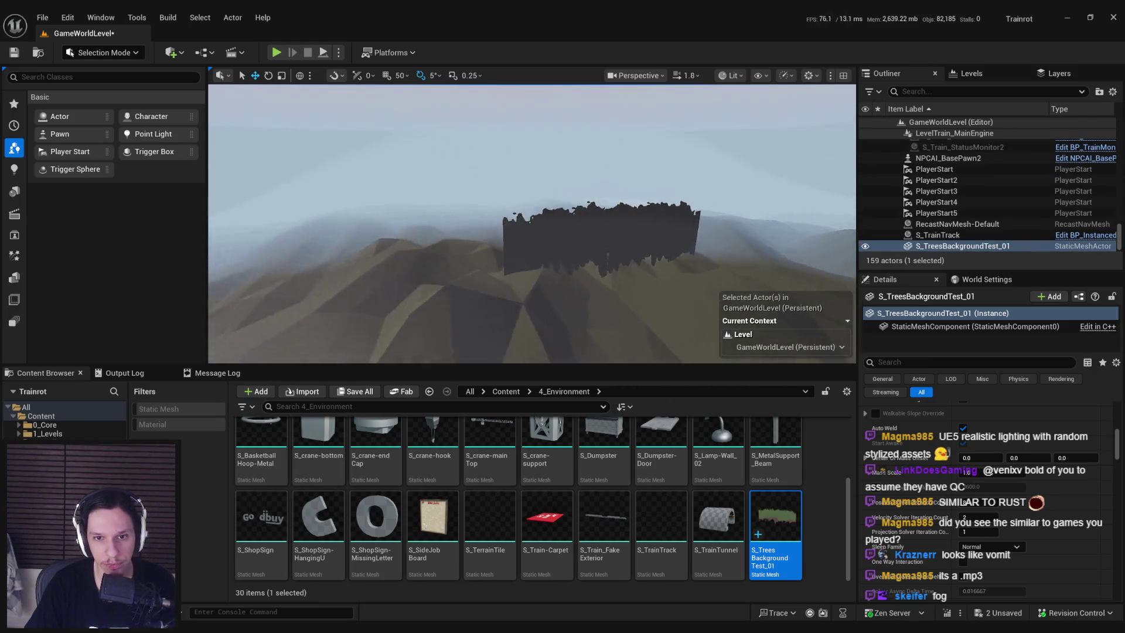
{"action": "scroll", "coordinate": [574, 291], "scroll_direction": "up", "scroll_amount": 1}
{"action": "scroll", "coordinate": [580, 258], "scroll_direction": "down", "scroll_amount": 1}
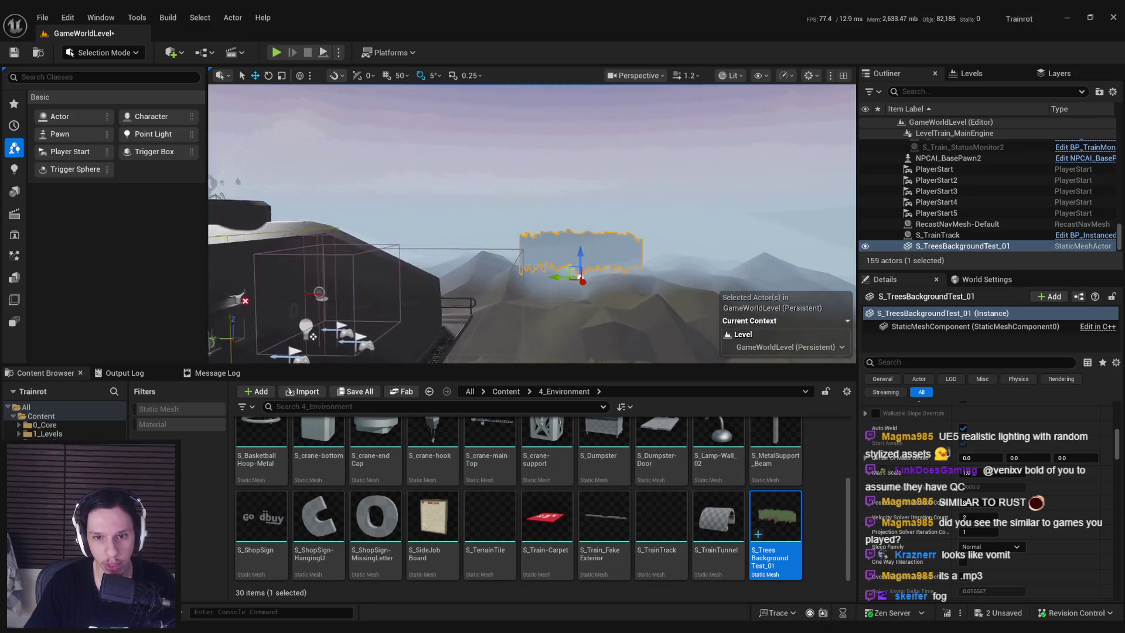
{"action": "key", "text": "r"}
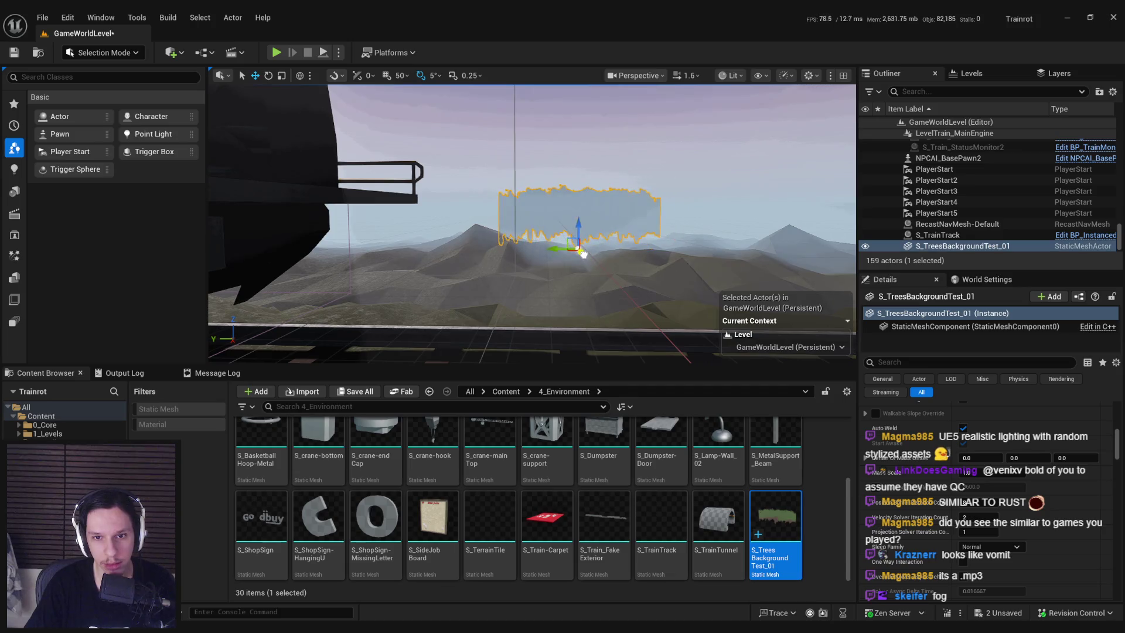
{"action": "key", "text": "e"}
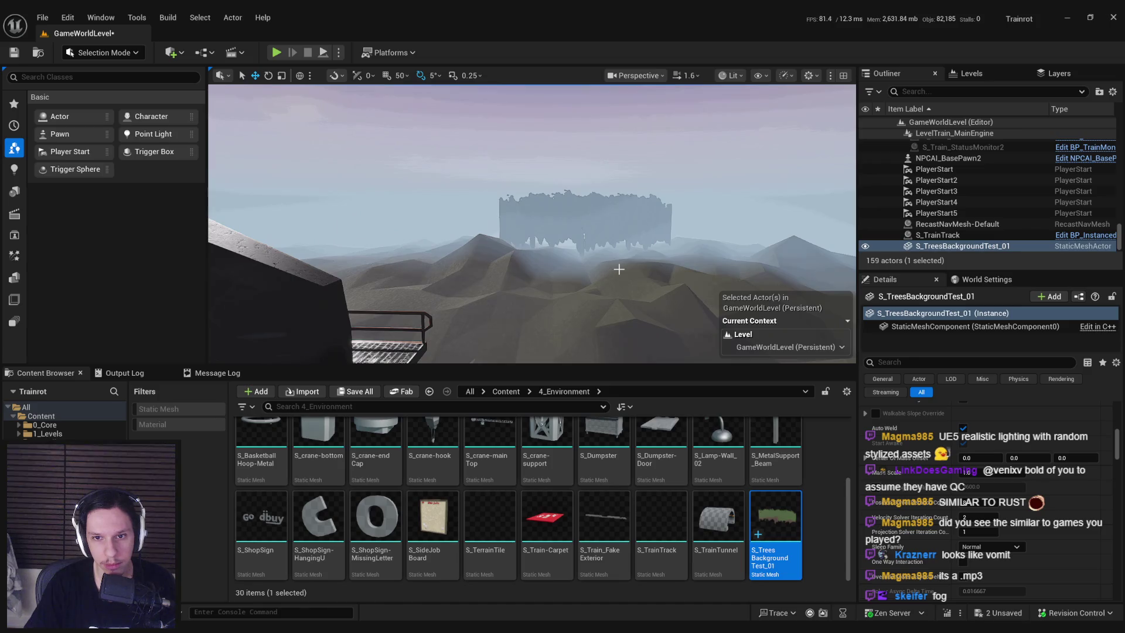
View the tree card over the foggy mountains from beside the train engine
{"action": "key", "text": "w"}
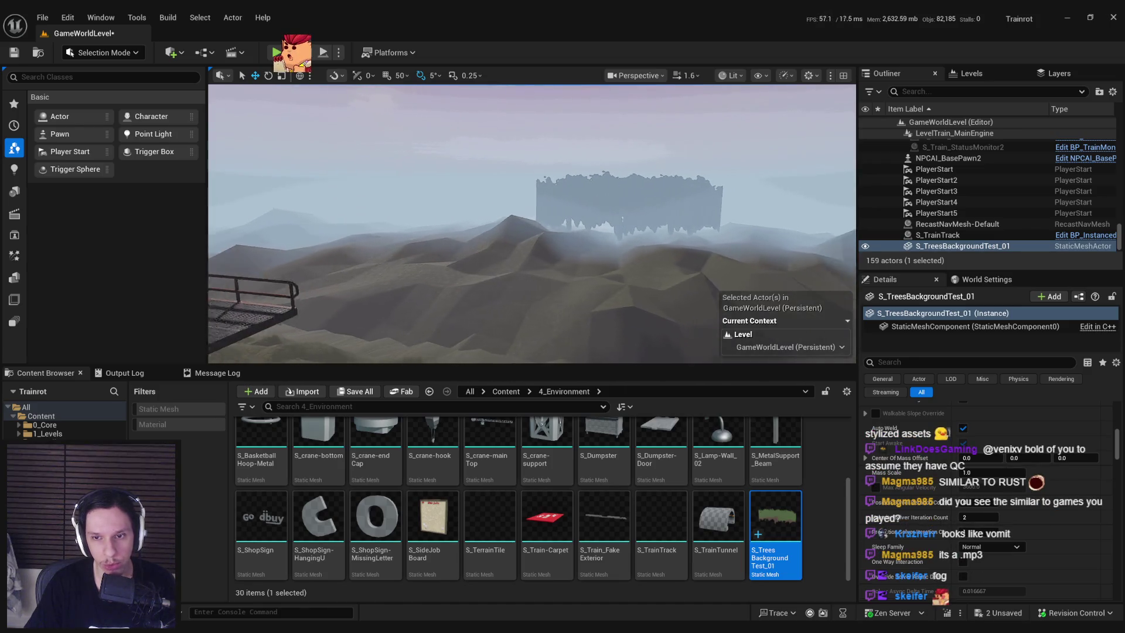
{"action": "scroll", "coordinate": [610, 238], "scroll_direction": "up", "scroll_amount": 2}
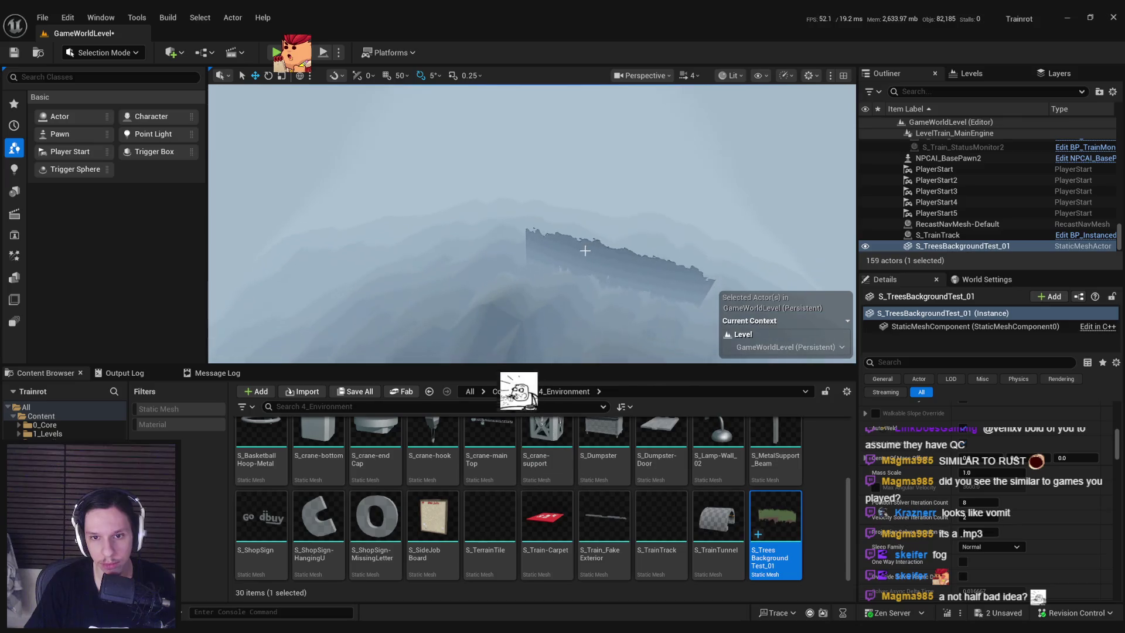
{"action": "key", "text": "f"}
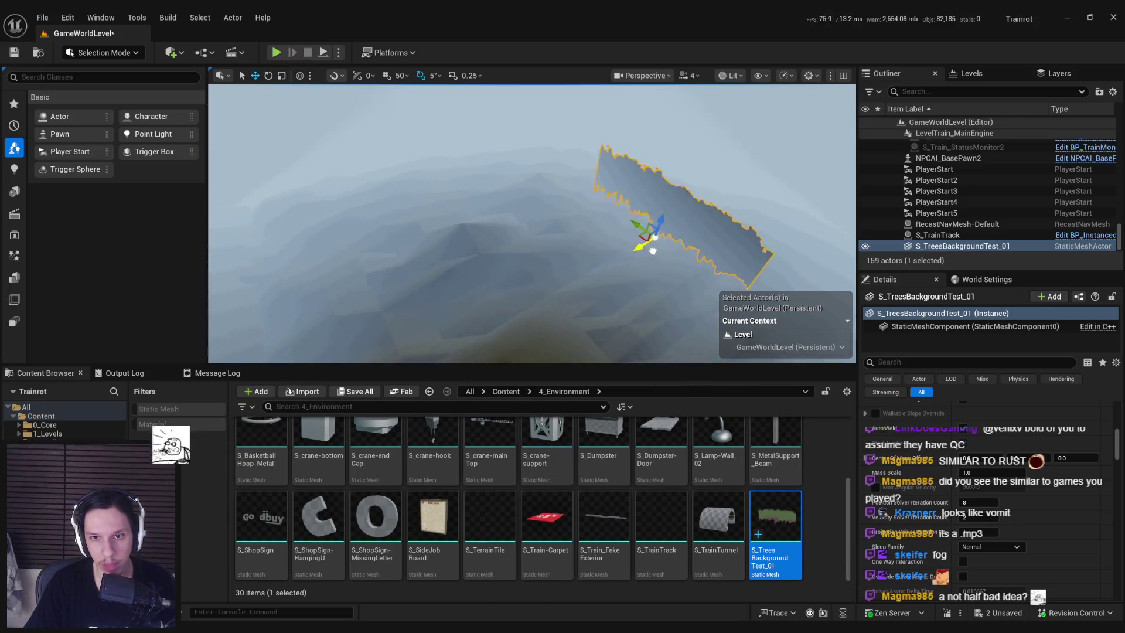
{"action": "key", "text": "s"}
{"action": "scroll", "coordinate": [532, 224], "scroll_direction": "down", "scroll_amount": 3}
{"action": "scroll", "coordinate": [532, 223], "scroll_direction": "down", "scroll_amount": 1}
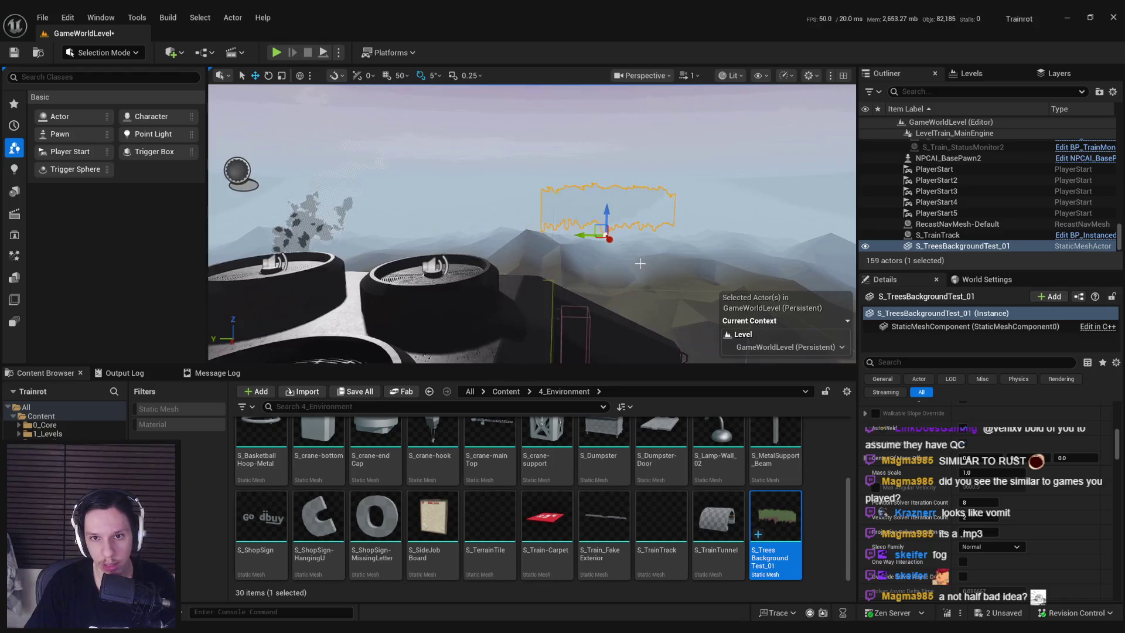
{"action": "key", "text": "d"}
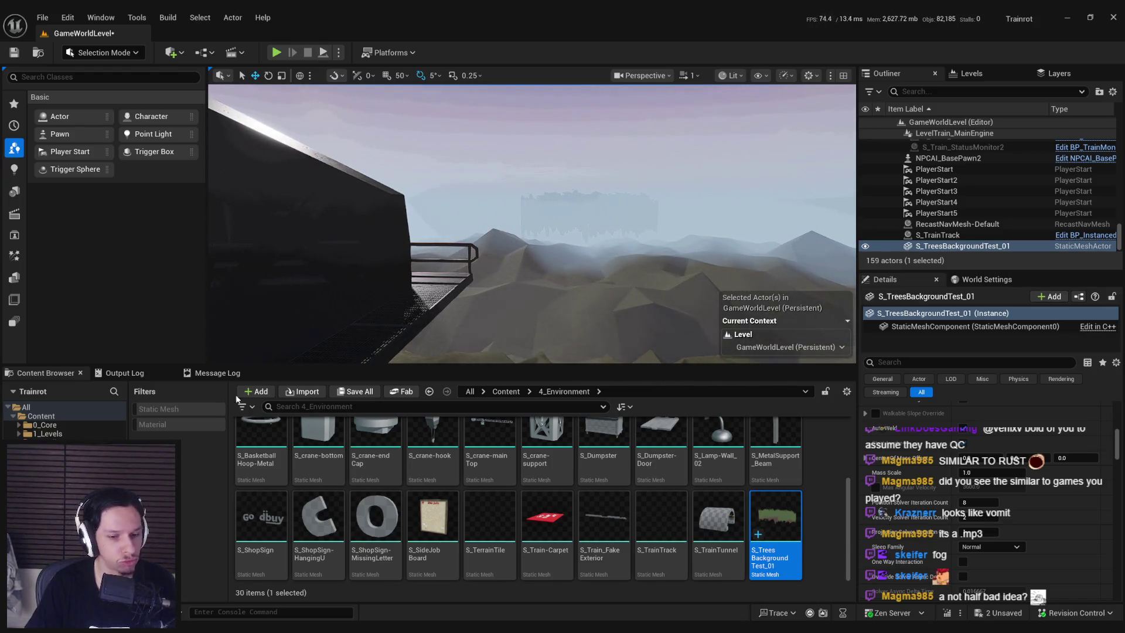
{"action": "mouse_move", "coordinate": [263, 627]}
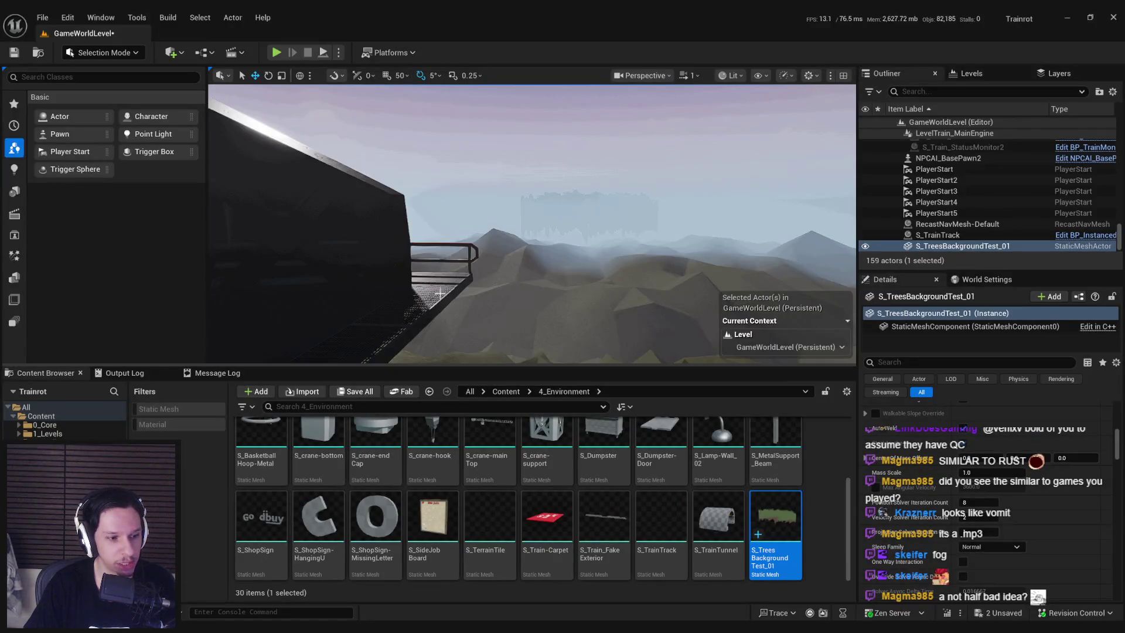
Tilt the view toward the mountains, then browse the Pickmon Steam store page
{"action": "left_click_drag", "start_coordinate": [440, 293], "coordinate": [355, 353]}
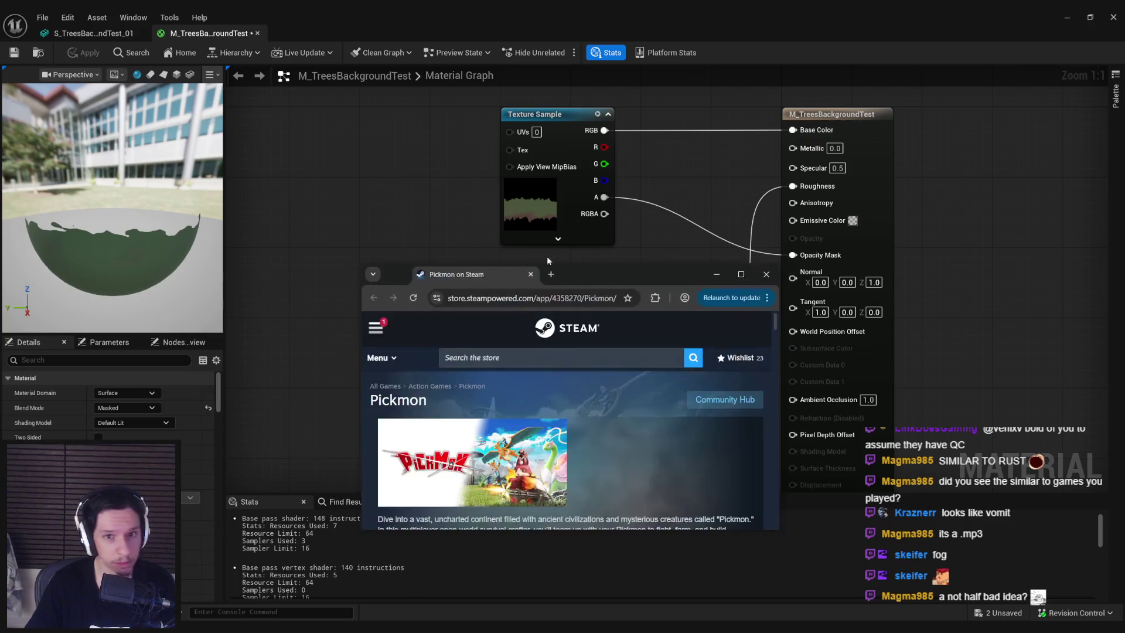
{"action": "key", "text": "alt+Tab"}
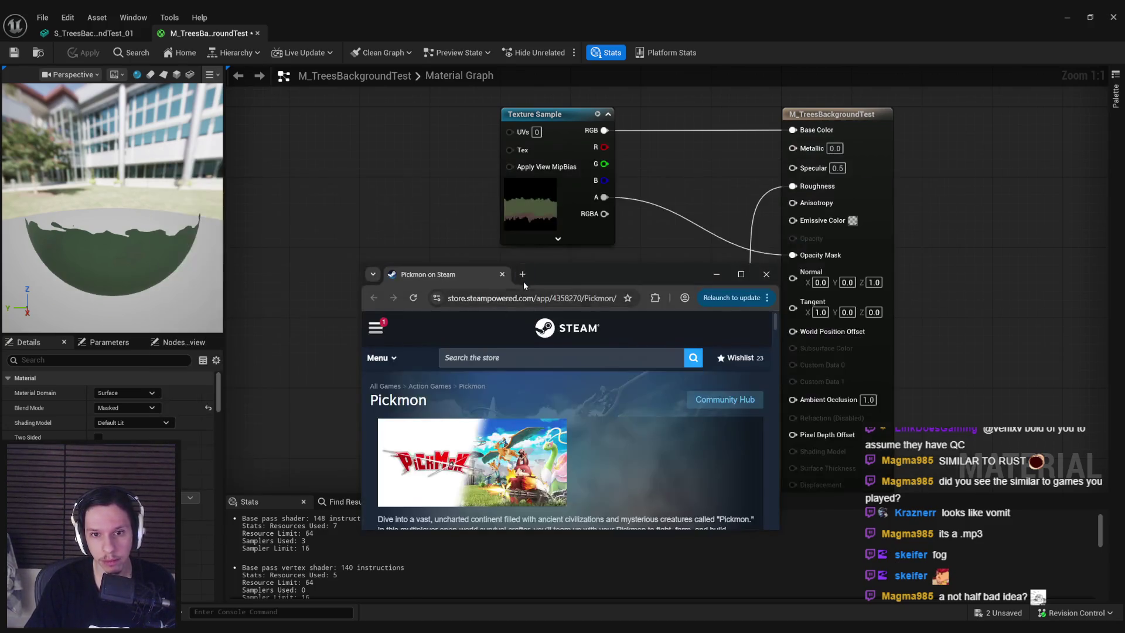
{"action": "scroll", "coordinate": [519, 385], "scroll_direction": "down", "scroll_amount": 5}
{"action": "scroll", "coordinate": [575, 339], "scroll_direction": "up", "scroll_amount": 1}
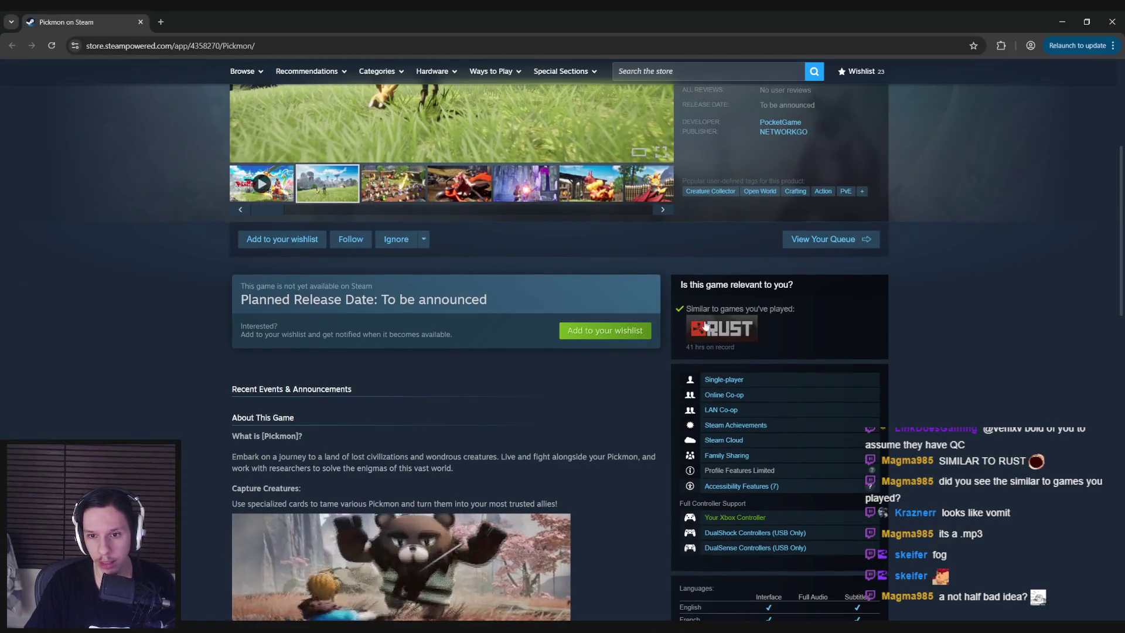
{"action": "scroll", "coordinate": [96, 360], "scroll_direction": "up", "scroll_amount": 3}
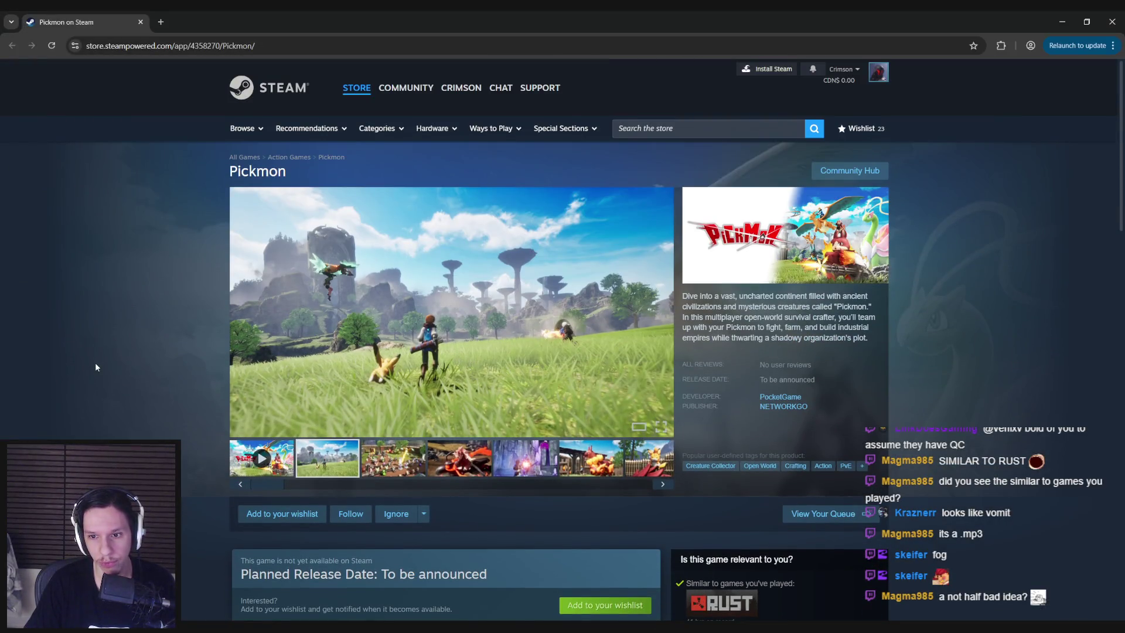
{"action": "scroll", "coordinate": [95, 362], "scroll_direction": "down", "scroll_amount": 2}
{"action": "scroll", "coordinate": [96, 366], "scroll_direction": "down", "scroll_amount": 3}
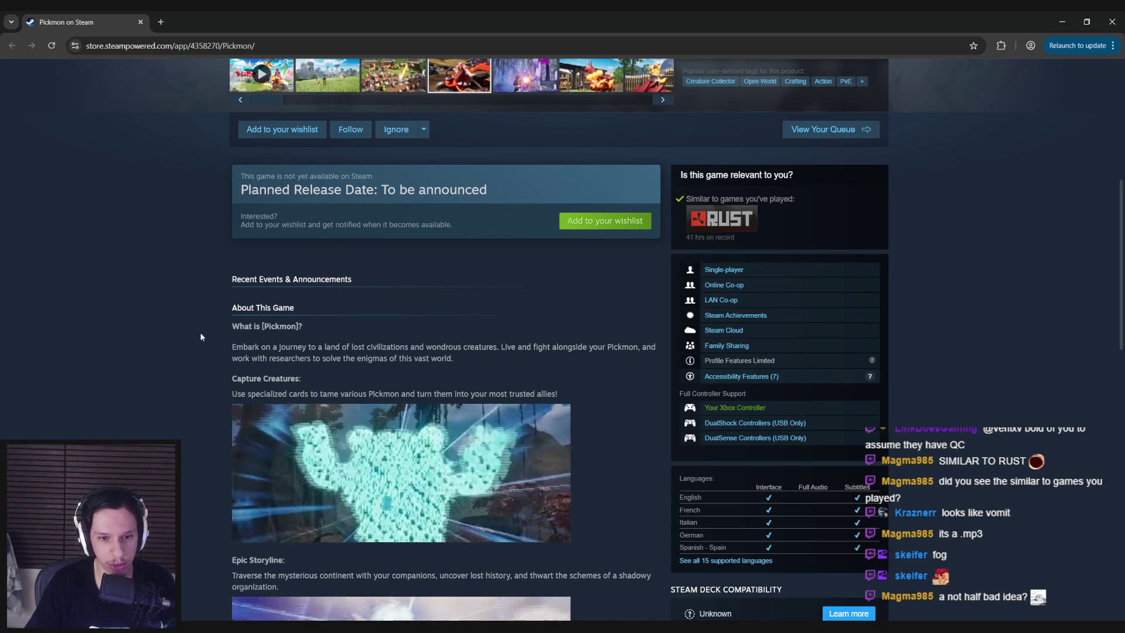
{"action": "scroll", "coordinate": [194, 335], "scroll_direction": "down", "scroll_amount": 5}
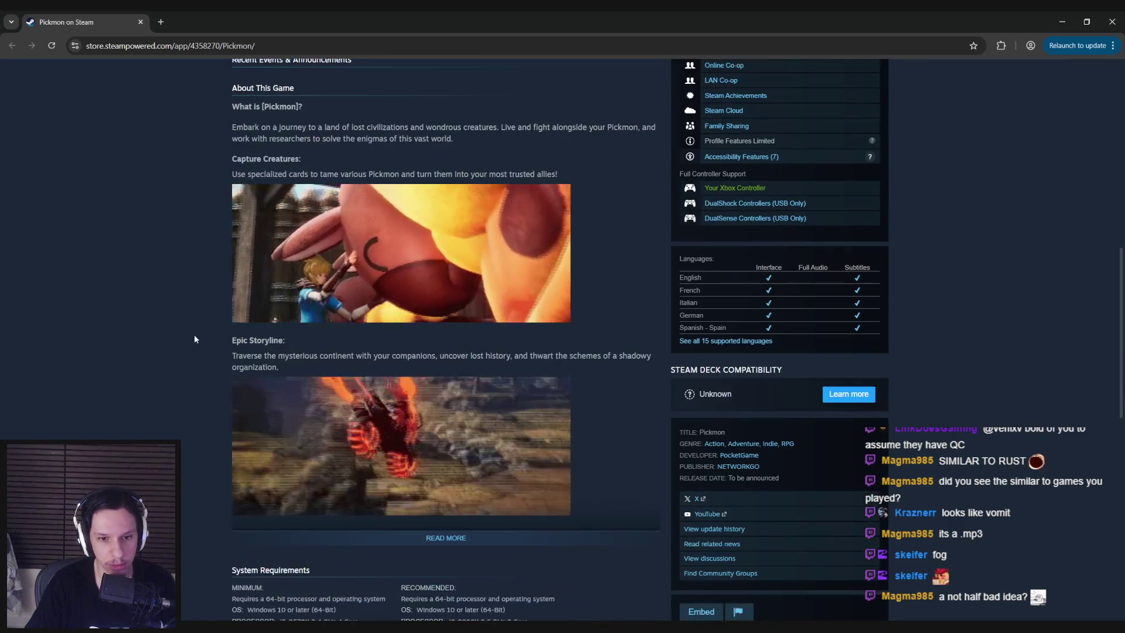
Expand Pickmon's full description and read down to the system requirements
{"action": "left_click", "coordinate": [365, 423]}
{"action": "scroll", "coordinate": [196, 374], "scroll_direction": "down", "scroll_amount": 7}
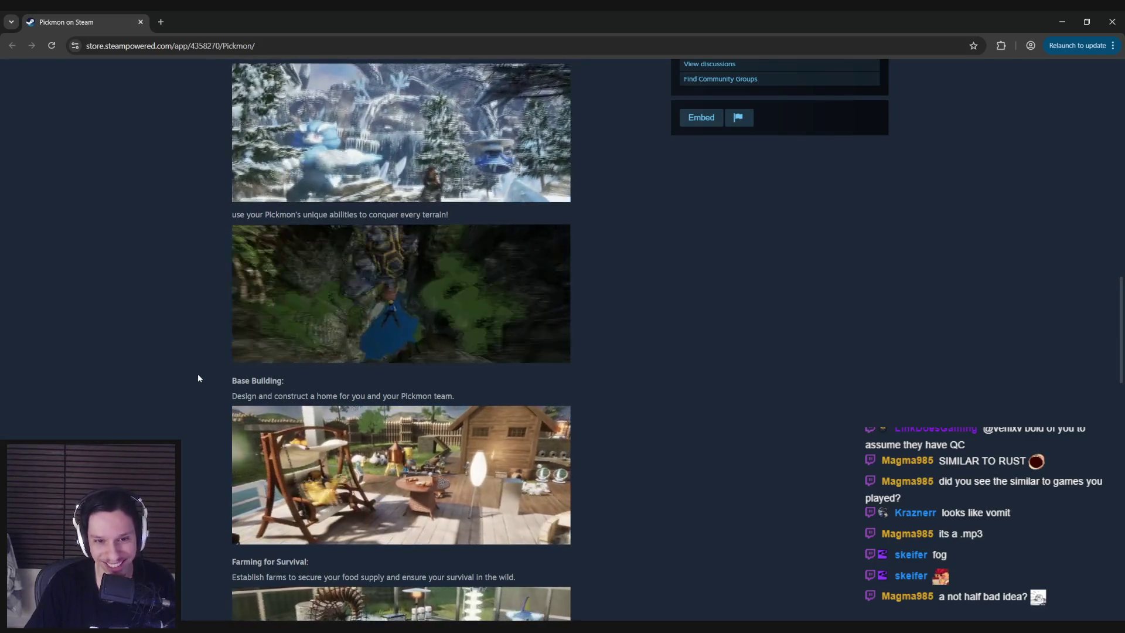
{"action": "scroll", "coordinate": [198, 375], "scroll_direction": "down", "scroll_amount": 2}
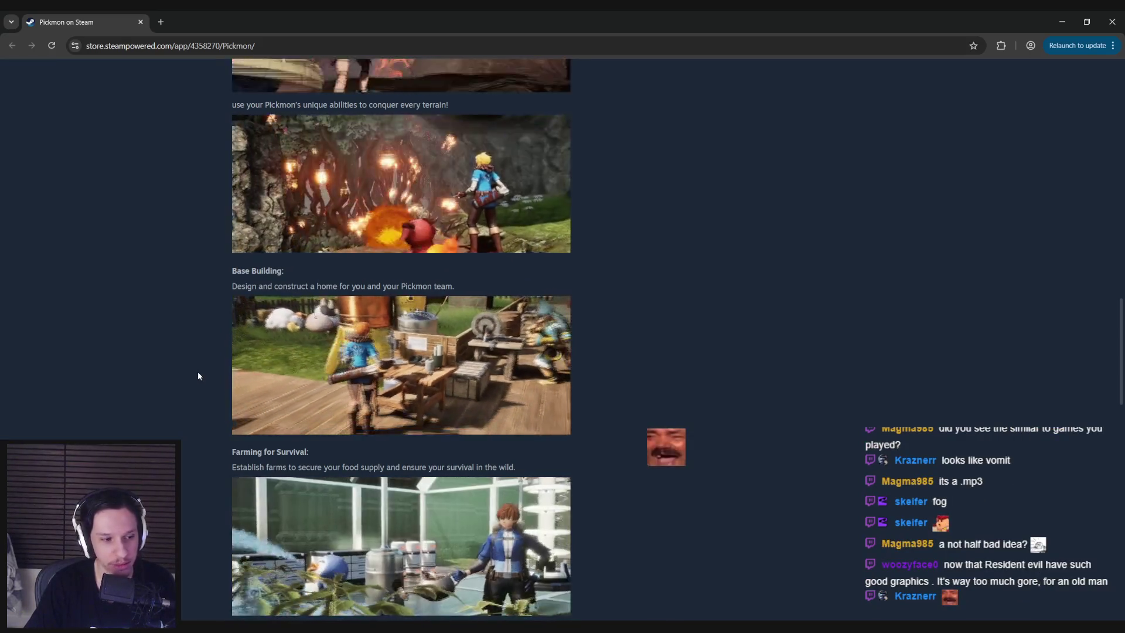
{"action": "scroll", "coordinate": [198, 375], "scroll_direction": "down", "scroll_amount": 2}
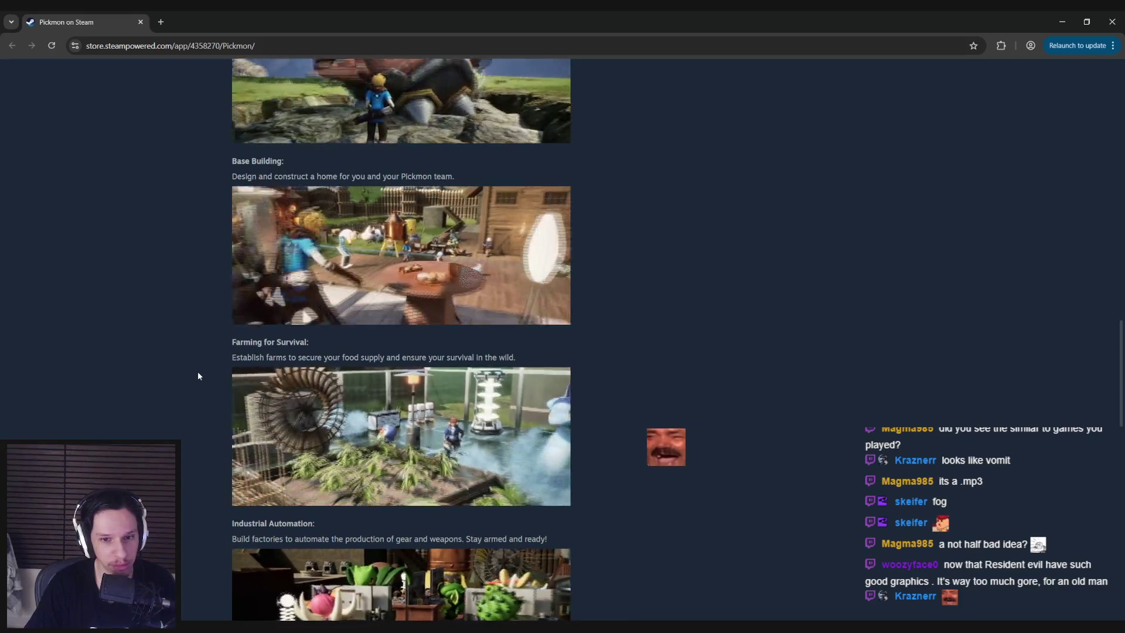
{"action": "scroll", "coordinate": [198, 375], "scroll_direction": "down", "scroll_amount": 1}
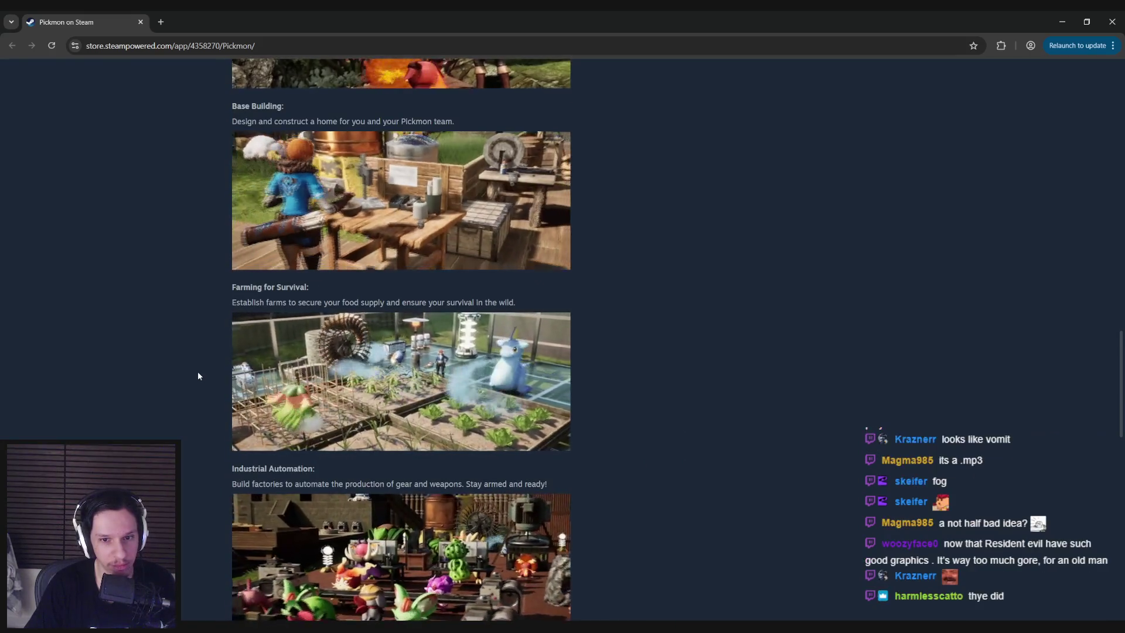
{"action": "scroll", "coordinate": [198, 376], "scroll_direction": "down", "scroll_amount": 4}
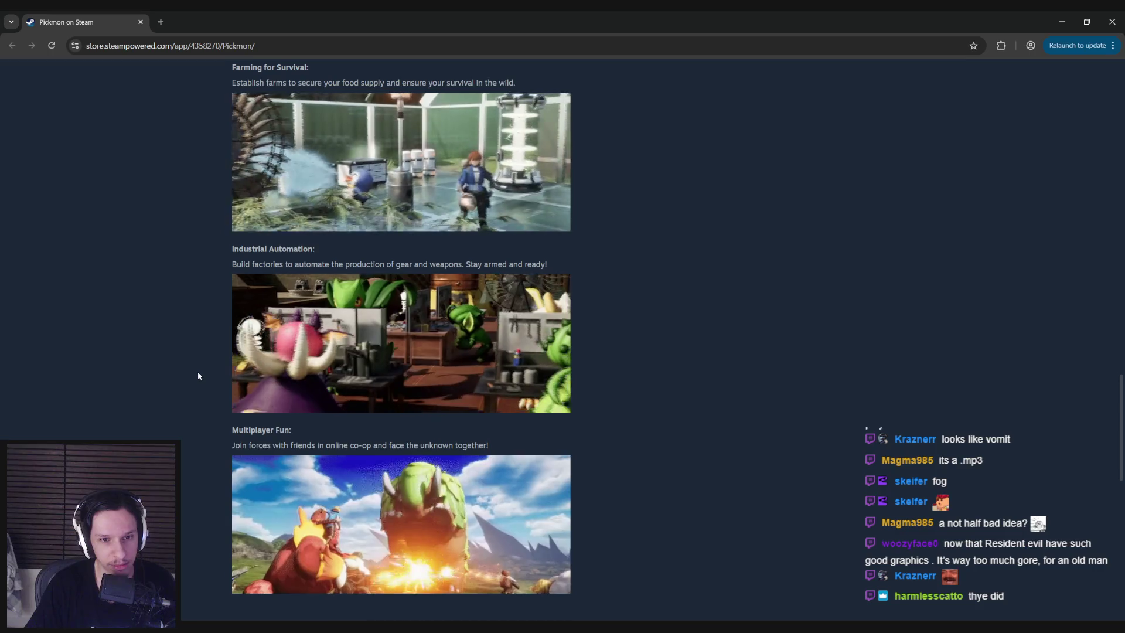
{"action": "scroll", "coordinate": [198, 376], "scroll_direction": "down", "scroll_amount": 5}
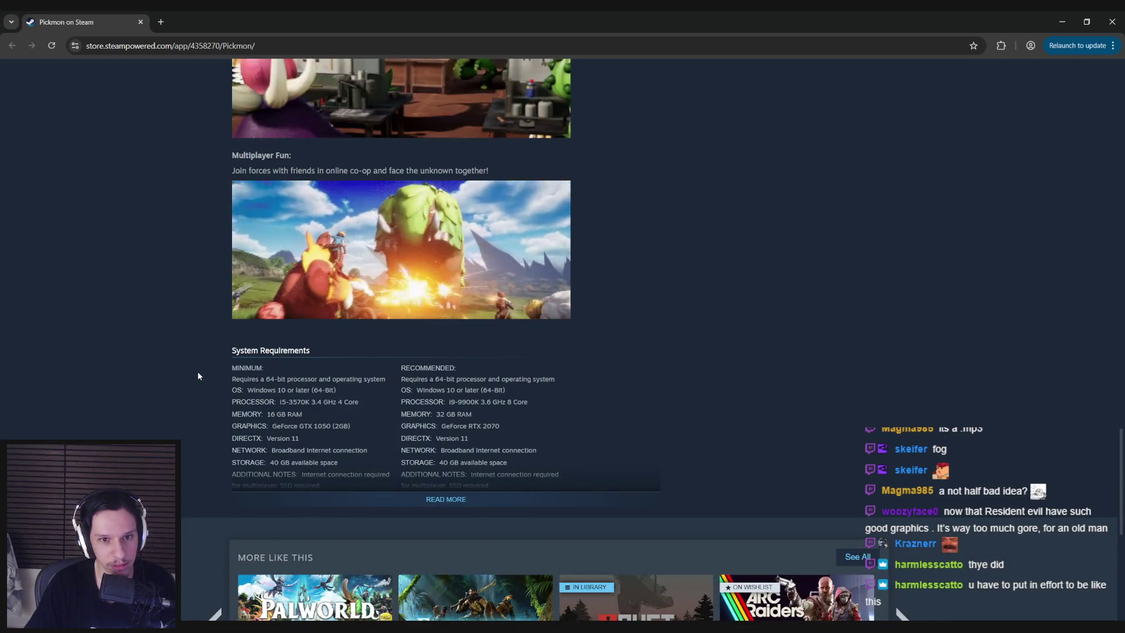
{"action": "key", "text": "alt+Tab"}
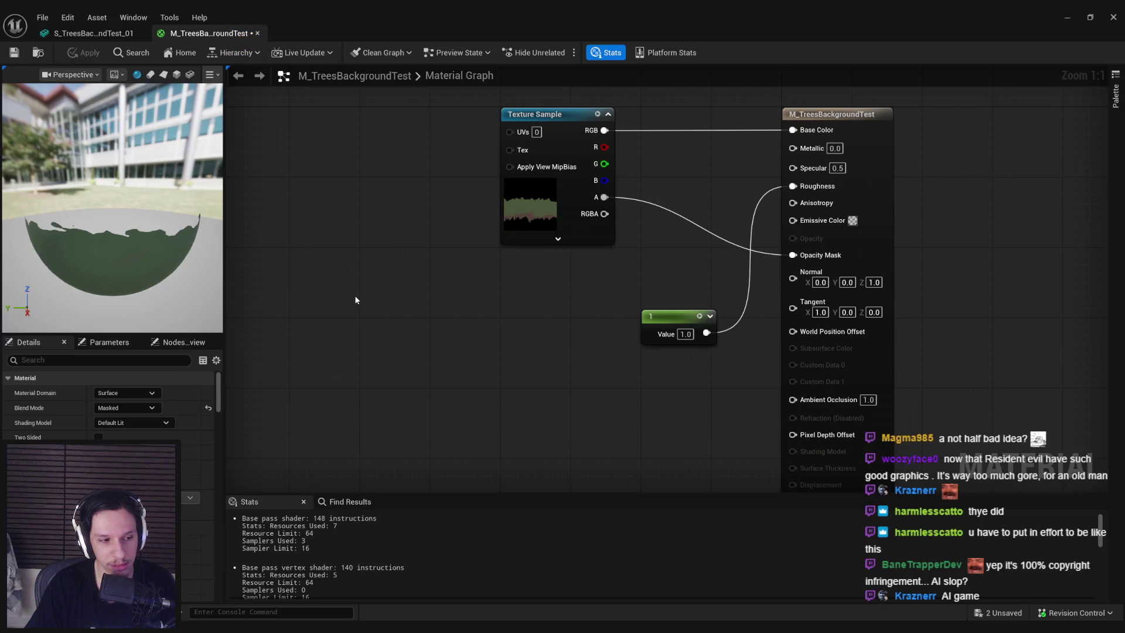
Pan the M_TreesBackgroundTest graph and minimize the material editor to return to the level
{"action": "right_click", "coordinate": [335, 296]}
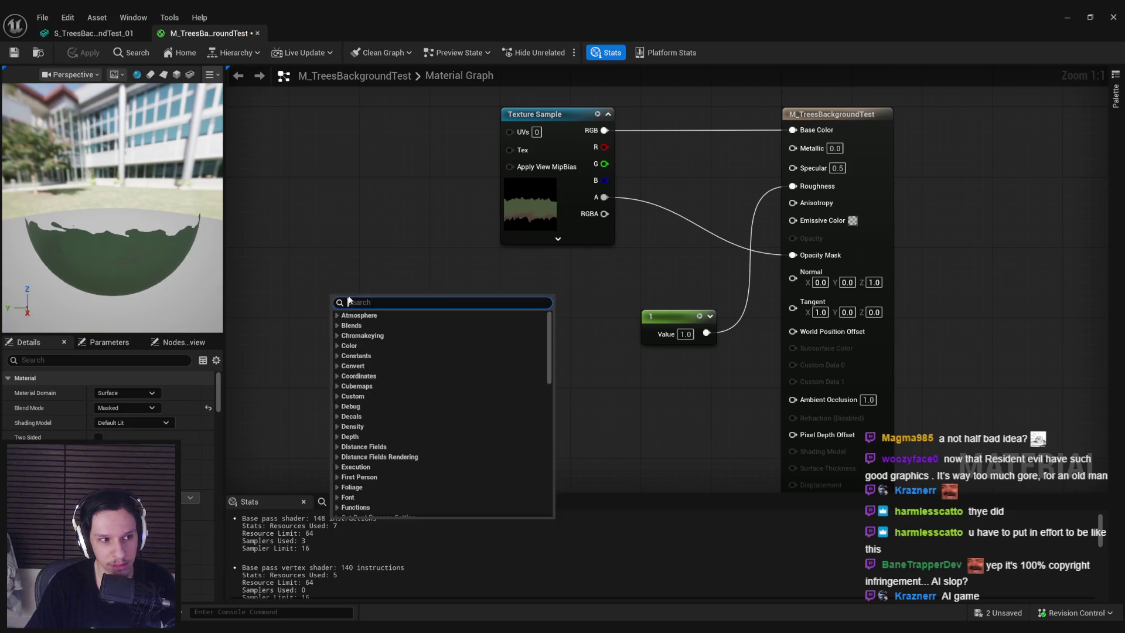
{"action": "left_click_drag", "start_coordinate": [287, 327], "coordinate": [297, 291]}
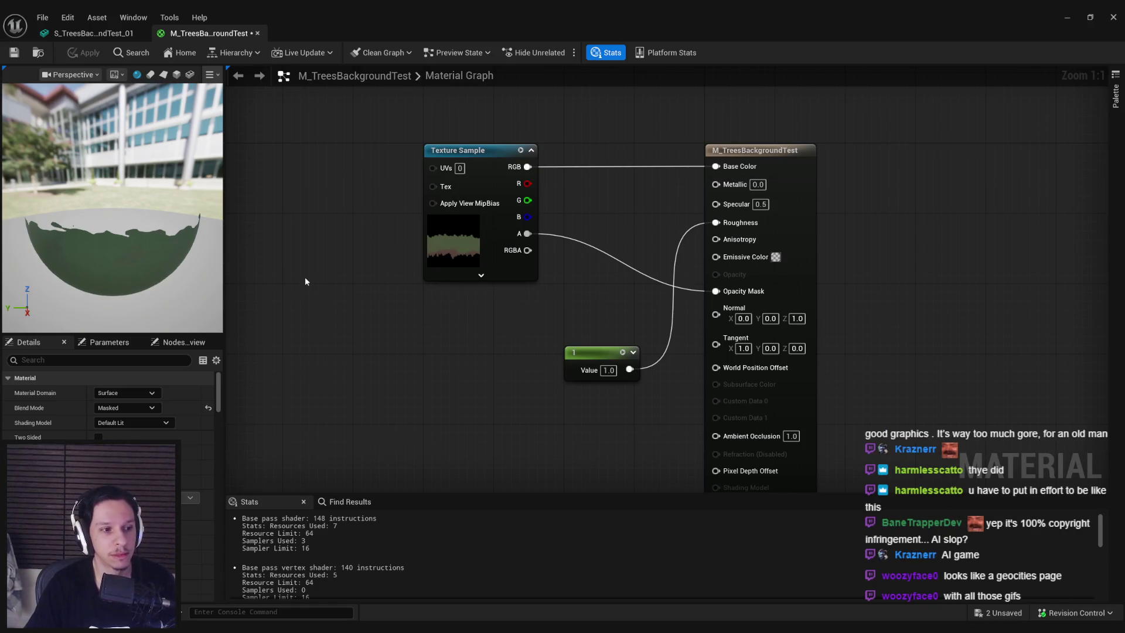
{"action": "left_click", "coordinate": [1067, 17]}
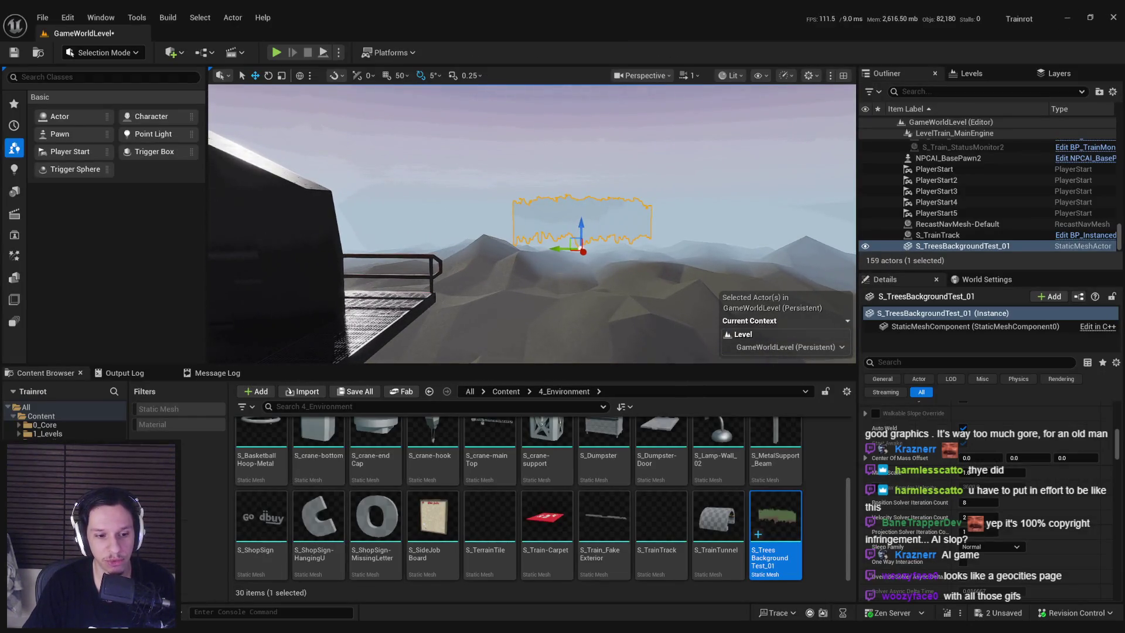
Launch Affinity Photo 2 from a Windows search for 'affinity'
{"action": "key", "text": "super"}
{"action": "type", "text": "affinity"}
{"action": "left_click", "coordinate": [156, 321]}
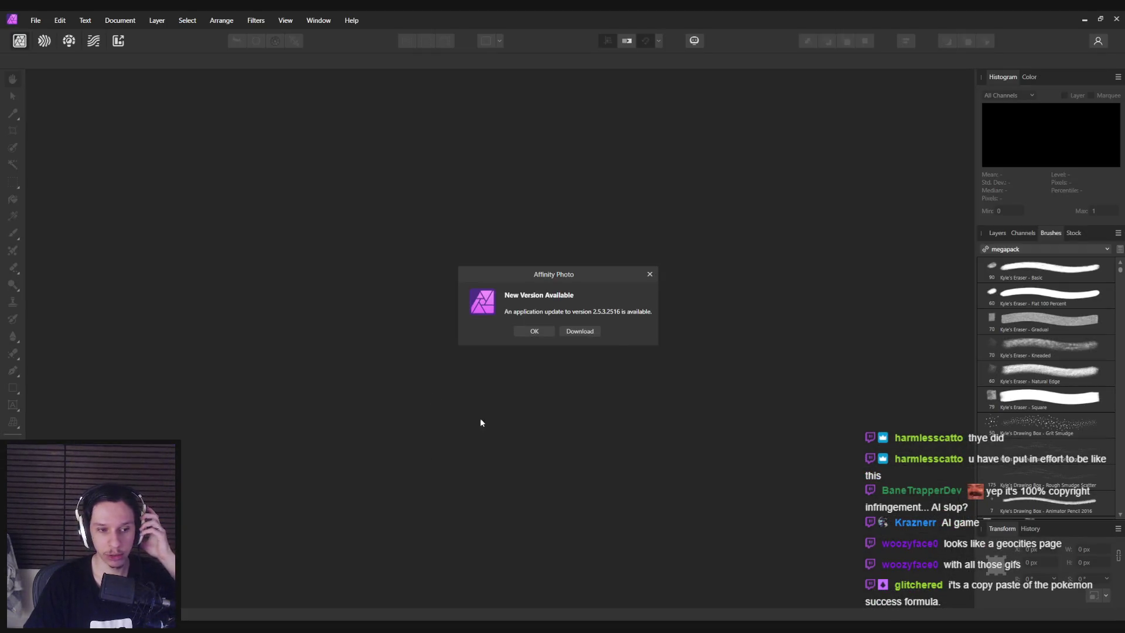
Dismiss the update notice and create a new 256×256 px document
{"action": "left_click", "coordinate": [534, 332]}
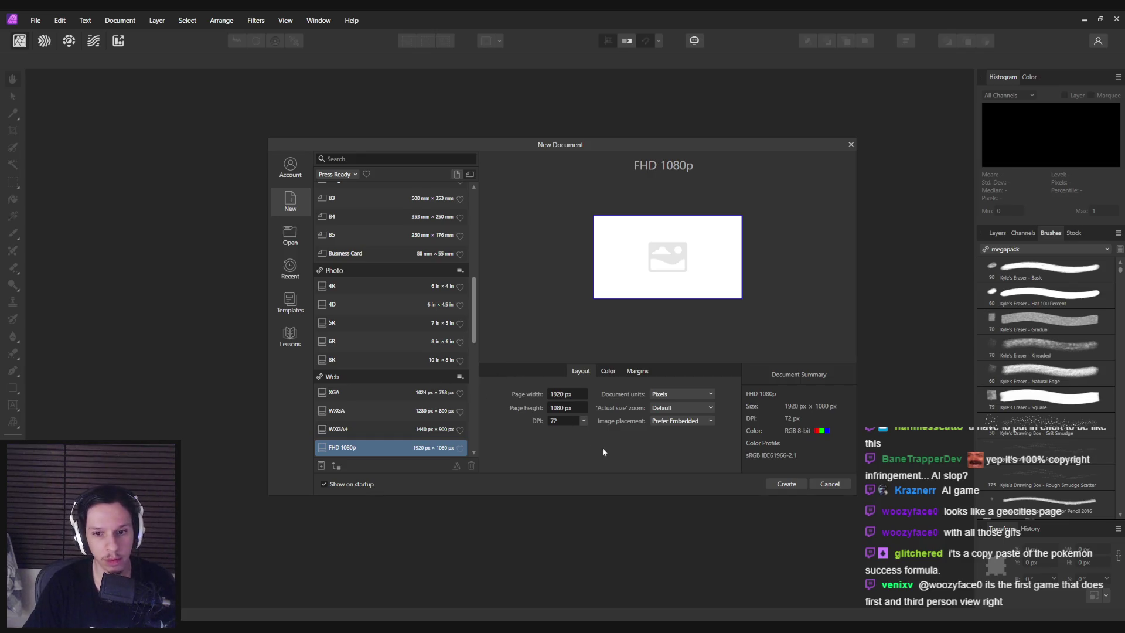
{"action": "key", "text": "Tab"}
{"action": "type", "text": "25"}
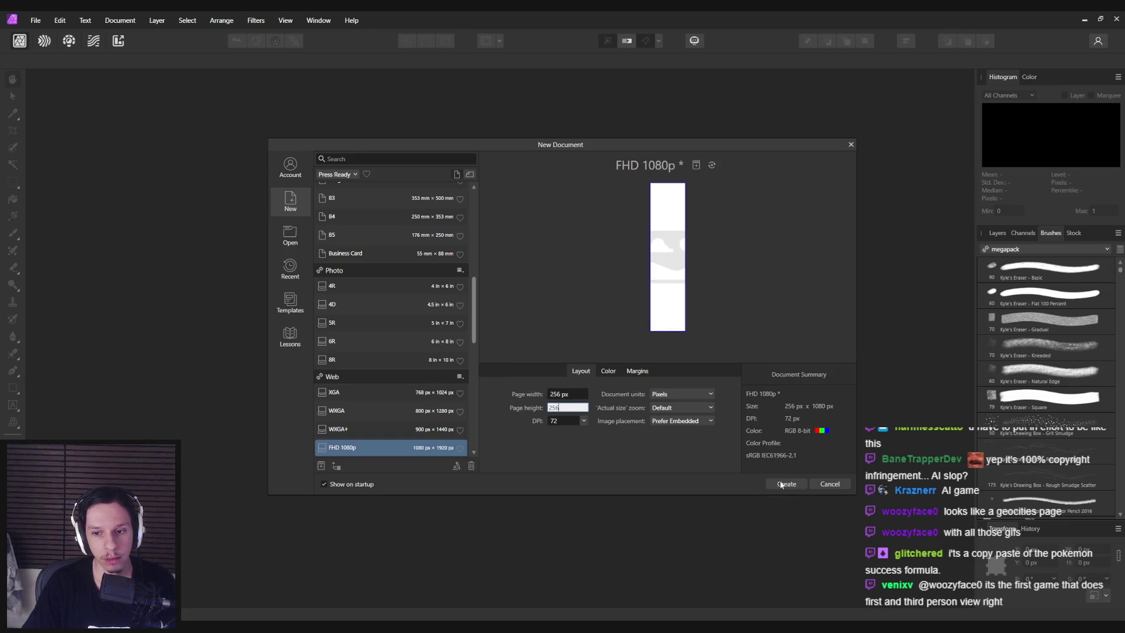
{"action": "left_click", "coordinate": [781, 483]}
{"action": "scroll", "coordinate": [461, 396], "scroll_direction": "down", "scroll_amount": 1}
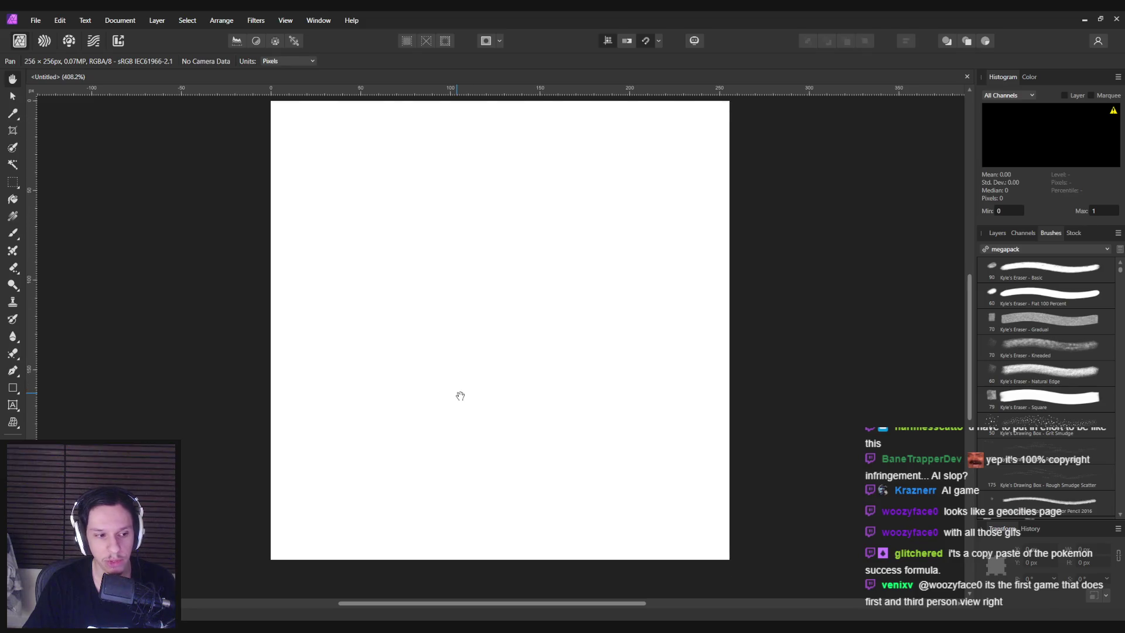
{"action": "scroll", "coordinate": [460, 396], "scroll_direction": "down", "scroll_amount": 1}
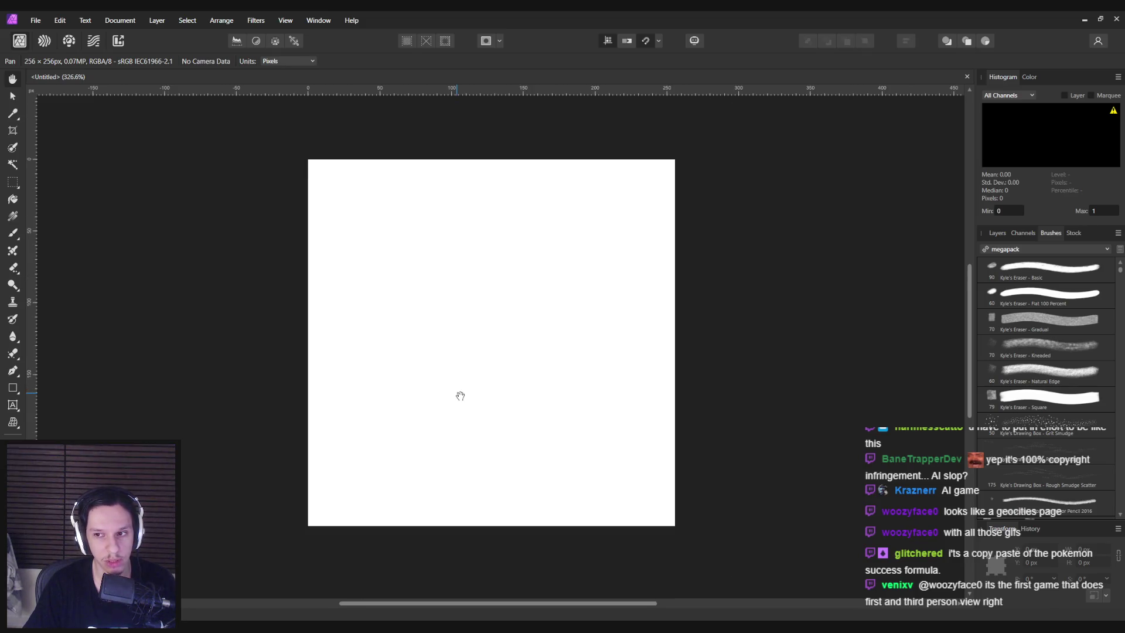
Make the document background transparent, show the Layers panel and pick the Brush tool
{"action": "left_click", "coordinate": [62, 20]}
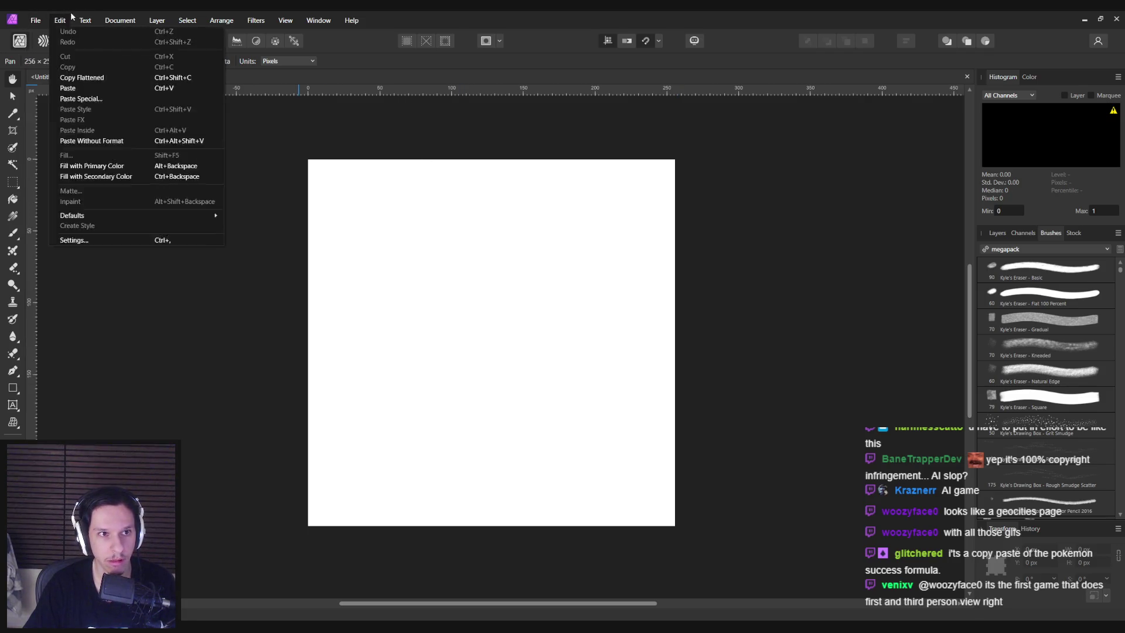
{"action": "mouse_move", "coordinate": [131, 23]}
{"action": "left_click", "coordinate": [149, 131]}
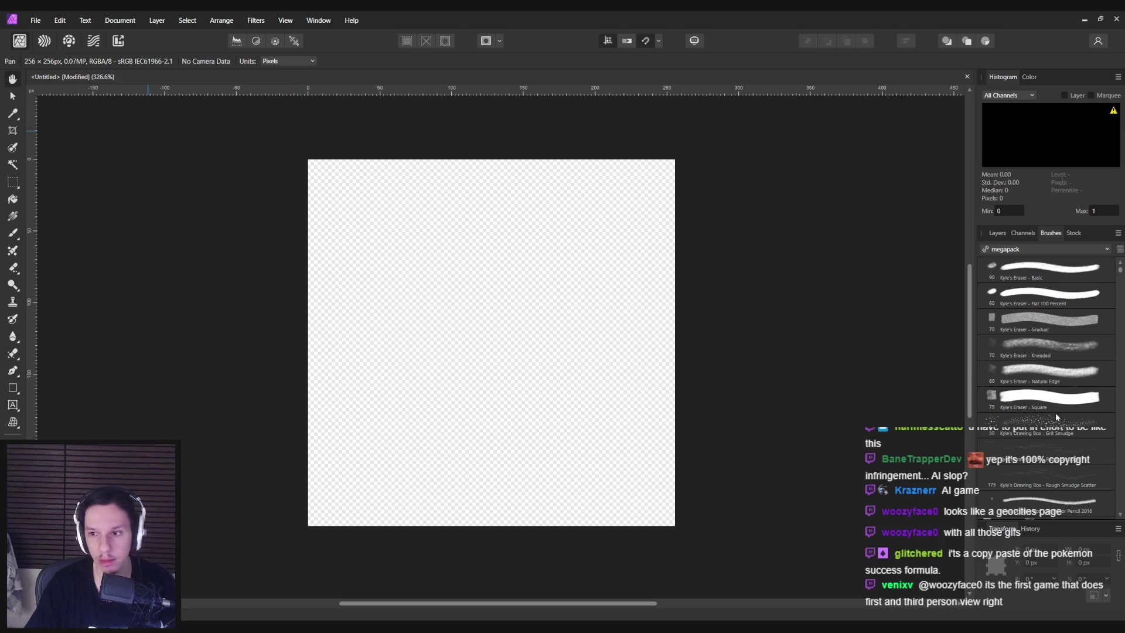
{"action": "left_click", "coordinate": [1004, 234]}
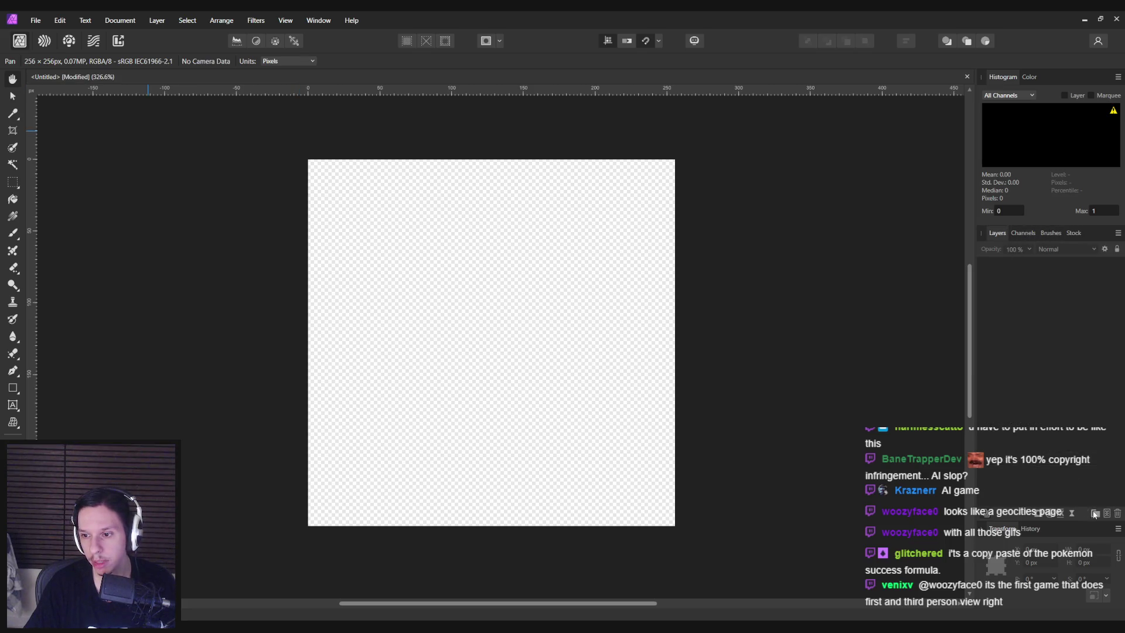
{"action": "key", "text": "b"}
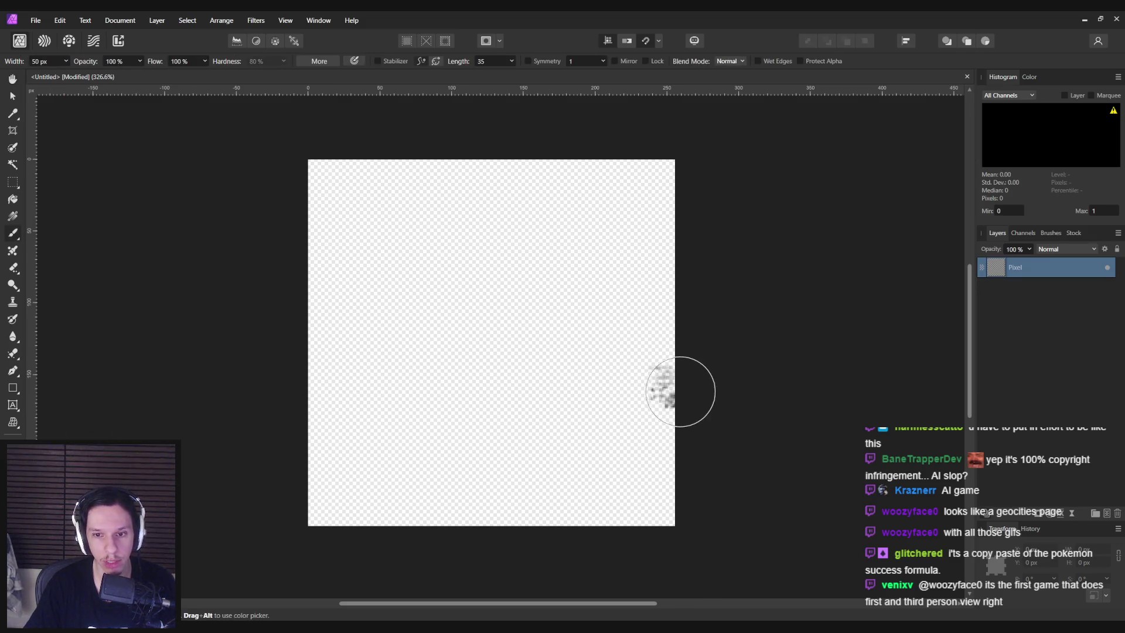
{"action": "key", "text": "alt+Tab"}
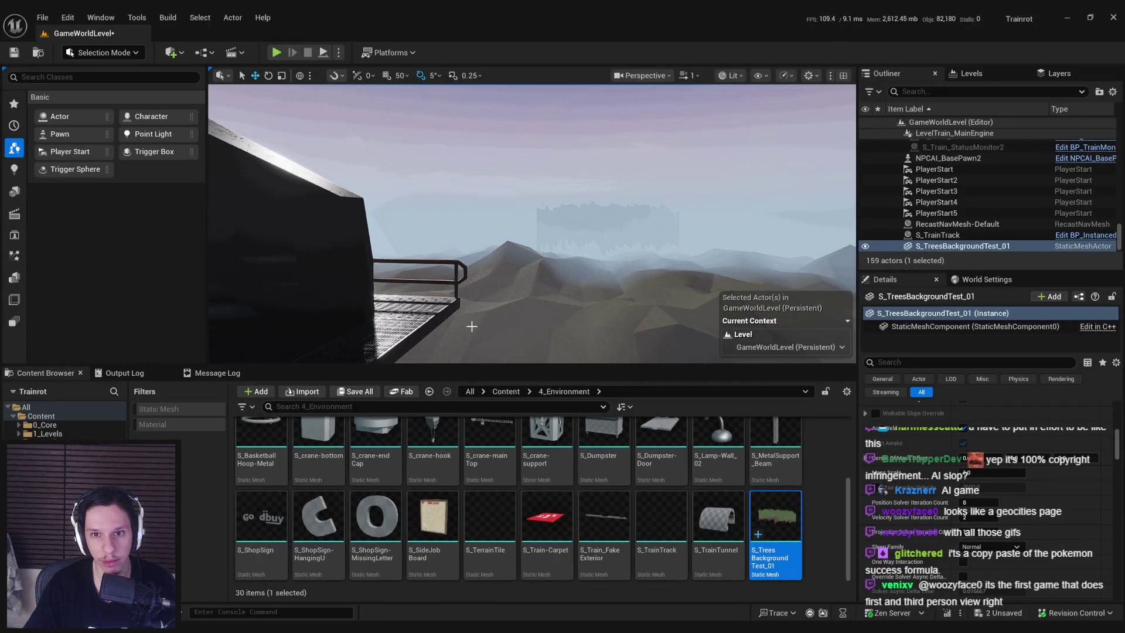
Duplicate the tree card as S_TreesBackgroundTest_2 and rotate it along the ridge
{"action": "left_click_drag", "start_coordinate": [472, 326], "coordinate": [558, 348]}
{"action": "key", "text": "e"}
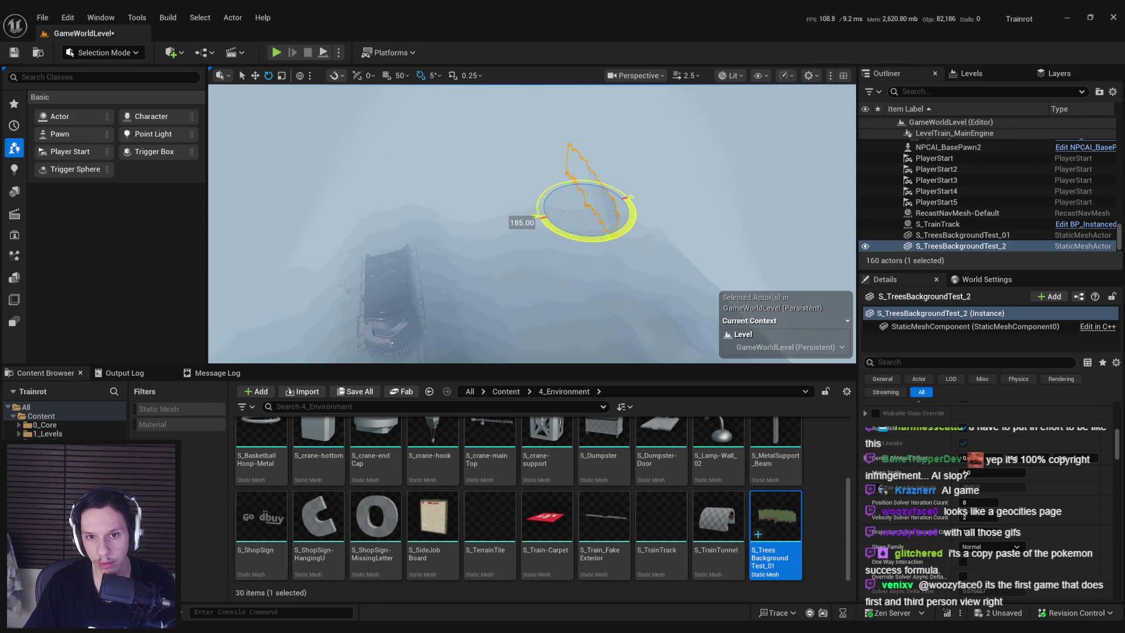
{"action": "scroll", "coordinate": [558, 349], "scroll_direction": "down", "scroll_amount": 2}
{"action": "left_click_drag", "start_coordinate": [558, 349], "coordinate": [559, 348]}
{"action": "scroll", "coordinate": [558, 348], "scroll_direction": "up", "scroll_amount": 2}
Select the second tree card and frame it from a foggy overview
{"action": "left_click_drag", "start_coordinate": [601, 275], "coordinate": [713, 244]}
{"action": "left_click", "coordinate": [601, 274]}
{"action": "left_click", "coordinate": [742, 233]}
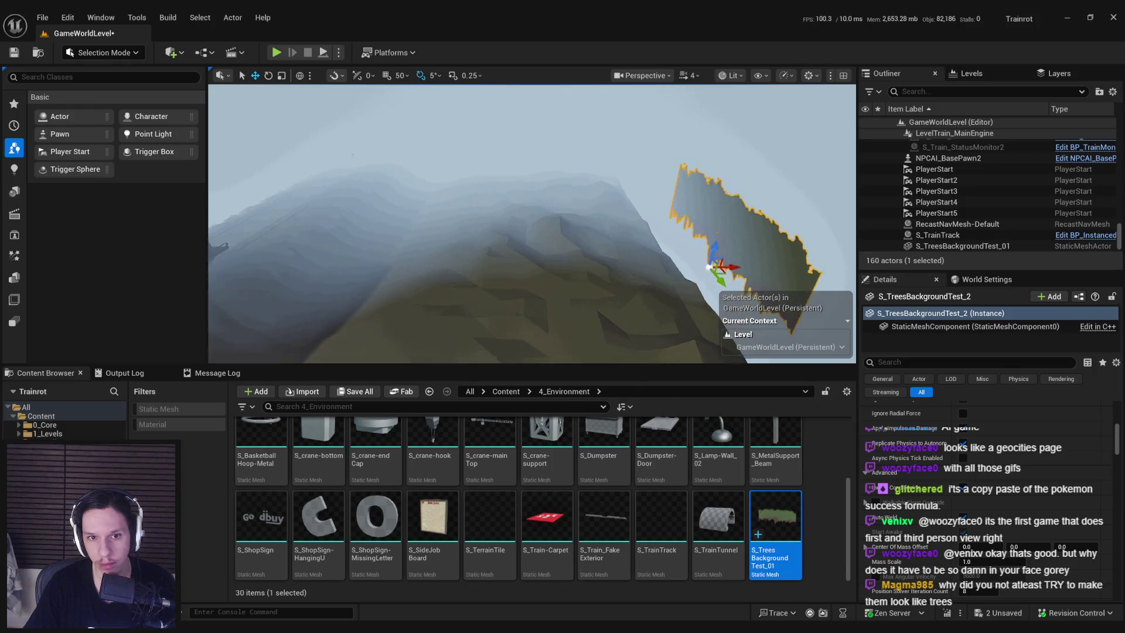
{"action": "scroll", "coordinate": [532, 224], "scroll_direction": "down", "scroll_amount": 2}
{"action": "key", "text": "f"}
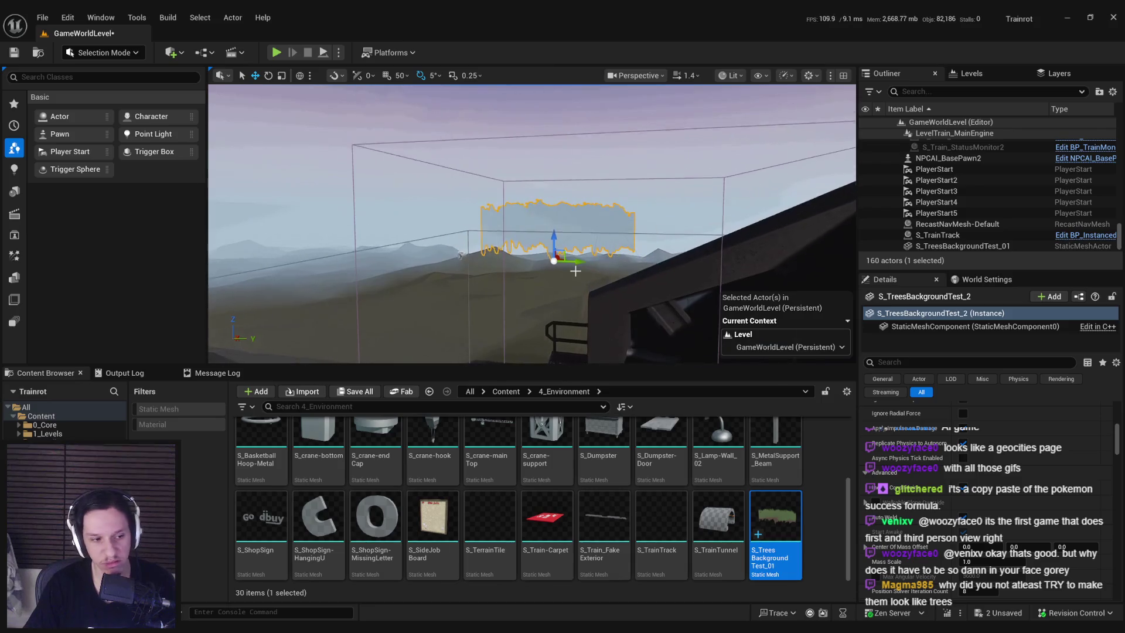
{"action": "key", "text": "alt+Tab"}
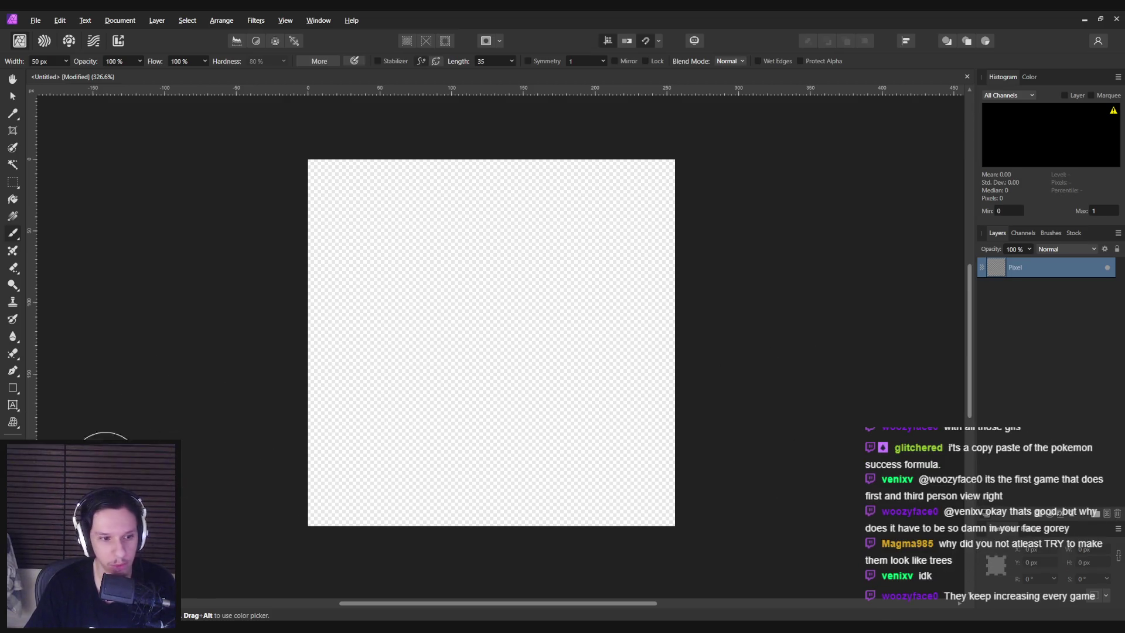
Try Kyle's Eraser Square and Inkbox Lines 1 at 134 px, then browse the megapack brushes
{"action": "left_click", "coordinate": [1050, 233]}
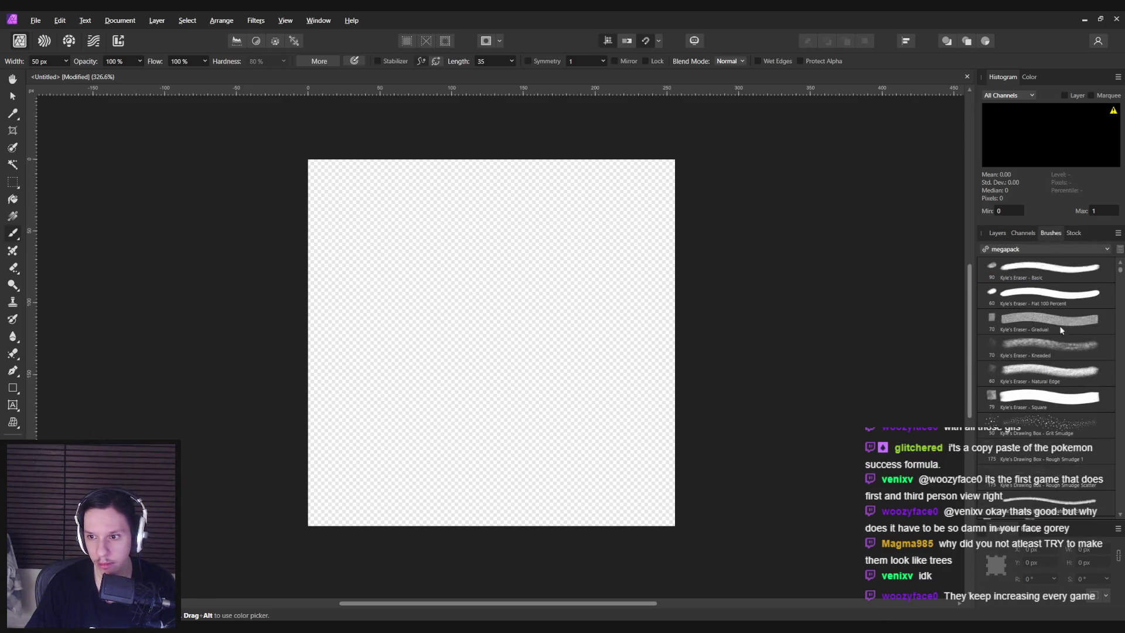
{"action": "left_click", "coordinate": [1046, 404]}
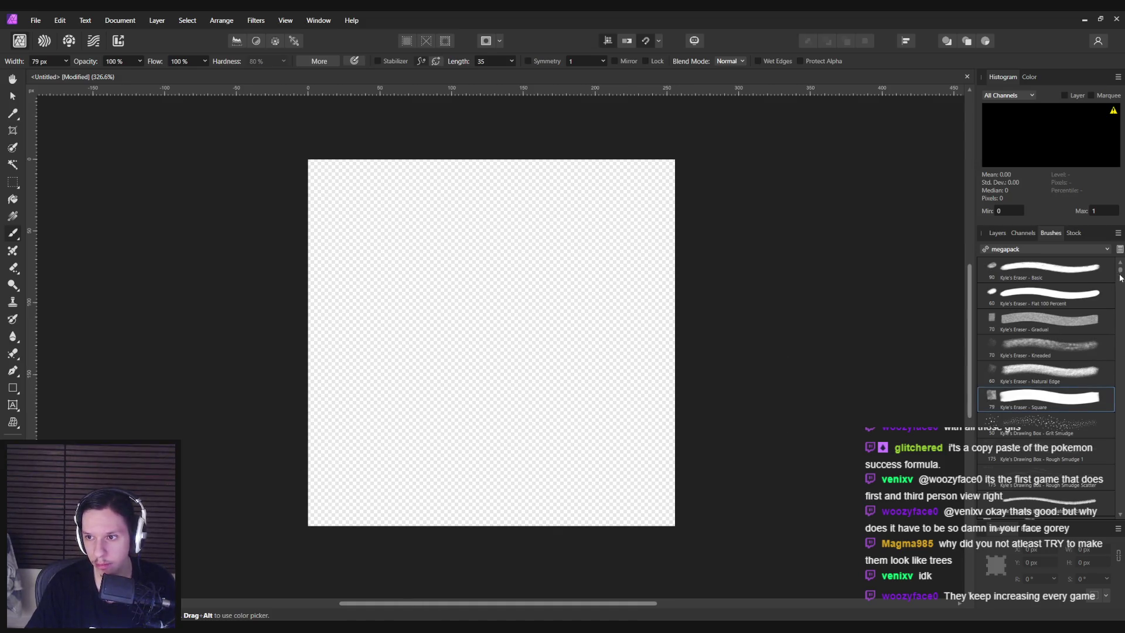
{"action": "left_click_drag", "start_coordinate": [1120, 277], "coordinate": [1115, 361]}
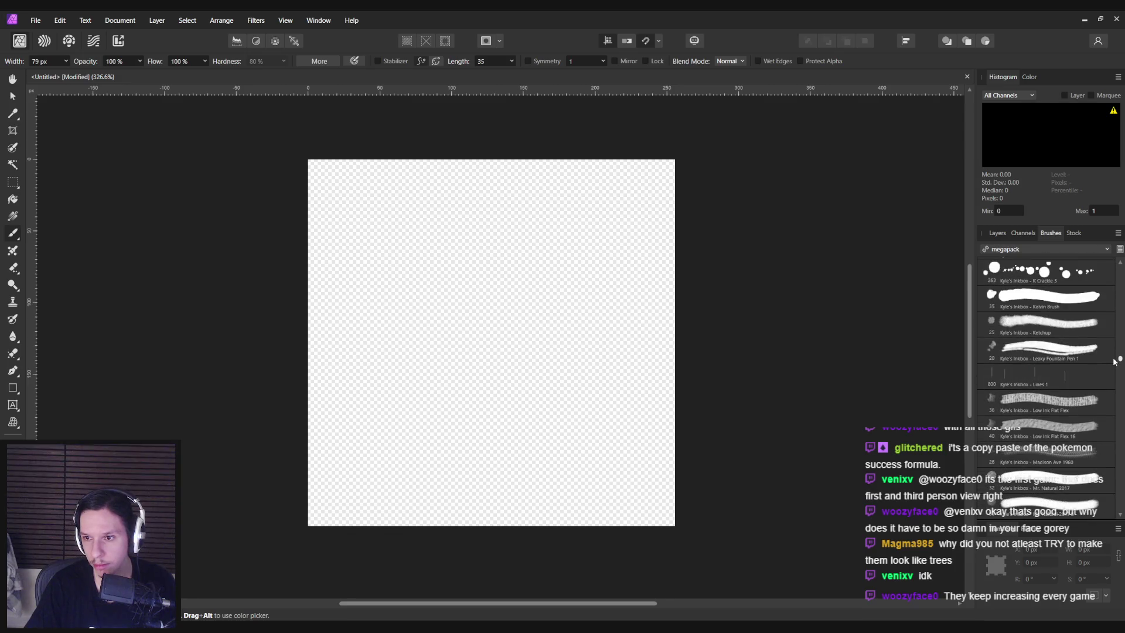
{"action": "left_click", "coordinate": [1039, 377]}
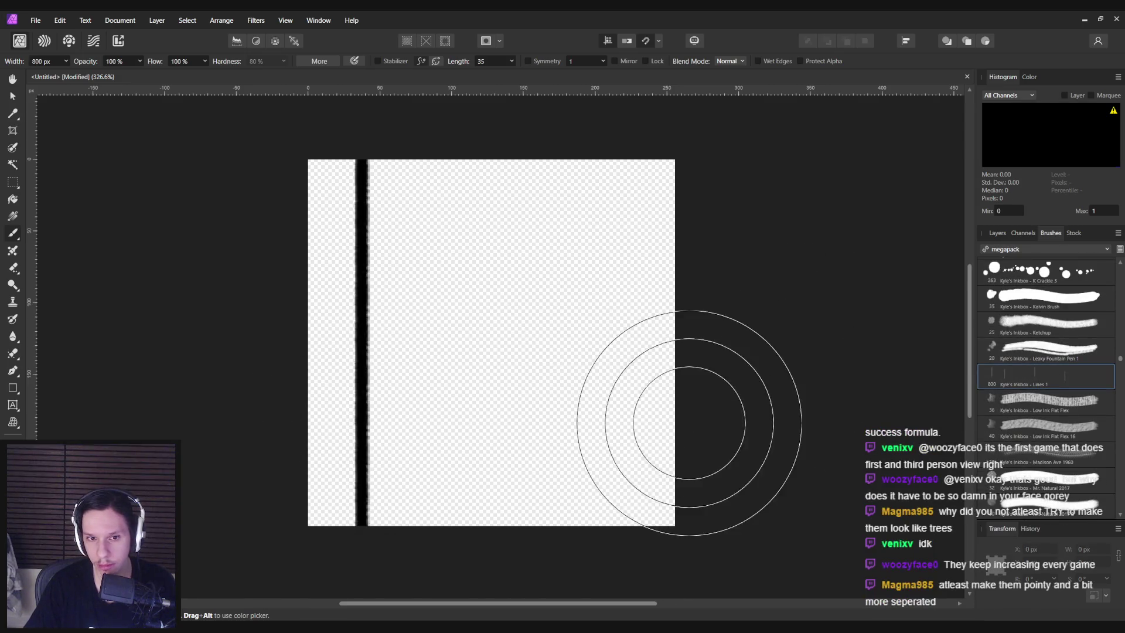
{"action": "left_click", "coordinate": [349, 362]}
{"action": "left_click_drag", "start_coordinate": [348, 362], "coordinate": [359, 383]}
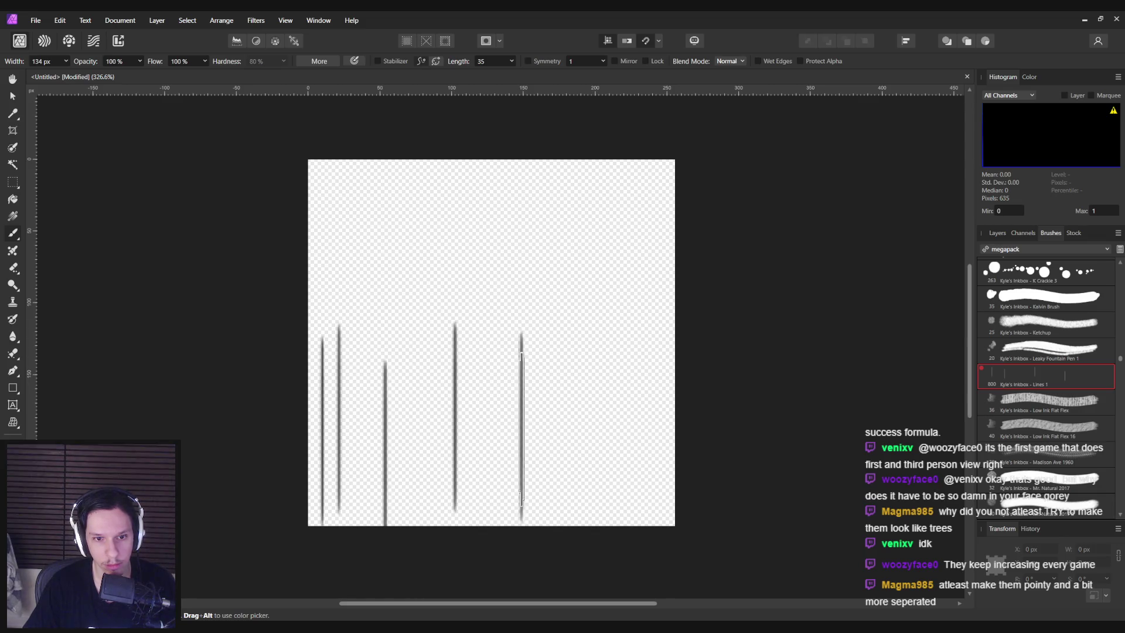
{"action": "scroll", "coordinate": [1112, 350], "scroll_direction": "down", "scroll_amount": 3}
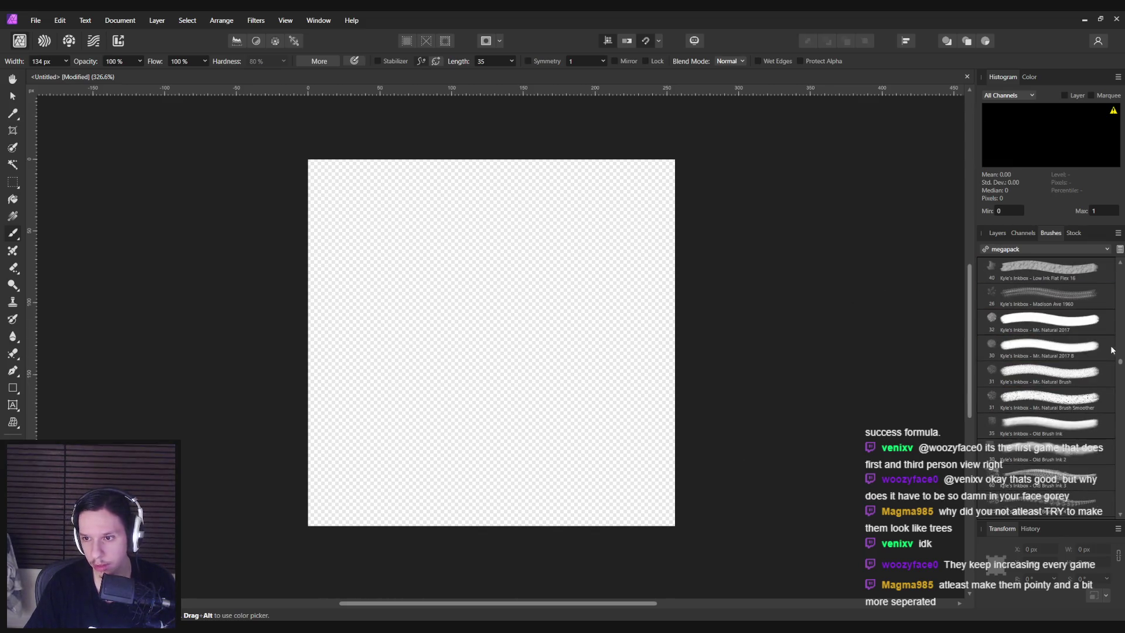
{"action": "left_click_drag", "start_coordinate": [1122, 368], "coordinate": [1115, 465]}
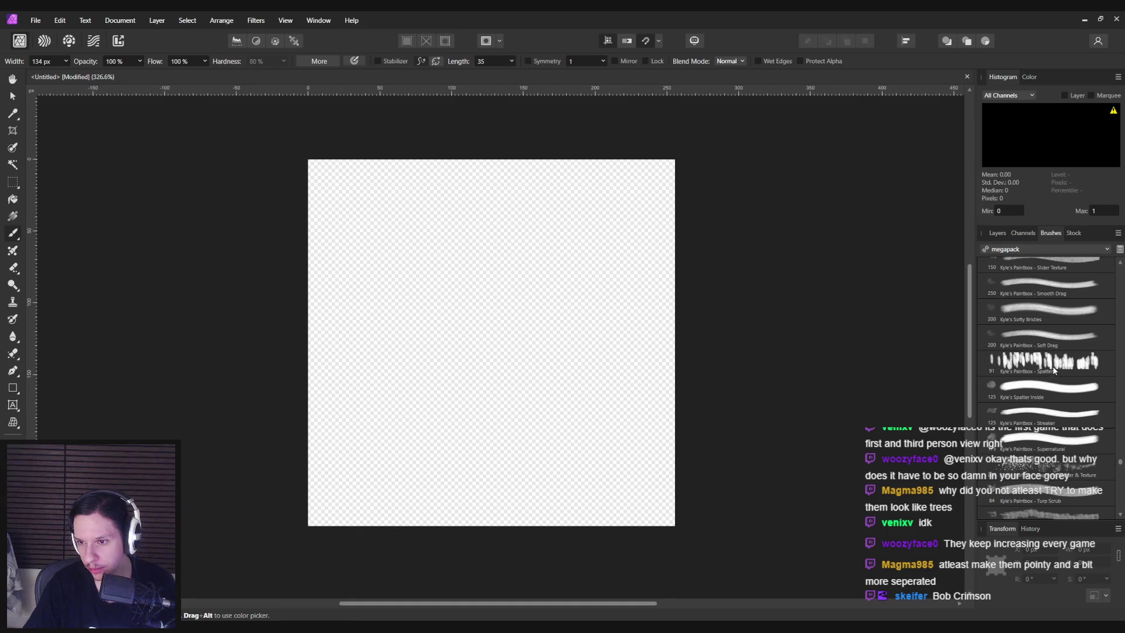
{"action": "left_click", "coordinate": [1054, 370]}
{"action": "mouse_move", "coordinate": [351, 328]}
{"action": "left_mouse_down"}
{"action": "mouse_move", "coordinate": [340, 498]}
{"action": "mouse_move", "coordinate": [647, 426]}
{"action": "mouse_move", "coordinate": [509, 436]}
{"action": "left_mouse_up"}
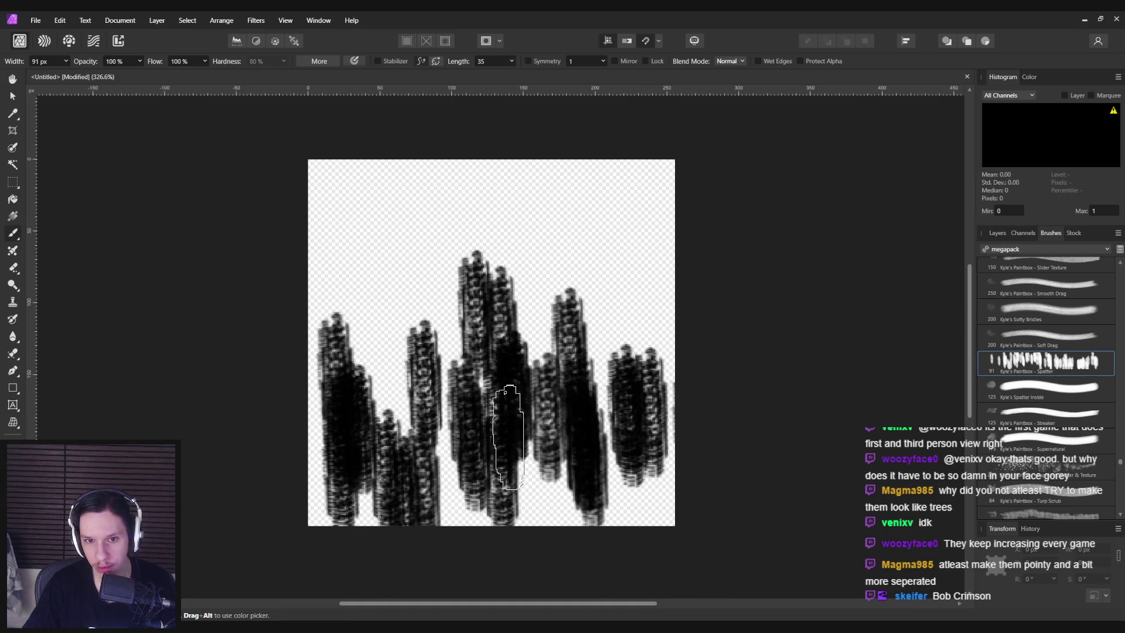
{"action": "key", "text": "ctrl+z"}
{"action": "key", "text": "ctrl+z"}
{"action": "key", "text": "ctrl+z"}
{"action": "key", "text": "bracketleft"}
{"action": "left_click", "coordinate": [332, 410]}
{"action": "mouse_move", "coordinate": [342, 402]}
{"action": "left_mouse_down"}
{"action": "mouse_move", "coordinate": [451, 398]}
{"action": "mouse_move", "coordinate": [723, 422]}
{"action": "left_mouse_up"}
{"action": "left_click_drag", "start_coordinate": [364, 500], "coordinate": [666, 480]}
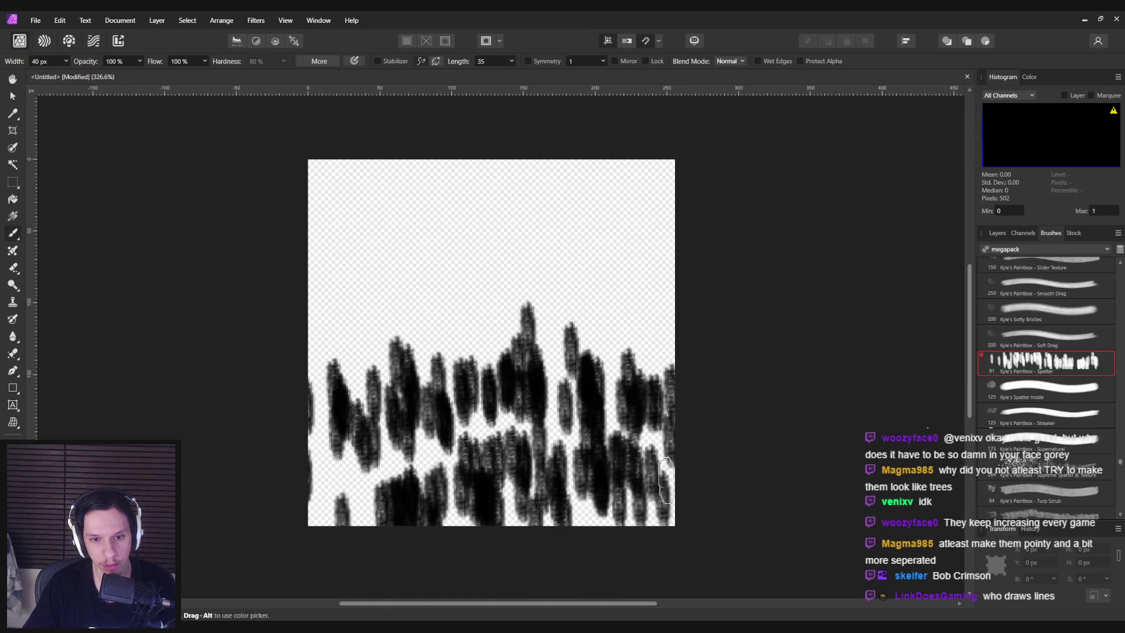
{"action": "key", "text": "ctrl+z"}
{"action": "mouse_move", "coordinate": [319, 481]}
{"action": "left_mouse_down"}
{"action": "mouse_move", "coordinate": [463, 474]}
{"action": "mouse_move", "coordinate": [678, 503]}
{"action": "left_mouse_up"}
{"action": "key", "text": "ctrl+z"}
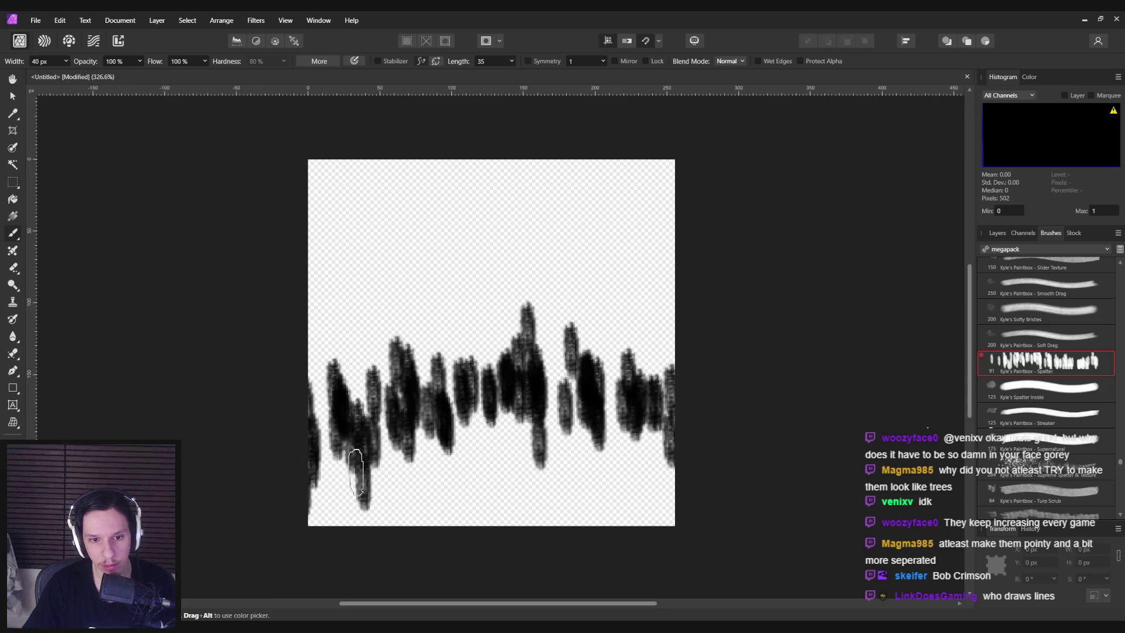
{"action": "left_click_drag", "start_coordinate": [319, 486], "coordinate": [780, 515]}
{"action": "left_click_drag", "start_coordinate": [542, 468], "coordinate": [717, 468]}
{"action": "left_click_drag", "start_coordinate": [545, 440], "coordinate": [289, 546]}
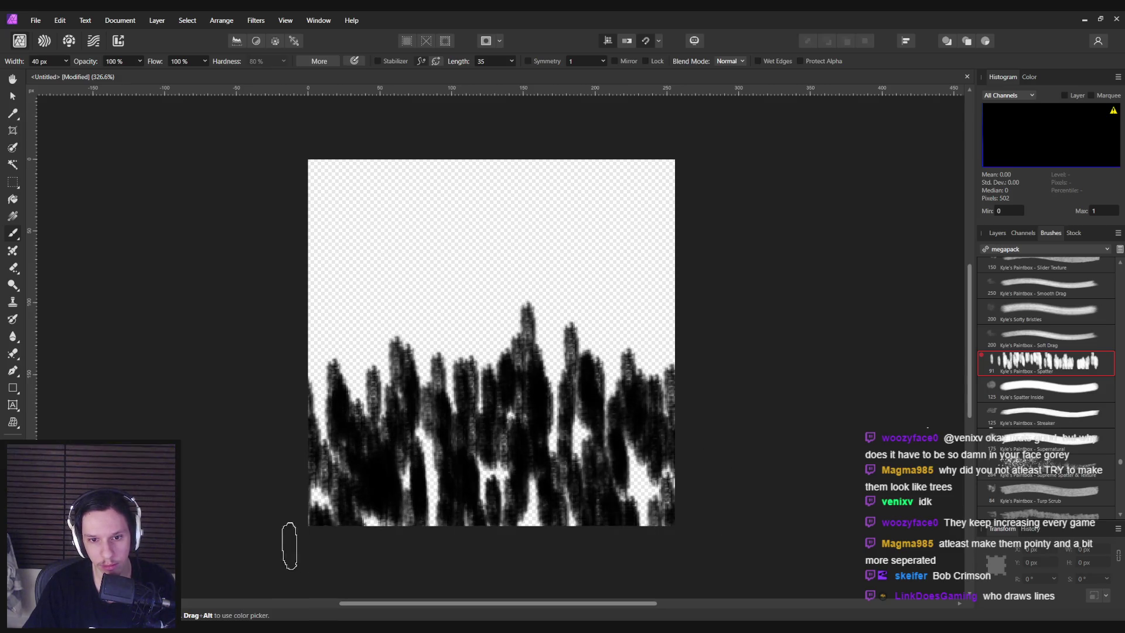
{"action": "left_click_drag", "start_coordinate": [588, 463], "coordinate": [518, 511]}
{"action": "scroll", "coordinate": [459, 502], "scroll_direction": "down", "scroll_amount": 1}
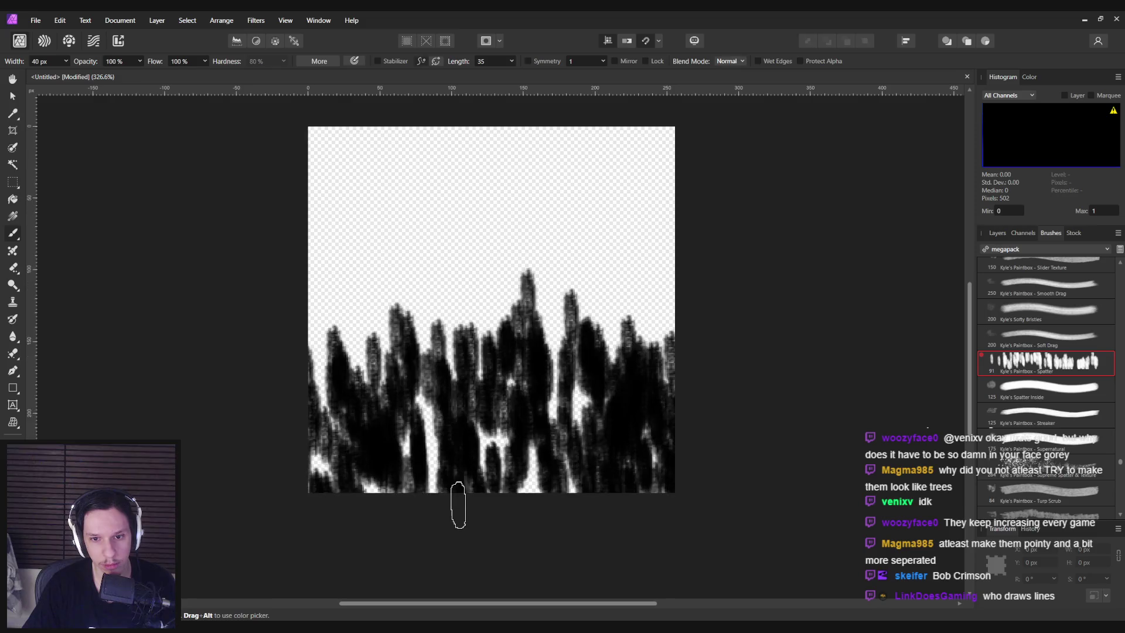
{"action": "scroll", "coordinate": [457, 499], "scroll_direction": "up", "scroll_amount": 2}
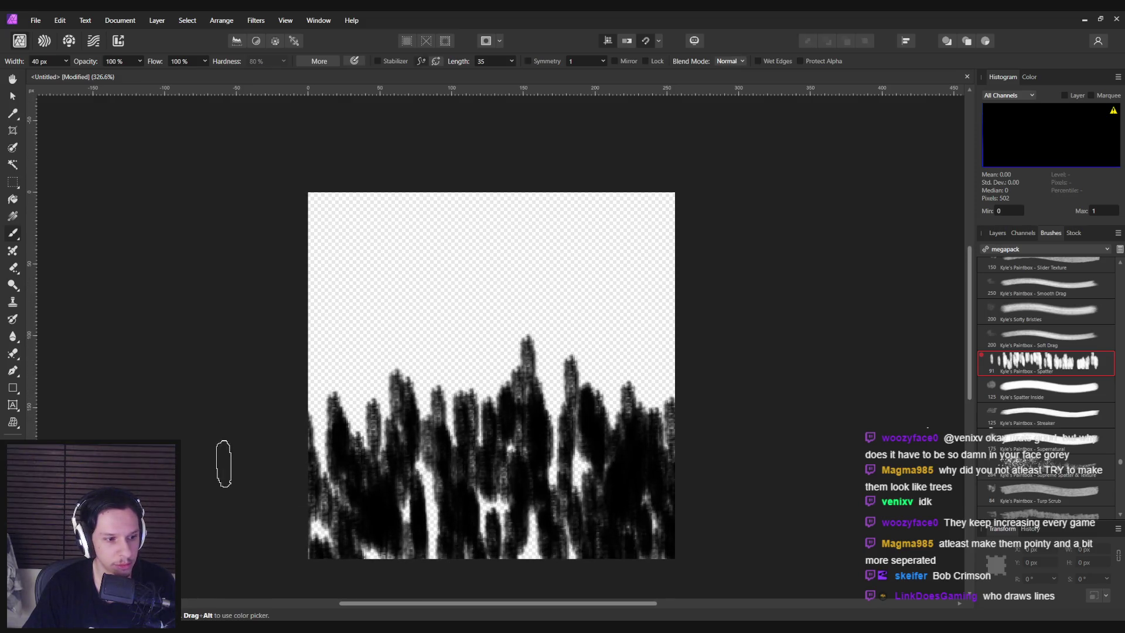
{"action": "left_click_drag", "start_coordinate": [1121, 463], "coordinate": [1120, 514]}
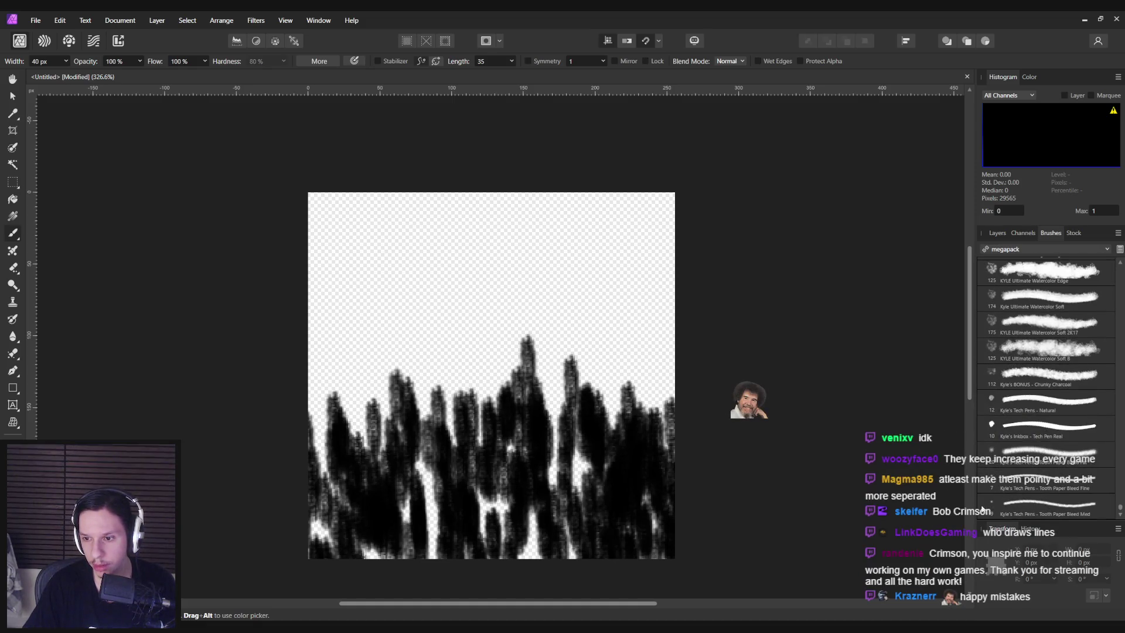
{"action": "key", "text": "ctrl+z"}
{"action": "key", "text": "ctrl+z"}
{"action": "key", "text": "ctrl+z"}
{"action": "key", "text": "ctrl+z"}
{"action": "key", "text": "ctrl+z"}
{"action": "key", "text": "ctrl+z"}
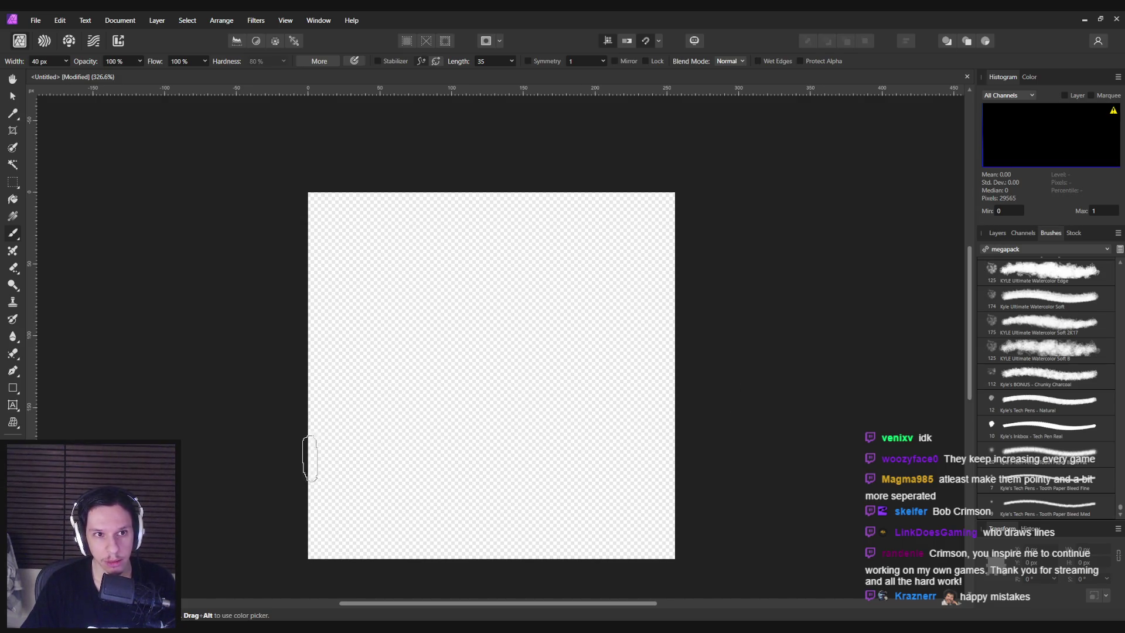
Paint scribbled tree rows across the canvas while adjusting the stroke Length setting
{"action": "mouse_move", "coordinate": [309, 458]}
{"action": "left_mouse_down"}
{"action": "mouse_move", "coordinate": [502, 375]}
{"action": "mouse_move", "coordinate": [548, 463]}
{"action": "left_mouse_up"}
{"action": "left_click", "coordinate": [454, 217]}
{"action": "key", "text": "ctrl+z"}
{"action": "left_click", "coordinate": [512, 61]}
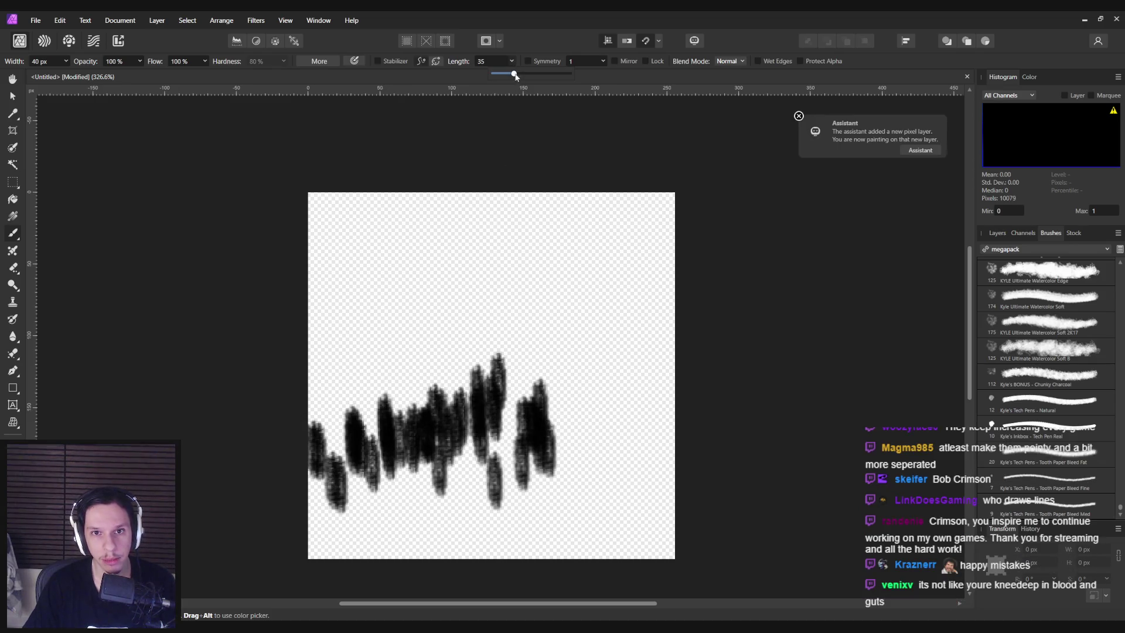
{"action": "left_click_drag", "start_coordinate": [399, 317], "coordinate": [580, 310]}
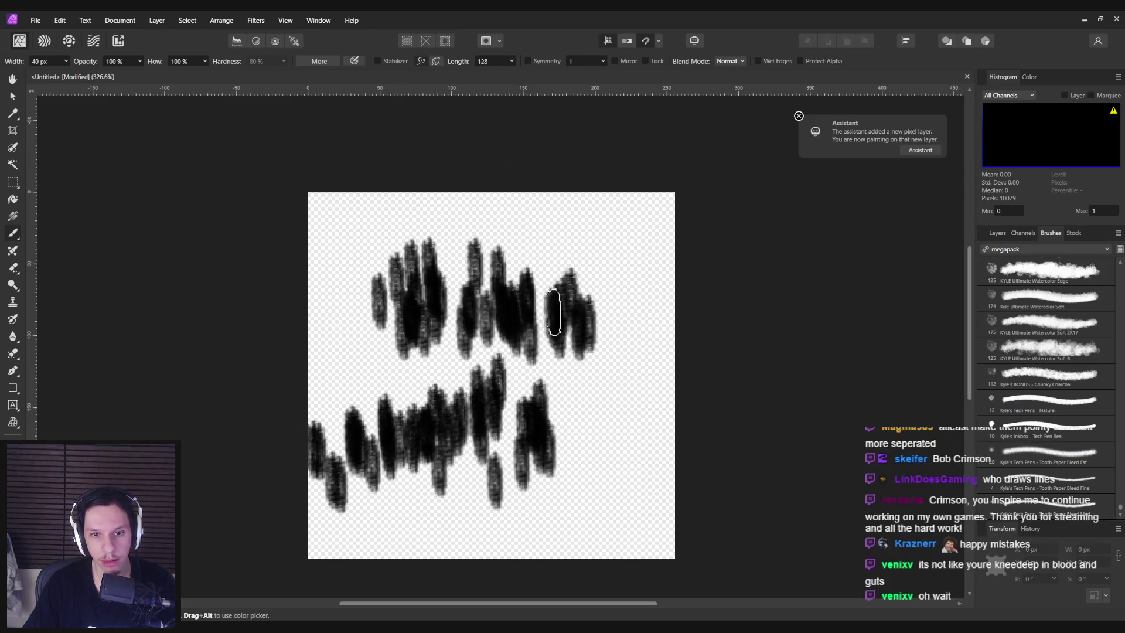
{"action": "key", "text": "ctrl+z"}
{"action": "key", "text": "ctrl+z"}
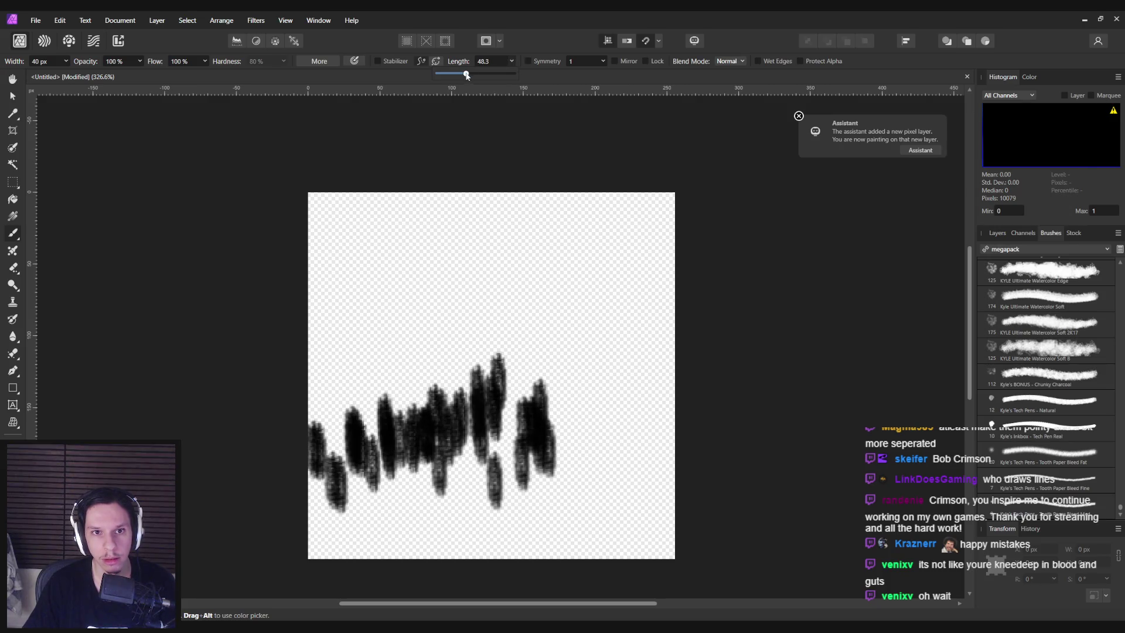
Undo all the tree strokes to blank the canvas and open the brush category list
{"action": "left_click_drag", "start_coordinate": [442, 338], "coordinate": [445, 309]}
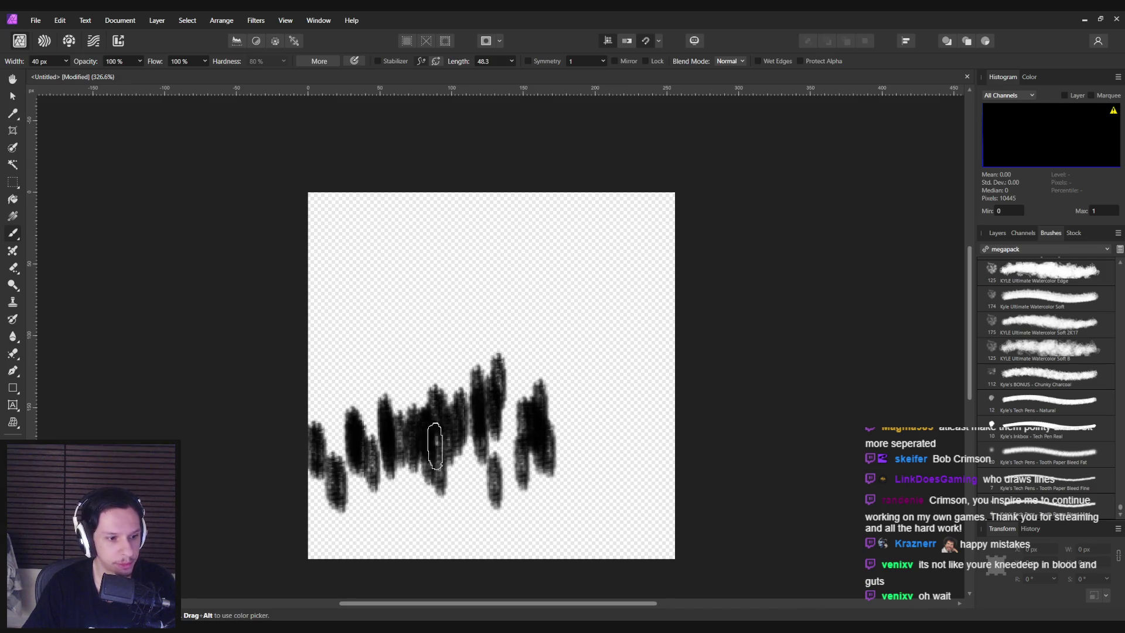
{"action": "key", "text": "ctrl+z"}
{"action": "key", "text": "ctrl+shift+z"}
{"action": "key", "text": "ctrl+shift+z"}
{"action": "key", "text": "ctrl+shift+z"}
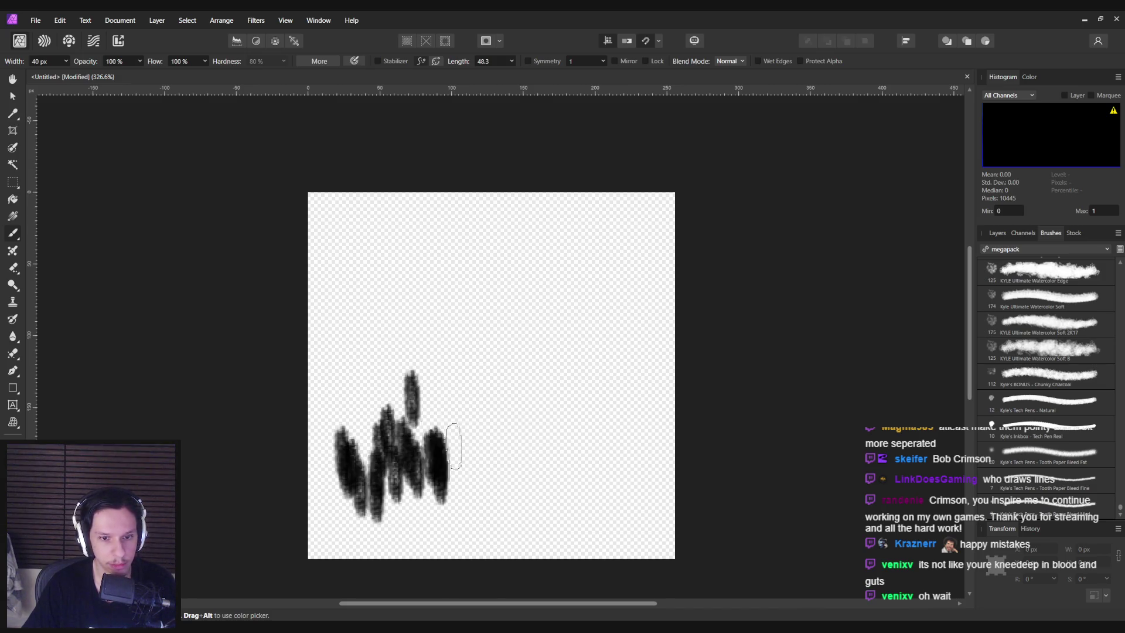
{"action": "key", "text": "ctrl+z"}
{"action": "scroll", "coordinate": [1089, 431], "scroll_direction": "down", "scroll_amount": 5}
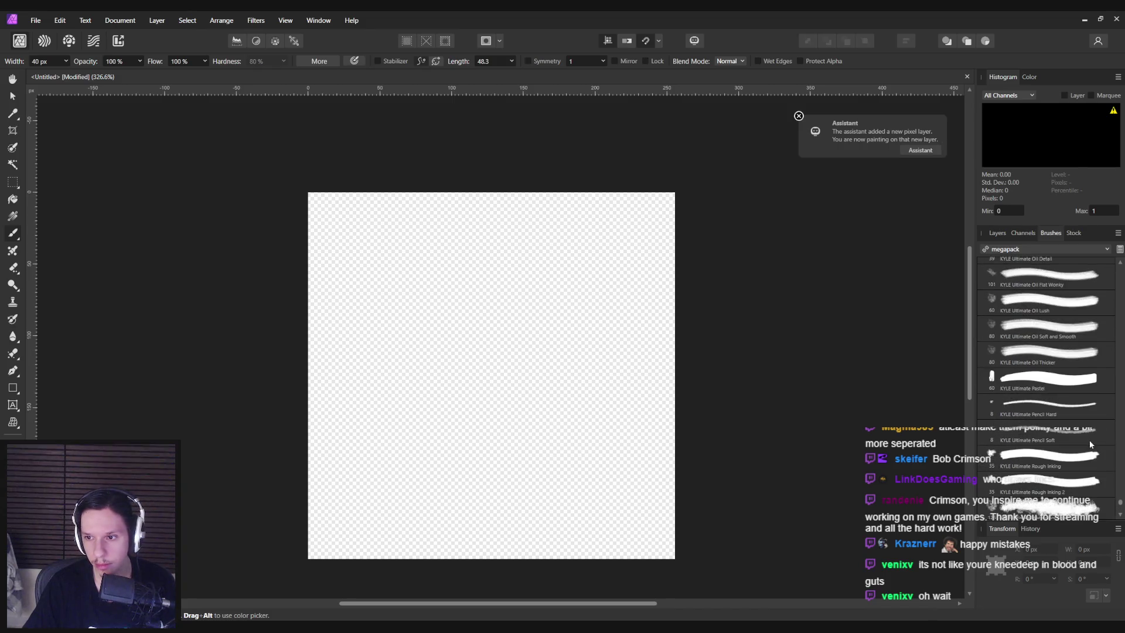
{"action": "scroll", "coordinate": [1015, 293], "scroll_direction": "up", "scroll_amount": 10}
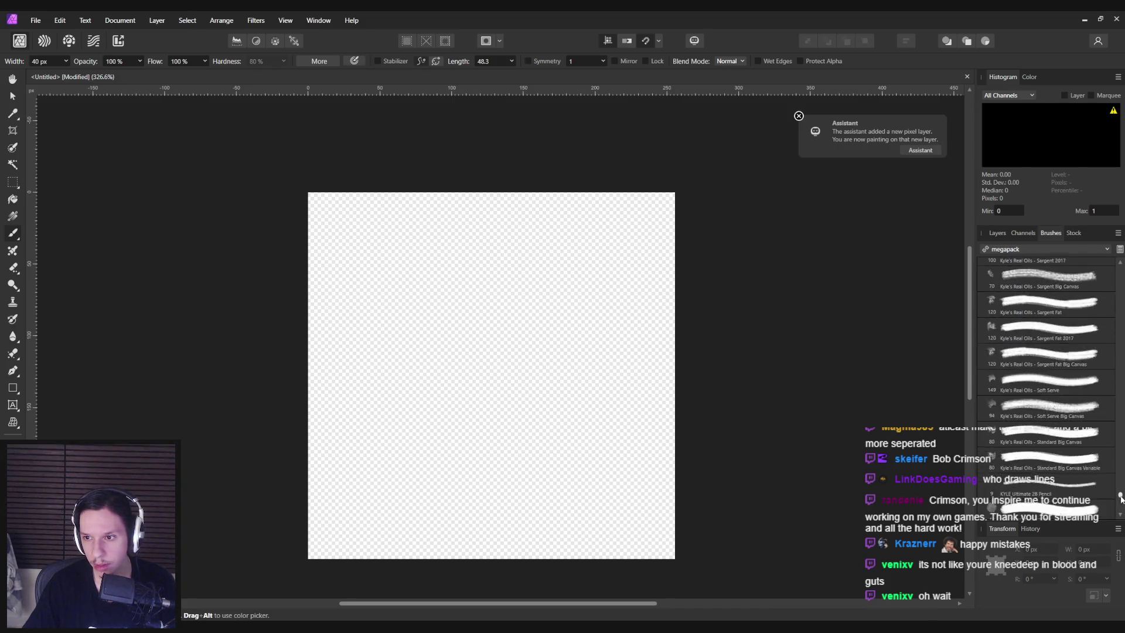
{"action": "left_click", "coordinate": [1006, 251]}
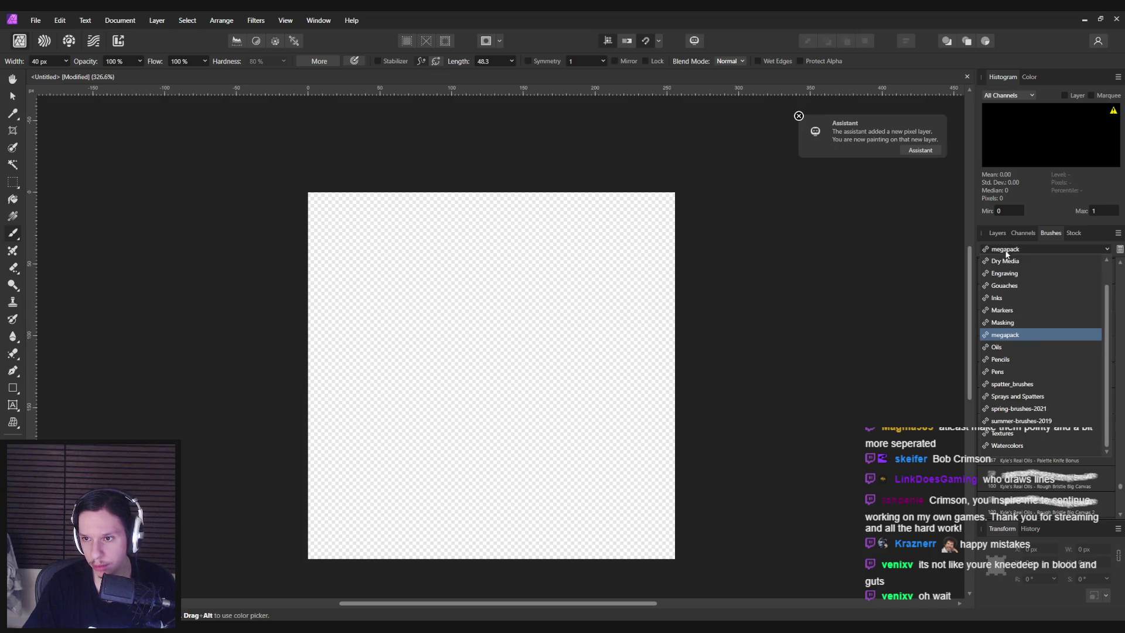
Test the Pollock and Blockhead brushes from summer-brushes-2019, undoing each stroke
{"action": "left_click", "coordinate": [1021, 421]}
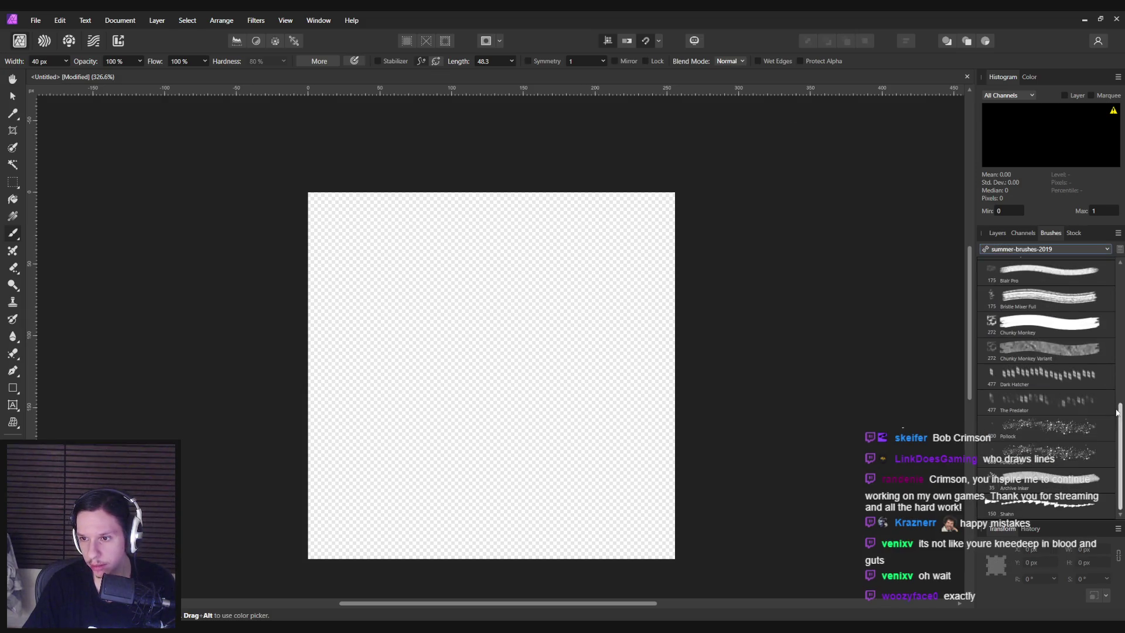
{"action": "left_click", "coordinate": [1058, 427]}
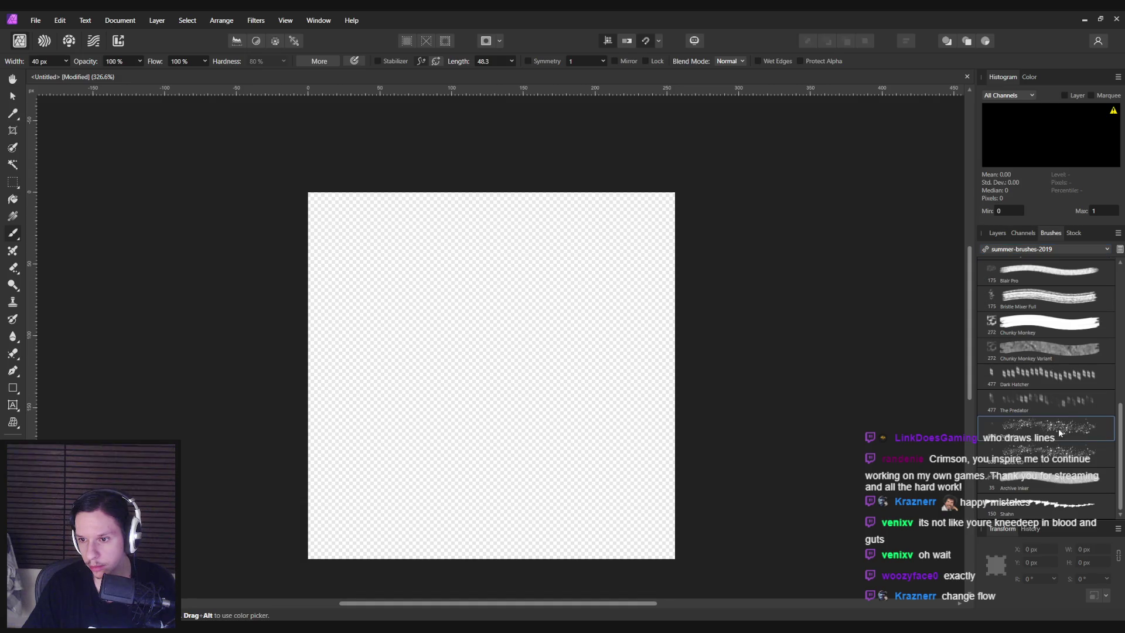
{"action": "left_click_drag", "start_coordinate": [451, 455], "coordinate": [697, 415]}
{"action": "key", "text": "ctrl+z"}
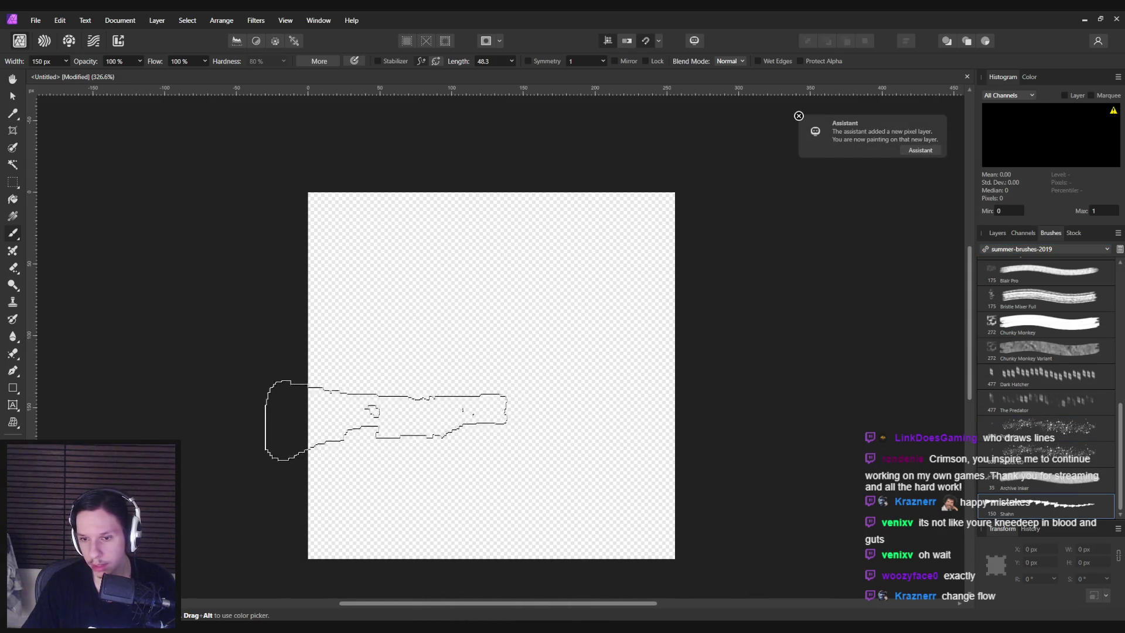
{"action": "left_click_drag", "start_coordinate": [386, 420], "coordinate": [703, 440]}
{"action": "key", "text": "ctrl+z"}
{"action": "scroll", "coordinate": [1051, 405], "scroll_direction": "up", "scroll_amount": 5}
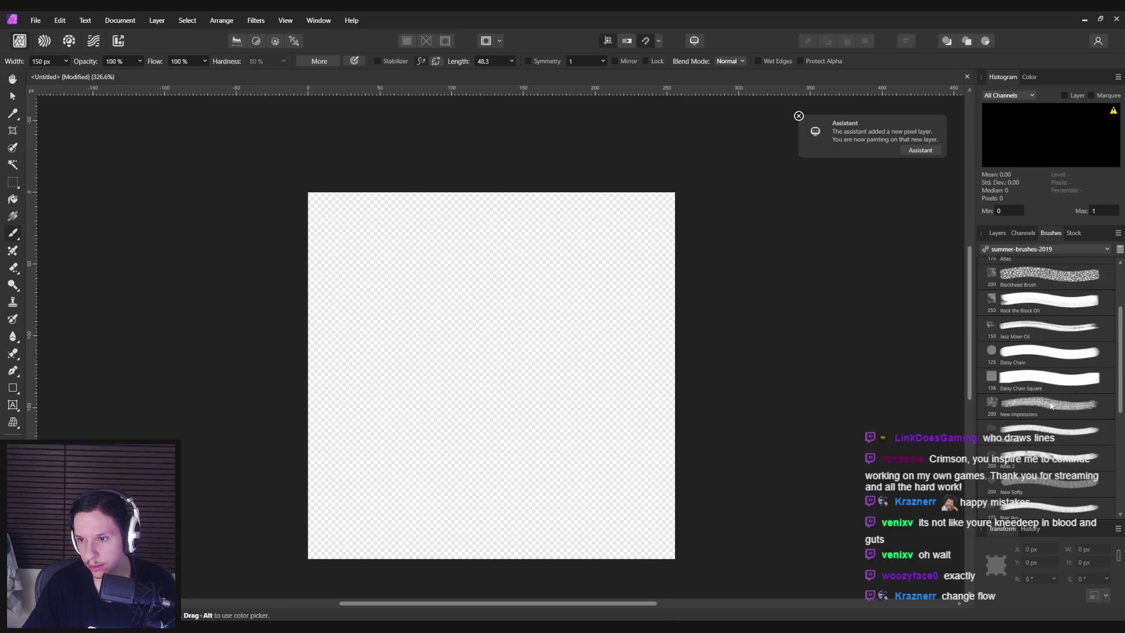
{"action": "scroll", "coordinate": [1050, 405], "scroll_direction": "up", "scroll_amount": 4}
{"action": "left_click", "coordinate": [1049, 371]}
{"action": "left_click_drag", "start_coordinate": [410, 410], "coordinate": [668, 410]}
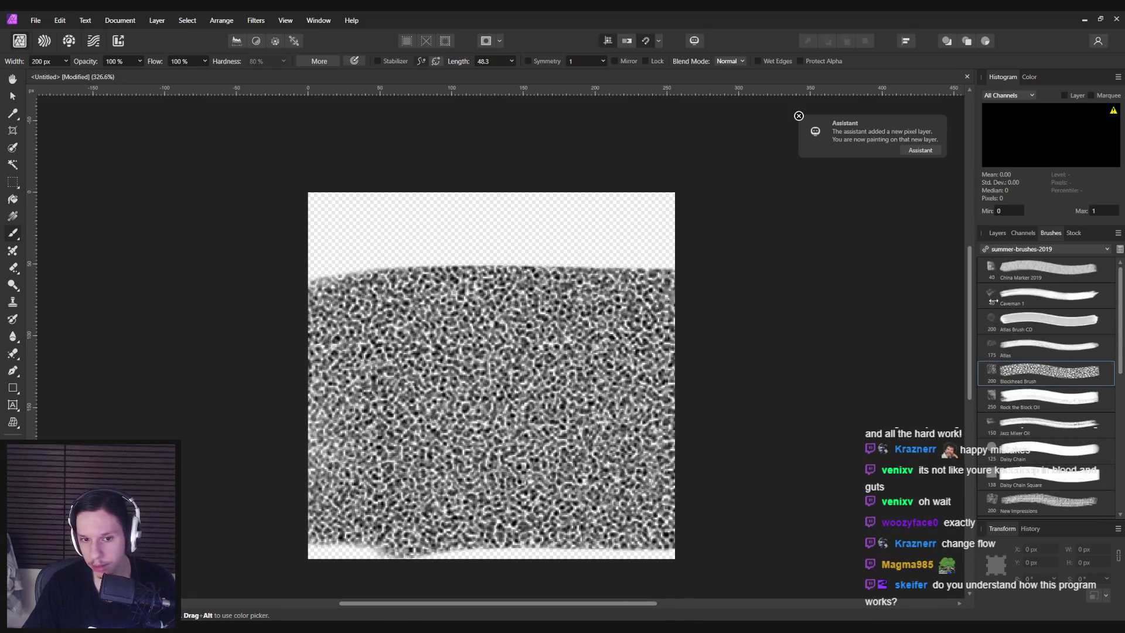
{"action": "key", "text": "ctrl+z"}
Switch to spring-brushes-2021 and trial Rippler CD, Leafala 3 and Underbrush strokes, undoing each
{"action": "left_click", "coordinate": [1043, 249]}
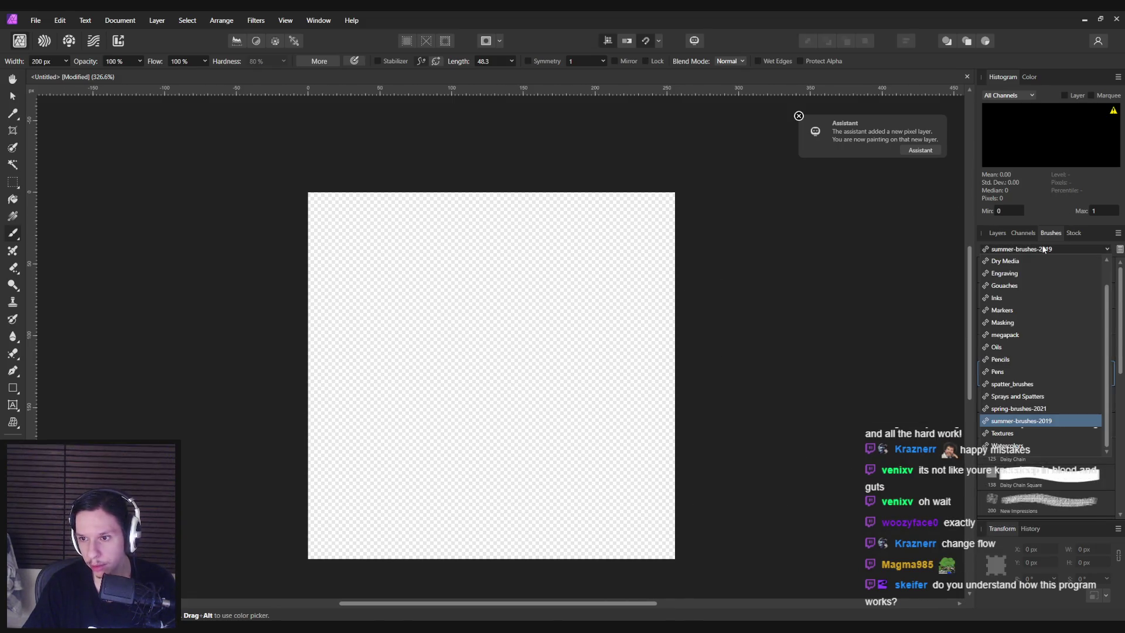
{"action": "left_click", "coordinate": [1047, 408]}
{"action": "left_click_drag", "start_coordinate": [352, 402], "coordinate": [741, 402]}
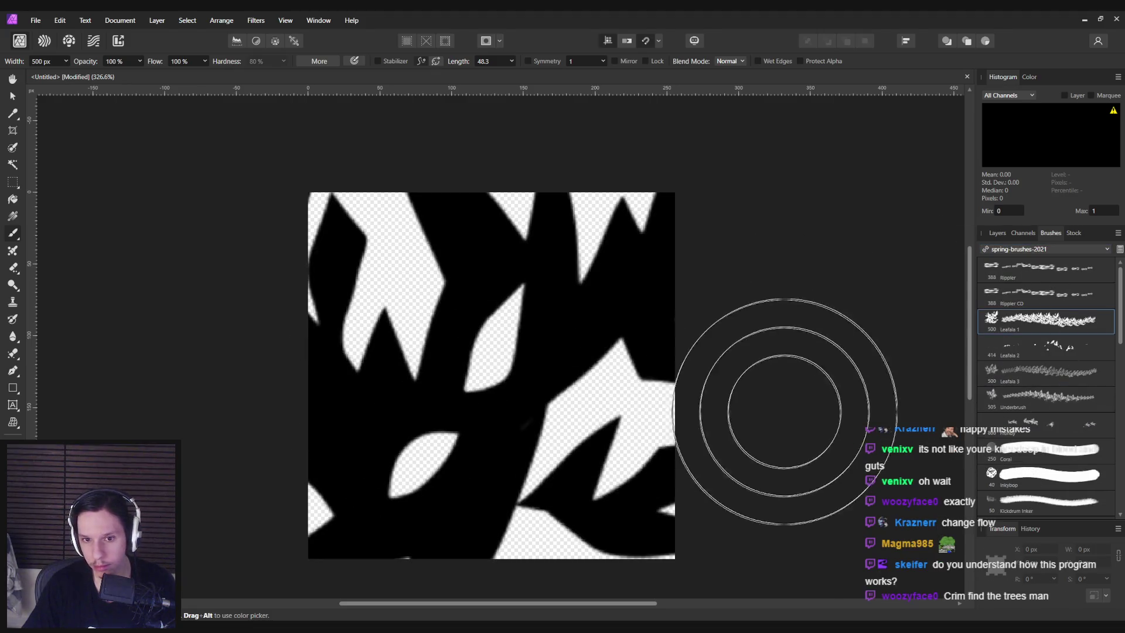
{"action": "key", "text": "ctrl+z"}
{"action": "left_click", "coordinate": [1050, 298]}
{"action": "left_click_drag", "start_coordinate": [316, 381], "coordinate": [615, 402]}
{"action": "key", "text": "ctrl+z"}
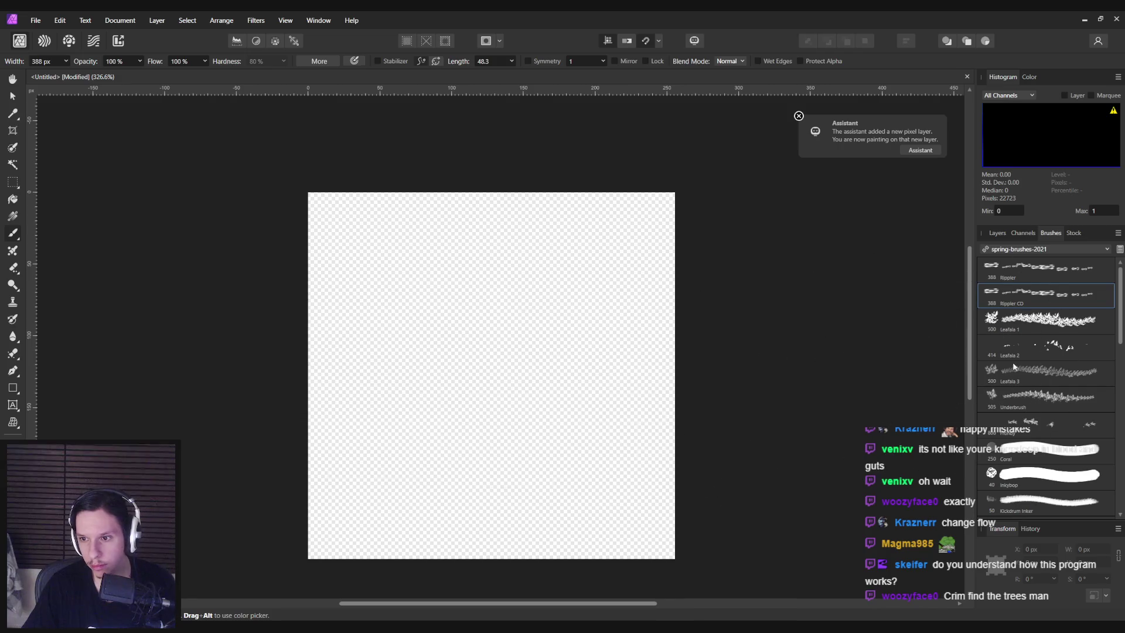
{"action": "left_click", "coordinate": [1045, 373]}
{"action": "left_click_drag", "start_coordinate": [352, 374], "coordinate": [664, 432]}
{"action": "key", "text": "ctrl+z"}
{"action": "left_click", "coordinate": [1047, 398]}
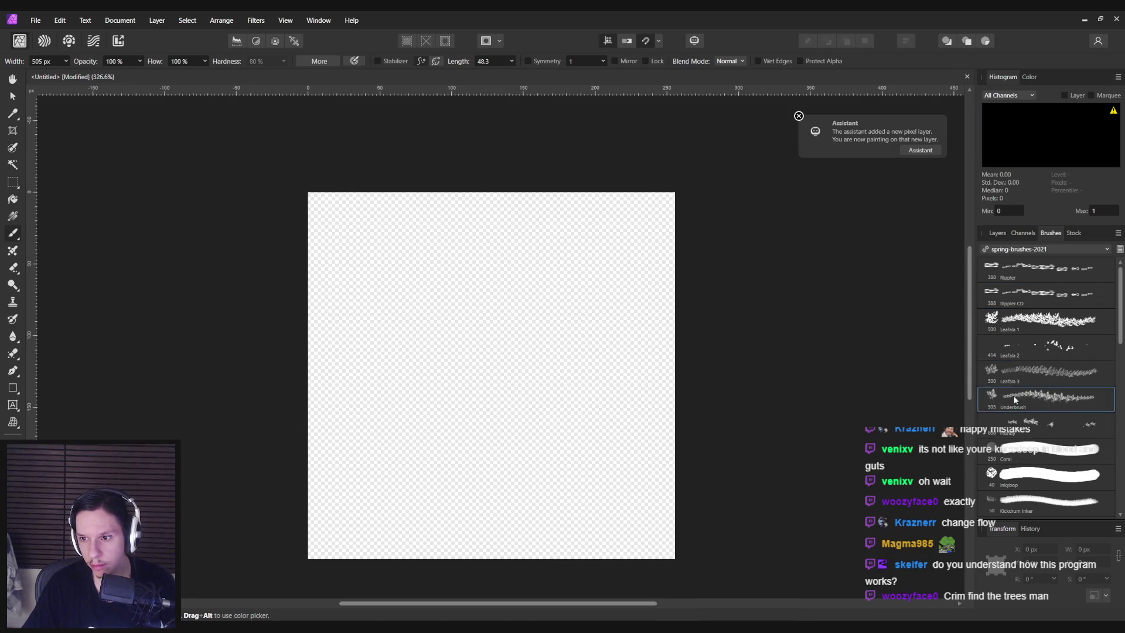
{"action": "mouse_move", "coordinate": [381, 410]}
{"action": "left_mouse_down"}
{"action": "mouse_move", "coordinate": [615, 414]}
{"action": "mouse_move", "coordinate": [716, 390]}
{"action": "left_mouse_up"}
{"action": "key", "text": "ctrl+z"}
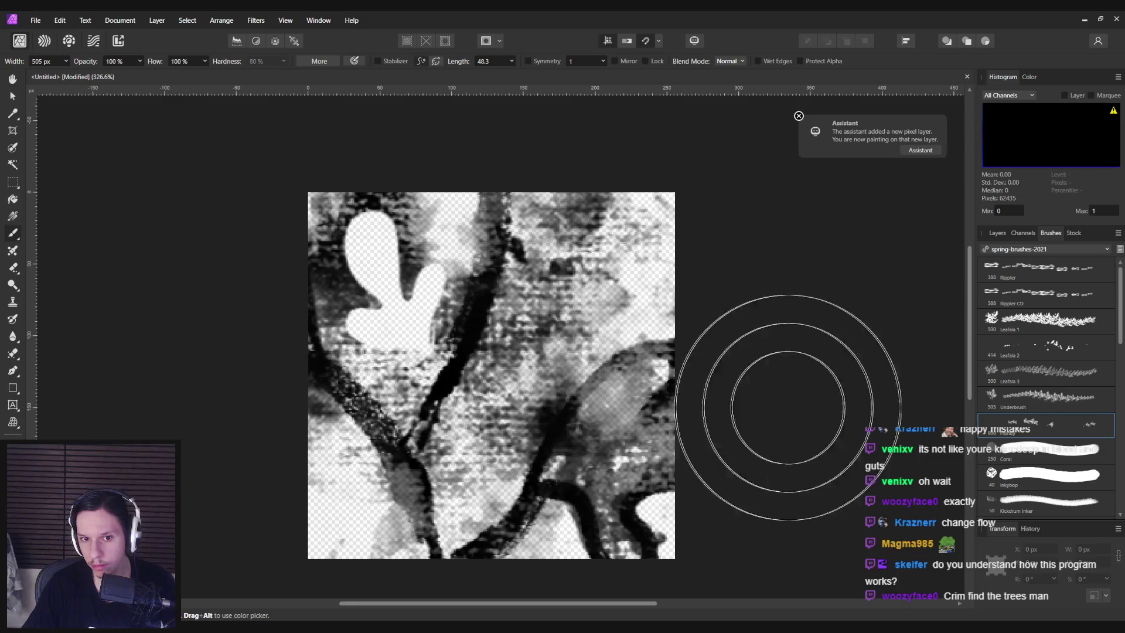
{"action": "key", "text": "ctrl+z"}
Try the Stippleboi 4 and Flutter Side brushes on the canvas, undoing the marks
{"action": "scroll", "coordinate": [1057, 419], "scroll_direction": "down", "scroll_amount": 3}
{"action": "scroll", "coordinate": [1057, 418], "scroll_direction": "down", "scroll_amount": 3}
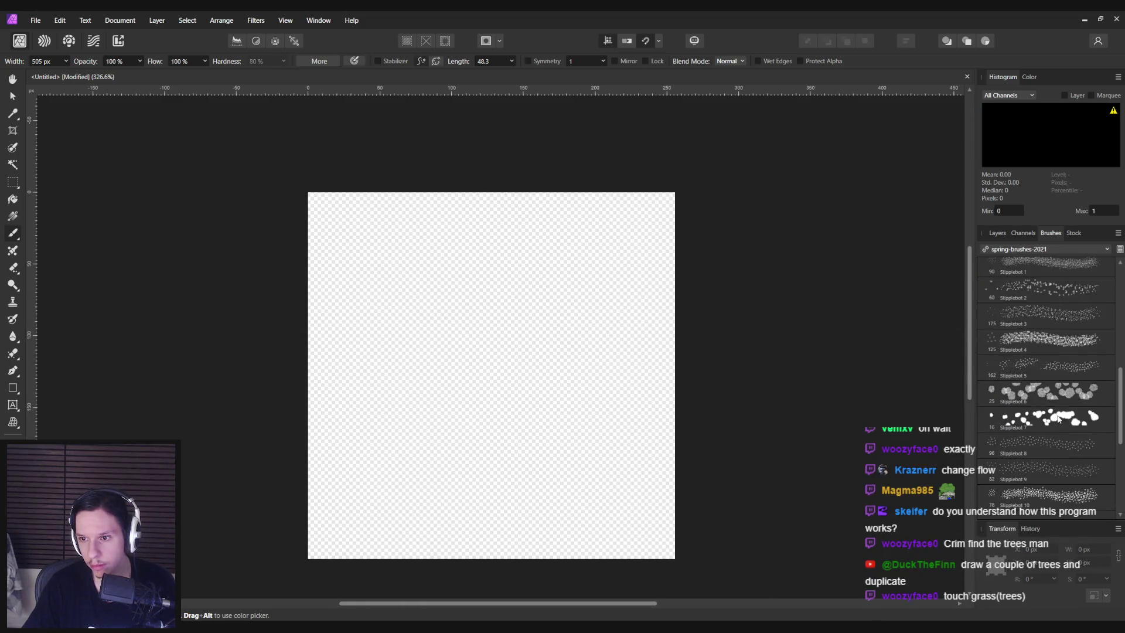
{"action": "left_click", "coordinate": [1049, 348]}
{"action": "mouse_move", "coordinate": [615, 363]}
{"action": "left_mouse_down"}
{"action": "mouse_move", "coordinate": [469, 400]}
{"action": "mouse_move", "coordinate": [721, 381]}
{"action": "left_mouse_up"}
{"action": "key", "text": "ctrl+z"}
{"action": "key", "text": "ctrl+z"}
{"action": "scroll", "coordinate": [1044, 424], "scroll_direction": "down", "scroll_amount": 3}
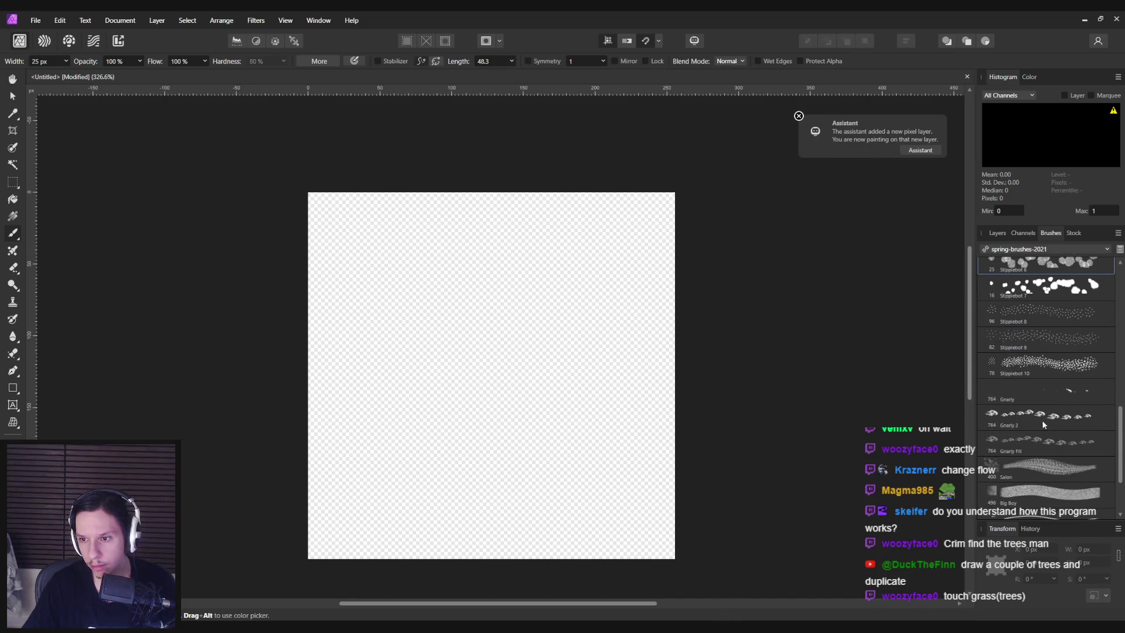
{"action": "key", "text": "ctrl+z"}
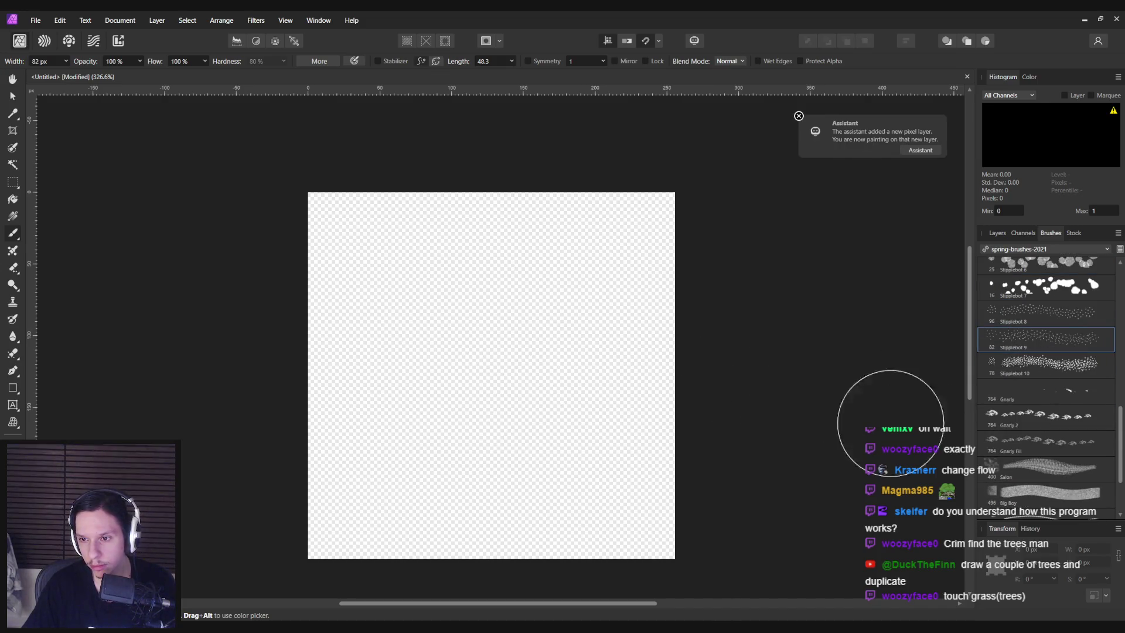
{"action": "scroll", "coordinate": [1005, 429], "scroll_direction": "down", "scroll_amount": 3}
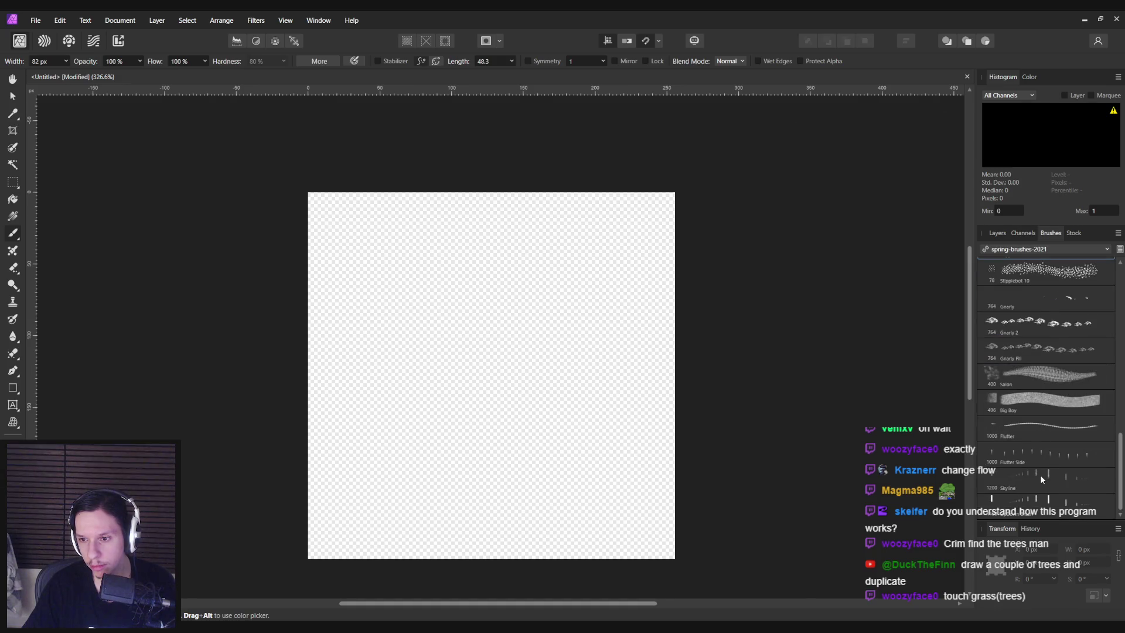
{"action": "left_click", "coordinate": [1041, 452]}
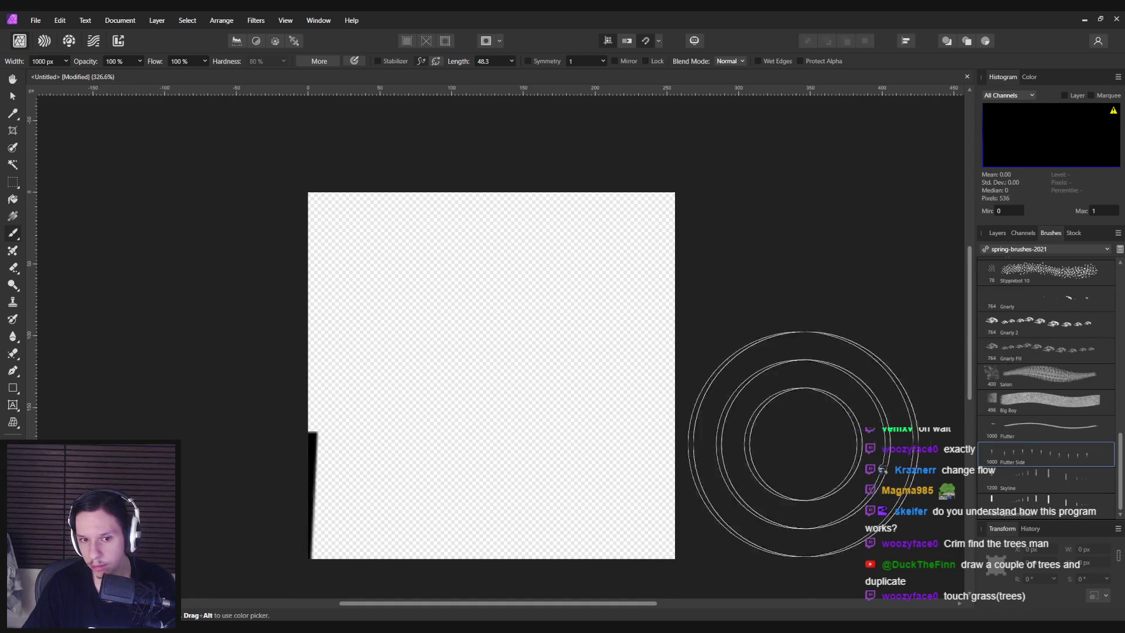
{"action": "left_click", "coordinate": [394, 425]}
{"action": "key", "text": "ctrl+z"}
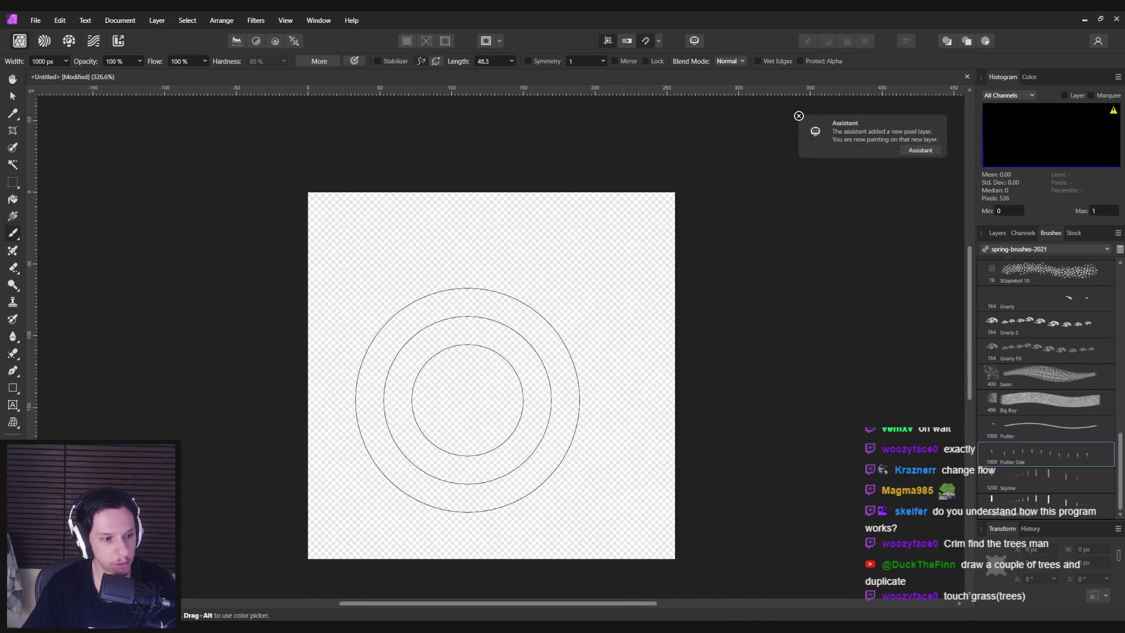
Narrow the brush, then test a wider brush and Big Boy, undoing the dabs
{"action": "key", "text": "bracketleft"}
{"action": "key", "text": "bracketleft"}
{"action": "key", "text": "bracketleft"}
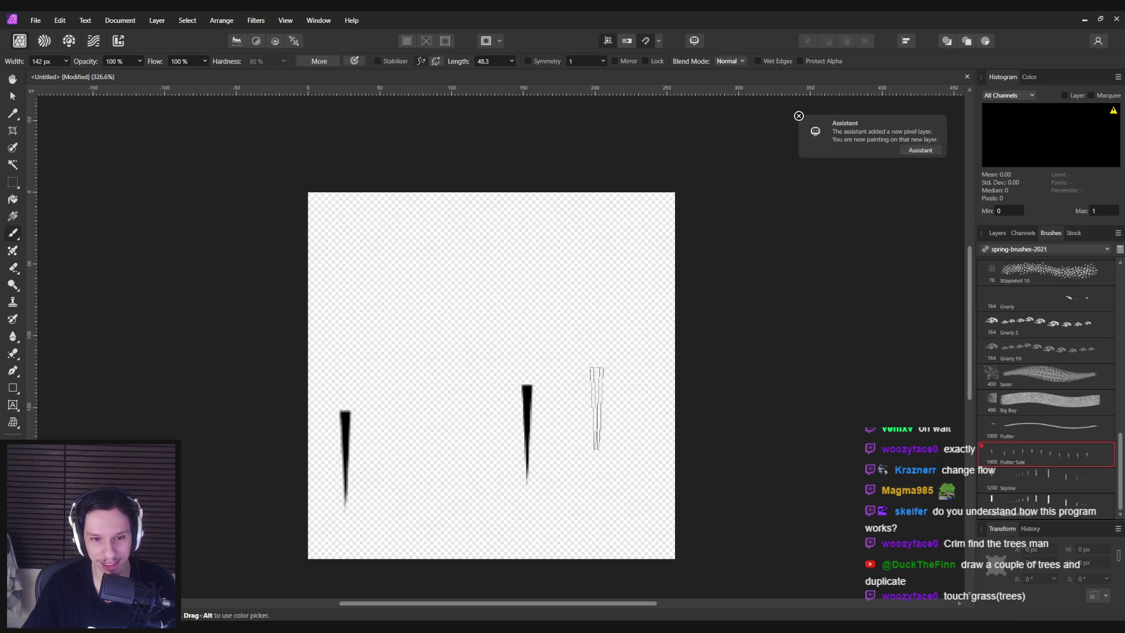
{"action": "left_click", "coordinate": [1046, 505]}
{"action": "left_click", "coordinate": [641, 464]}
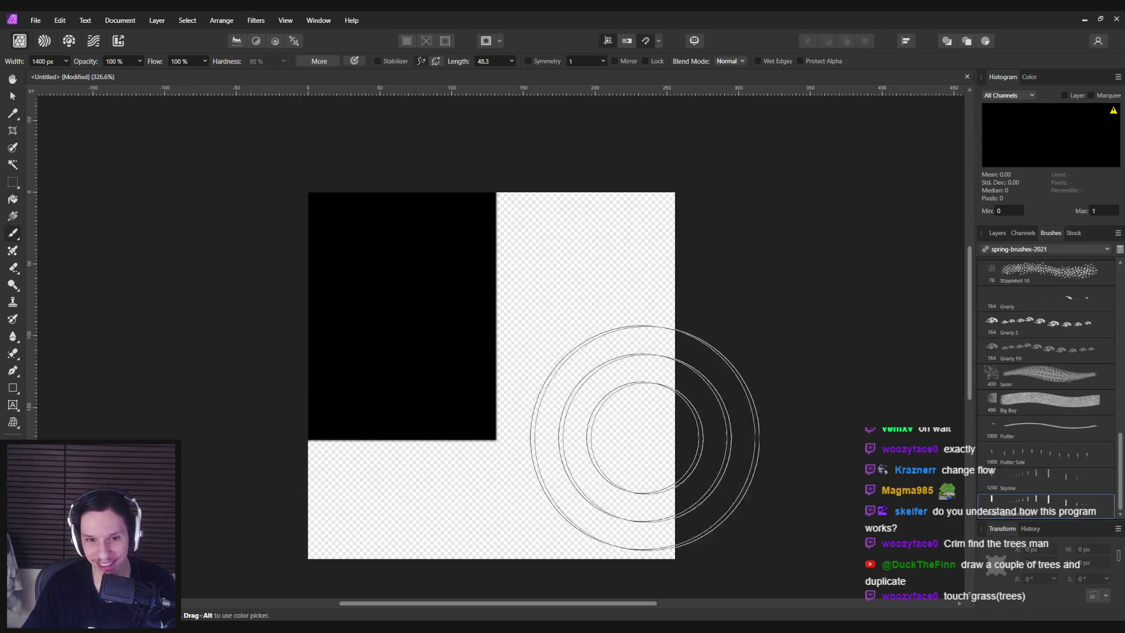
{"action": "left_click", "coordinate": [744, 454]}
{"action": "key", "text": "ctrl+z"}
{"action": "left_click", "coordinate": [1046, 410]}
{"action": "left_click_drag", "start_coordinate": [597, 415], "coordinate": [798, 469]}
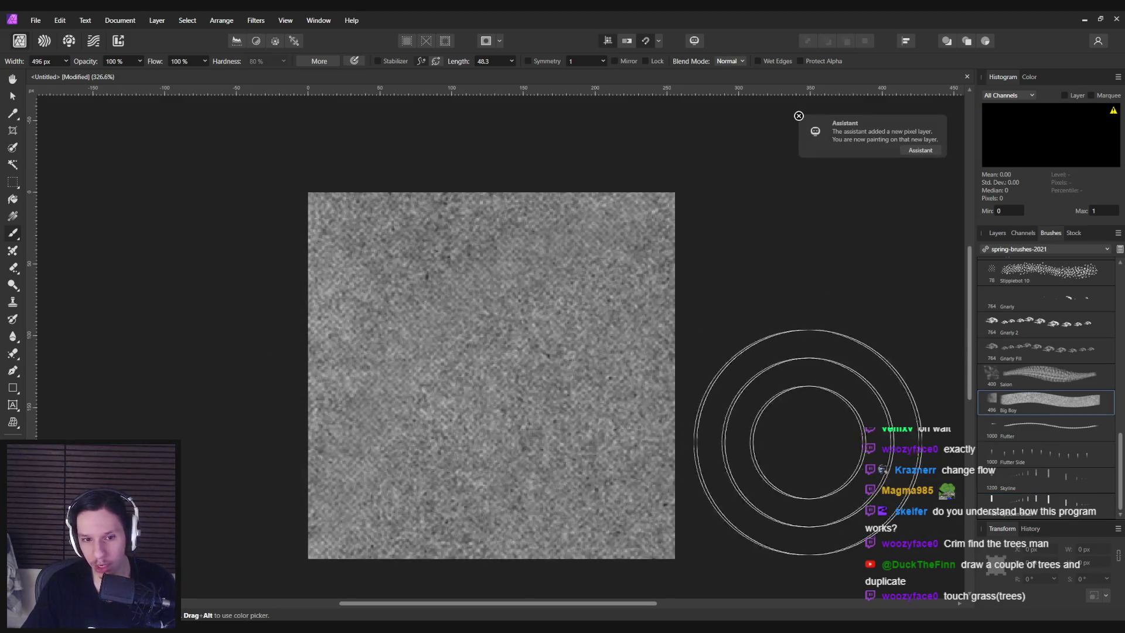
{"action": "key", "text": "ctrl+z"}
Switch the brush panel to the spatter_brushes category
{"action": "scroll", "coordinate": [1075, 471], "scroll_direction": "up", "scroll_amount": 10}
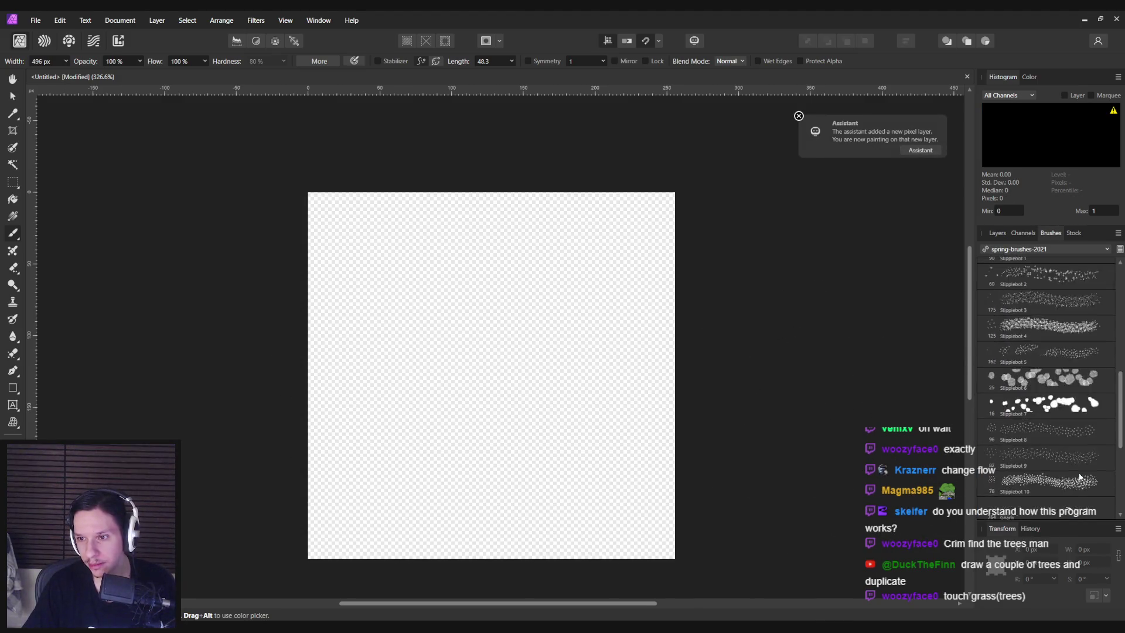
{"action": "left_click", "coordinate": [1037, 251]}
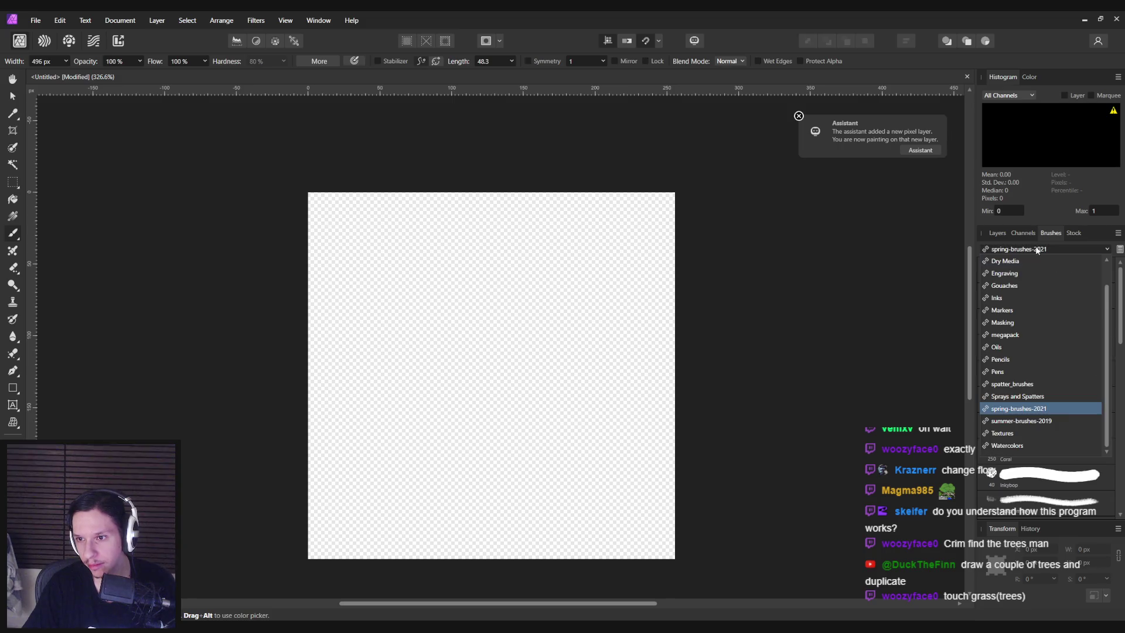
{"action": "left_click", "coordinate": [1012, 384]}
Test a spatter stroke, then Nebula Magic, Organic Noise 2 and Organic Noise Aliased, undoing each
{"action": "scroll", "coordinate": [1070, 329], "scroll_direction": "down", "scroll_amount": 5}
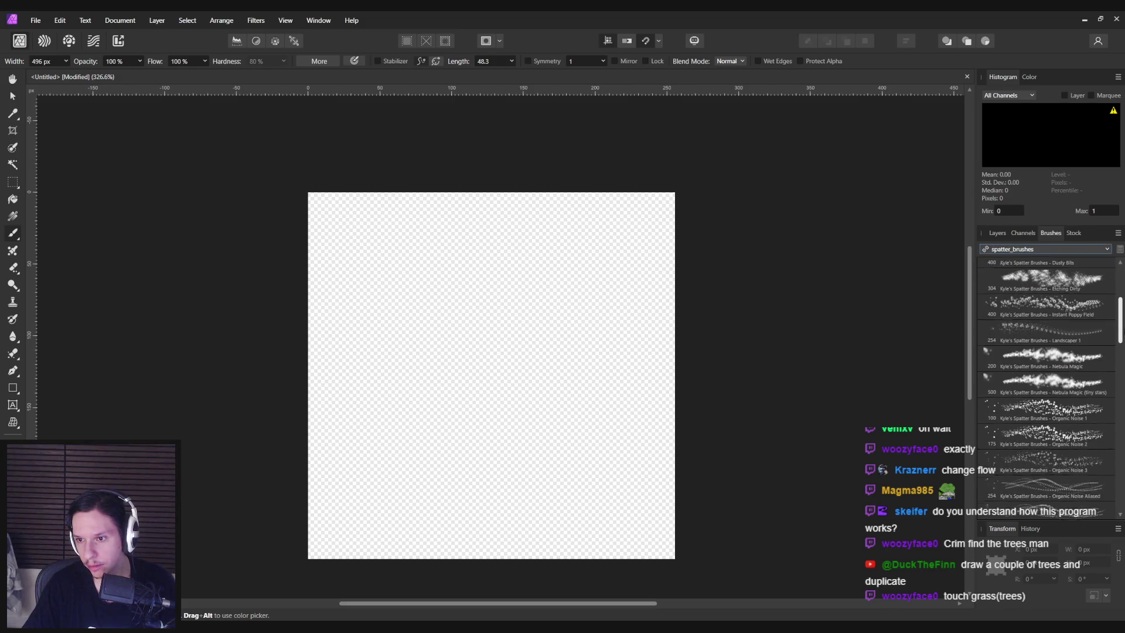
{"action": "left_click_drag", "start_coordinate": [464, 367], "coordinate": [675, 388]}
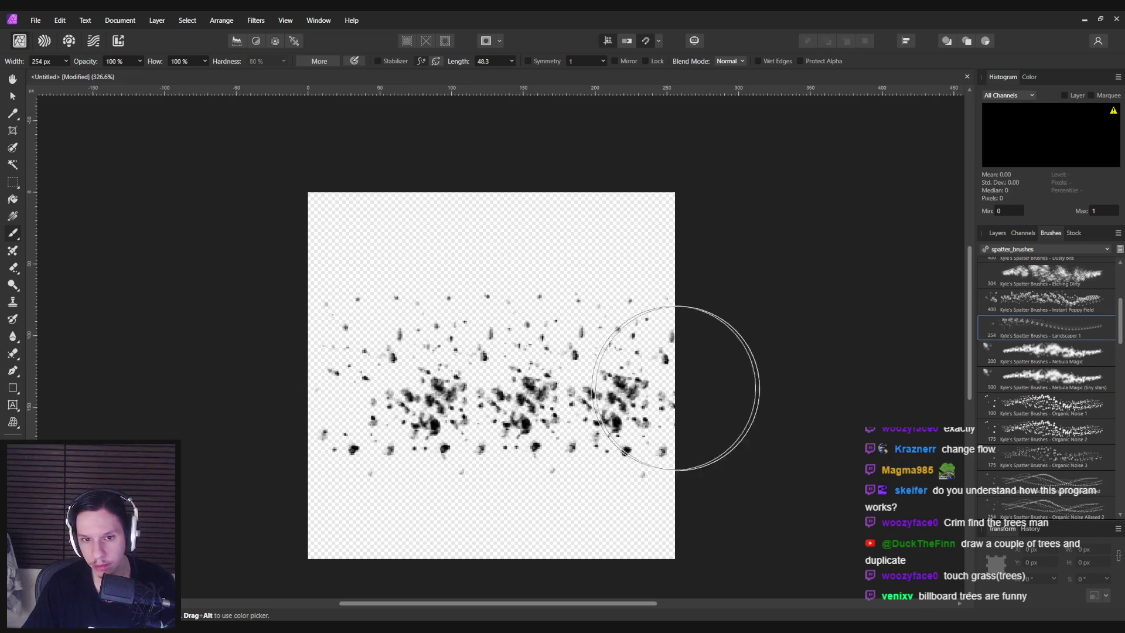
{"action": "key", "text": "ctrl+z"}
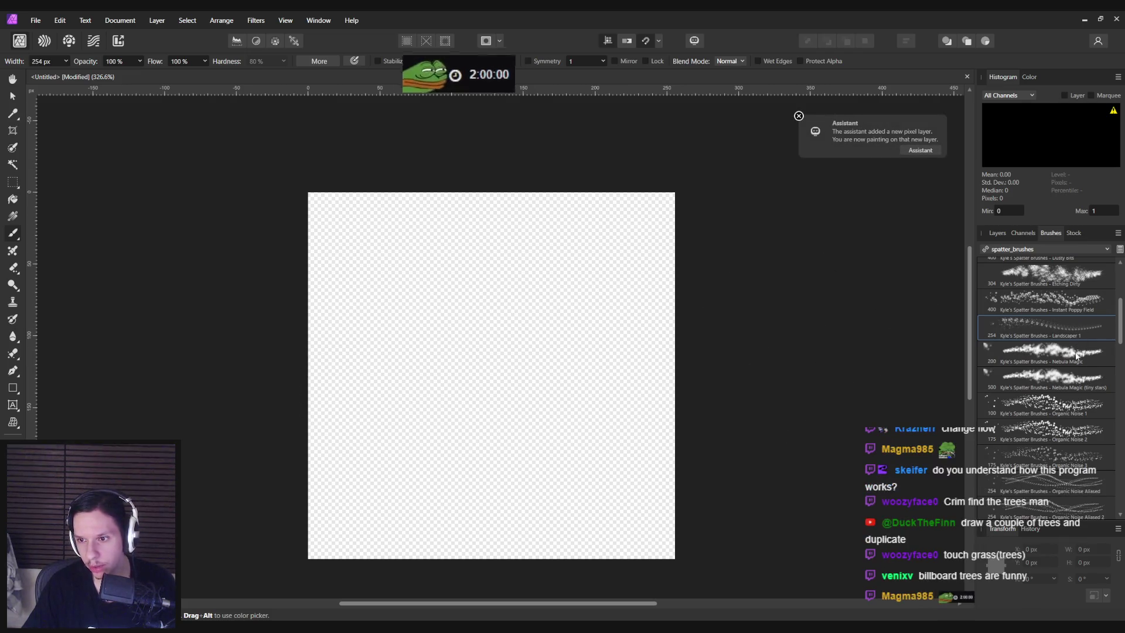
{"action": "left_click", "coordinate": [1052, 352]}
{"action": "left_click_drag", "start_coordinate": [437, 421], "coordinate": [677, 377]}
{"action": "key", "text": "ctrl+z"}
{"action": "left_click", "coordinate": [1051, 430]}
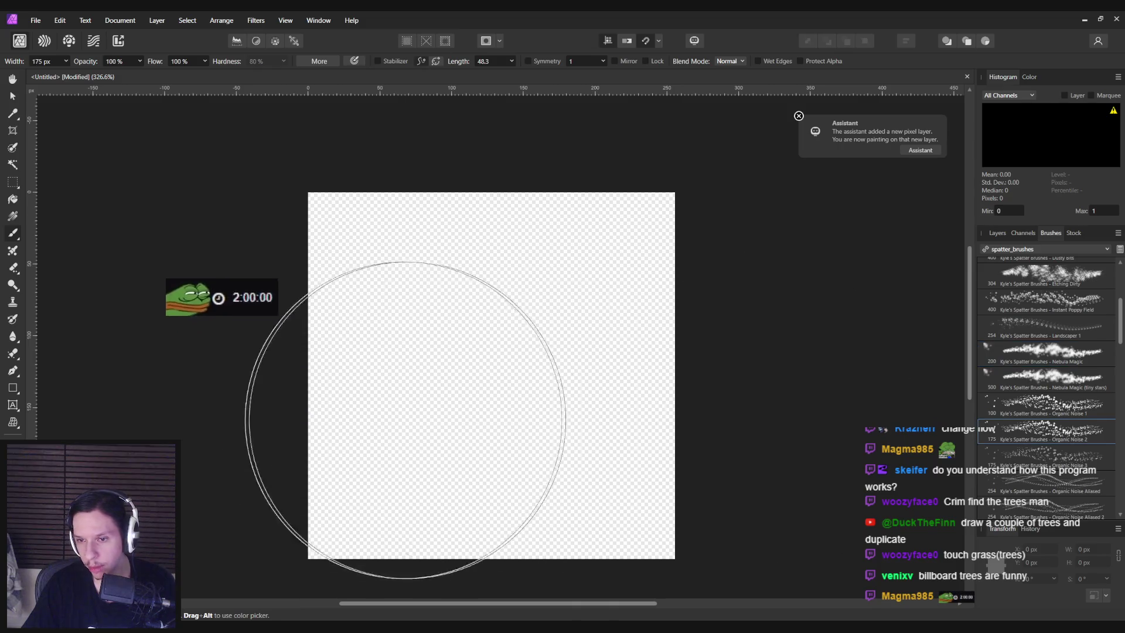
{"action": "left_click_drag", "start_coordinate": [404, 415], "coordinate": [701, 423]}
{"action": "key", "text": "ctrl+z"}
{"action": "scroll", "coordinate": [1049, 477], "scroll_direction": "down", "scroll_amount": 3}
{"action": "left_click", "coordinate": [1048, 404]}
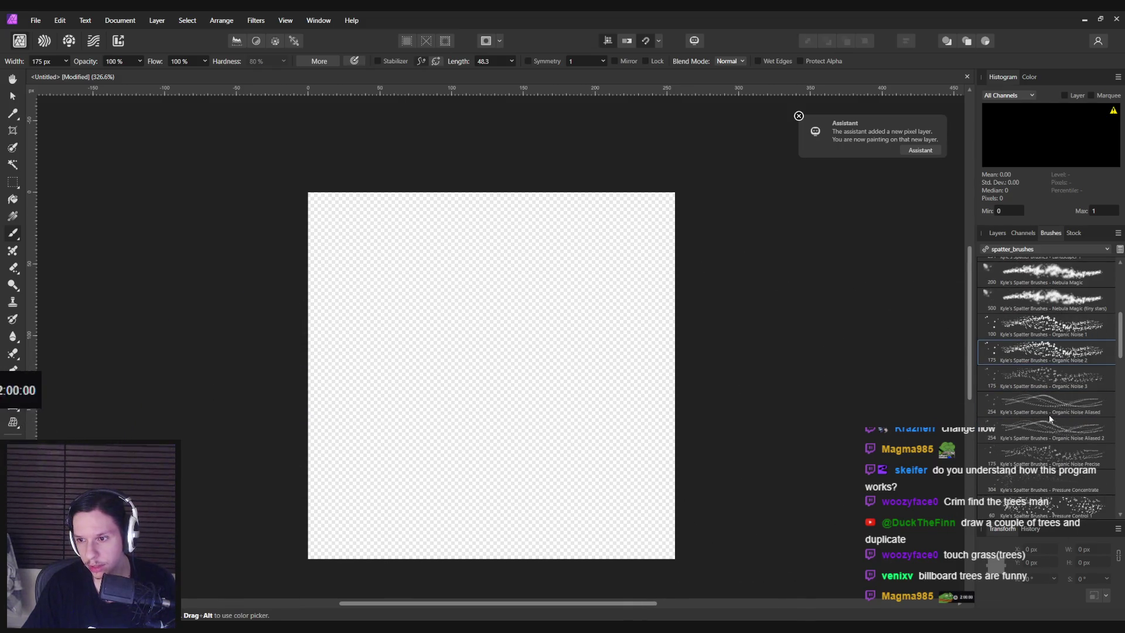
{"action": "left_click_drag", "start_coordinate": [352, 252], "coordinate": [598, 451]}
{"action": "key", "text": "ctrl+z"}
Trial more spatter brushes, including Scattered Dust and The Creeper, undoing every stroke
{"action": "scroll", "coordinate": [1036, 434], "scroll_direction": "down", "scroll_amount": 3}
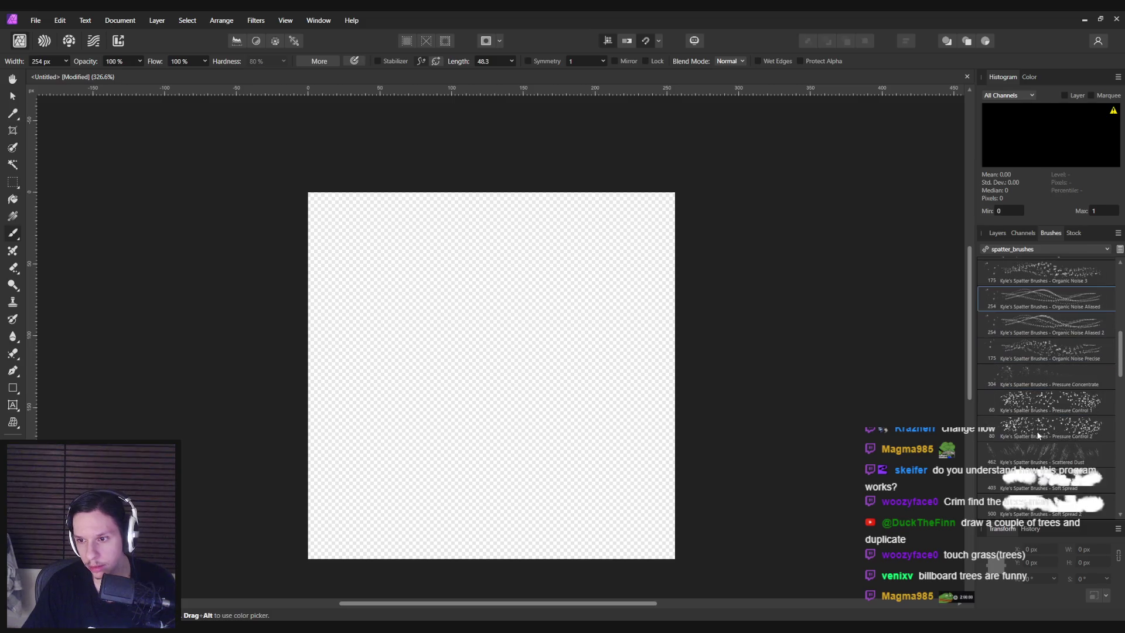
{"action": "left_click_drag", "start_coordinate": [437, 436], "coordinate": [674, 410]}
{"action": "key", "text": "ctrl+z"}
{"action": "scroll", "coordinate": [1049, 410], "scroll_direction": "down", "scroll_amount": 4}
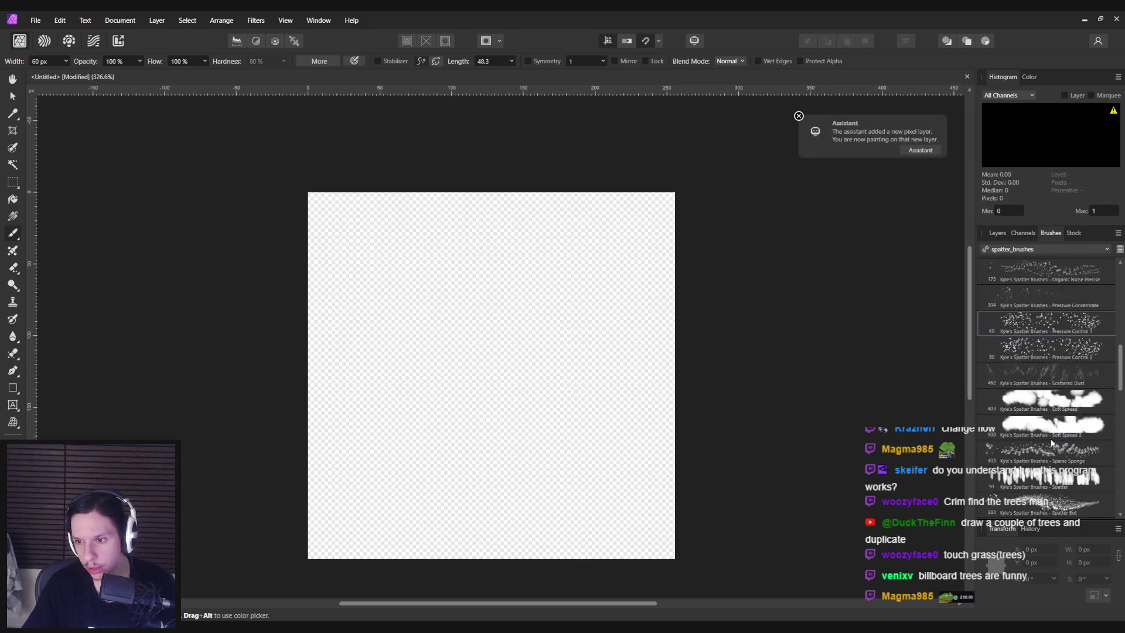
{"action": "left_click", "coordinate": [1048, 349]}
{"action": "left_click_drag", "start_coordinate": [412, 390], "coordinate": [678, 376]}
{"action": "key", "text": "ctrl+z"}
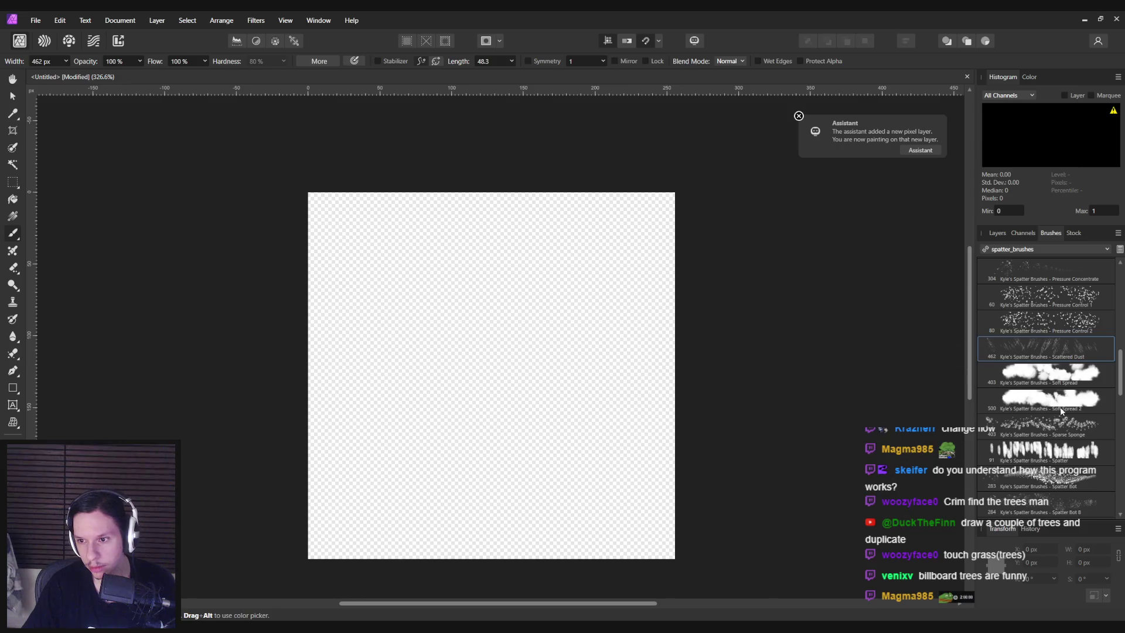
{"action": "scroll", "coordinate": [1060, 410], "scroll_direction": "down", "scroll_amount": 1}
{"action": "left_click_drag", "start_coordinate": [410, 433], "coordinate": [700, 439]}
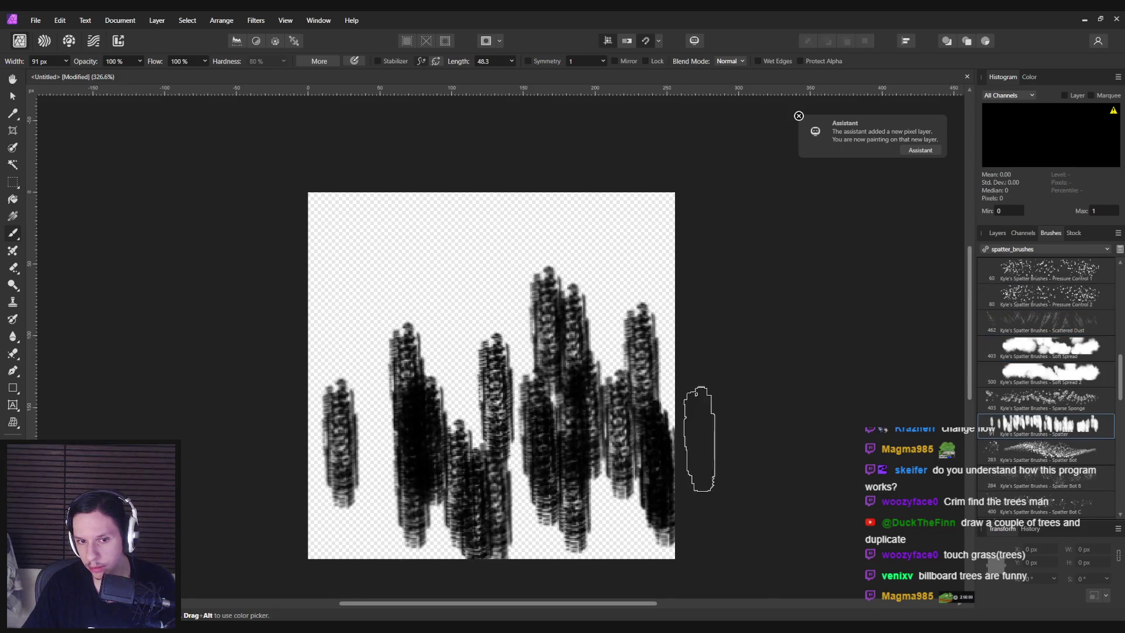
{"action": "key", "text": "ctrl+z"}
{"action": "scroll", "coordinate": [1054, 445], "scroll_direction": "down", "scroll_amount": 4}
{"action": "scroll", "coordinate": [1061, 448], "scroll_direction": "down", "scroll_amount": 4}
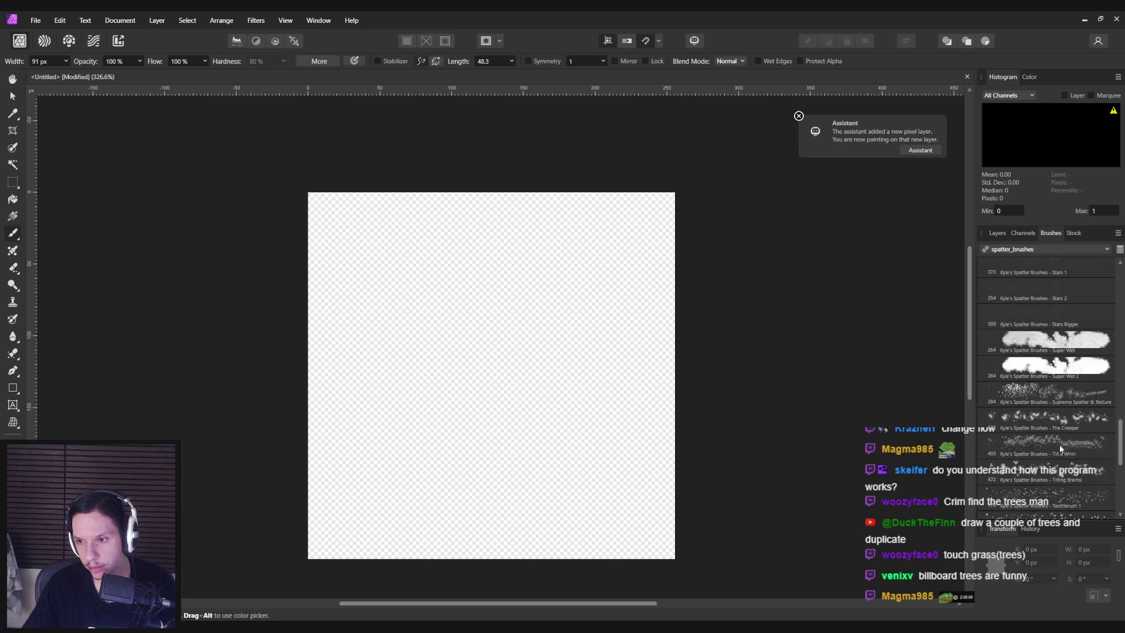
{"action": "left_click", "coordinate": [1031, 393]}
{"action": "mouse_move", "coordinate": [328, 404]}
{"action": "left_mouse_down"}
{"action": "mouse_move", "coordinate": [352, 414]}
{"action": "mouse_move", "coordinate": [754, 414]}
{"action": "left_mouse_up"}
{"action": "key", "text": "ctrl+z"}
Return to the Paint Brush and select the Spatter brush at 91 px
{"action": "scroll", "coordinate": [1054, 445], "scroll_direction": "down", "scroll_amount": 4}
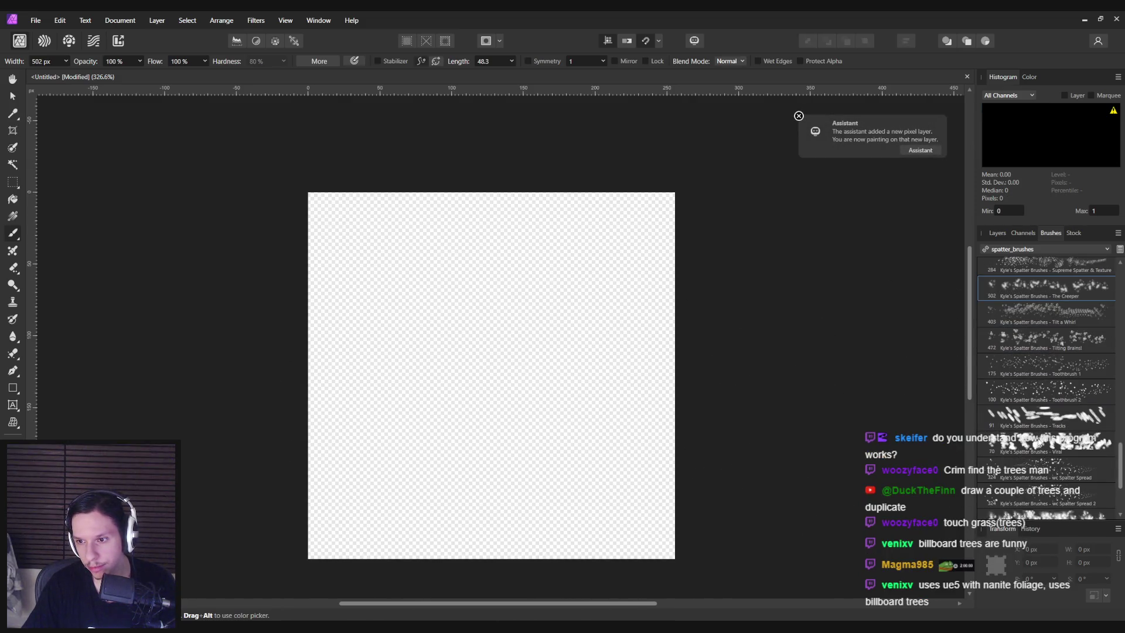
{"action": "scroll", "coordinate": [1037, 442], "scroll_direction": "down", "scroll_amount": 2}
{"action": "scroll", "coordinate": [1034, 381], "scroll_direction": "down", "scroll_amount": 3}
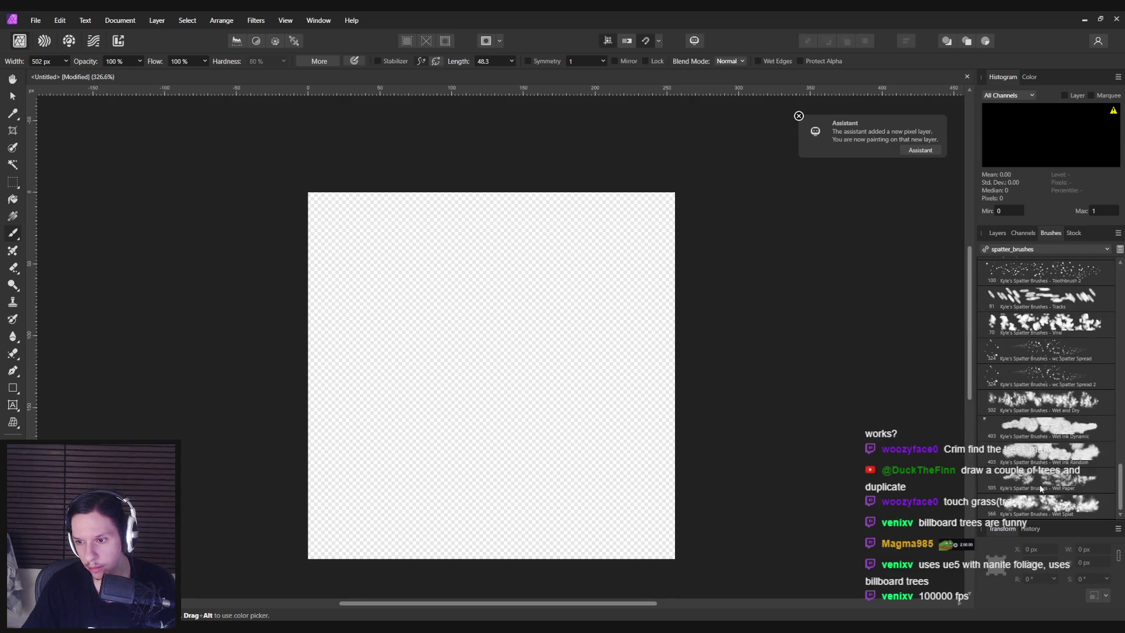
{"action": "scroll", "coordinate": [1041, 486], "scroll_direction": "up", "scroll_amount": 5}
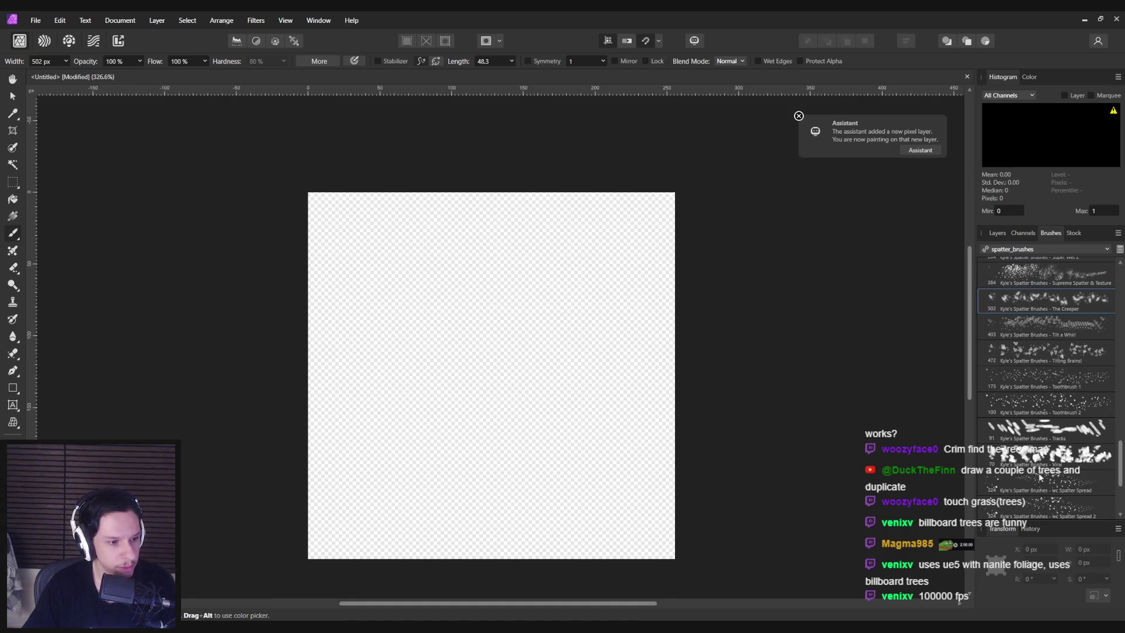
{"action": "scroll", "coordinate": [1040, 477], "scroll_direction": "up", "scroll_amount": 5}
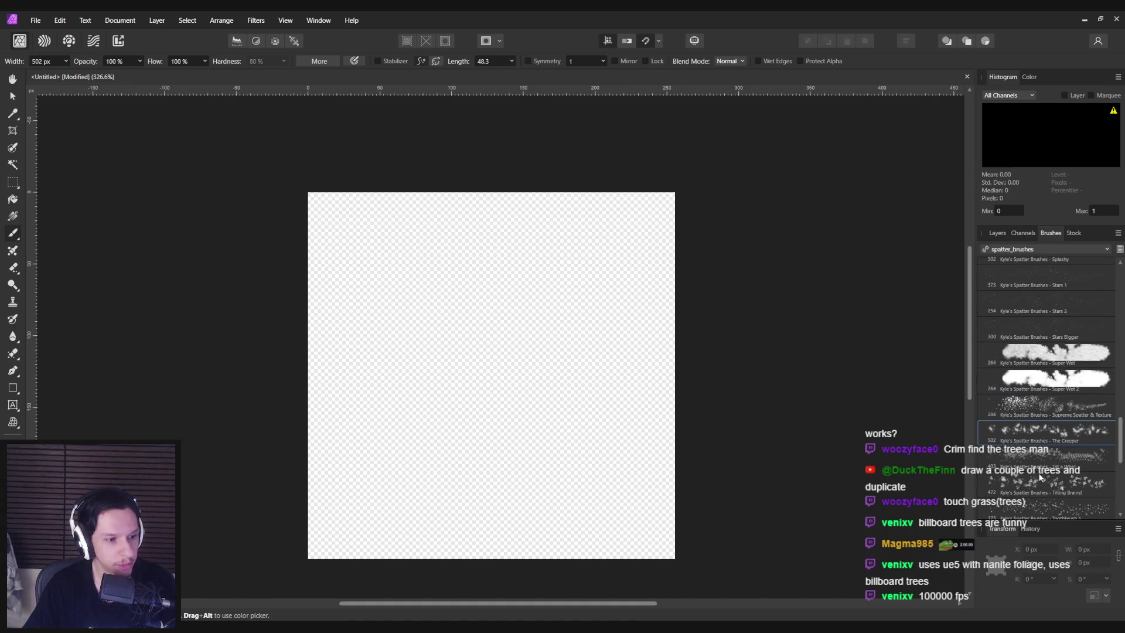
{"action": "scroll", "coordinate": [1039, 477], "scroll_direction": "up", "scroll_amount": 10}
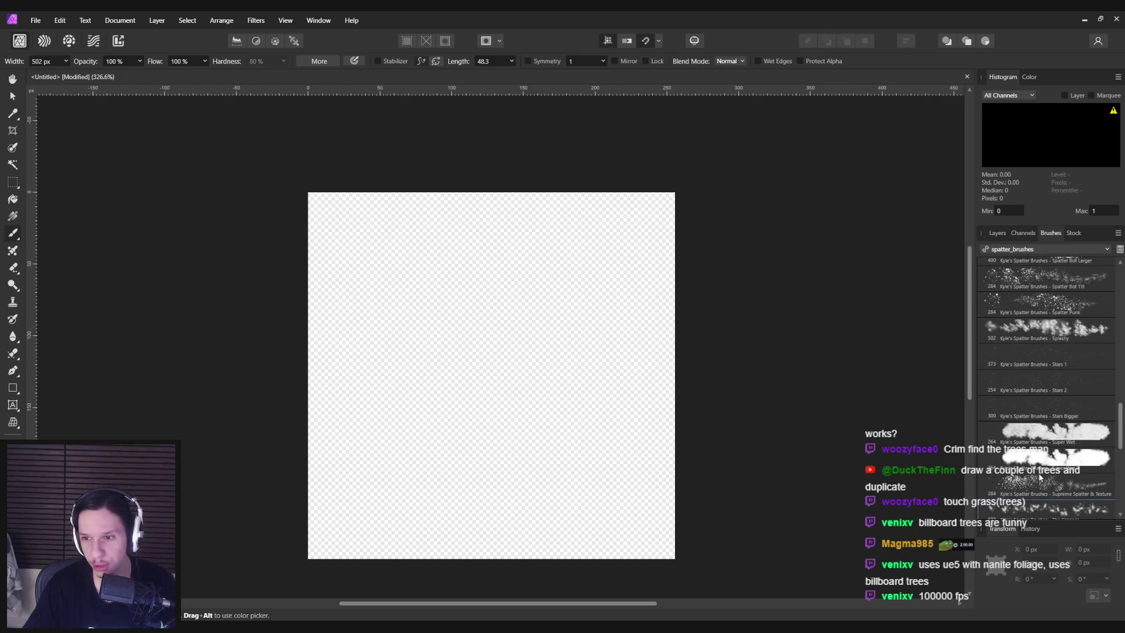
{"action": "scroll", "coordinate": [1039, 476], "scroll_direction": "up", "scroll_amount": 10}
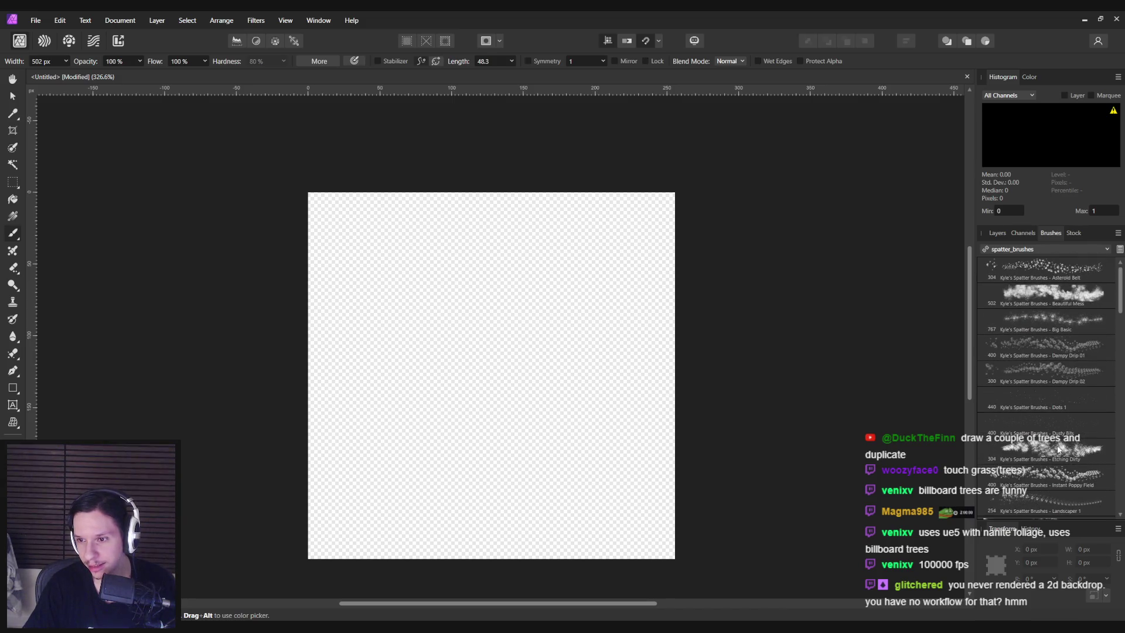
{"action": "left_click", "coordinate": [14, 95]}
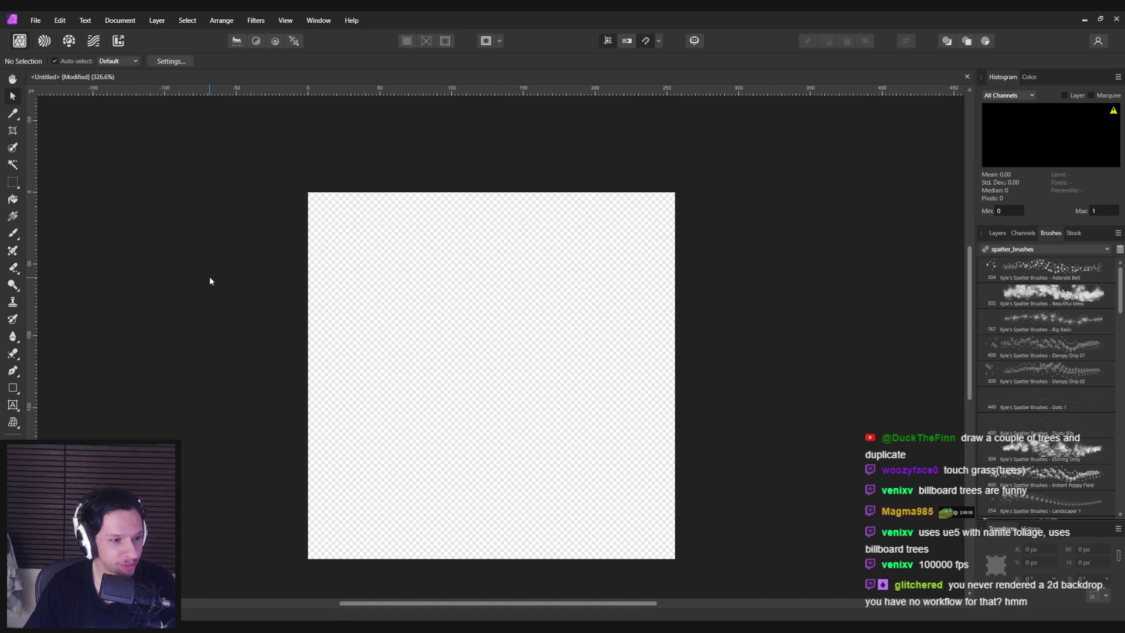
{"action": "key", "text": "b"}
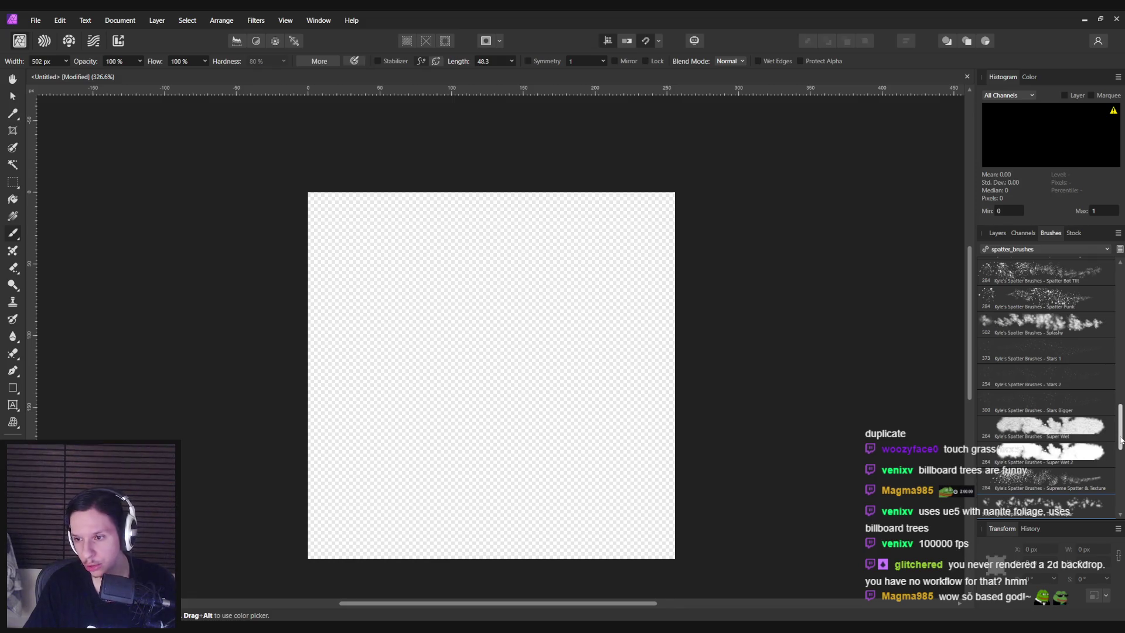
{"action": "left_click_drag", "start_coordinate": [1121, 440], "coordinate": [1116, 391]}
{"action": "left_click", "coordinate": [1043, 426]}
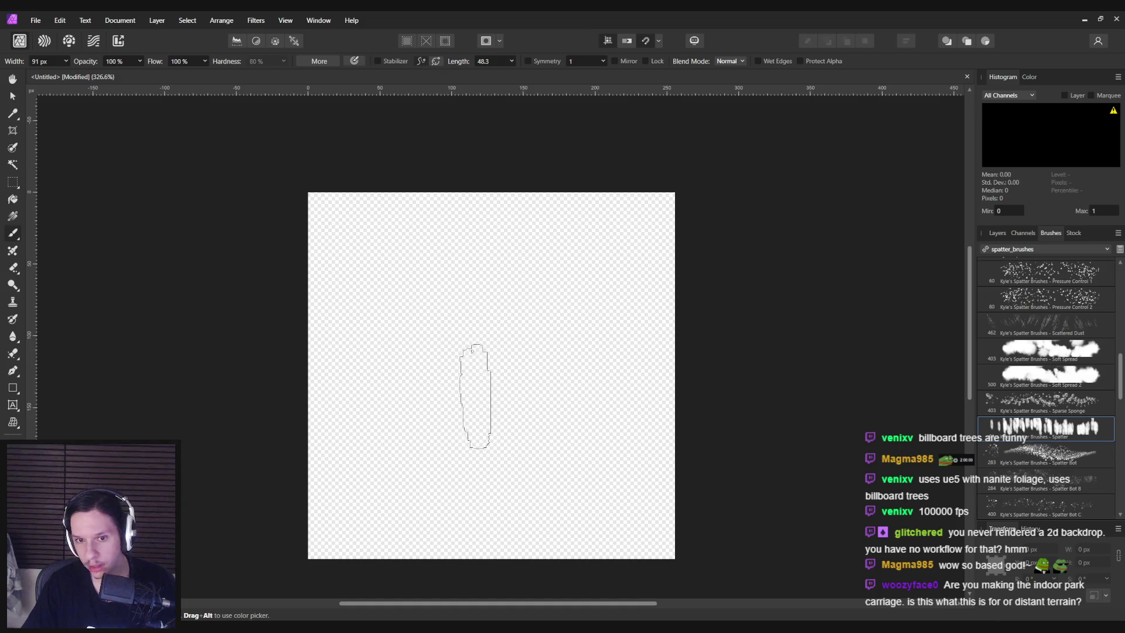
Paint the streaky tree trunk, removing stray strokes and extending it lower
{"action": "left_click", "coordinate": [475, 396]}
{"action": "left_click", "coordinate": [540, 446]}
{"action": "key", "text": "ctrl+z"}
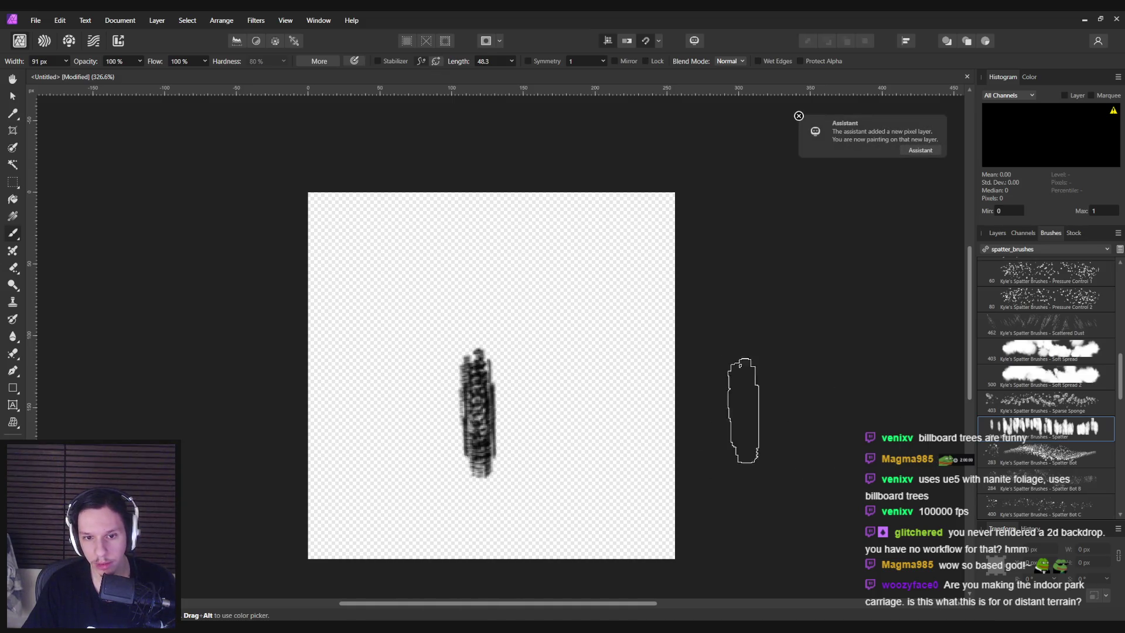
{"action": "left_click_drag", "start_coordinate": [412, 381], "coordinate": [412, 474]}
{"action": "key", "text": "ctrl+z"}
{"action": "left_click_drag", "start_coordinate": [481, 422], "coordinate": [483, 504]}
{"action": "left_click_drag", "start_coordinate": [566, 462], "coordinate": [562, 472]}
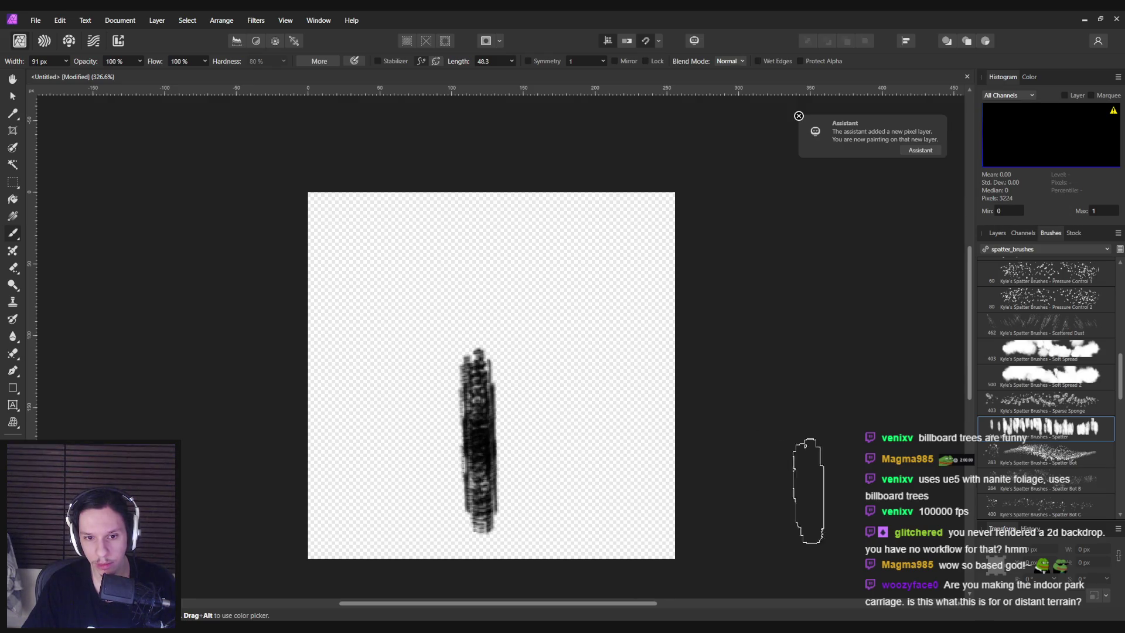
Paint a black spatter crown over the trunk with Nebula Magic at 33 px
{"action": "scroll", "coordinate": [1056, 448], "scroll_direction": "up", "scroll_amount": 2}
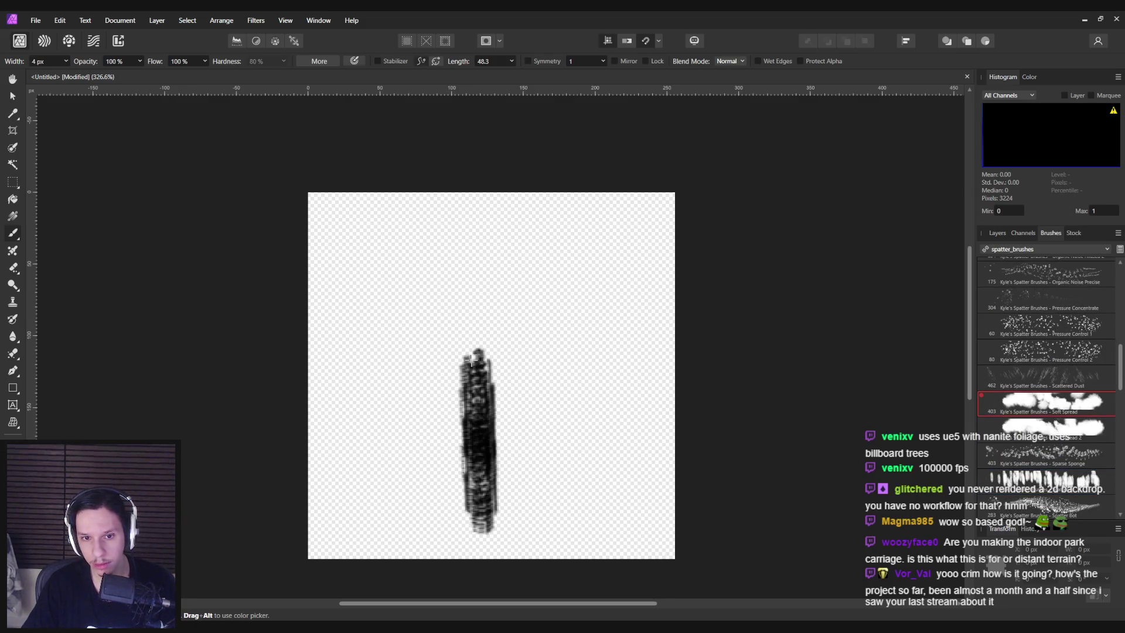
{"action": "scroll", "coordinate": [1042, 388], "scroll_direction": "up", "scroll_amount": 10}
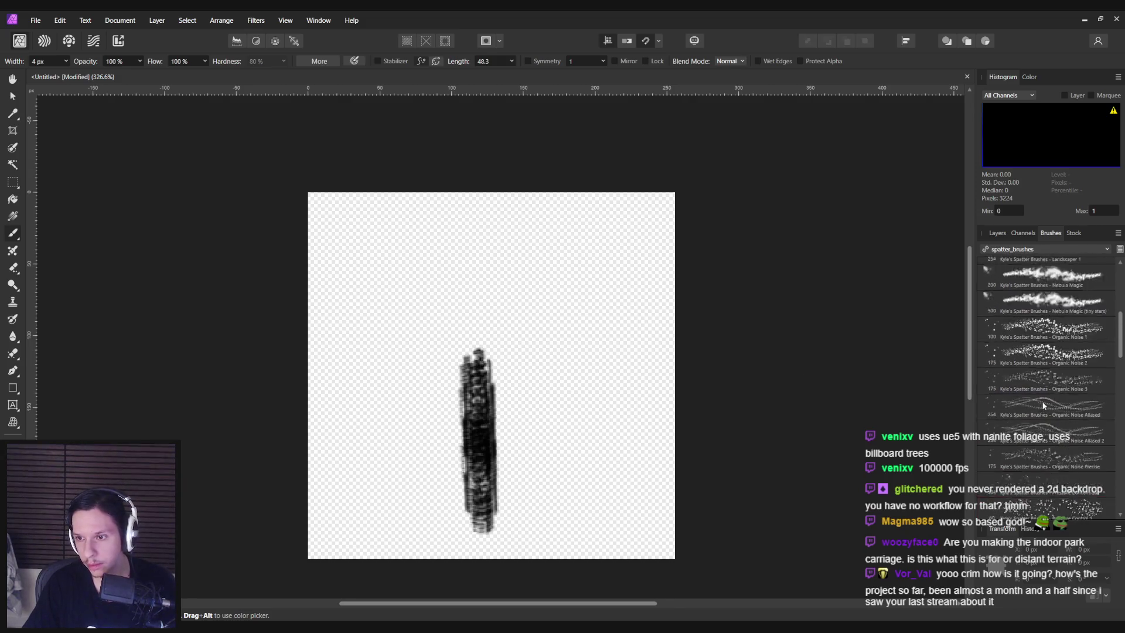
{"action": "left_click", "coordinate": [1043, 437]}
{"action": "mouse_move", "coordinate": [486, 369]}
{"action": "left_mouse_down"}
{"action": "mouse_move", "coordinate": [434, 369]}
{"action": "mouse_move", "coordinate": [480, 328]}
{"action": "mouse_move", "coordinate": [480, 288]}
{"action": "left_mouse_up"}
{"action": "key", "text": "ctrl+z"}
{"action": "mouse_move", "coordinate": [471, 413]}
{"action": "left_mouse_down"}
{"action": "mouse_move", "coordinate": [477, 314]}
{"action": "mouse_move", "coordinate": [465, 244]}
{"action": "mouse_move", "coordinate": [465, 327]}
{"action": "left_mouse_up"}
{"action": "key", "text": "ctrl+z"}
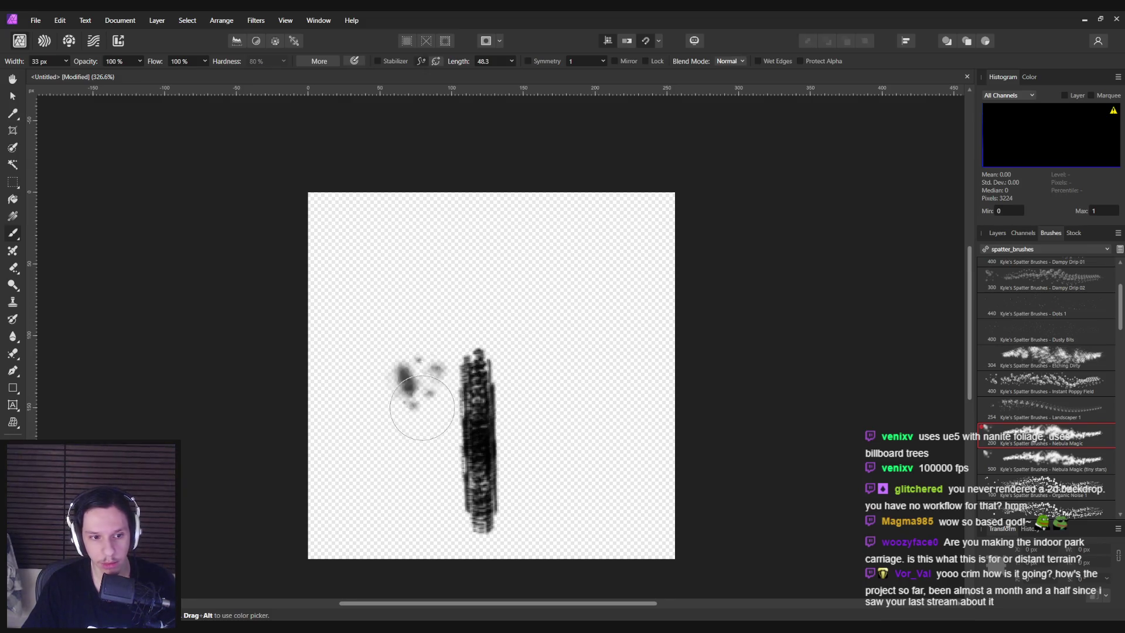
{"action": "mouse_move", "coordinate": [493, 399]}
{"action": "left_mouse_down"}
{"action": "mouse_move", "coordinate": [472, 396]}
{"action": "mouse_move", "coordinate": [452, 352]}
{"action": "mouse_move", "coordinate": [476, 324]}
{"action": "mouse_move", "coordinate": [464, 296]}
{"action": "mouse_move", "coordinate": [495, 409]}
{"action": "left_mouse_up"}
{"action": "scroll", "coordinate": [495, 408], "scroll_direction": "down", "scroll_amount": 2}
{"action": "key", "text": "ctrl+z"}
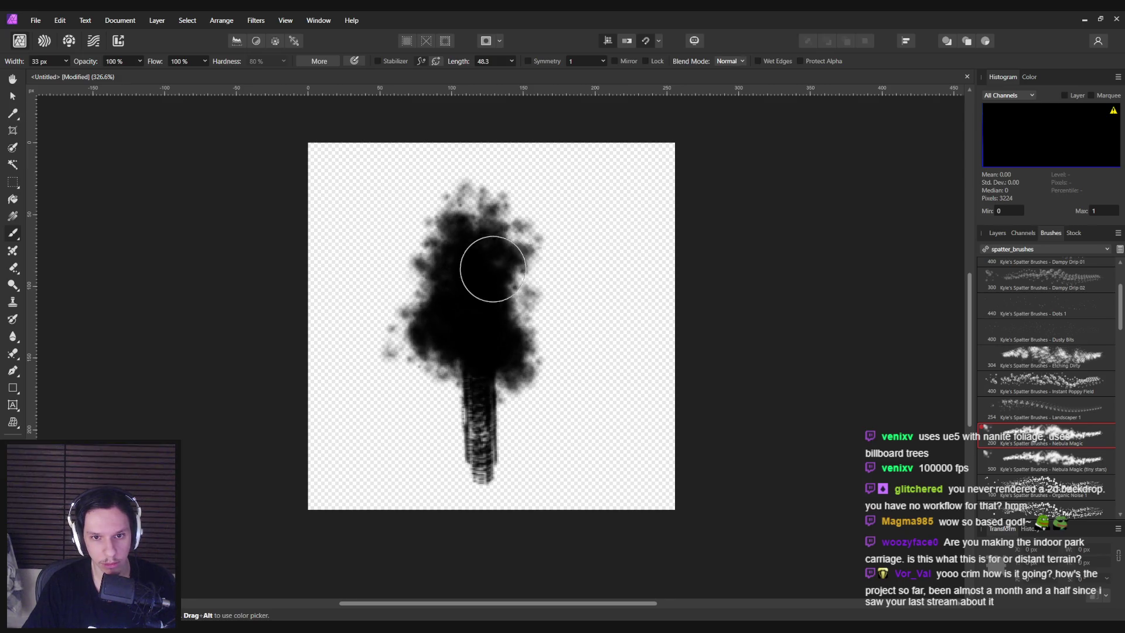
{"action": "mouse_move", "coordinate": [493, 269]}
{"action": "left_mouse_down"}
{"action": "mouse_move", "coordinate": [495, 344]}
{"action": "mouse_move", "coordinate": [509, 364]}
{"action": "left_mouse_up"}
{"action": "scroll", "coordinate": [1116, 335], "scroll_direction": "up", "scroll_amount": 2}
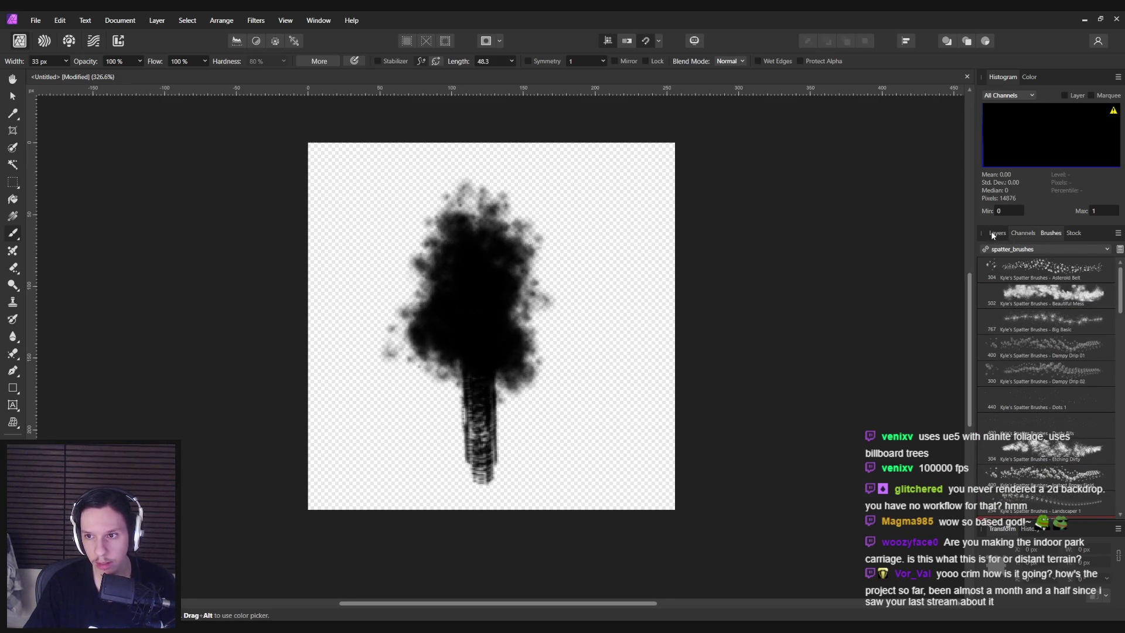
{"action": "left_click", "coordinate": [996, 233]}
{"action": "left_click", "coordinate": [13, 97]}
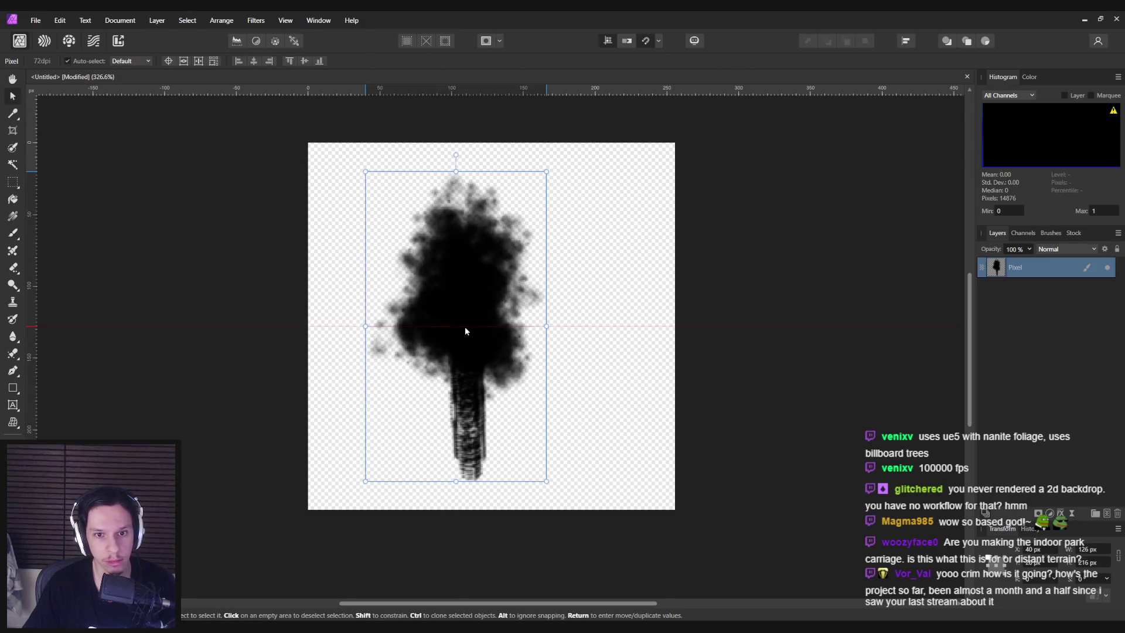
Shrink the tree silhouette and move it against the canvas's left edge
{"action": "left_click_drag", "start_coordinate": [547, 485], "coordinate": [422, 357]}
{"action": "mouse_move", "coordinate": [419, 304]}
{"action": "left_mouse_down"}
{"action": "mouse_move", "coordinate": [354, 399]}
{"action": "mouse_move", "coordinate": [327, 485]}
{"action": "mouse_move", "coordinate": [352, 474]}
{"action": "left_mouse_up"}
{"action": "mouse_move", "coordinate": [348, 414]}
{"action": "left_mouse_down"}
{"action": "mouse_move", "coordinate": [354, 369]}
{"action": "mouse_move", "coordinate": [370, 377]}
{"action": "left_mouse_up"}
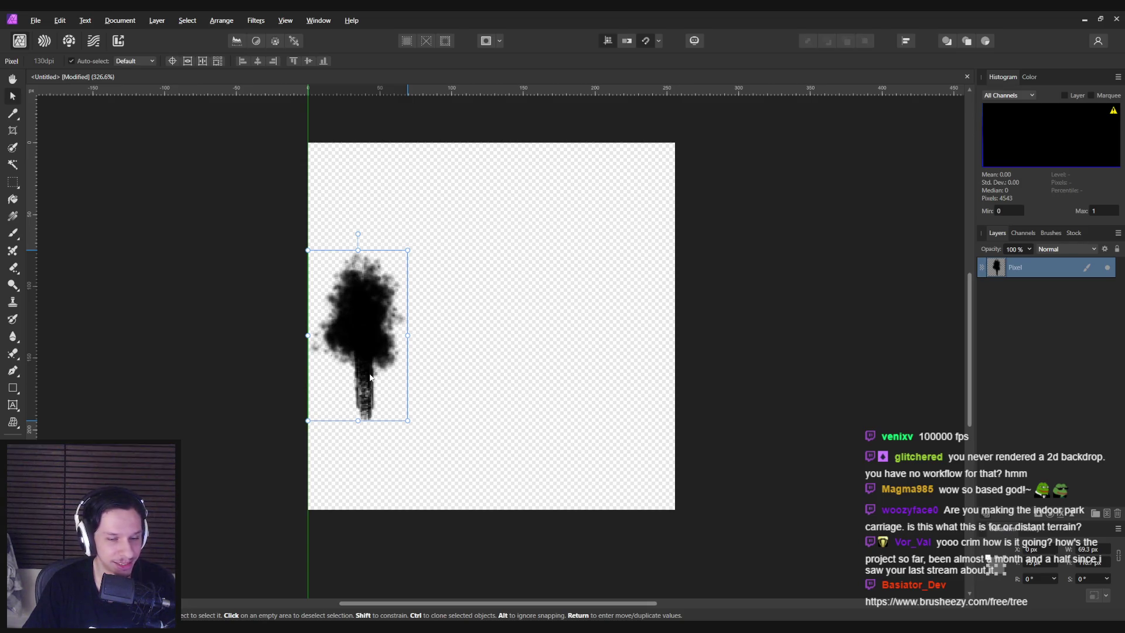
{"action": "left_click_drag", "start_coordinate": [370, 376], "coordinate": [370, 377]}
{"action": "key", "text": "Escape"}
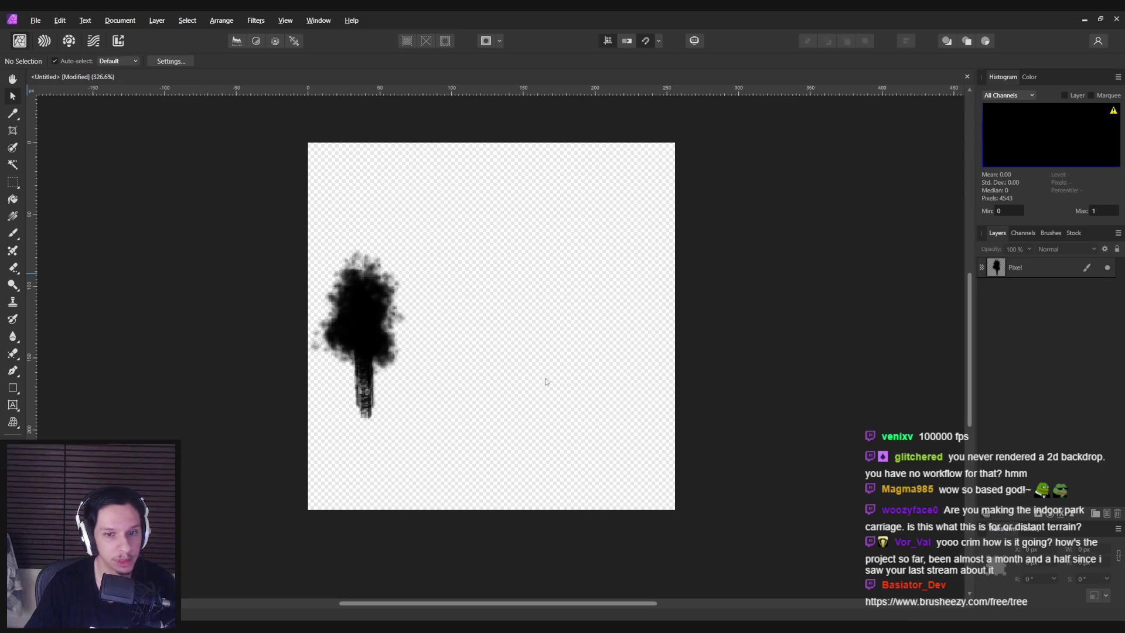
Paste the T_TreesBackgroundTest strip and place the tree layer above it on the treeline
{"action": "key", "text": "ctrl+v"}
{"action": "mouse_move", "coordinate": [532, 416]}
{"action": "left_mouse_down"}
{"action": "mouse_move", "coordinate": [470, 353]}
{"action": "mouse_move", "coordinate": [459, 360]}
{"action": "left_mouse_up"}
{"action": "left_click_drag", "start_coordinate": [1031, 268], "coordinate": [1025, 301]}
{"action": "left_click_drag", "start_coordinate": [347, 382], "coordinate": [329, 404]}
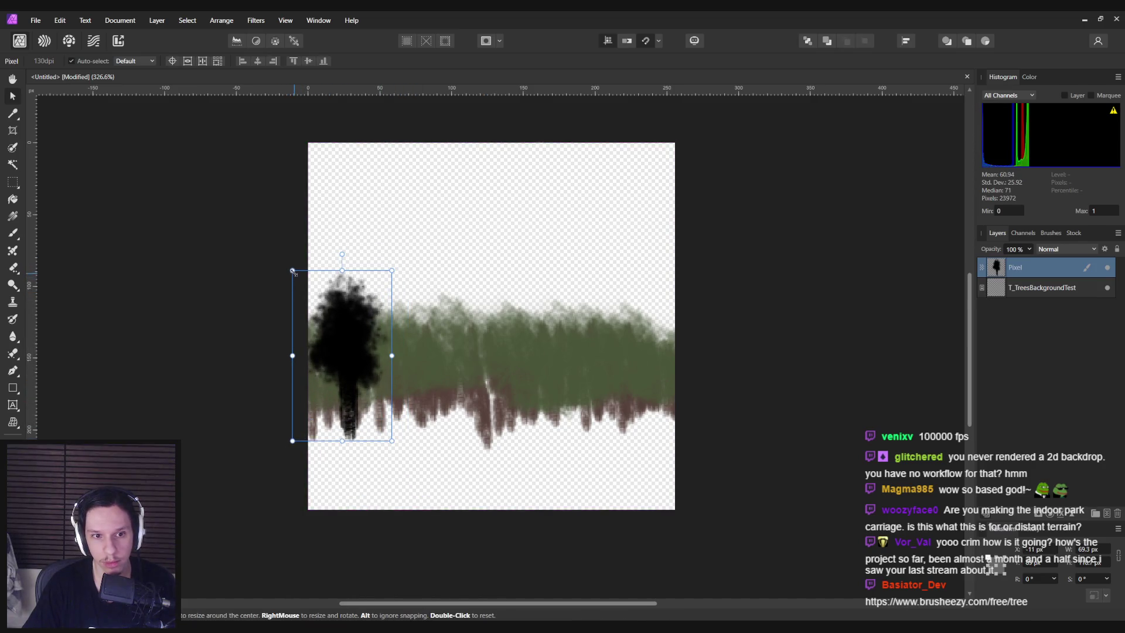
Shrink the tree to about 58 by 100 px and duplicate copies along the strip
{"action": "left_click_drag", "start_coordinate": [292, 269], "coordinate": [308, 297]}
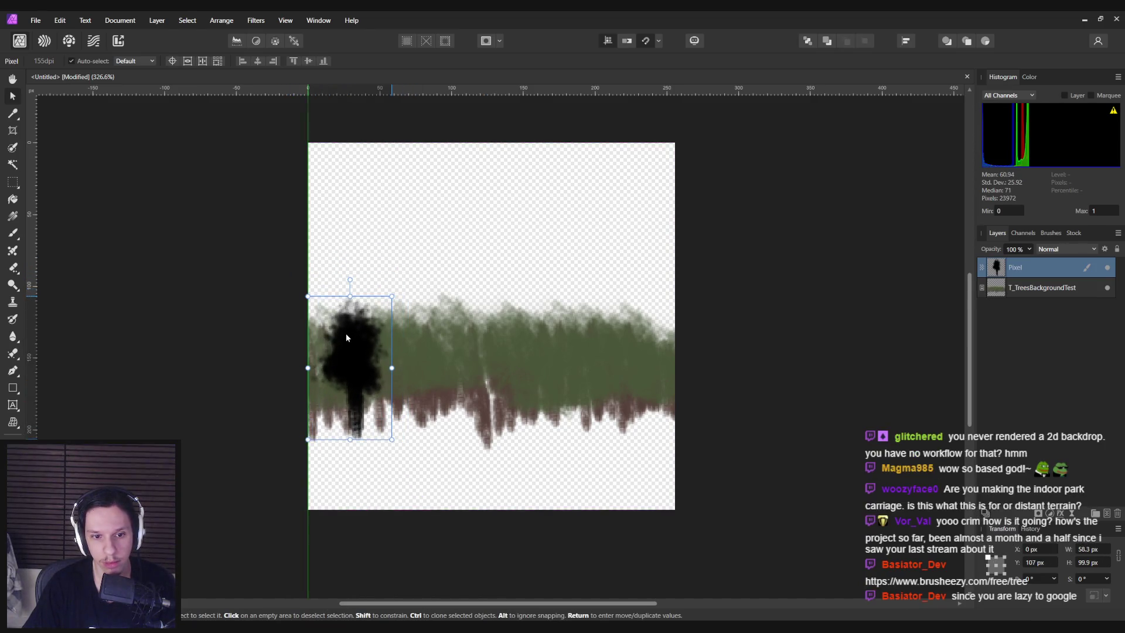
{"action": "key", "text": "ctrl+j"}
{"action": "mouse_move", "coordinate": [346, 362]}
{"action": "left_mouse_down"}
{"action": "mouse_move", "coordinate": [401, 335]}
{"action": "mouse_move", "coordinate": [431, 351]}
{"action": "mouse_move", "coordinate": [420, 376]}
{"action": "mouse_move", "coordinate": [554, 407]}
{"action": "mouse_move", "coordinate": [562, 339]}
{"action": "mouse_move", "coordinate": [549, 345]}
{"action": "left_mouse_up"}
{"action": "key", "text": "ctrl+j"}
{"action": "key", "text": "ctrl+j"}
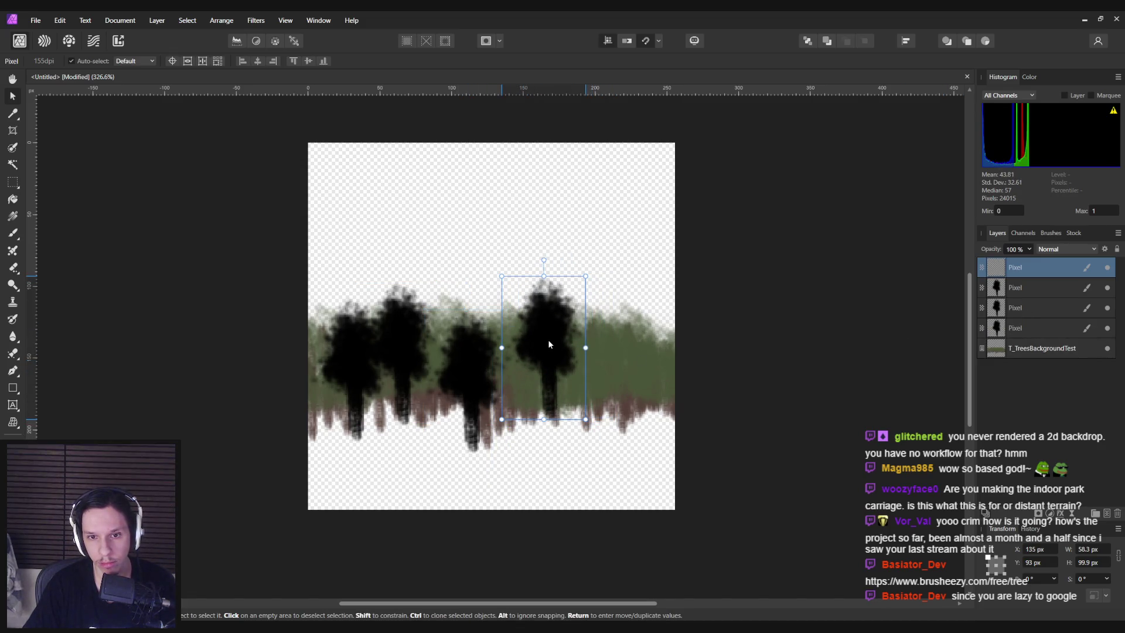
{"action": "mouse_move", "coordinate": [586, 419]}
{"action": "left_mouse_down"}
{"action": "mouse_move", "coordinate": [601, 445]}
{"action": "mouse_move", "coordinate": [549, 400]}
{"action": "left_mouse_up"}
{"action": "left_click", "coordinate": [1020, 291]}
{"action": "key", "text": "ctrl+j"}
{"action": "mouse_move", "coordinate": [475, 436]}
{"action": "left_mouse_down"}
{"action": "mouse_move", "coordinate": [414, 441]}
{"action": "mouse_move", "coordinate": [735, 434]}
{"action": "mouse_move", "coordinate": [620, 398]}
{"action": "left_mouse_up"}
{"action": "key", "text": "ctrl+j"}
Enlarge and raise the rightmost tree, then flip it horizontally
{"action": "key", "text": "ctrl+z"}
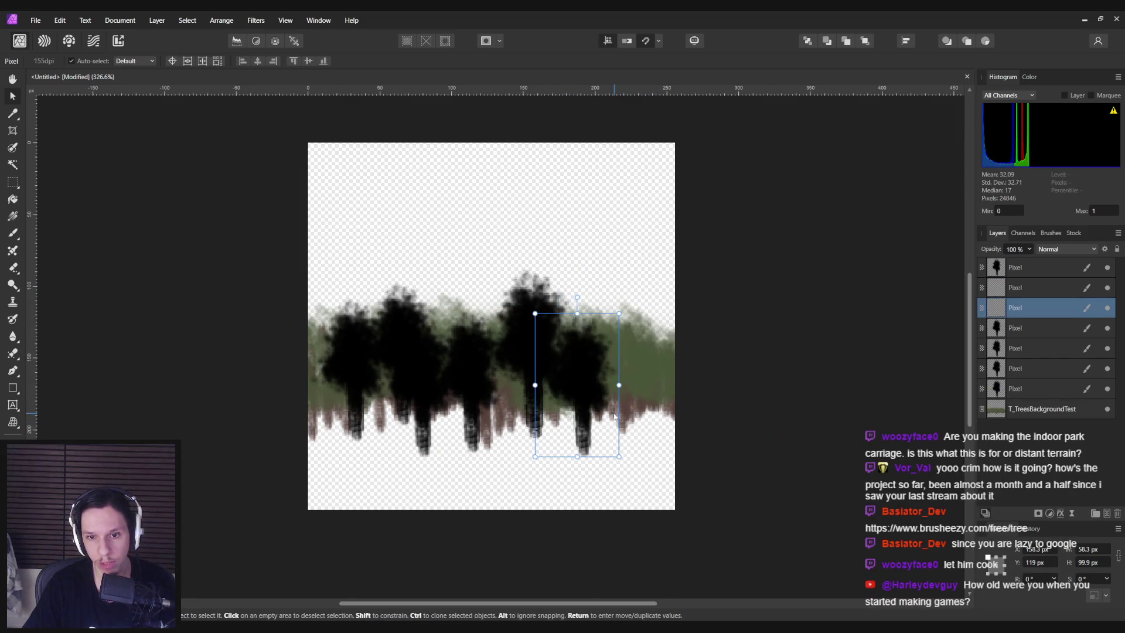
{"action": "key", "text": "ctrl+z"}
{"action": "key", "text": "ctrl+z"}
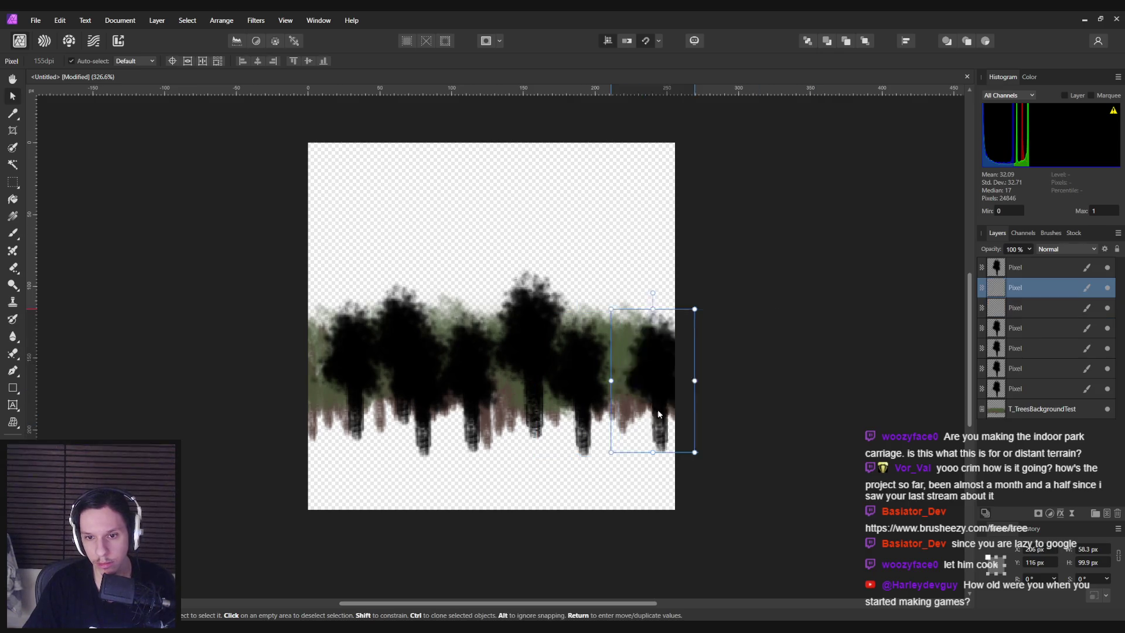
{"action": "key", "text": "ctrl+z"}
{"action": "left_click_drag", "start_coordinate": [637, 447], "coordinate": [683, 495]}
{"action": "mouse_move", "coordinate": [617, 466]}
{"action": "left_mouse_down"}
{"action": "mouse_move", "coordinate": [609, 403]}
{"action": "mouse_move", "coordinate": [619, 411]}
{"action": "left_mouse_up"}
{"action": "right_click", "coordinate": [614, 408]}
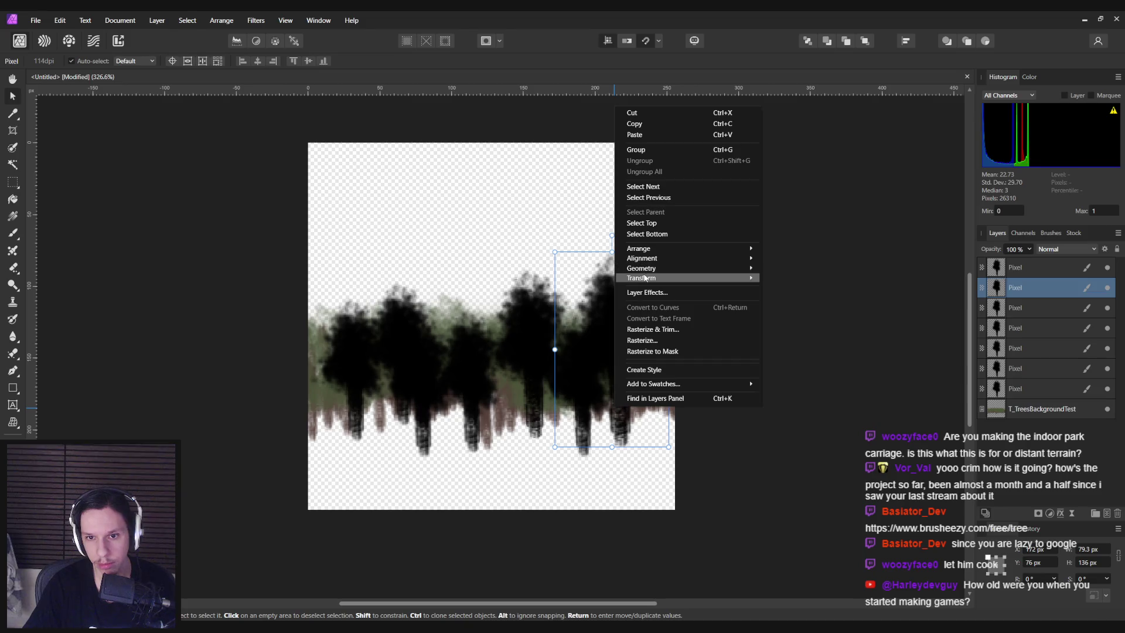
{"action": "left_click", "coordinate": [802, 303]}
{"action": "mouse_move", "coordinate": [611, 417]}
{"action": "left_mouse_down"}
{"action": "mouse_move", "coordinate": [617, 404]}
{"action": "mouse_move", "coordinate": [622, 420]}
{"action": "left_mouse_up"}
Select all seven tree layers and duplicate them with Ctrl+J
{"action": "left_click", "coordinate": [596, 494]}
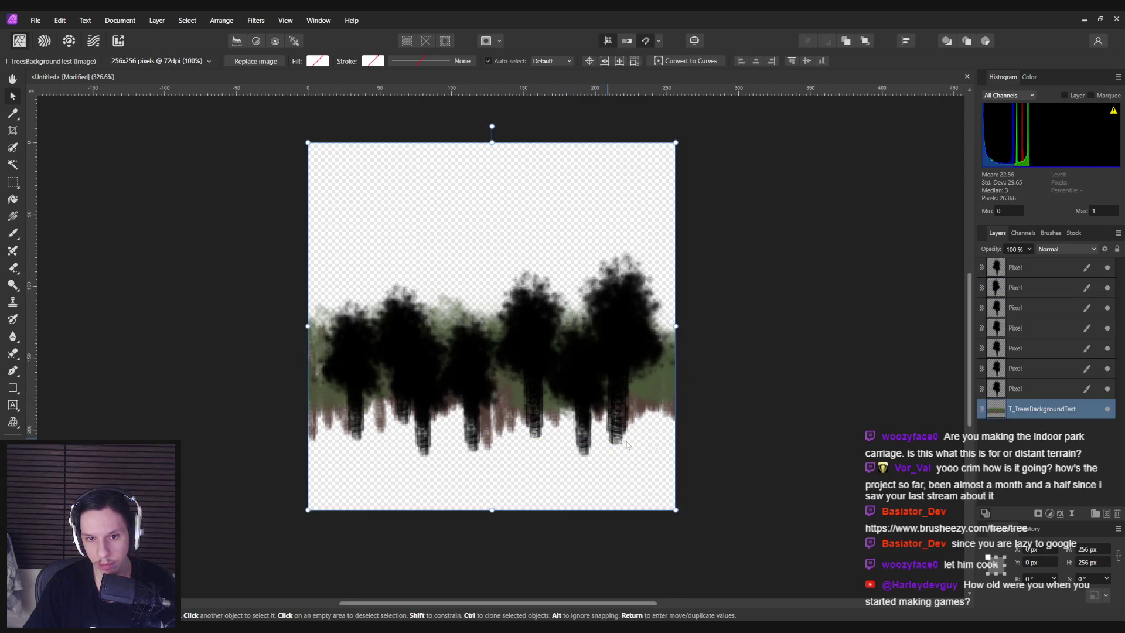
{"action": "left_click", "coordinate": [751, 461]}
{"action": "scroll", "coordinate": [832, 405], "scroll_direction": "down", "scroll_amount": 2}
{"action": "left_click", "coordinate": [1024, 386]}
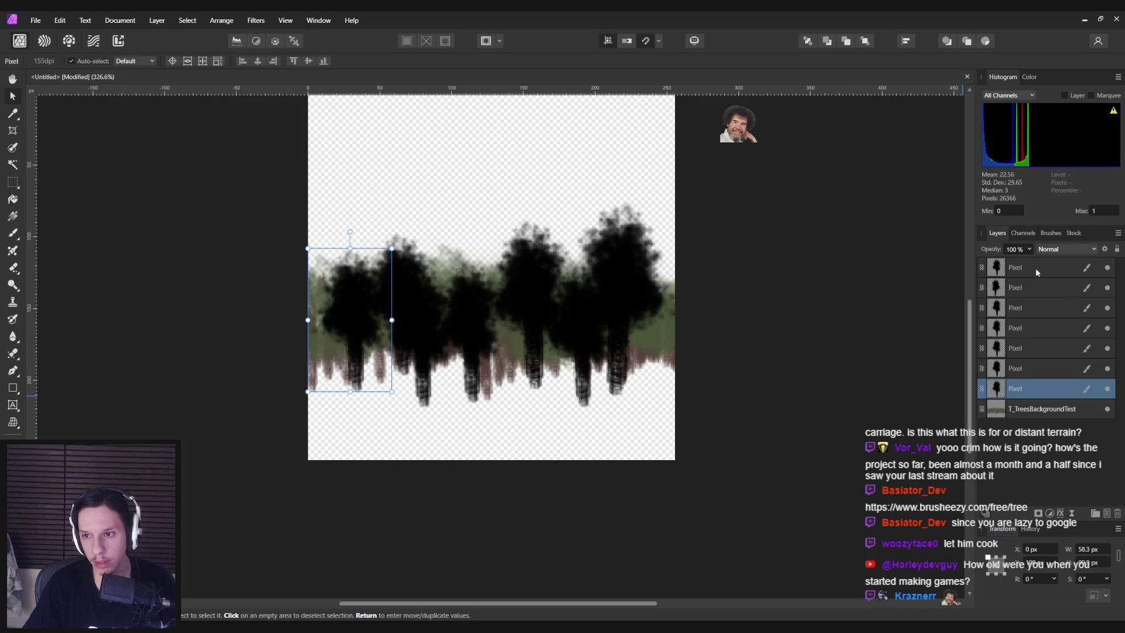
{"action": "left_click", "coordinate": [1036, 269], "text": "shift"}
{"action": "key", "text": "ctrl+j"}
{"action": "right_click", "coordinate": [627, 339]}
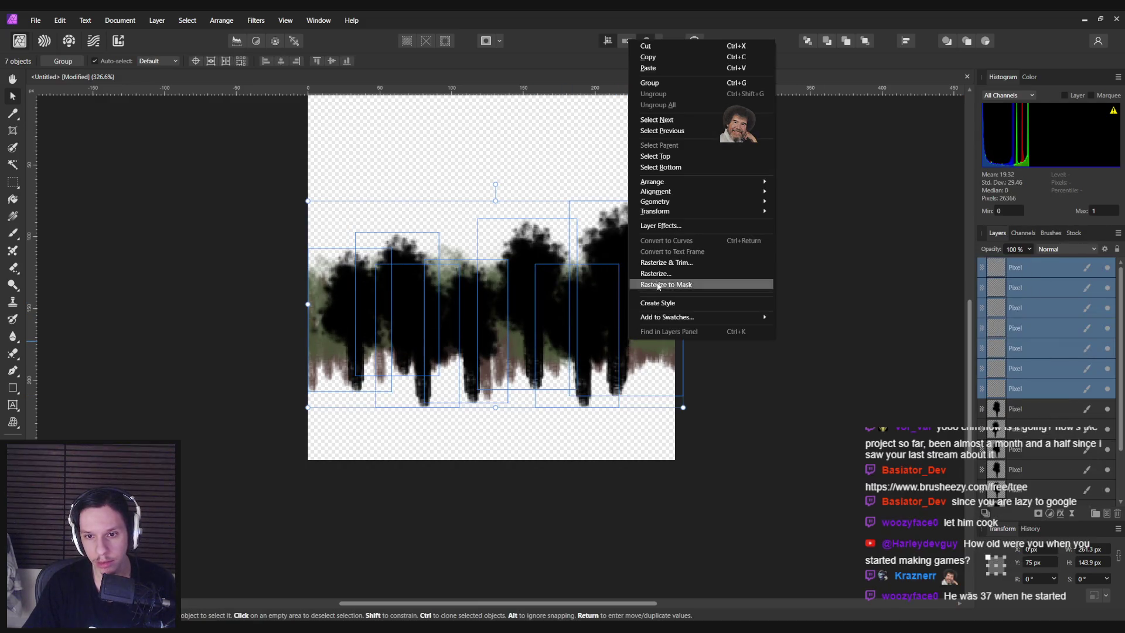
Flip the duplicate trees horizontally and shift them left to thicken the tree row
{"action": "left_click", "coordinate": [805, 238]}
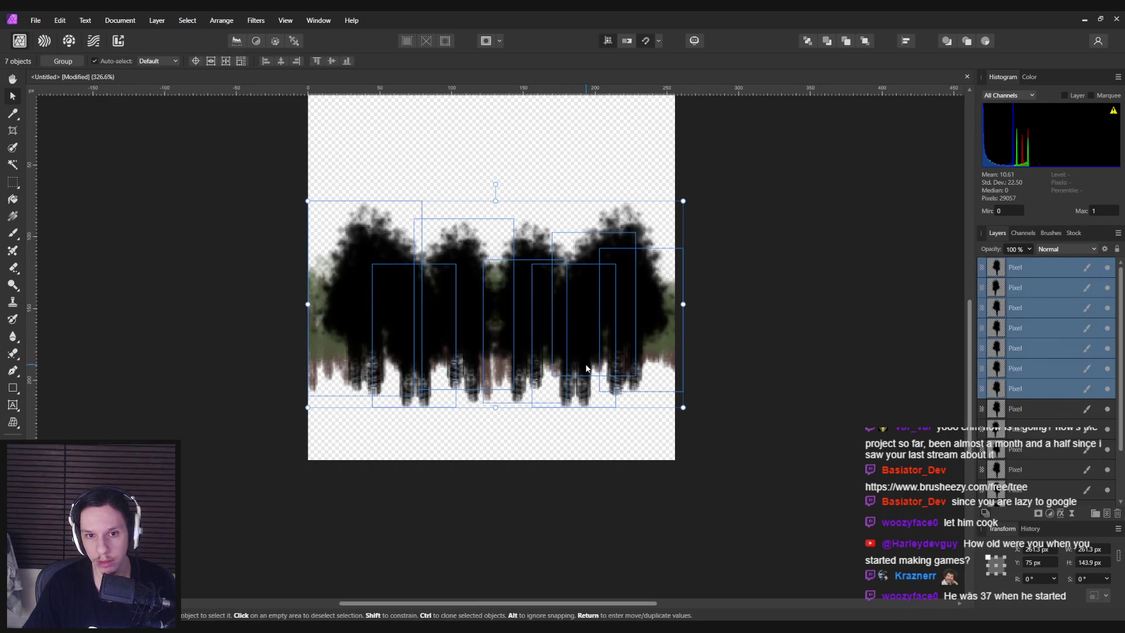
{"action": "left_click_drag", "start_coordinate": [584, 373], "coordinate": [564, 385]}
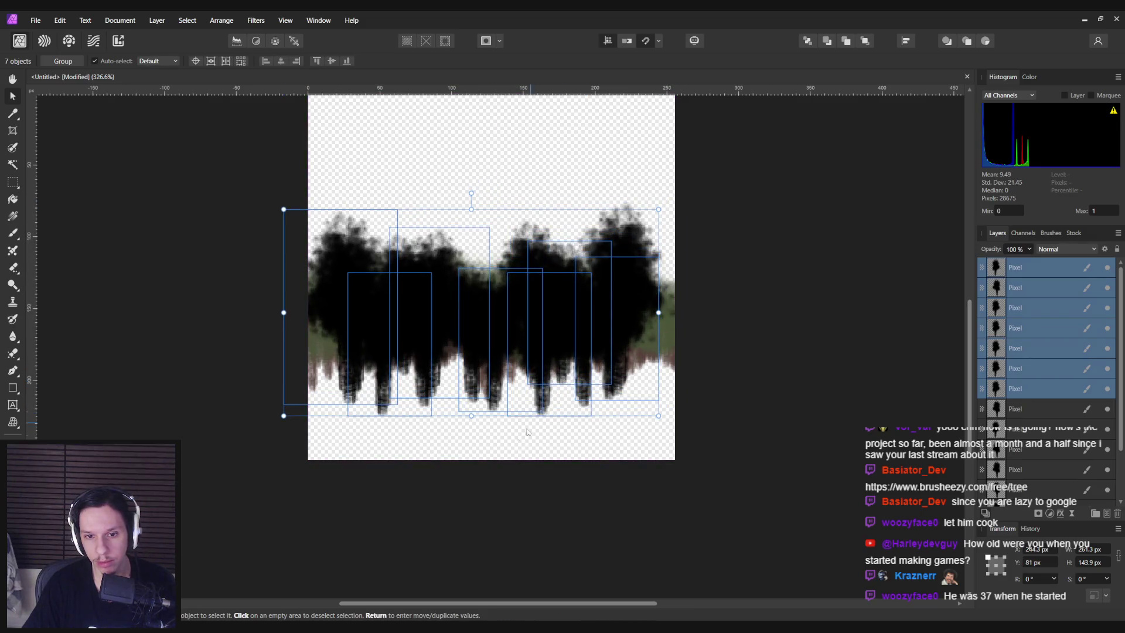
{"action": "left_click", "coordinate": [465, 538]}
{"action": "scroll", "coordinate": [469, 527], "scroll_direction": "down", "scroll_amount": 2}
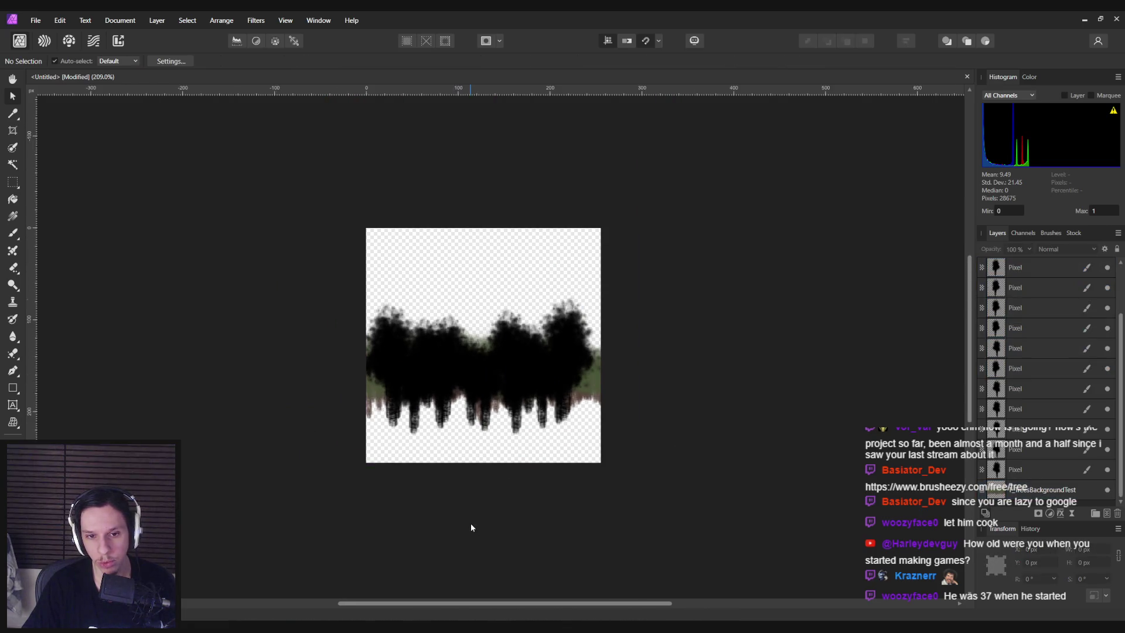
{"action": "scroll", "coordinate": [470, 523], "scroll_direction": "down", "scroll_amount": 1}
{"action": "key", "text": "ctrl+z"}
{"action": "key", "text": "ctrl+z"}
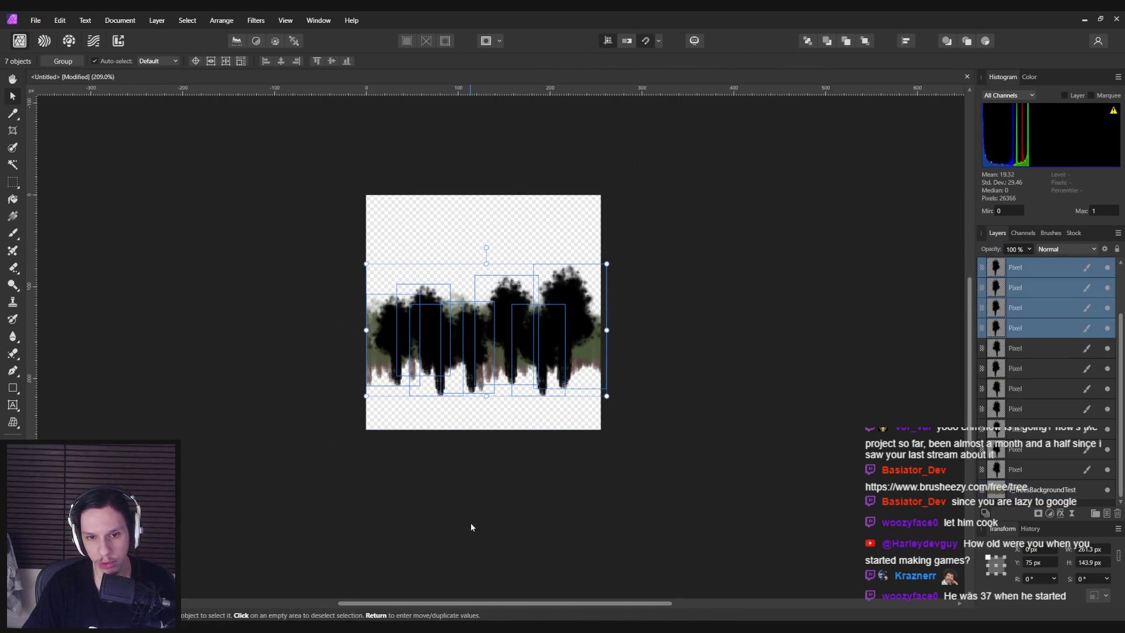
{"action": "left_click", "coordinate": [470, 523]}
{"action": "scroll", "coordinate": [495, 463], "scroll_direction": "up", "scroll_amount": 1}
Hide the T_TreesBackgroundTest background strip layer, leaving only the black silhouettes
{"action": "left_click", "coordinate": [1097, 495]}
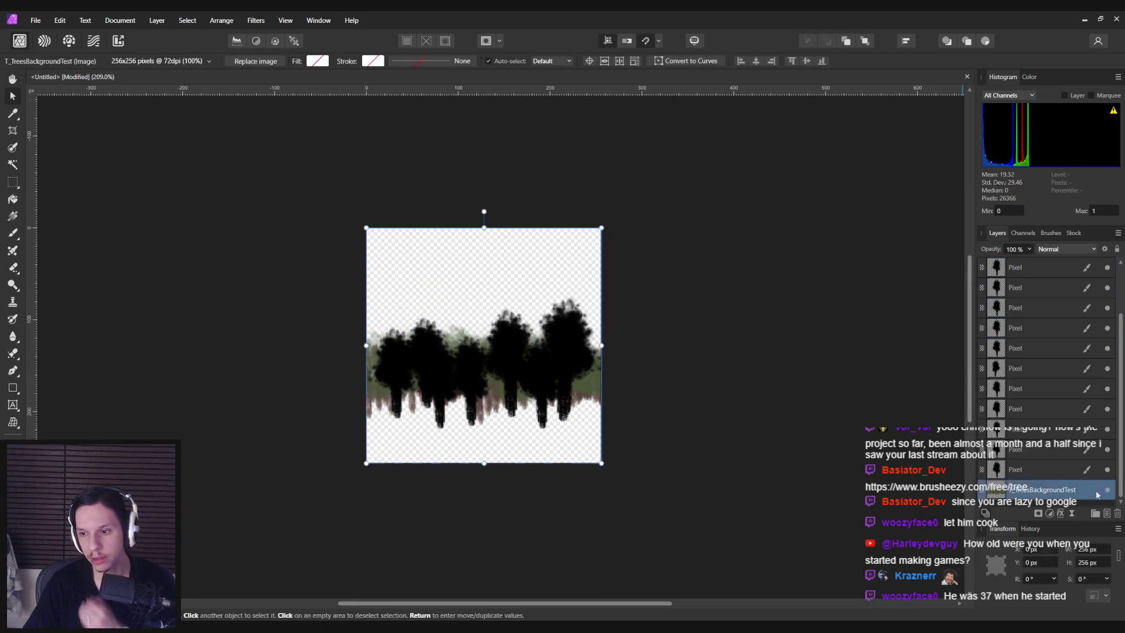
{"action": "left_click", "coordinate": [1108, 491]}
{"action": "left_click", "coordinate": [660, 510]}
Export the black tree line image as a 256×256 PNG
{"action": "left_click", "coordinate": [35, 20]}
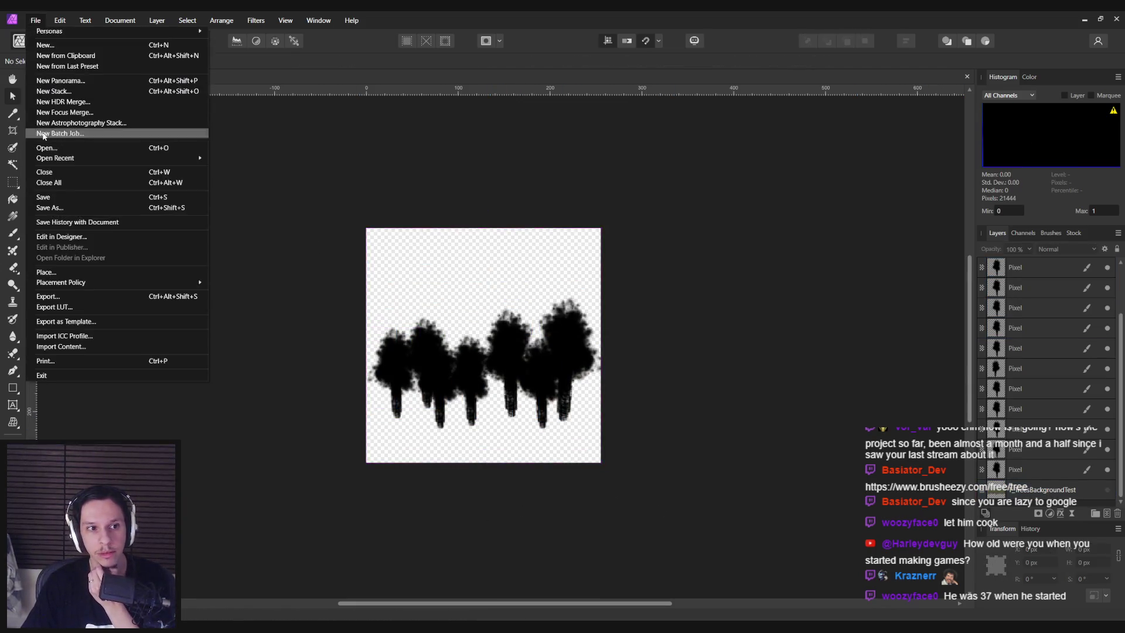
{"action": "left_click", "coordinate": [58, 297]}
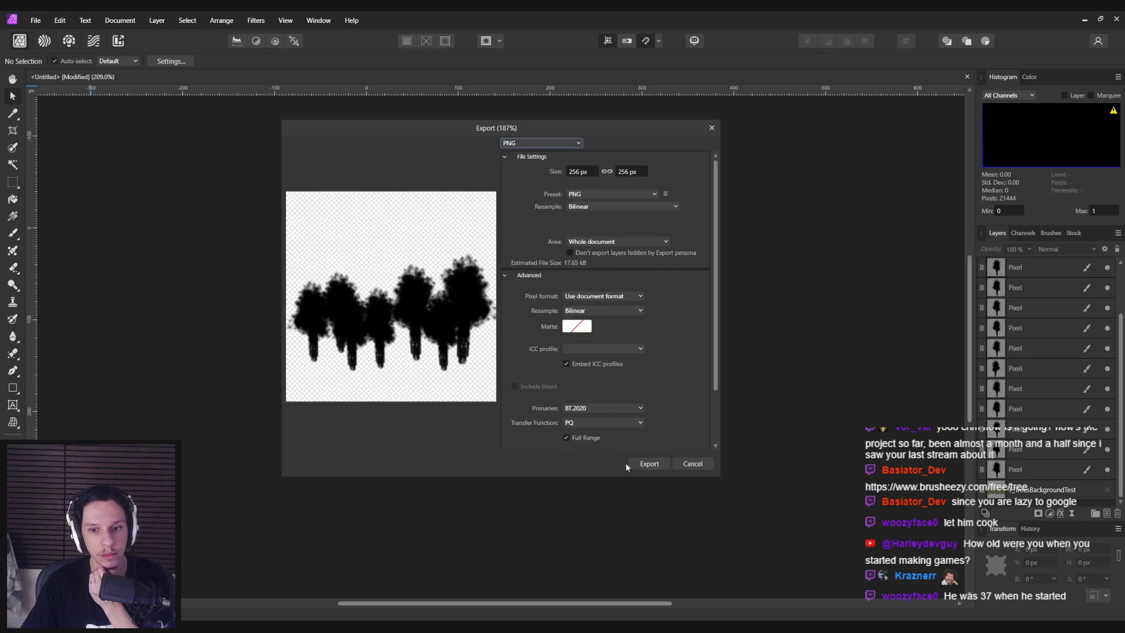
{"action": "left_click", "coordinate": [627, 463]}
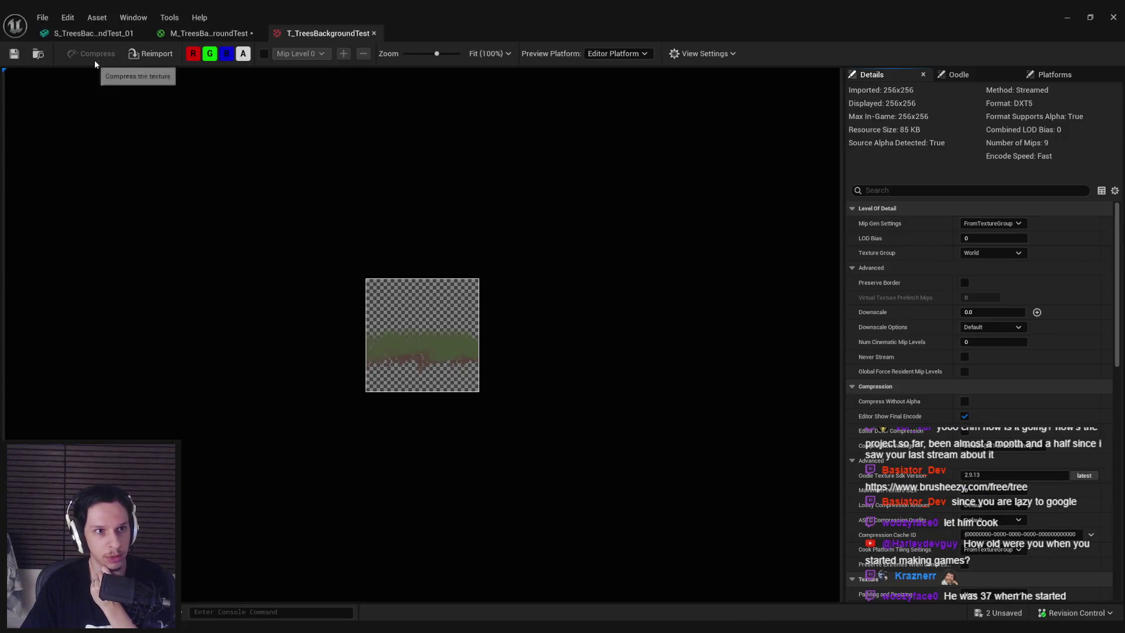
Reimport the tree texture and check the new silhouettes on the level's tree card
{"action": "left_click", "coordinate": [156, 57]}
{"action": "left_click", "coordinate": [1067, 17]}
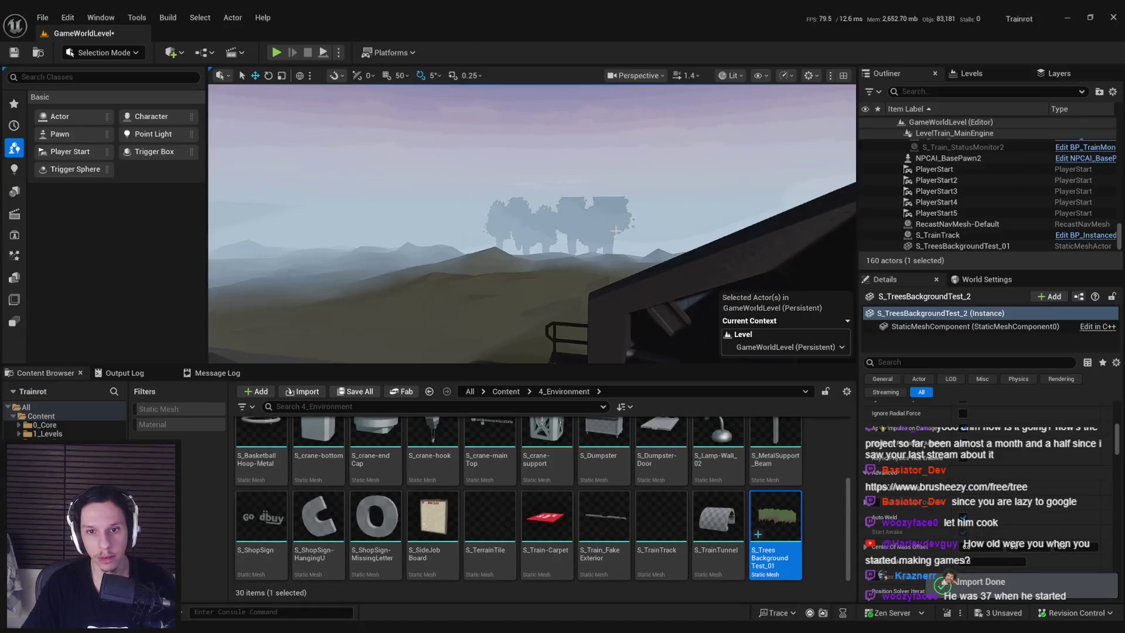
{"action": "scroll", "coordinate": [562, 222], "scroll_direction": "up", "scroll_amount": 2}
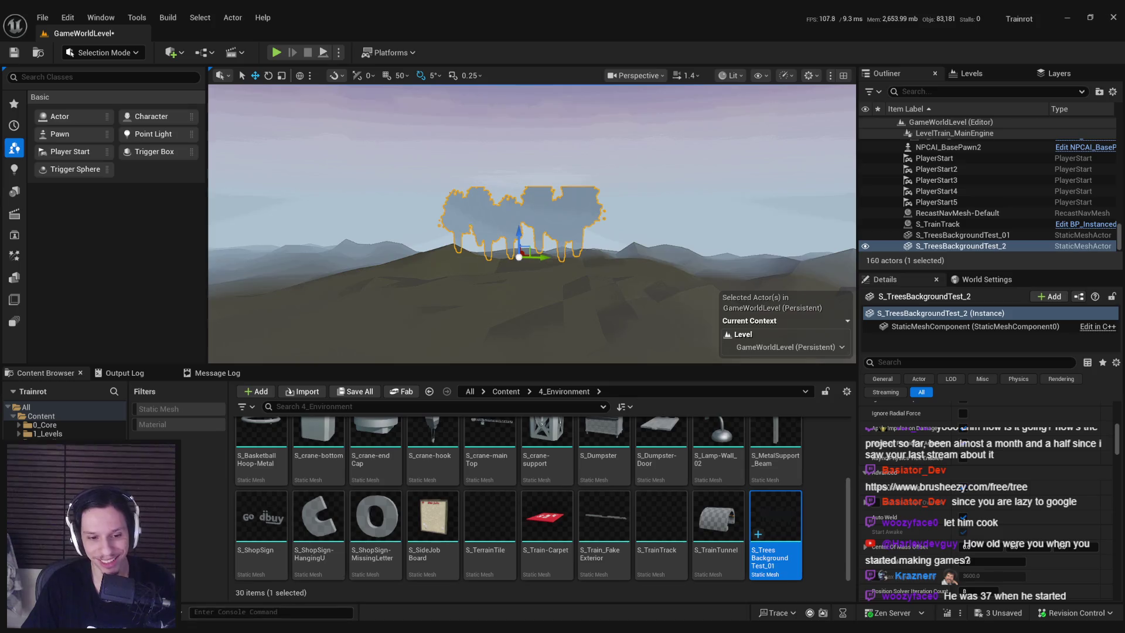
{"action": "key", "text": "alt+Tab"}
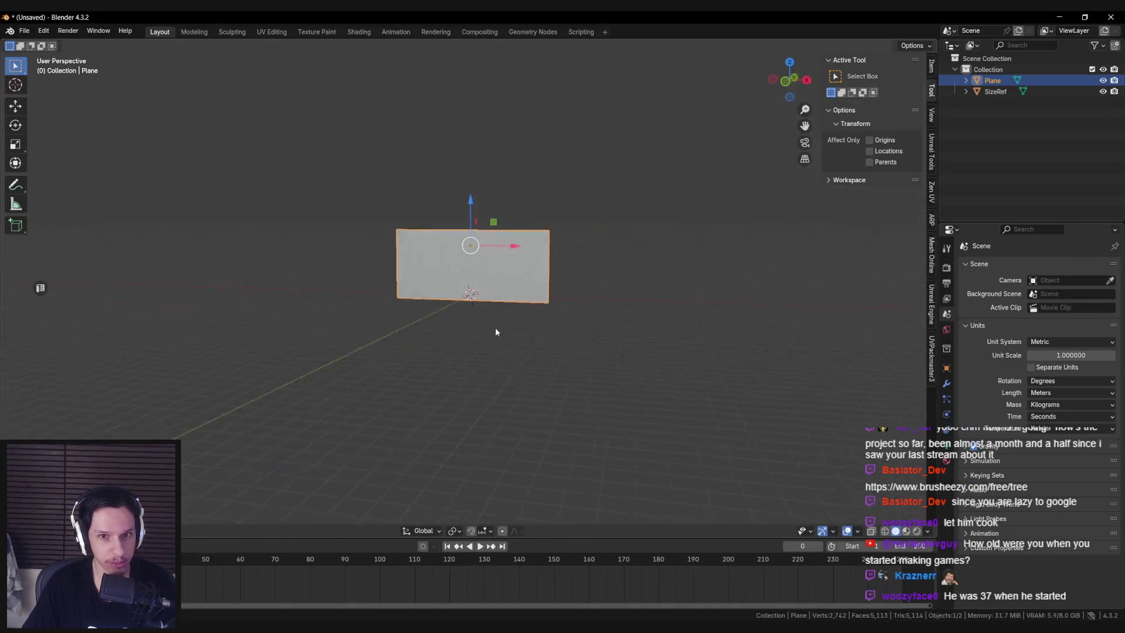
Raise the plane's top UV edge in the UV editor, then return to Object Mode
{"action": "key", "text": "Tab"}
{"action": "left_click", "coordinate": [41, 288]}
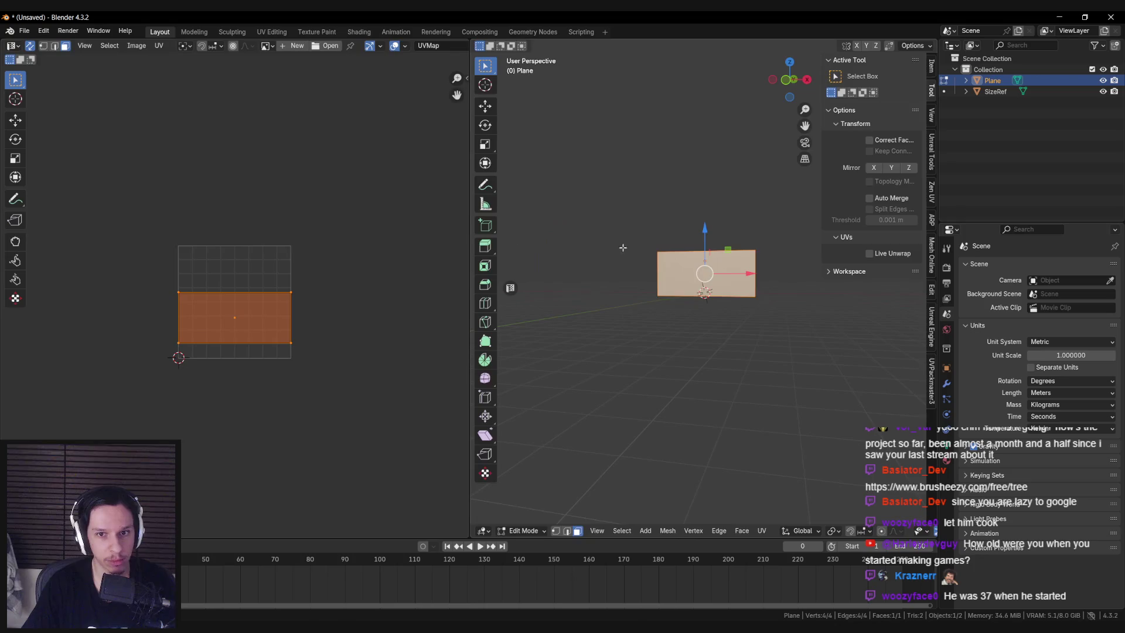
{"action": "key", "text": "2"}
{"action": "left_click", "coordinate": [707, 245]}
{"action": "key", "text": "g"}
{"action": "key", "text": "z"}
{"action": "right_click", "coordinate": [702, 206]}
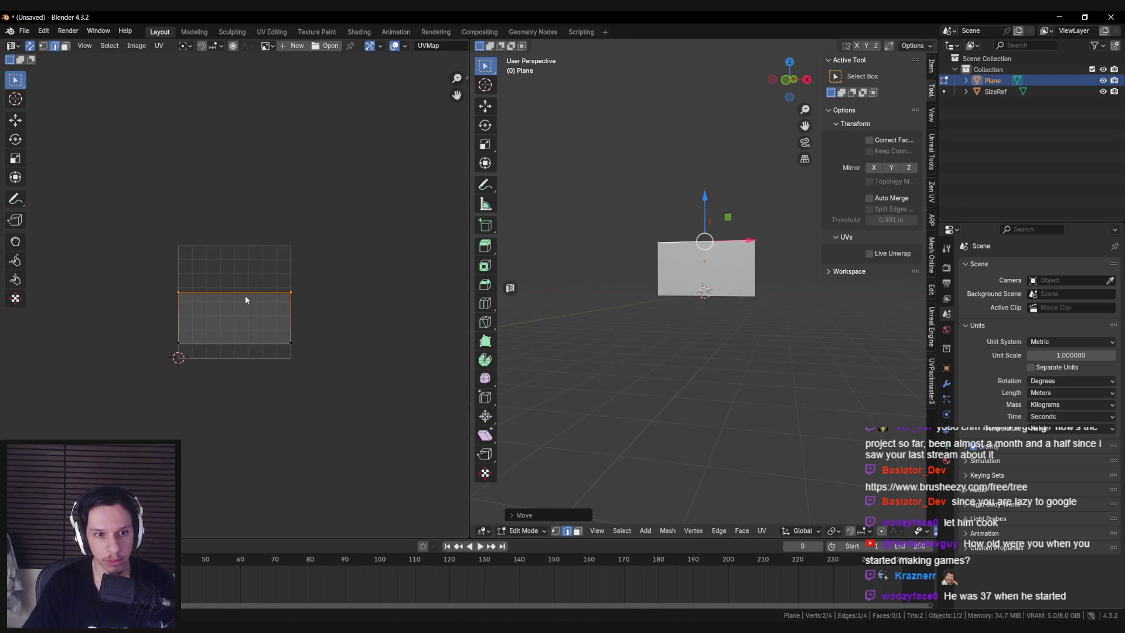
{"action": "key", "text": "g"}
{"action": "left_click", "coordinate": [258, 286]}
{"action": "key", "text": "Tab"}
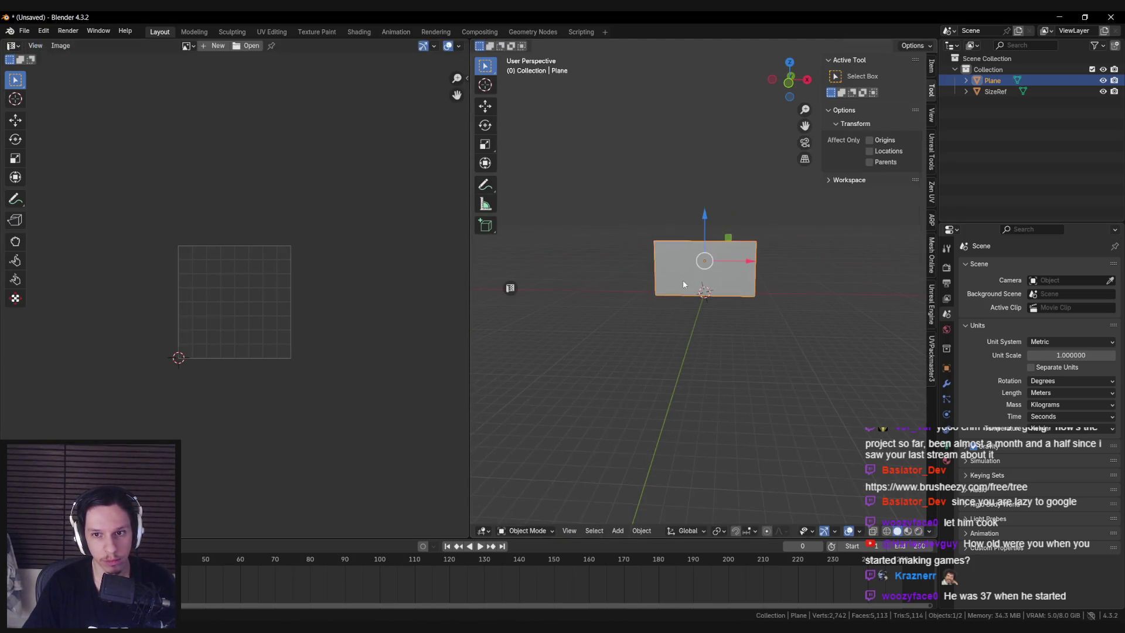
Export the tree plane as an FBX file and return to Unreal Engine
{"action": "left_click", "coordinate": [24, 31]}
{"action": "mouse_move", "coordinate": [53, 206]}
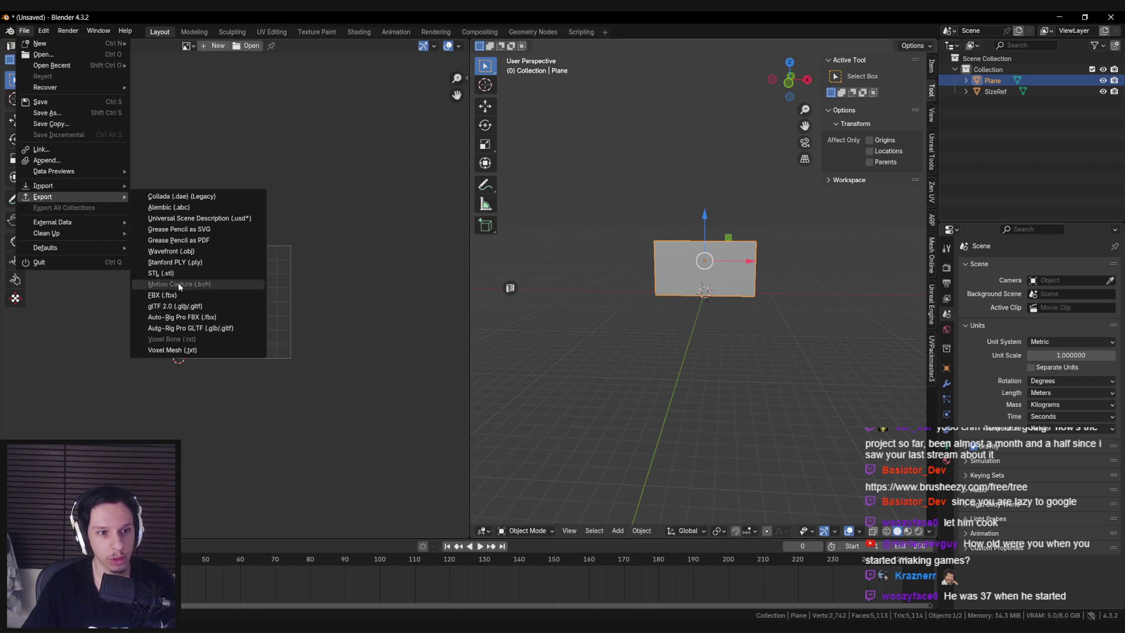
{"action": "left_click", "coordinate": [155, 291]}
{"action": "left_click", "coordinate": [756, 473]}
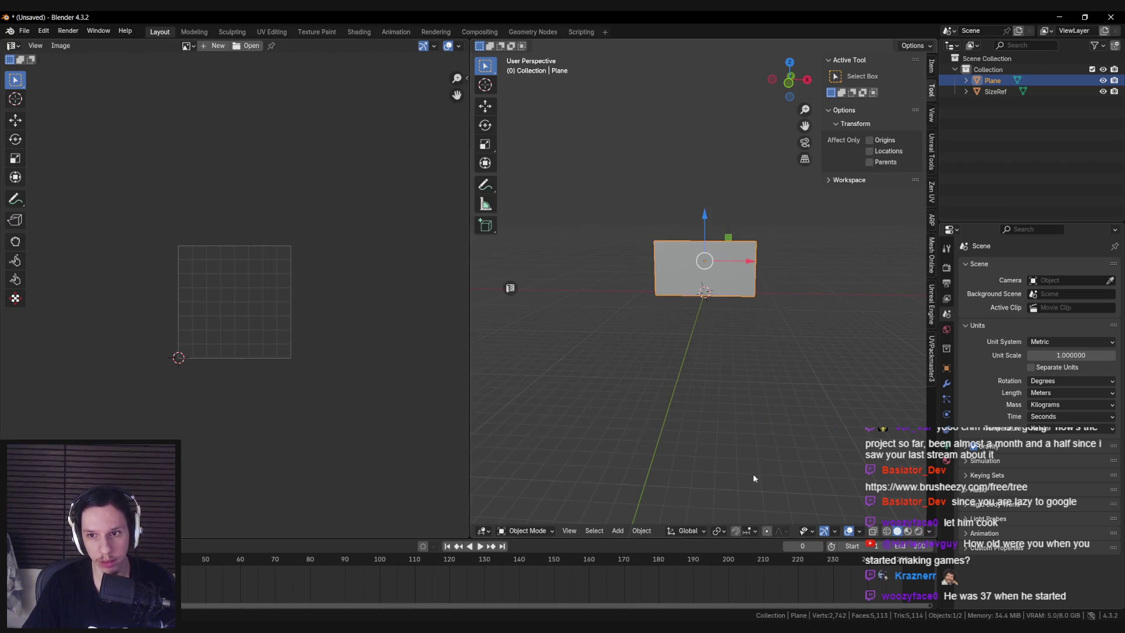
{"action": "left_click", "coordinate": [434, 596]}
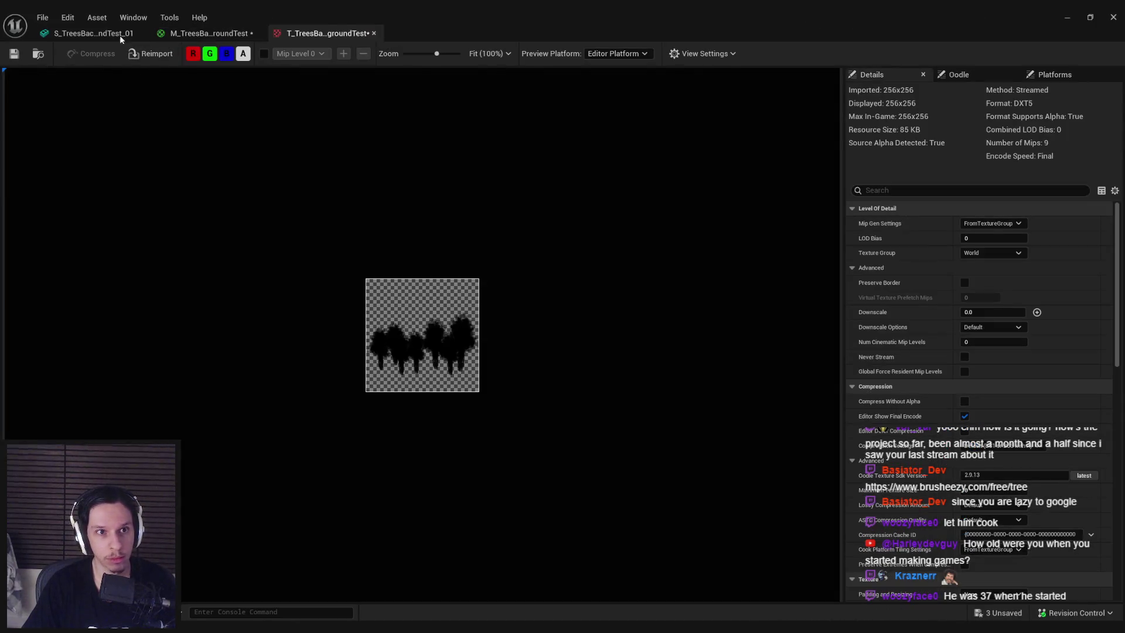
Inspect the reimported tree mesh, then frame the tree actor in the level
{"action": "left_click", "coordinate": [120, 34]}
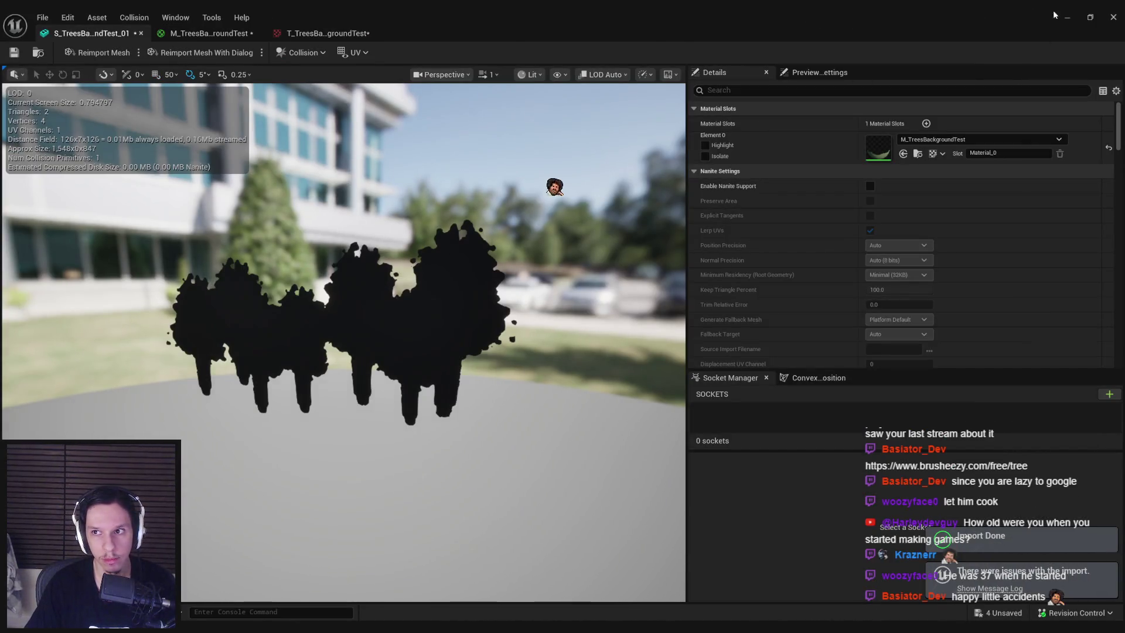
{"action": "left_click", "coordinate": [1067, 17]}
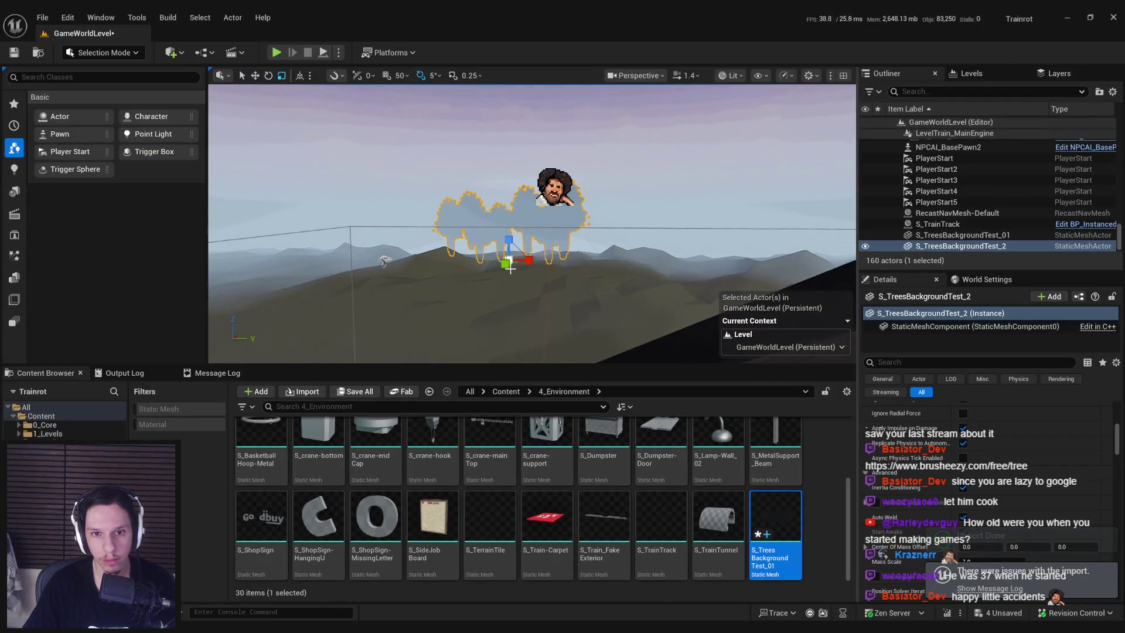
{"action": "key", "text": "g"}
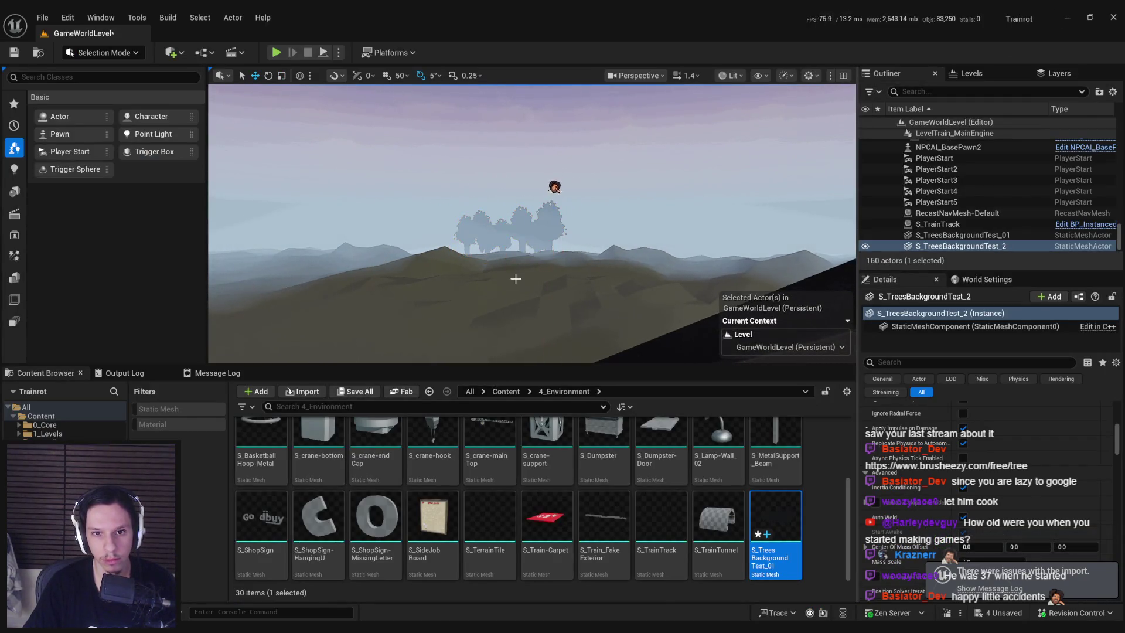
{"action": "key", "text": "g"}
{"action": "key", "text": "f"}
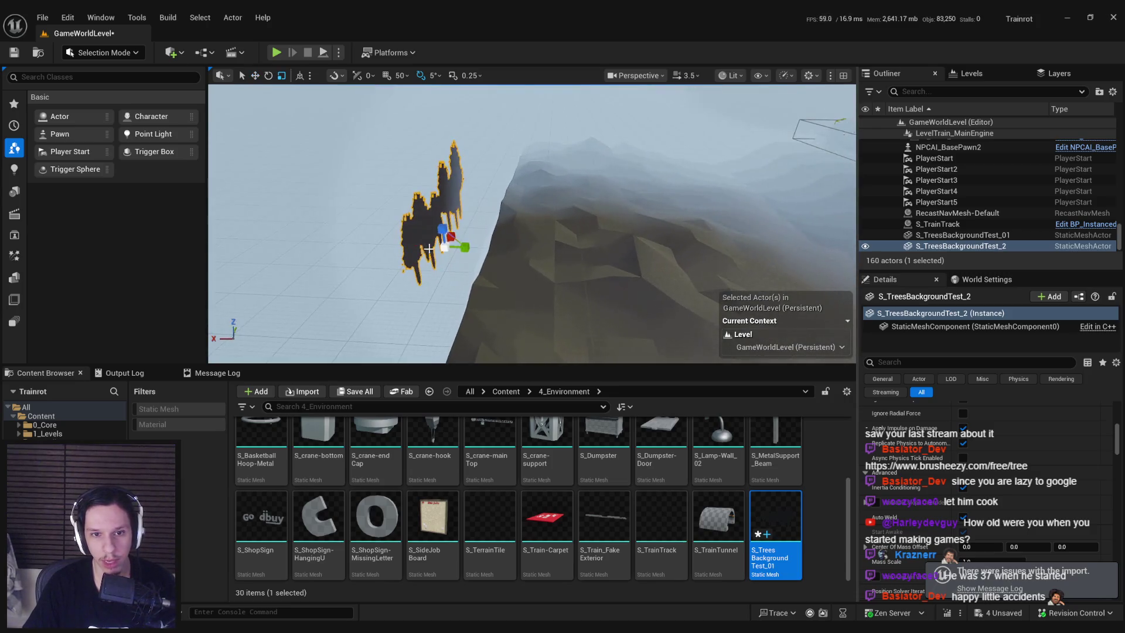
Locate the extra foggy tree card and delete it
{"action": "left_click_drag", "start_coordinate": [445, 251], "coordinate": [491, 280]}
{"action": "key", "text": "w"}
{"action": "scroll", "coordinate": [530, 285], "scroll_direction": "down", "scroll_amount": 3}
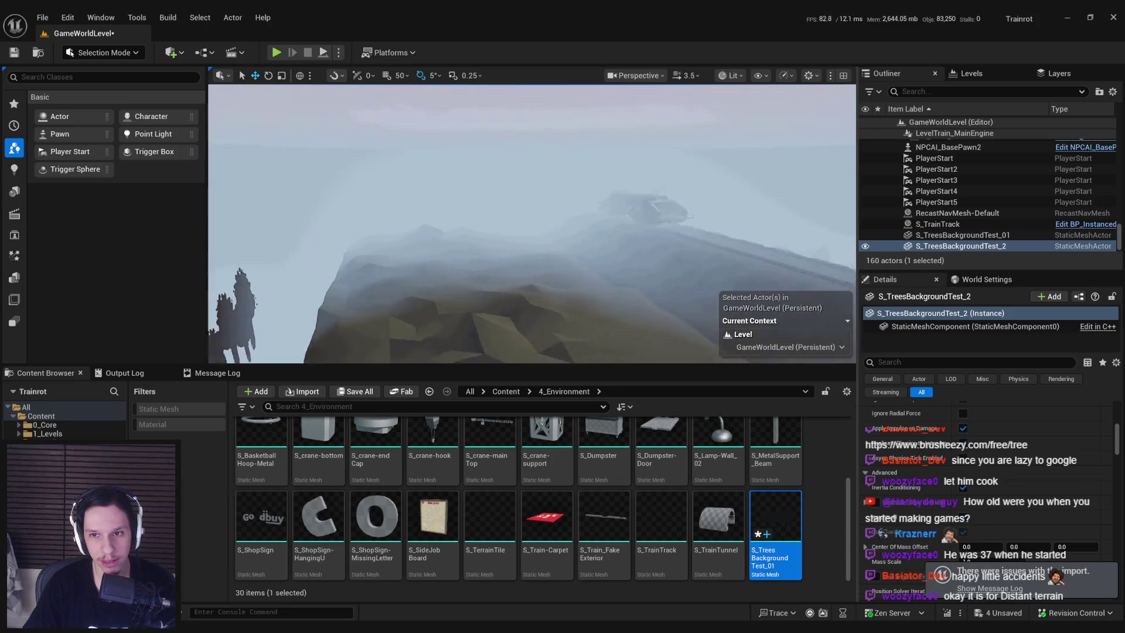
{"action": "left_click_drag", "start_coordinate": [452, 267], "coordinate": [510, 250]}
{"action": "left_click", "coordinate": [452, 268]}
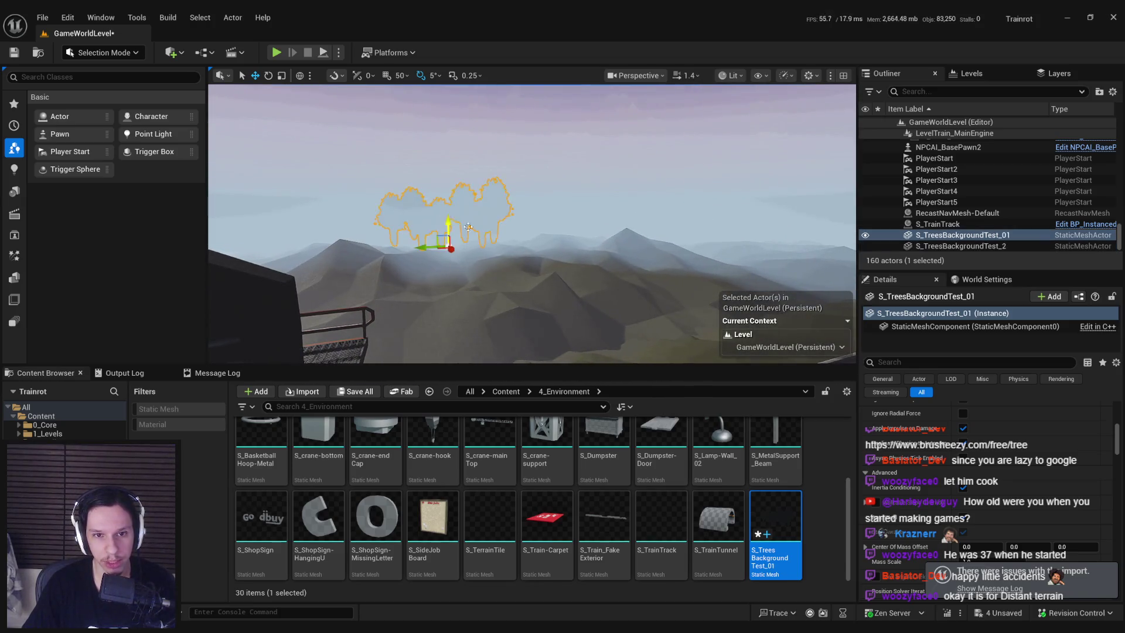
{"action": "key", "text": "f"}
{"action": "key", "text": "Delete"}
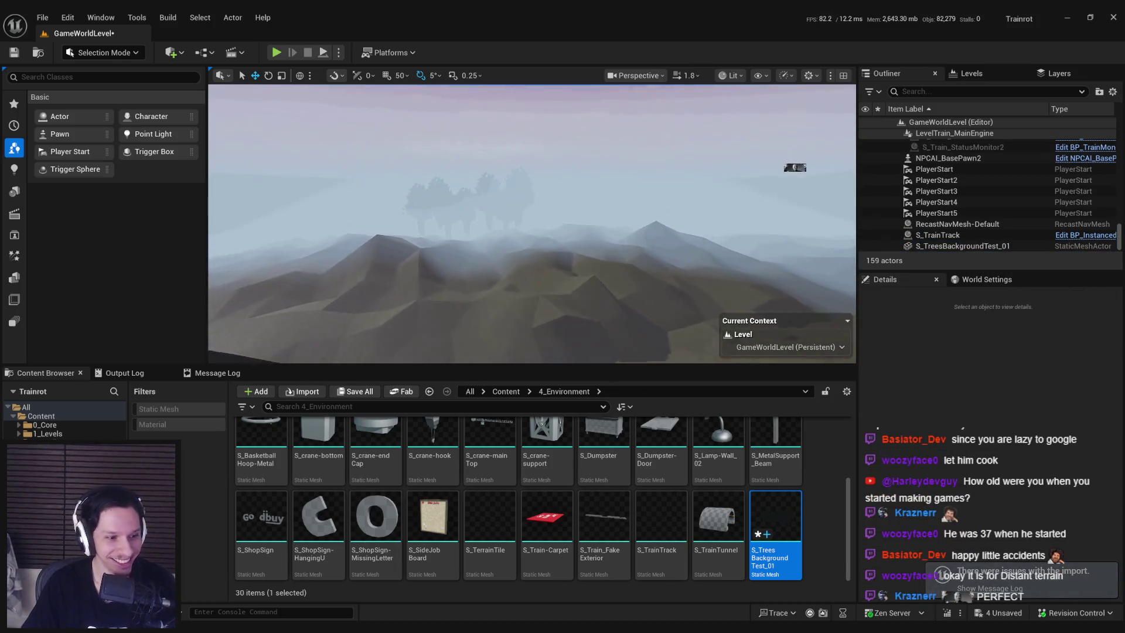
Scale S_TreesBackgroundTest_01 down to about 2.08 and save the level
{"action": "left_click", "coordinate": [516, 209]}
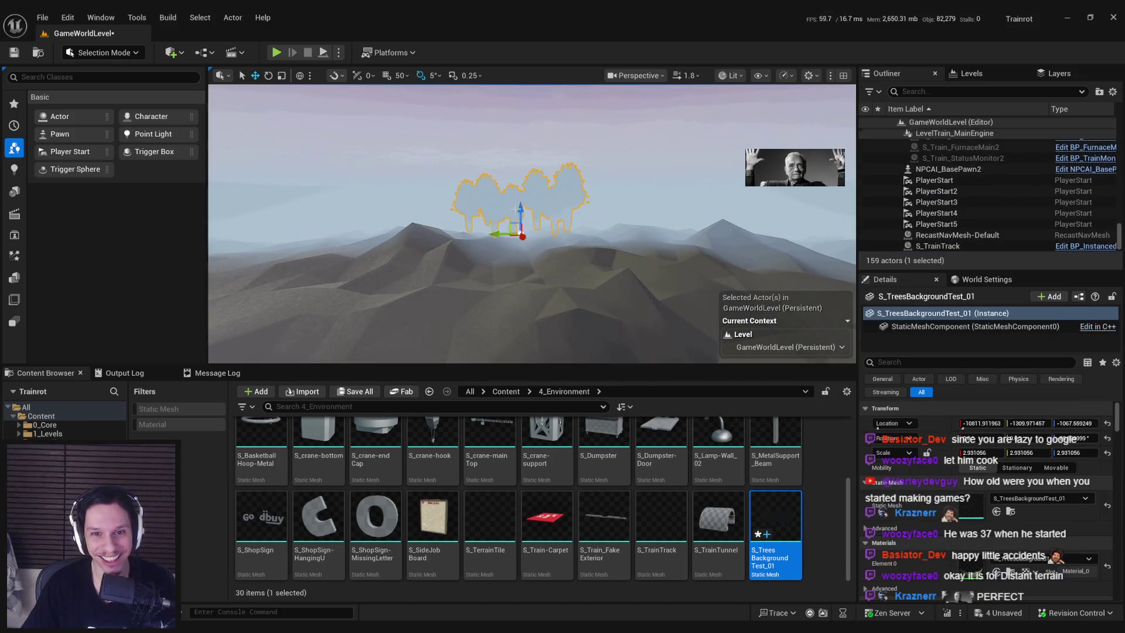
{"action": "mouse_move", "coordinate": [523, 235]}
{"action": "left_mouse_down"}
{"action": "mouse_move", "coordinate": [509, 246]}
{"action": "mouse_move", "coordinate": [527, 281]}
{"action": "mouse_move", "coordinate": [553, 257]}
{"action": "left_mouse_up"}
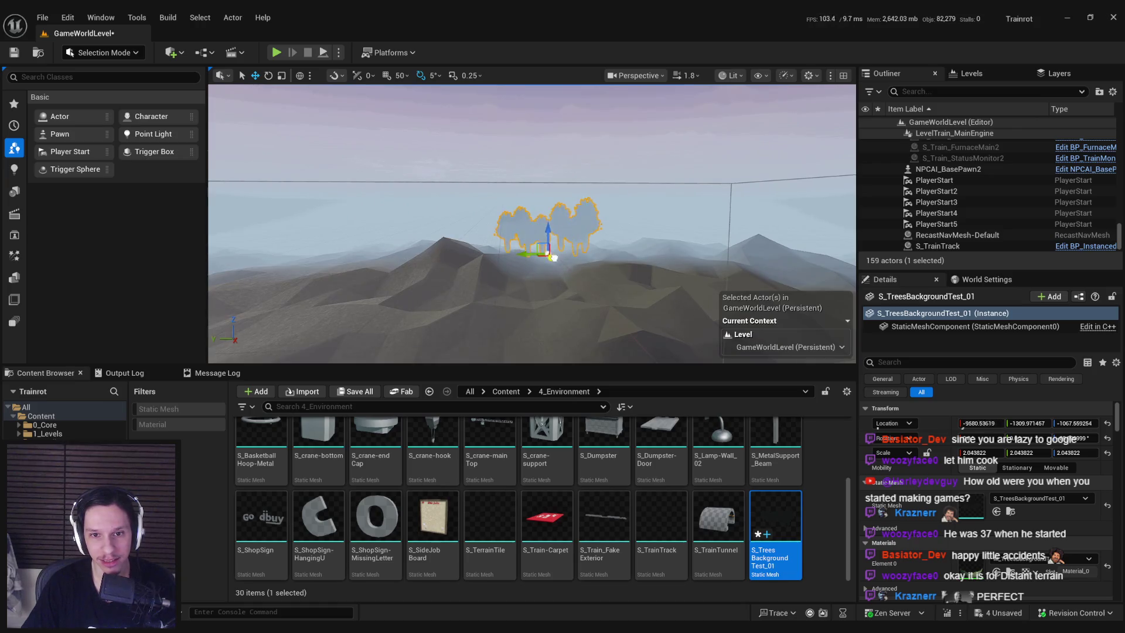
{"action": "left_click_drag", "start_coordinate": [565, 297], "coordinate": [565, 296]}
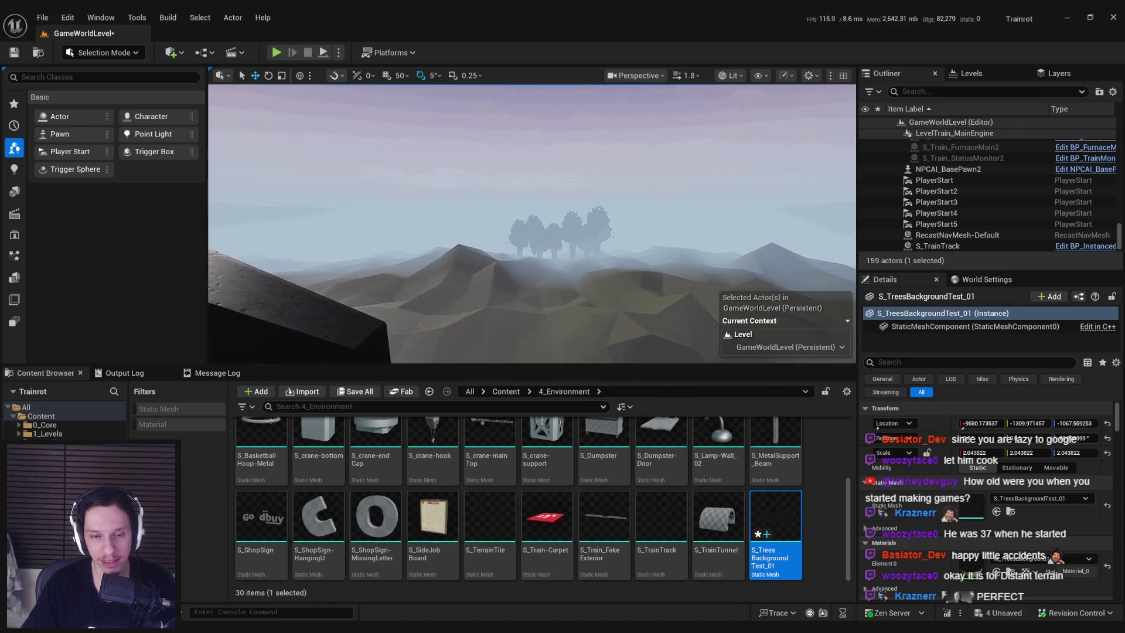
{"action": "key", "text": "ctrl+s"}
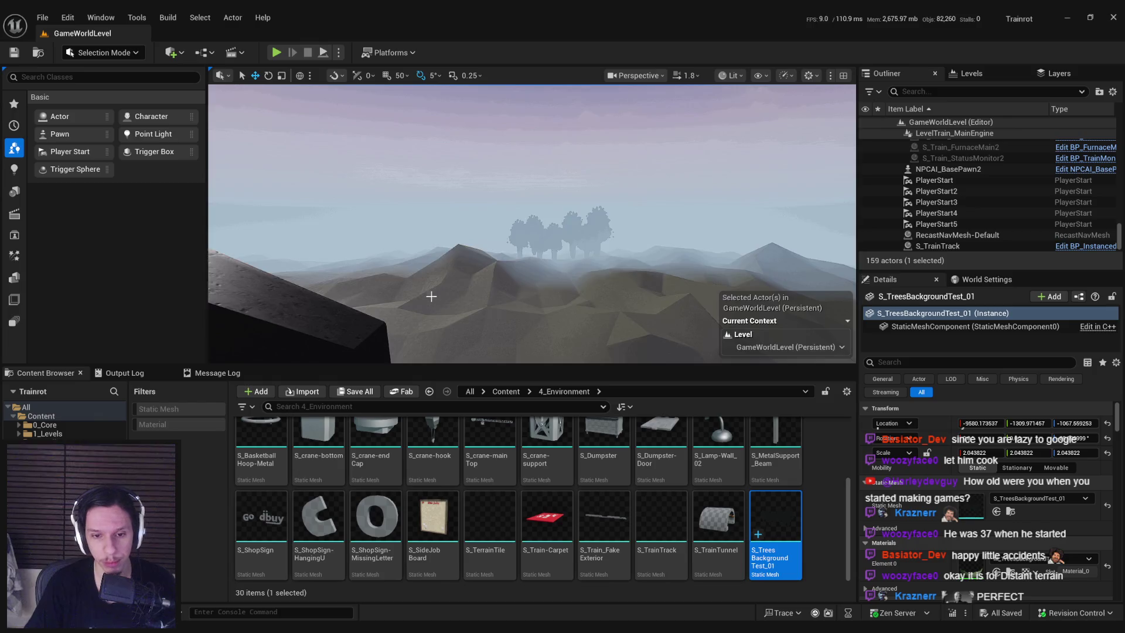
Move S_TreesBackgroundTest_01 nearer along X, to about -8053.6, and save the level
{"action": "scroll", "coordinate": [431, 296], "scroll_direction": "down", "scroll_amount": 3}
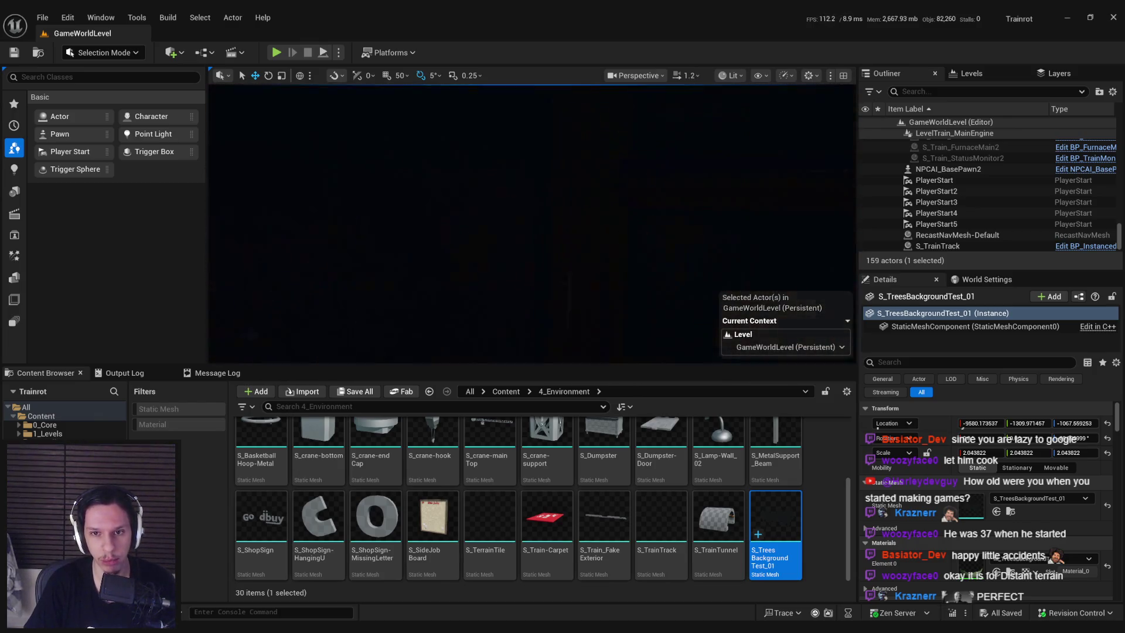
{"action": "scroll", "coordinate": [431, 297], "scroll_direction": "down", "scroll_amount": 1}
{"action": "scroll", "coordinate": [527, 304], "scroll_direction": "up", "scroll_amount": 5}
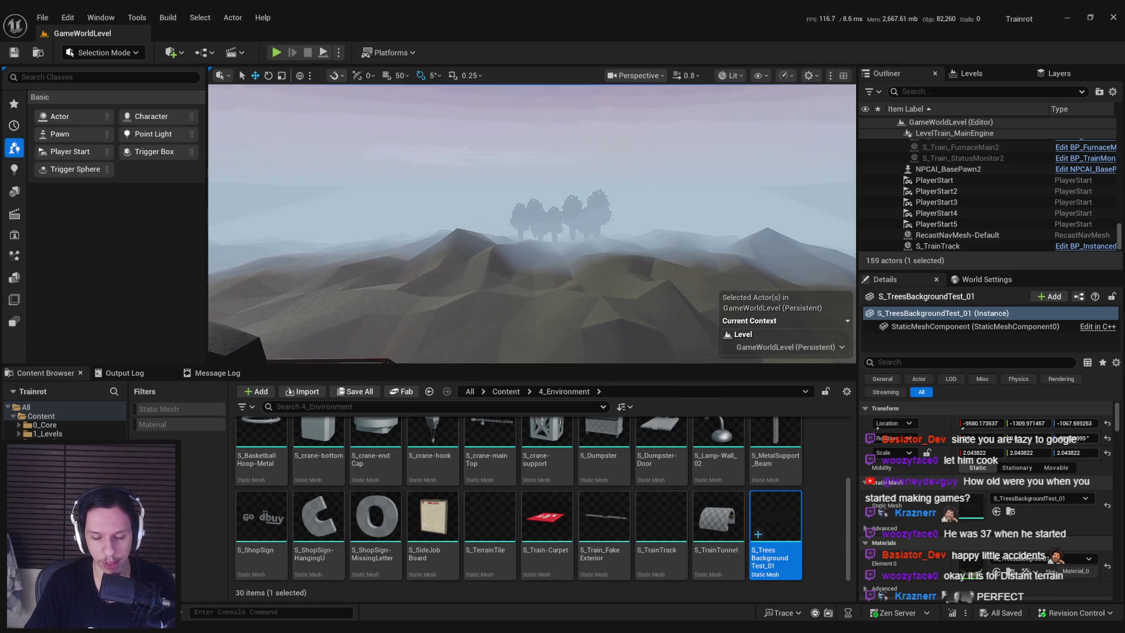
{"action": "scroll", "coordinate": [531, 224], "scroll_direction": "down", "scroll_amount": 5}
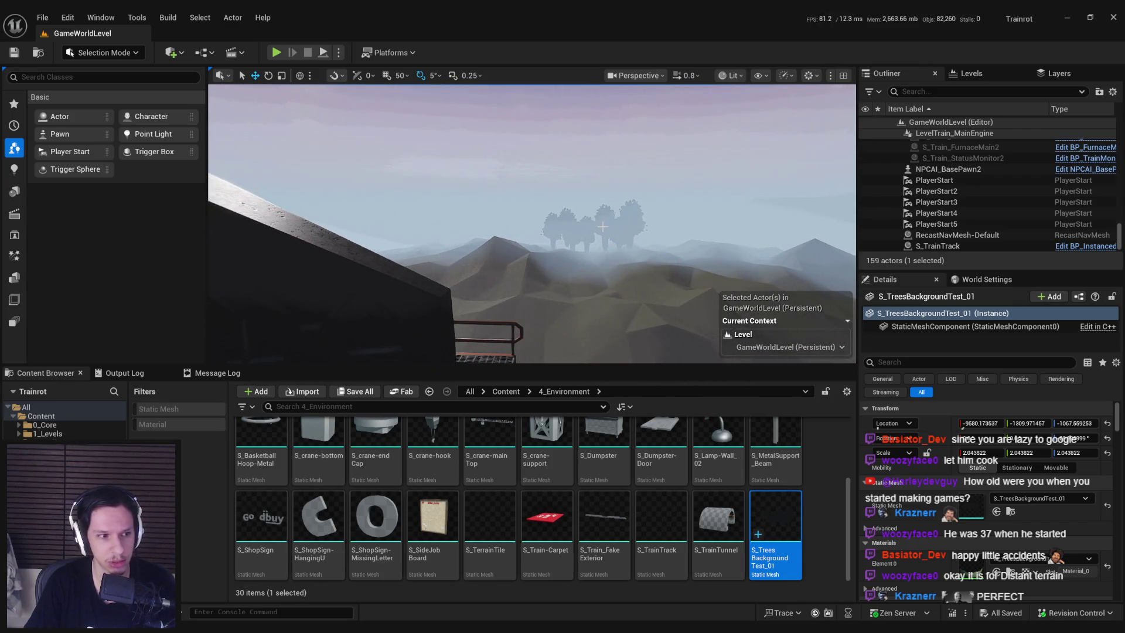
{"action": "left_click_drag", "start_coordinate": [607, 224], "coordinate": [614, 257]}
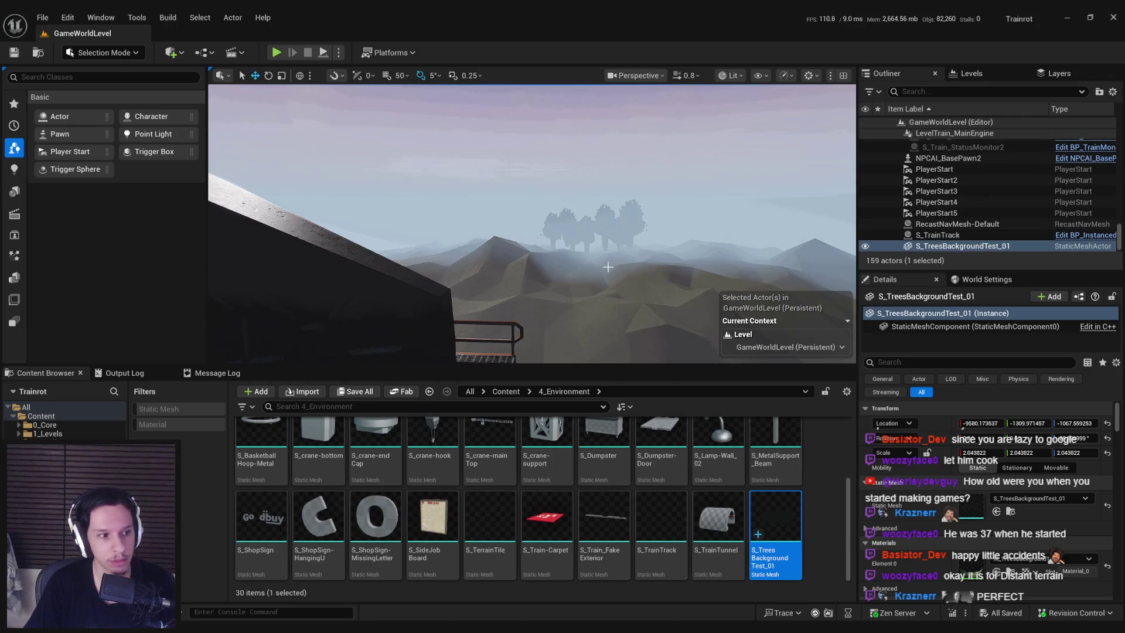
{"action": "scroll", "coordinate": [607, 267], "scroll_direction": "up", "scroll_amount": 3}
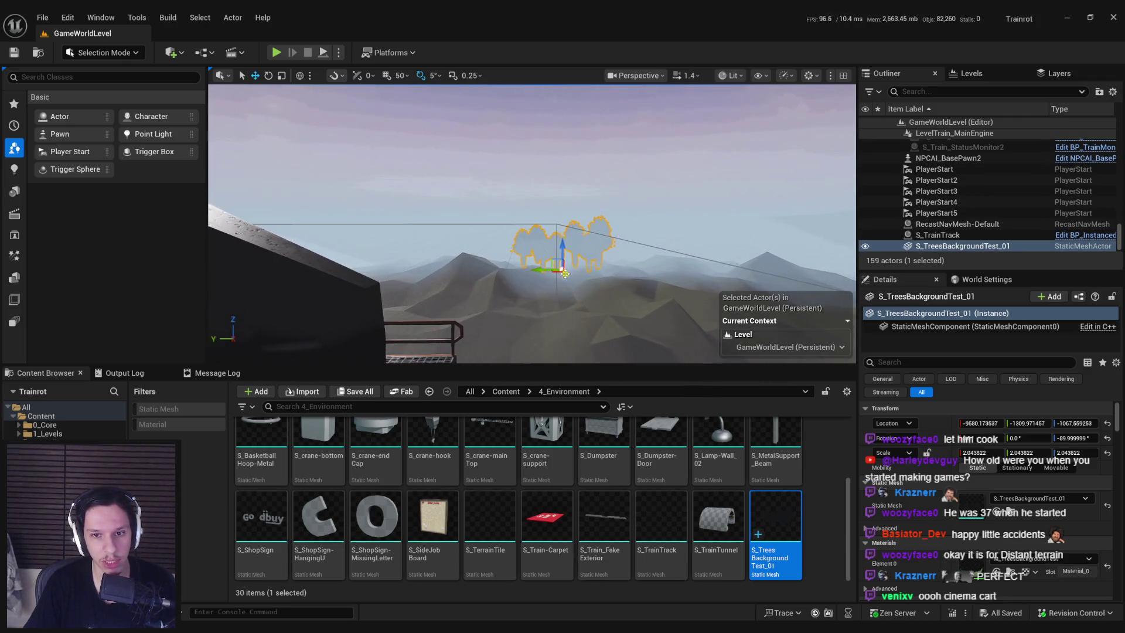
{"action": "left_click_drag", "start_coordinate": [565, 274], "coordinate": [569, 286]}
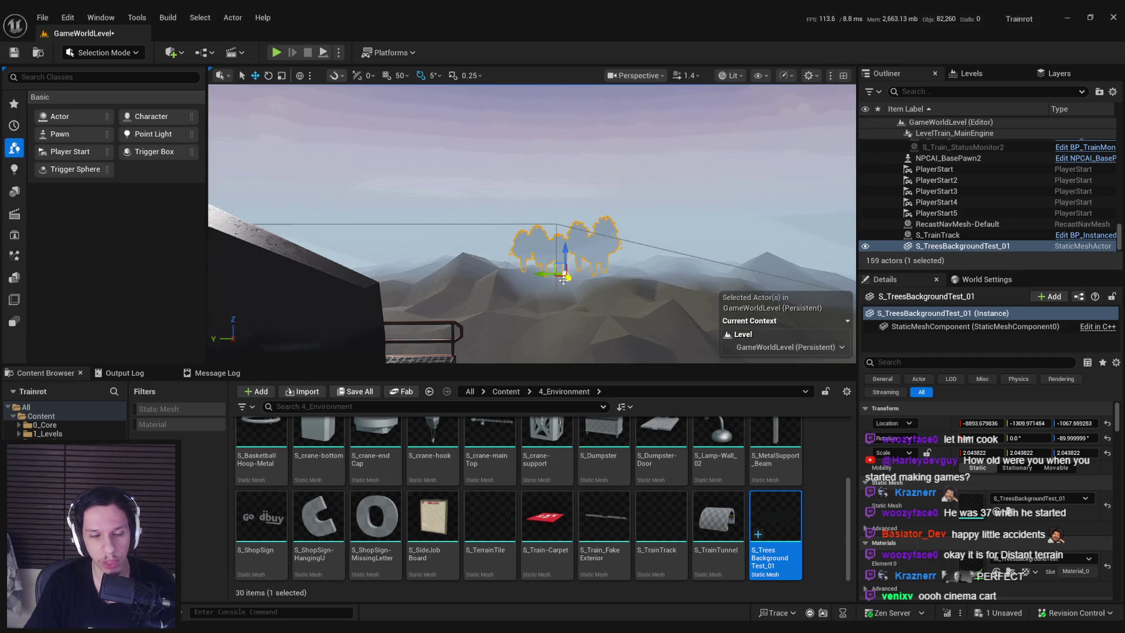
{"action": "mouse_move", "coordinate": [561, 298]}
{"action": "left_mouse_down"}
{"action": "mouse_move", "coordinate": [557, 311]}
{"action": "mouse_move", "coordinate": [550, 297]}
{"action": "left_mouse_up"}
{"action": "key", "text": "ctrl+s"}
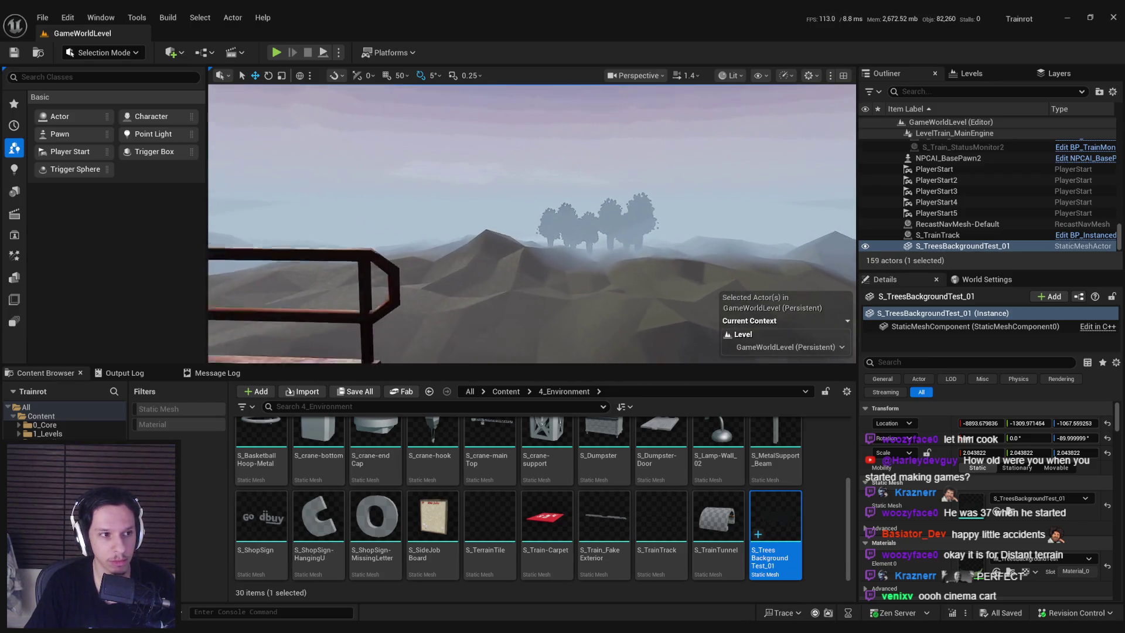
{"action": "mouse_move", "coordinate": [532, 264]}
{"action": "left_mouse_down"}
{"action": "mouse_move", "coordinate": [533, 249]}
{"action": "mouse_move", "coordinate": [530, 259]}
{"action": "left_mouse_up"}
Place an NPCAI_BombGuy from Content > 0_Core > NPC inside the train and play the level
{"action": "left_click", "coordinate": [506, 391]}
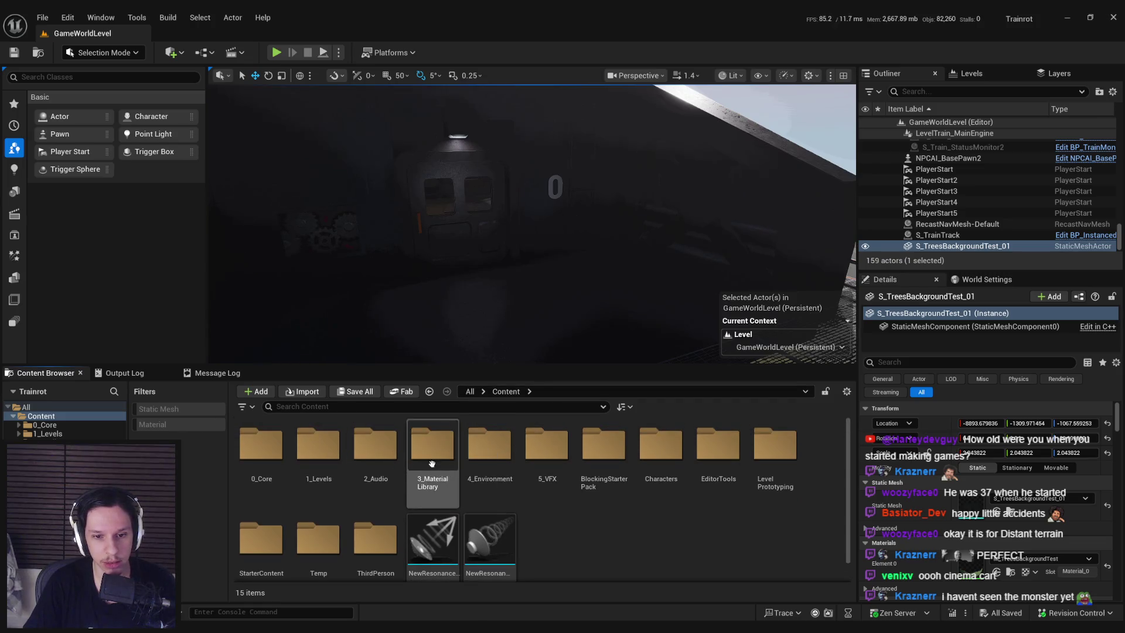
{"action": "double_click", "coordinate": [261, 445]}
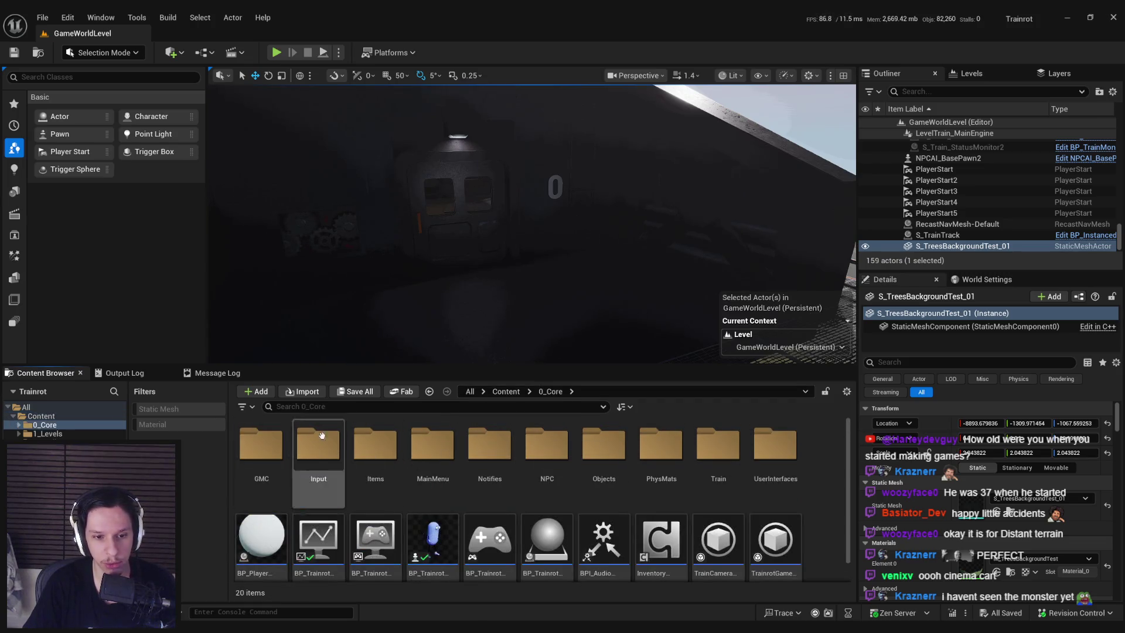
{"action": "left_click_drag", "start_coordinate": [464, 337], "coordinate": [464, 338]}
{"action": "double_click", "coordinate": [547, 445]}
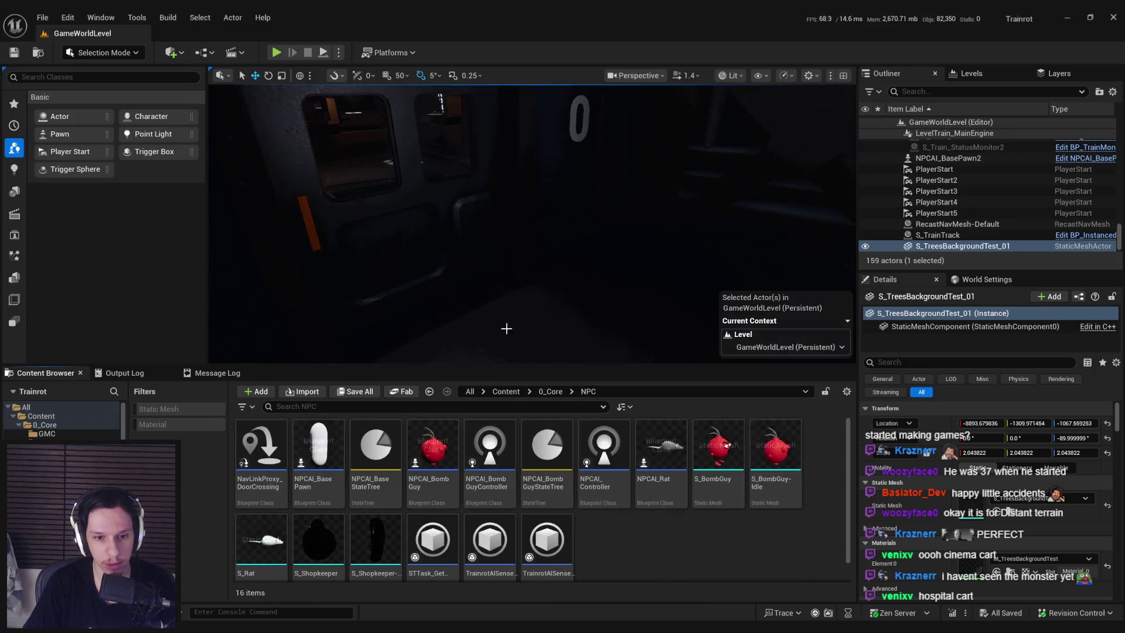
{"action": "mouse_move", "coordinate": [432, 446]}
{"action": "left_mouse_down"}
{"action": "mouse_move", "coordinate": [622, 299]}
{"action": "mouse_move", "coordinate": [622, 257]}
{"action": "mouse_move", "coordinate": [655, 296]}
{"action": "left_mouse_up"}
{"action": "key", "text": "f"}
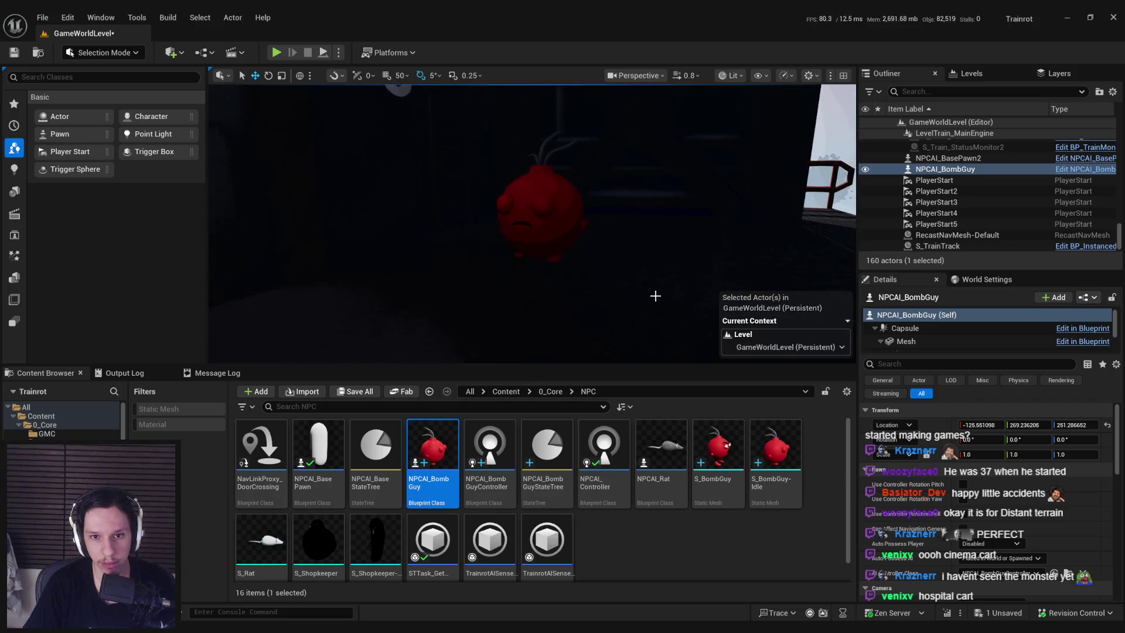
{"action": "key", "text": "alt+p"}
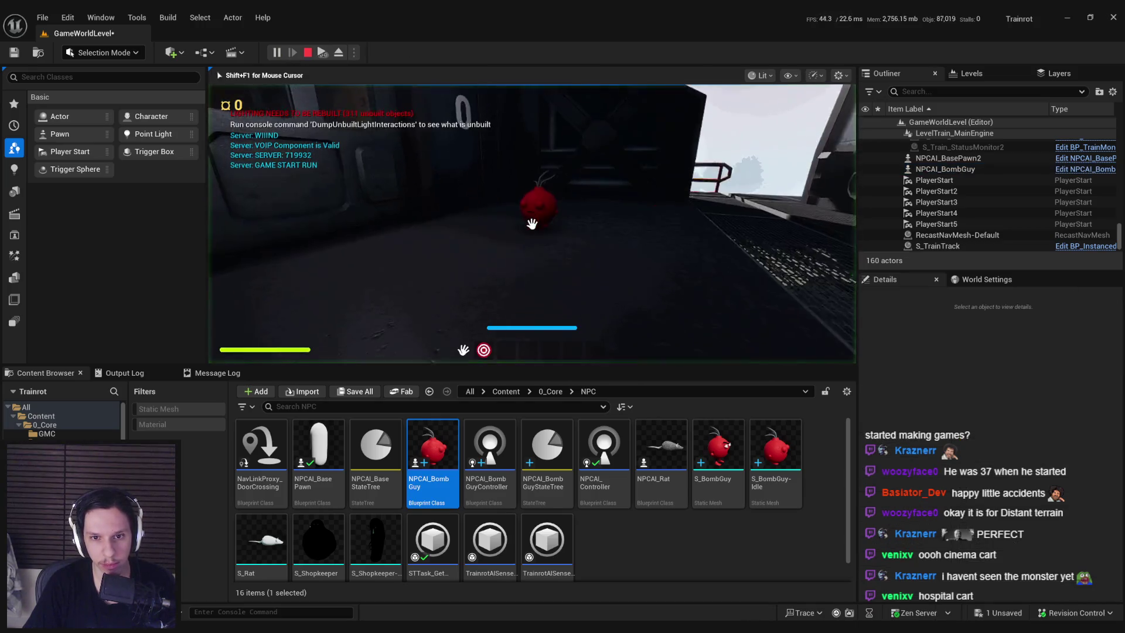
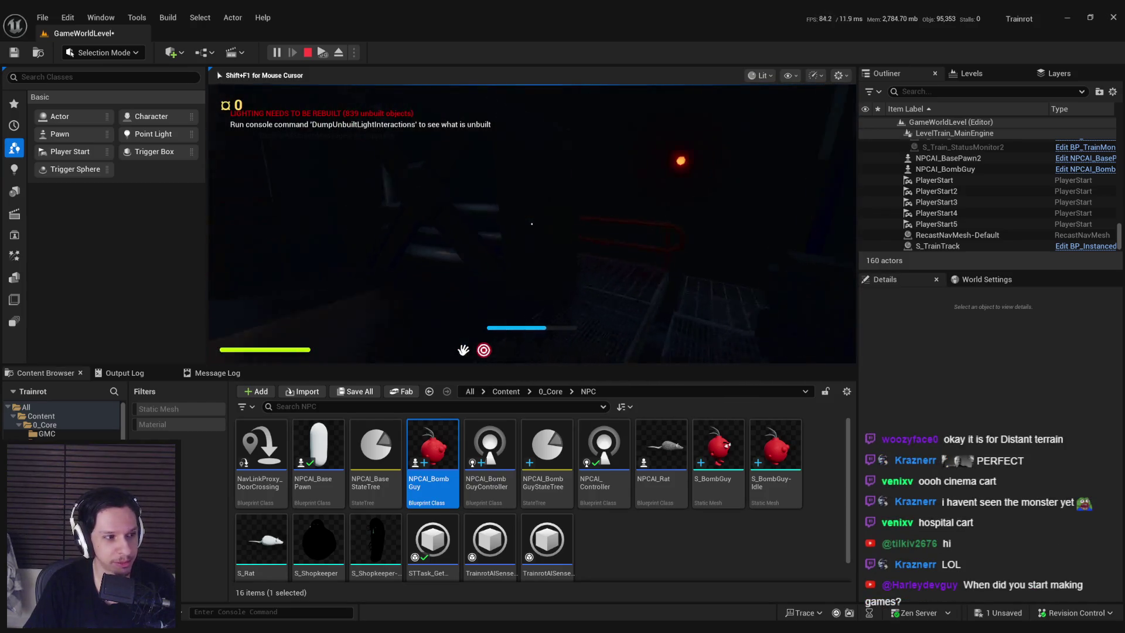
Stop the play session, delete NPCAI_BombGuy from the level and save
{"action": "key", "text": "Escape"}
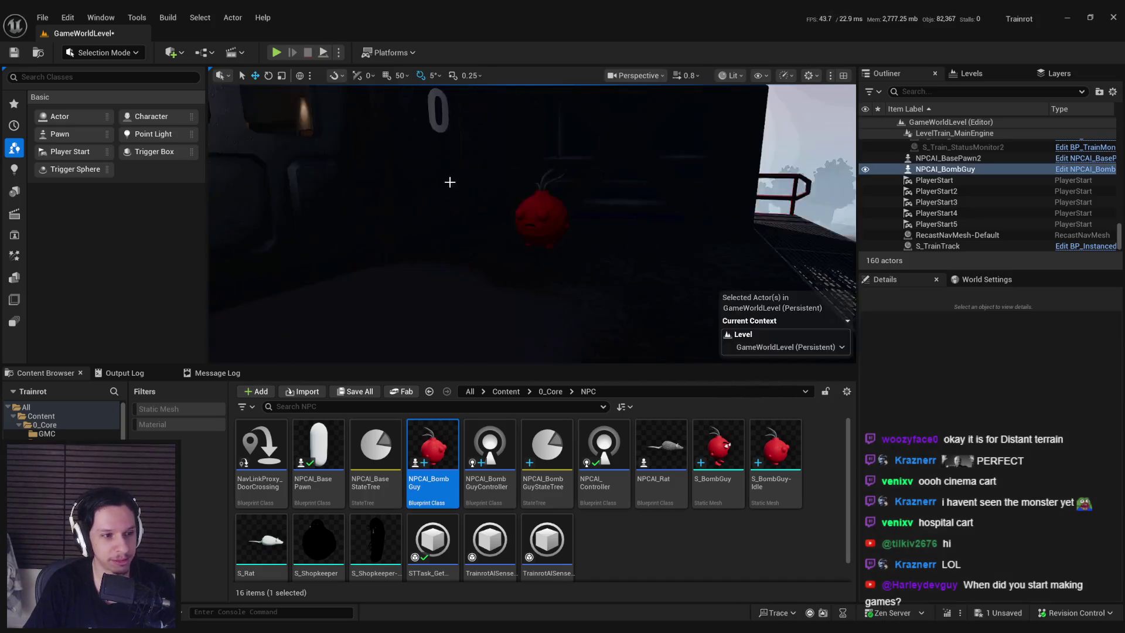
{"action": "key", "text": "Delete"}
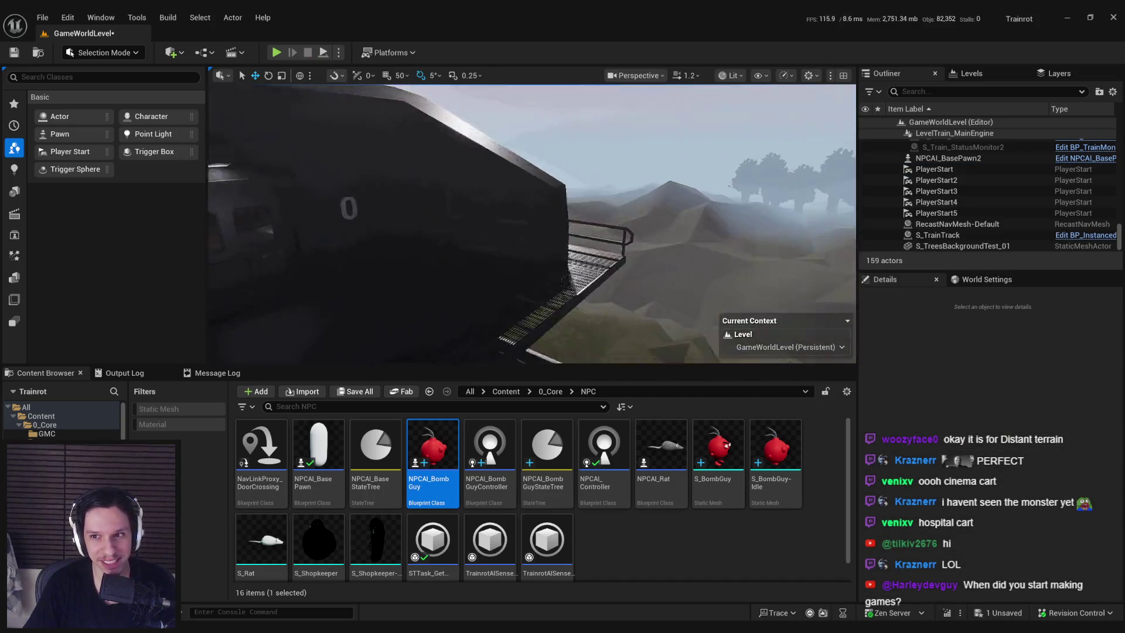
{"action": "key", "text": "ctrl+s"}
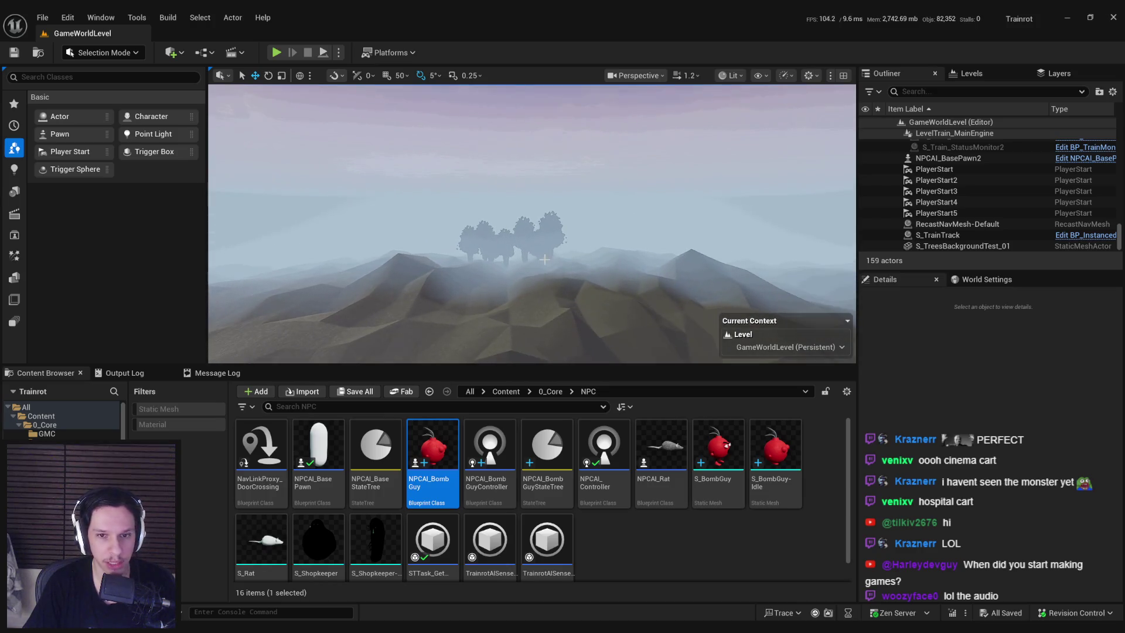
Select the S_TreesBackgroundTest_01 tree card on the hill
{"action": "left_click", "coordinate": [537, 239]}
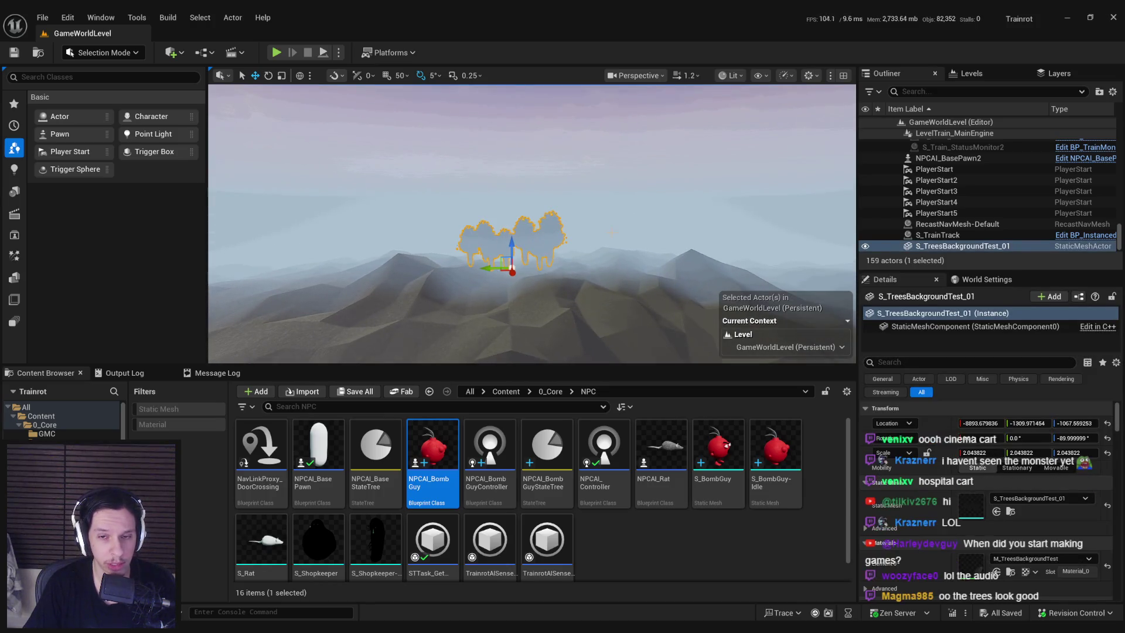
{"action": "left_click", "coordinate": [611, 233]}
{"action": "left_click", "coordinate": [531, 246]}
{"action": "left_click", "coordinate": [530, 246]}
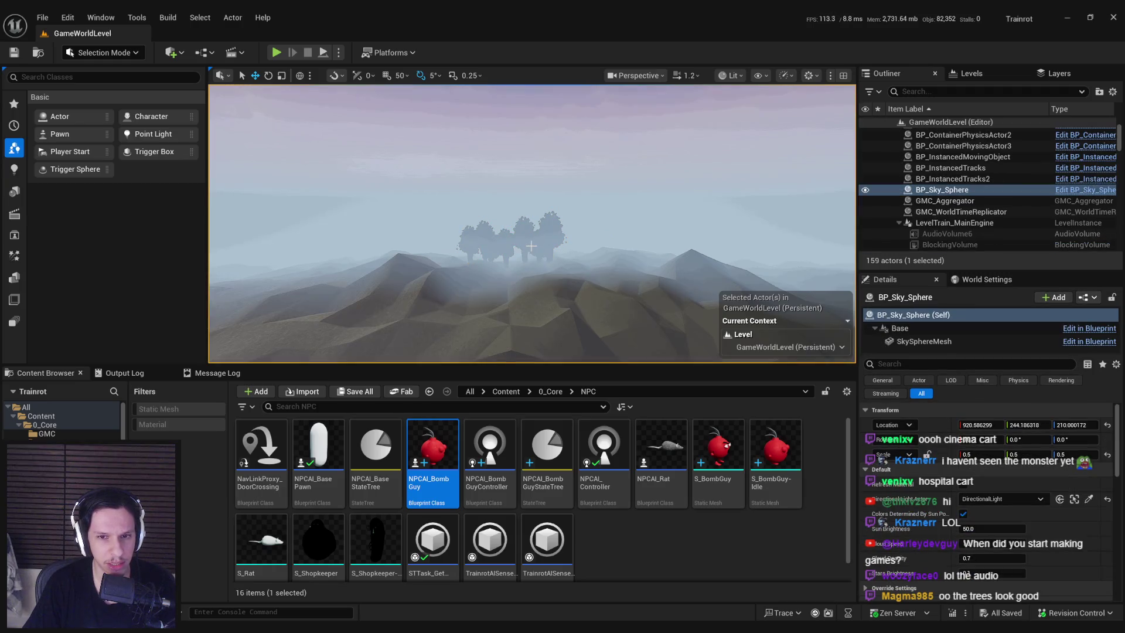
{"action": "left_click", "coordinate": [509, 240]}
{"action": "left_click", "coordinate": [611, 176]}
{"action": "left_click_drag", "start_coordinate": [530, 247], "coordinate": [459, 247]}
{"action": "left_click", "coordinate": [545, 240]}
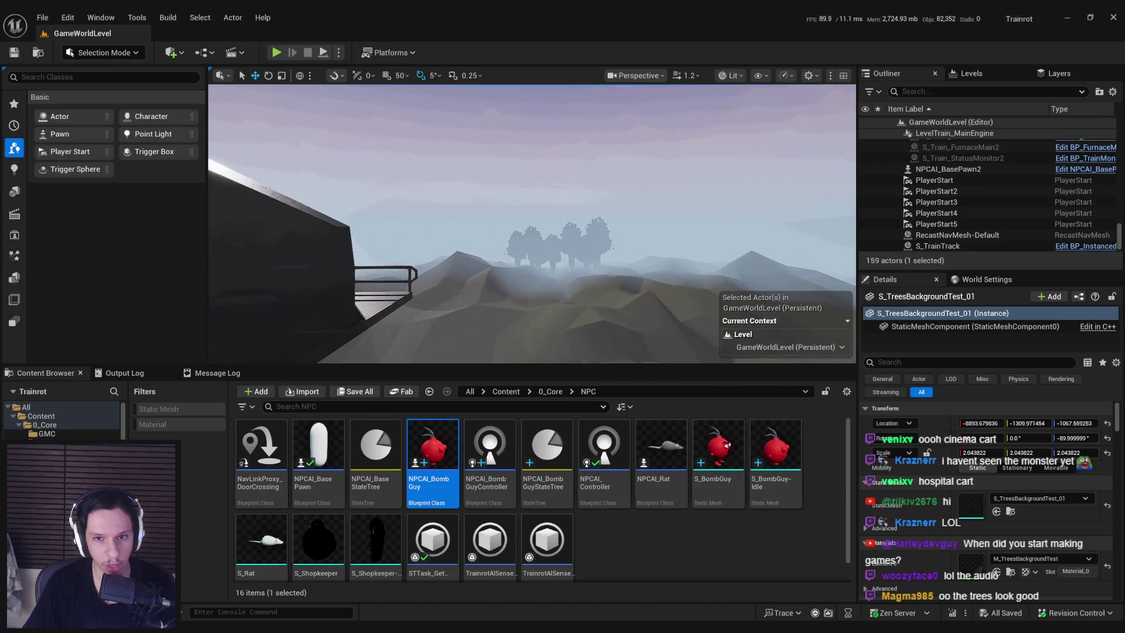
Delete the tree card, save the level, and view the Blender plane from above
{"action": "left_click", "coordinate": [559, 229]}
{"action": "key", "text": "Delete"}
{"action": "key", "text": "ctrl+s"}
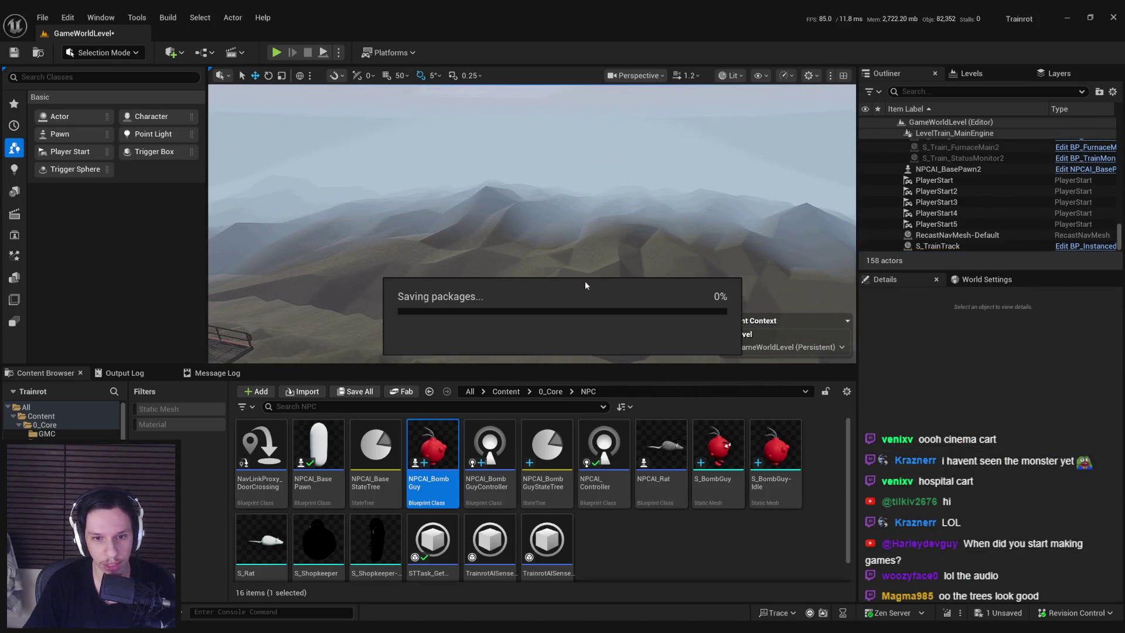
{"action": "key", "text": "alt+Tab"}
{"action": "key", "text": "KP_7"}
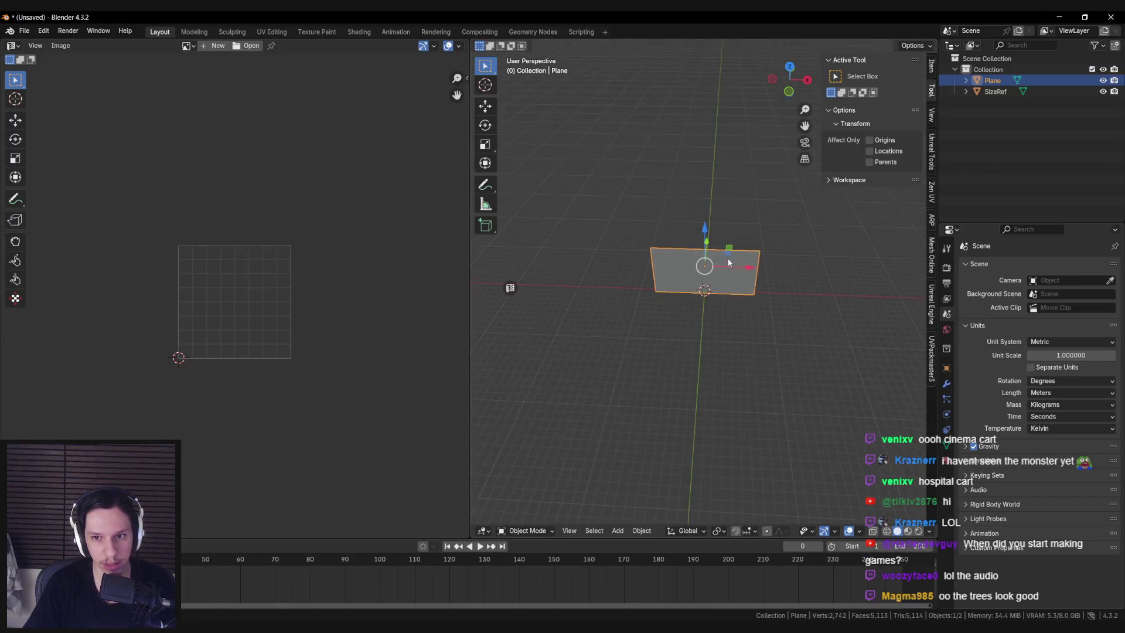
Duplicate the tree-card plane, rotating the copy and moving it to the left
{"action": "key", "text": "shift+d"}
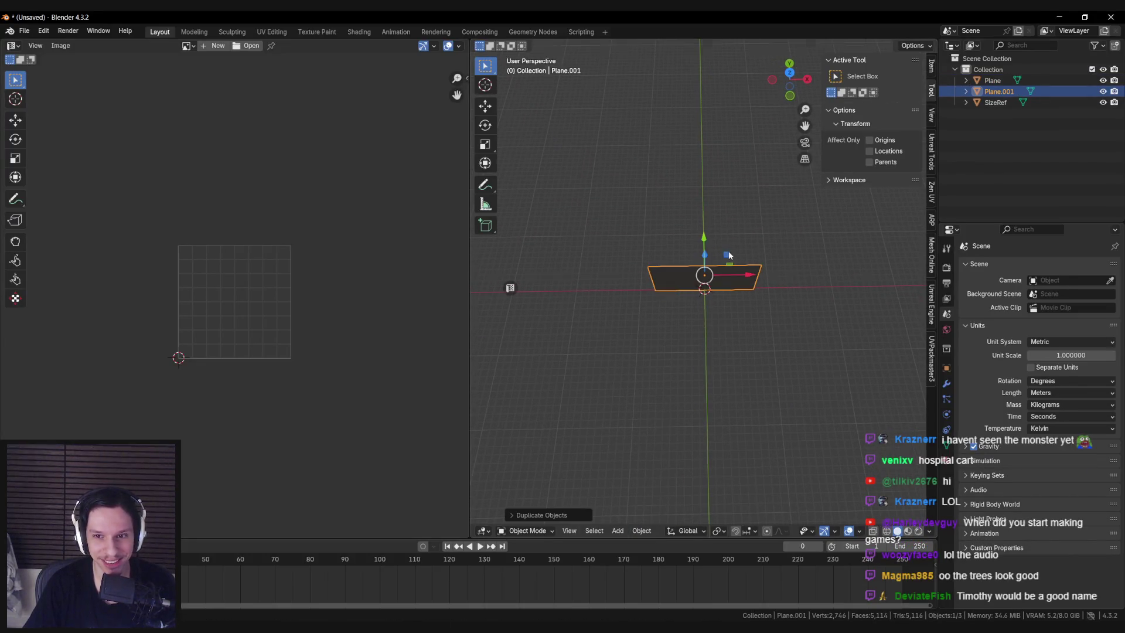
{"action": "left_click", "coordinate": [789, 304]}
{"action": "key", "text": "r"}
{"action": "left_click", "coordinate": [666, 285]}
{"action": "key", "text": "g"}
{"action": "left_click", "coordinate": [625, 290]}
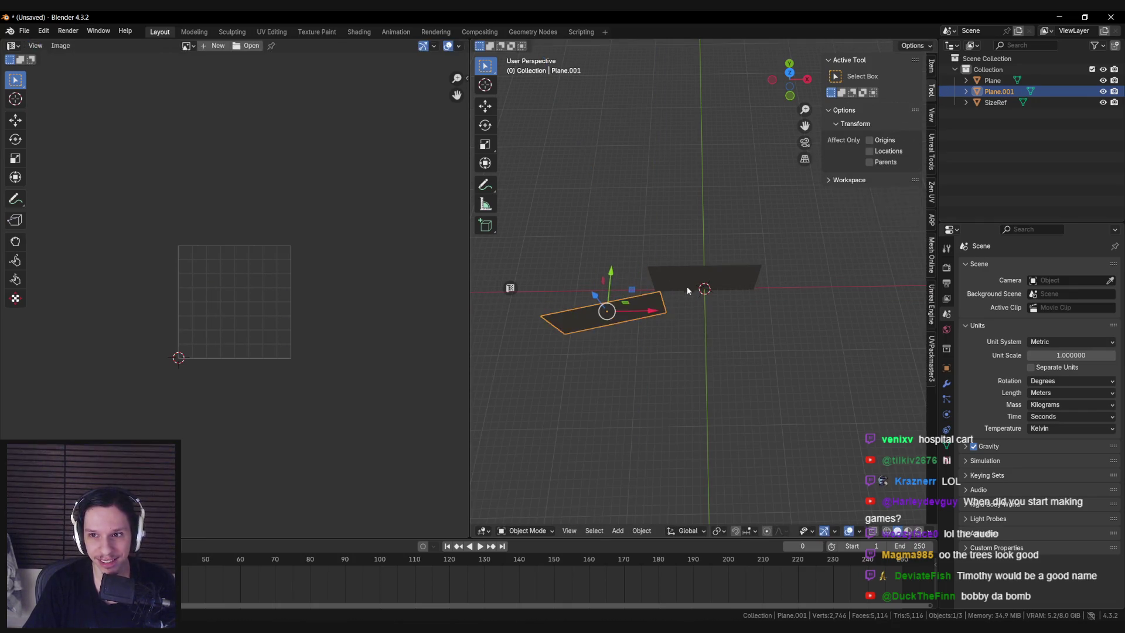
{"action": "key", "text": "KP_1"}
{"action": "key", "text": "s"}
{"action": "key", "text": "Escape"}
{"action": "key", "text": "g"}
{"action": "key", "text": "z"}
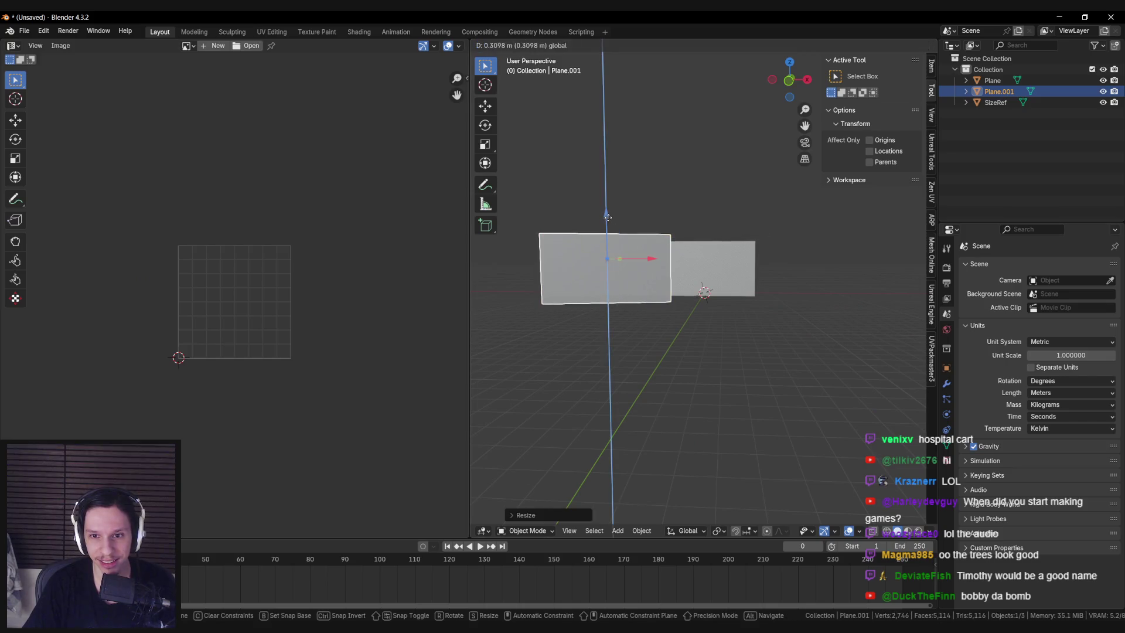
{"action": "key", "text": "Escape"}
Add a third plane, rotated around Z, resized and moved along X beside the others
{"action": "key", "text": "shift+d"}
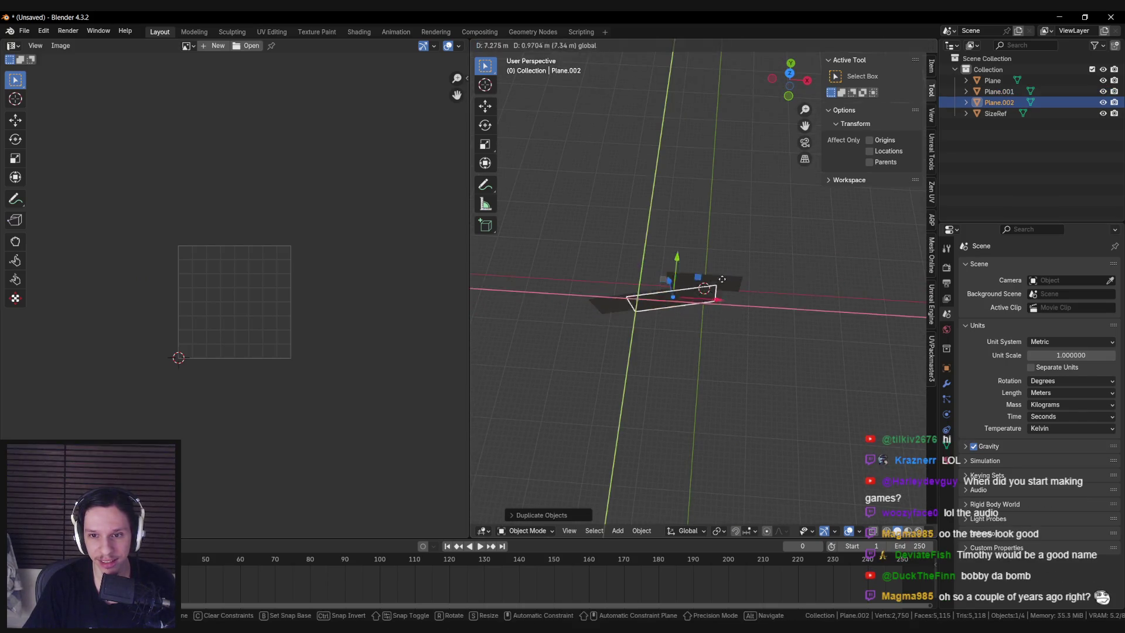
{"action": "key", "text": "r"}
{"action": "key", "text": "z"}
{"action": "key", "text": "s"}
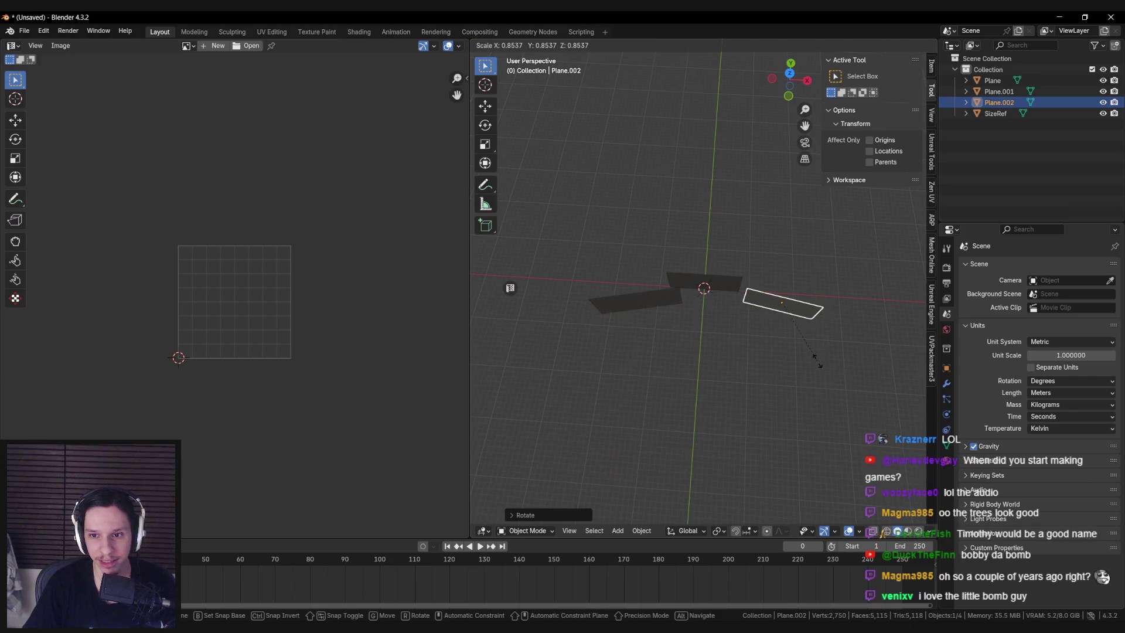
{"action": "left_click", "coordinate": [823, 352]}
{"action": "mouse_move", "coordinate": [820, 299]}
{"action": "left_mouse_down"}
{"action": "mouse_move", "coordinate": [761, 308]}
{"action": "mouse_move", "coordinate": [830, 253]}
{"action": "mouse_move", "coordinate": [756, 226]}
{"action": "mouse_move", "coordinate": [703, 293]}
{"action": "left_mouse_up"}
{"action": "key", "text": "g"}
{"action": "key", "text": "x"}
{"action": "left_click", "coordinate": [746, 307]}
Duplicate the original plane as a fourth card, scaled and shifted along Y
{"action": "left_click", "coordinate": [683, 293]}
{"action": "key", "text": "shift+d"}
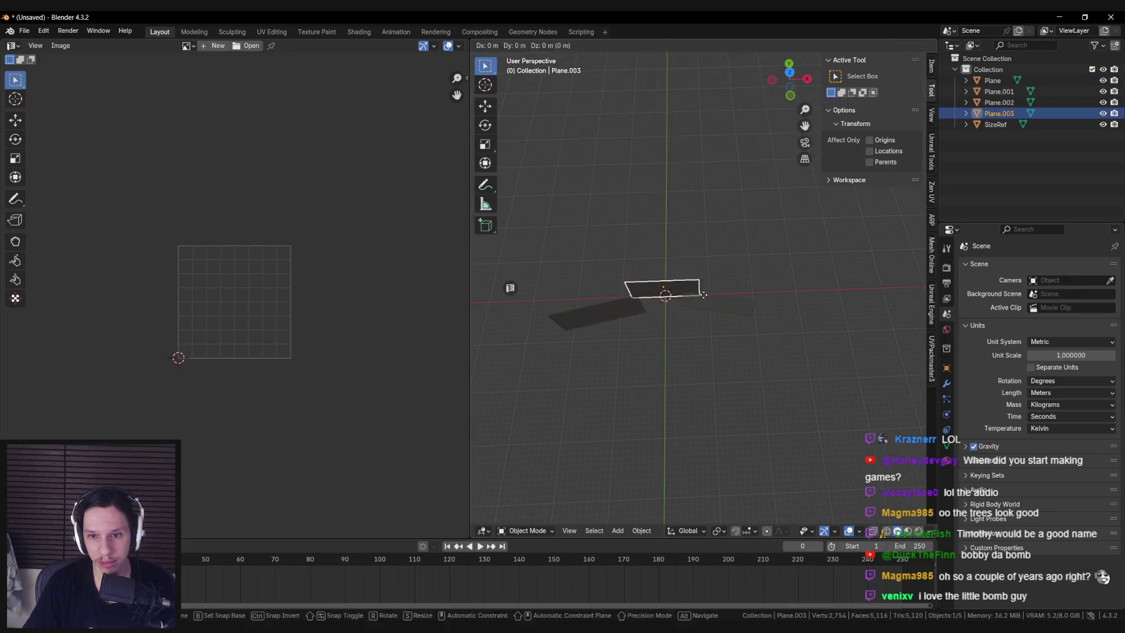
{"action": "left_click", "coordinate": [772, 278]}
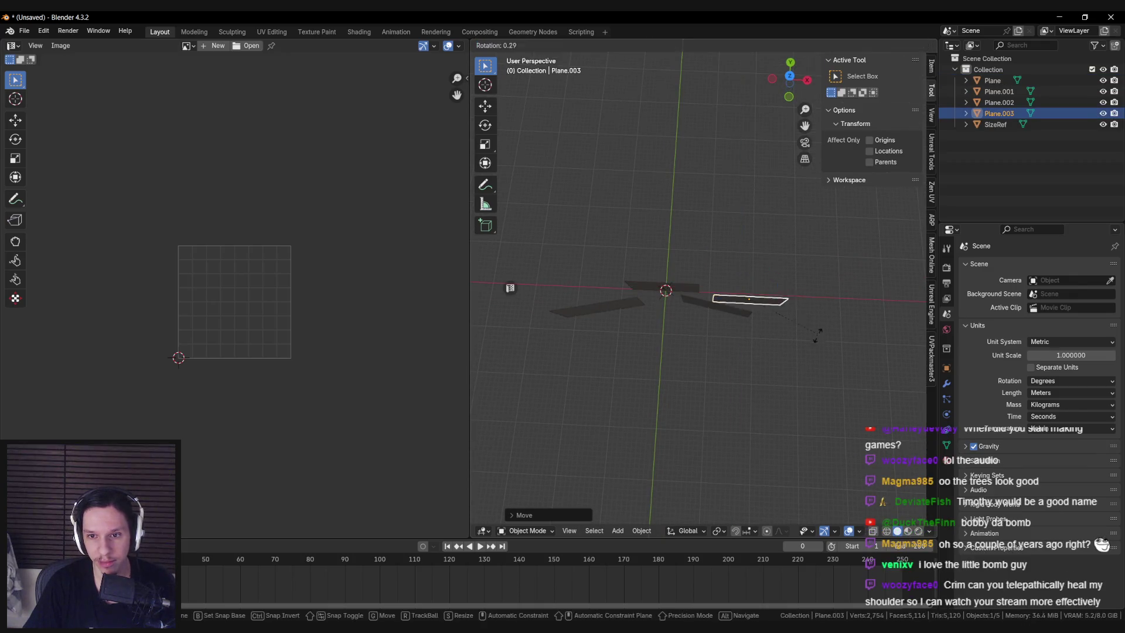
{"action": "key", "text": "s"}
{"action": "left_click", "coordinate": [826, 189]}
{"action": "mouse_move", "coordinate": [824, 348]}
{"action": "left_mouse_down"}
{"action": "mouse_move", "coordinate": [723, 268]}
{"action": "mouse_move", "coordinate": [732, 293]}
{"action": "mouse_move", "coordinate": [798, 275]}
{"action": "mouse_move", "coordinate": [804, 254]}
{"action": "mouse_move", "coordinate": [748, 242]}
{"action": "left_mouse_up"}
{"action": "key", "text": "g"}
{"action": "key", "text": "y"}
{"action": "left_click", "coordinate": [792, 297]}
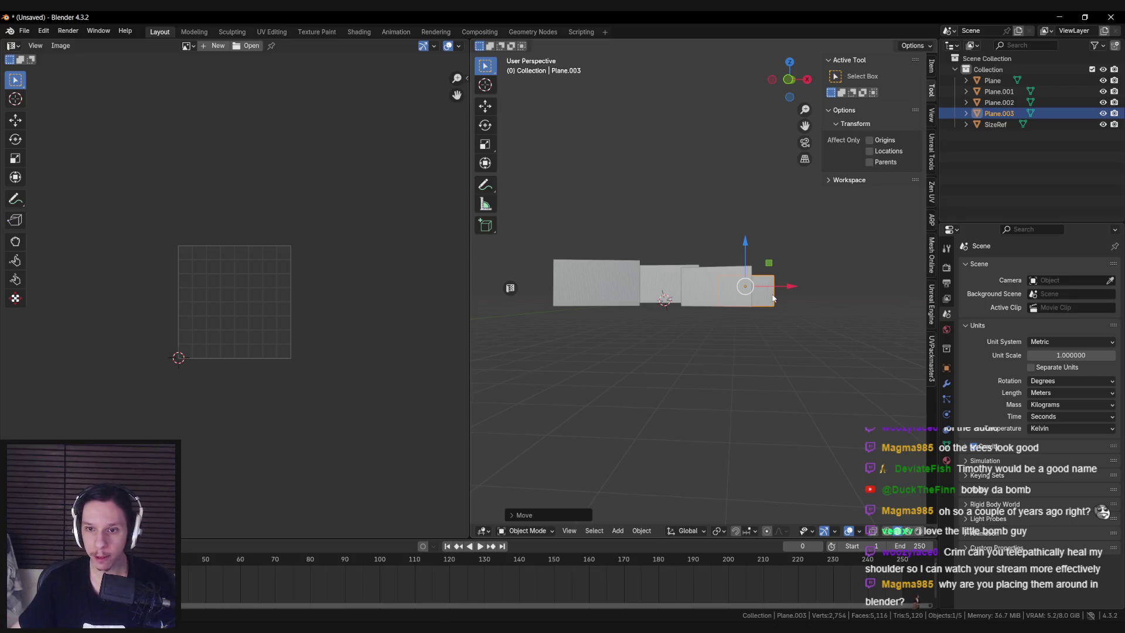
Select all four planes and export them as FBX over S_TreesBackgroundTest_01.fbx
{"action": "left_click_drag", "start_coordinate": [722, 247], "coordinate": [697, 318]}
{"action": "left_click", "coordinate": [662, 276], "text": "shift"}
{"action": "left_click", "coordinate": [716, 300], "text": "shift"}
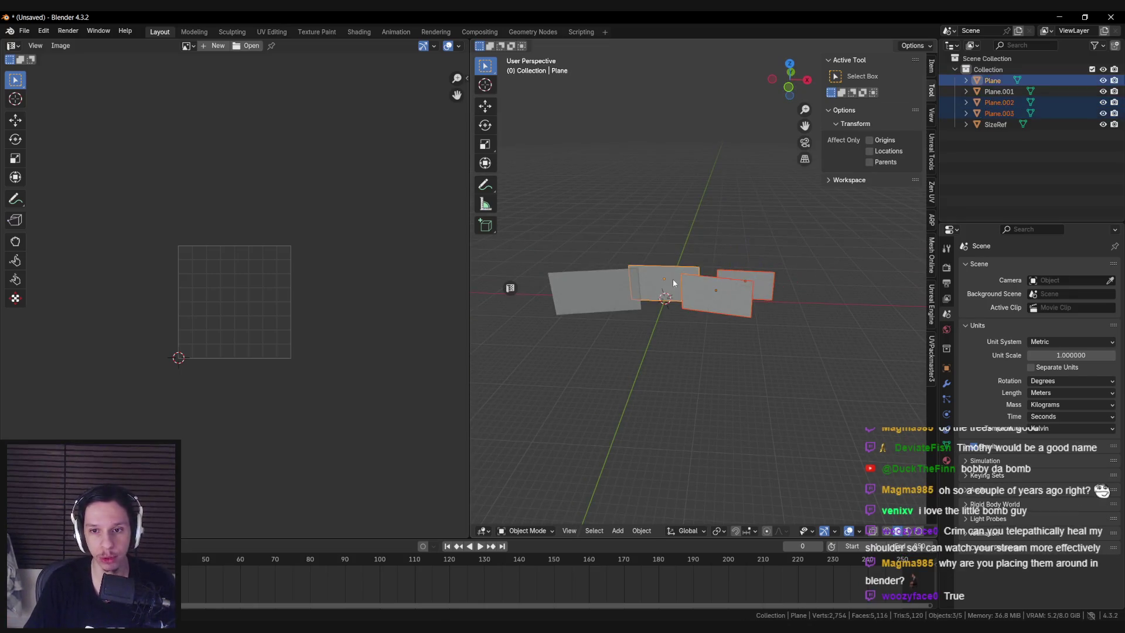
{"action": "left_click", "coordinate": [595, 291], "text": "shift"}
{"action": "left_click", "coordinate": [26, 29]}
{"action": "mouse_move", "coordinate": [63, 197]}
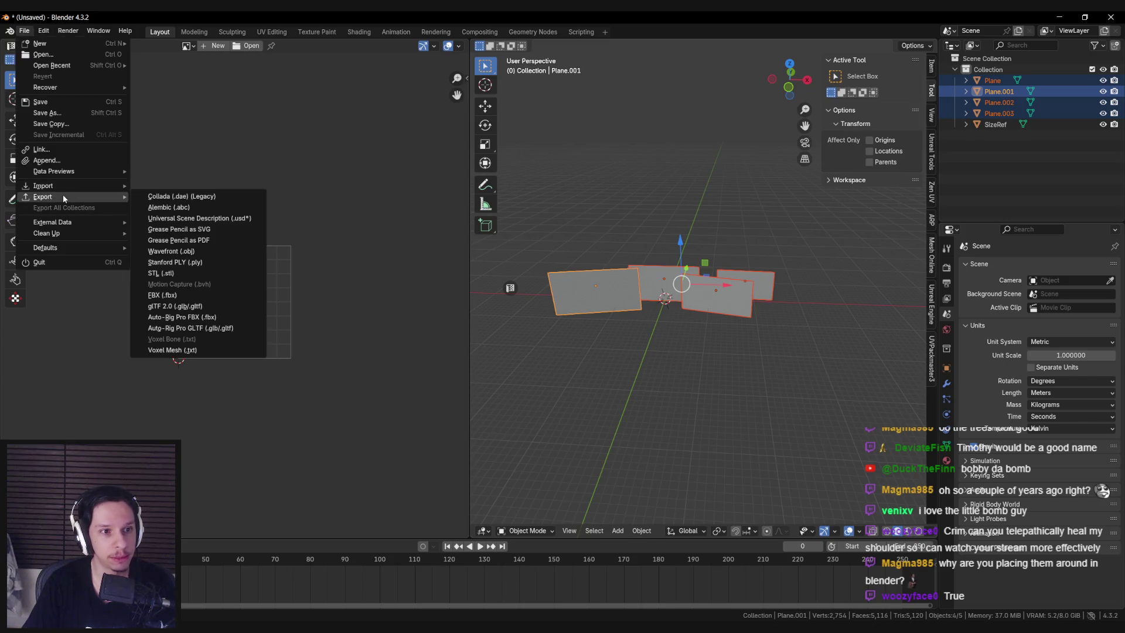
{"action": "left_click", "coordinate": [176, 301]}
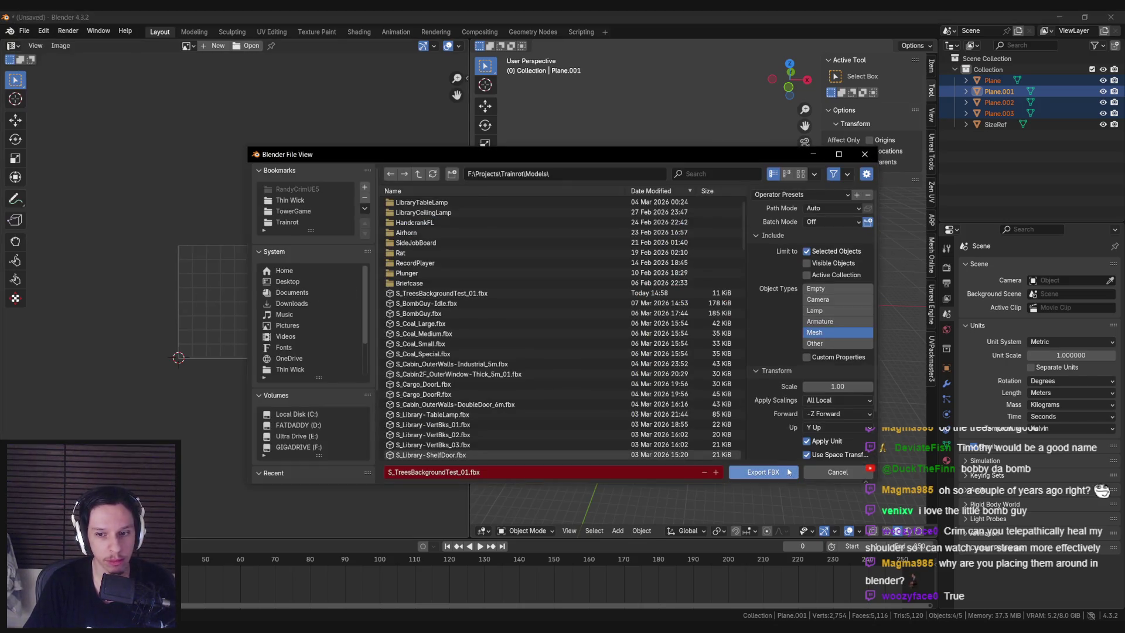
{"action": "key", "text": "Return"}
{"action": "key", "text": "alt+Tab"}
{"action": "key", "text": "alt+Tab"}
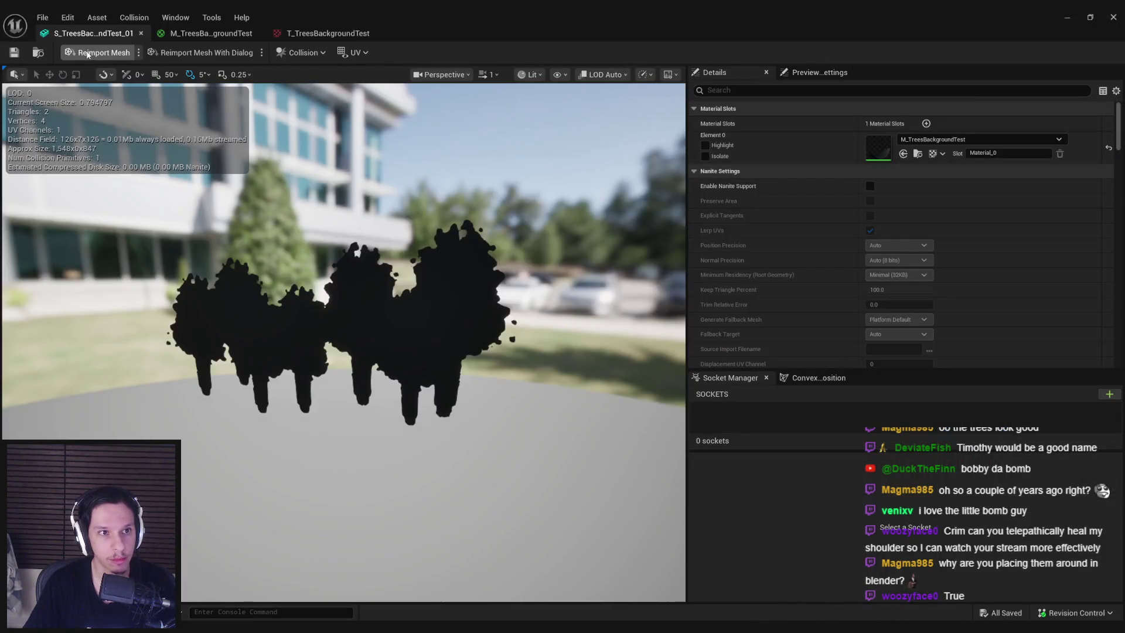
Reimport the S_TreesBackgroundTest_01 mesh from the updated FBX and return to the level
{"action": "left_click", "coordinate": [86, 54]}
{"action": "left_click", "coordinate": [1066, 17]}
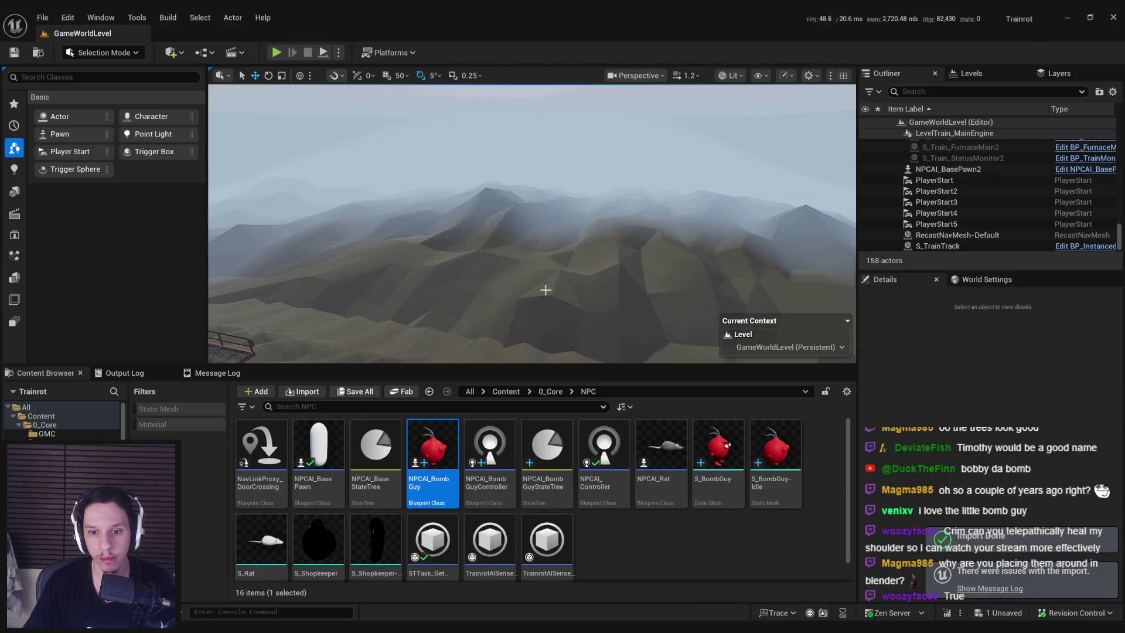
{"action": "mouse_move", "coordinate": [545, 289]}
{"action": "left_mouse_down"}
{"action": "mouse_move", "coordinate": [515, 290]}
{"action": "mouse_move", "coordinate": [586, 289]}
{"action": "left_mouse_up"}
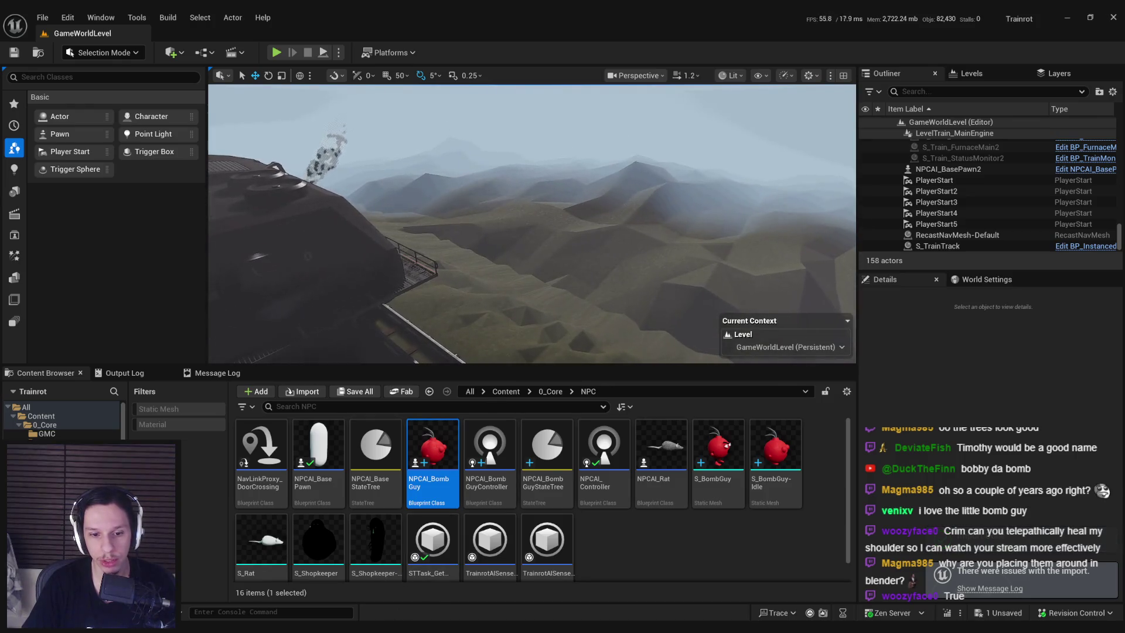
{"action": "key", "text": "alt+Tab"}
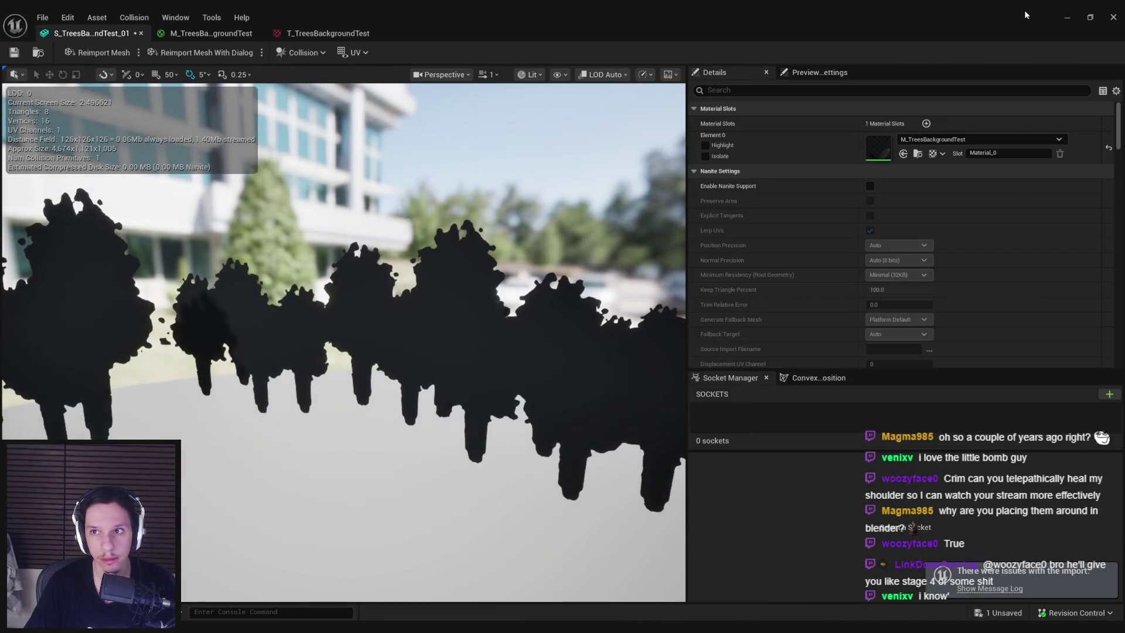
{"action": "left_click", "coordinate": [1067, 17]}
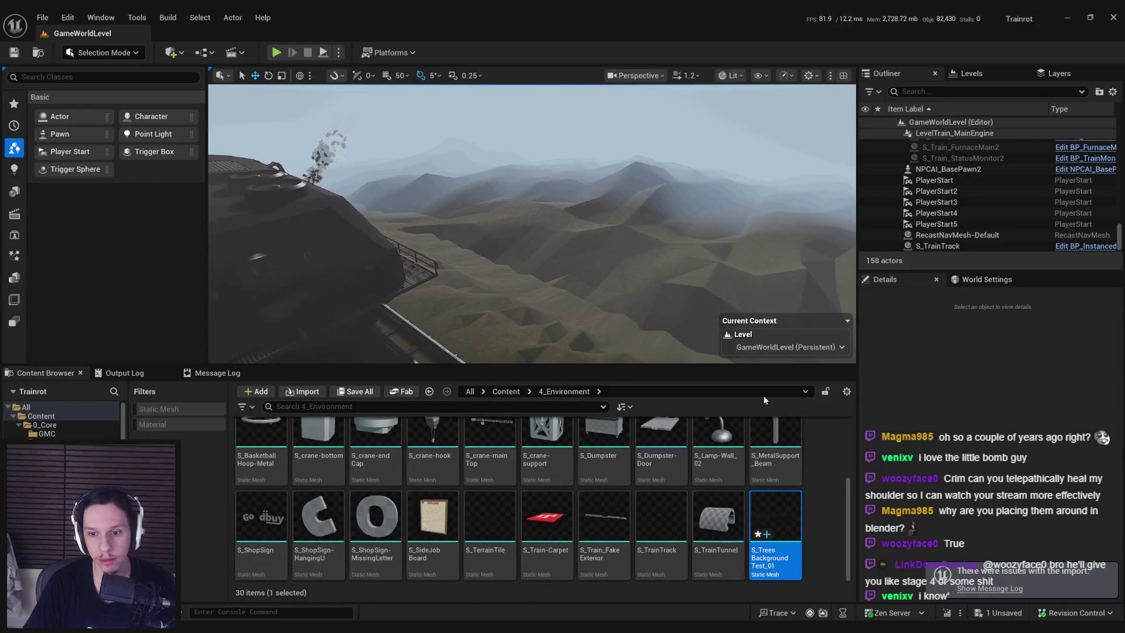
Place the new tree-card mesh in the level and turn it to face the tracks
{"action": "mouse_move", "coordinate": [764, 396]}
{"action": "left_mouse_down"}
{"action": "mouse_move", "coordinate": [702, 199]}
{"action": "mouse_move", "coordinate": [621, 213]}
{"action": "mouse_move", "coordinate": [648, 220]}
{"action": "mouse_move", "coordinate": [655, 237]}
{"action": "left_mouse_up"}
{"action": "key", "text": "e"}
{"action": "key", "text": "w"}
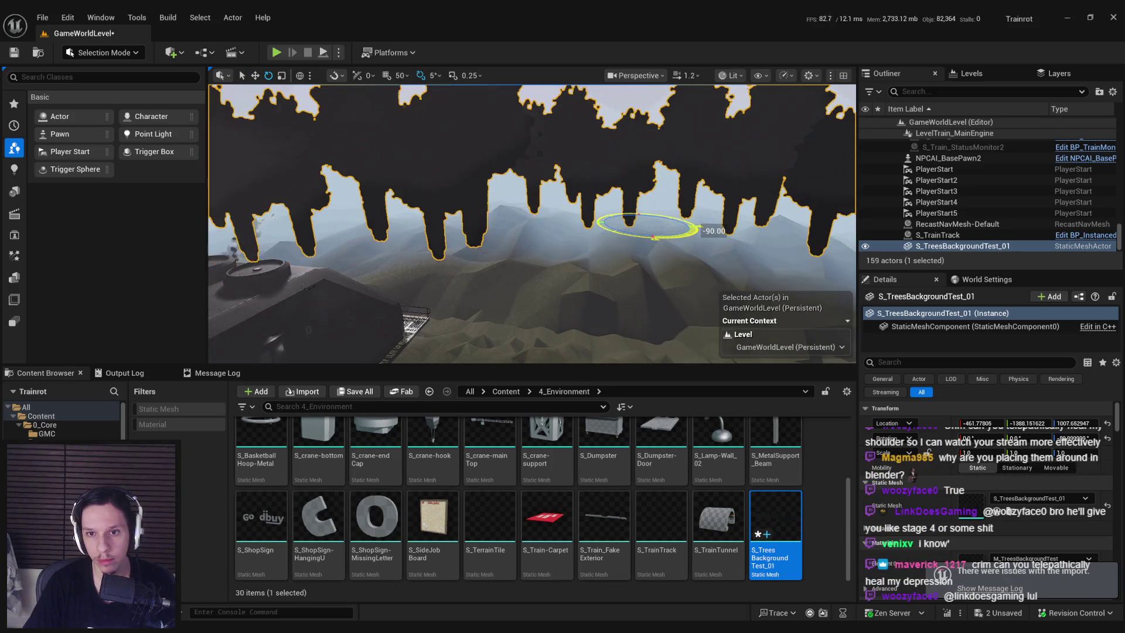
Push the tree row far out along X above the hills, then select BP_InstancedTracks3
{"action": "scroll", "coordinate": [640, 247], "scroll_direction": "up", "scroll_amount": 3}
{"action": "left_click_drag", "start_coordinate": [678, 212], "coordinate": [467, 209]}
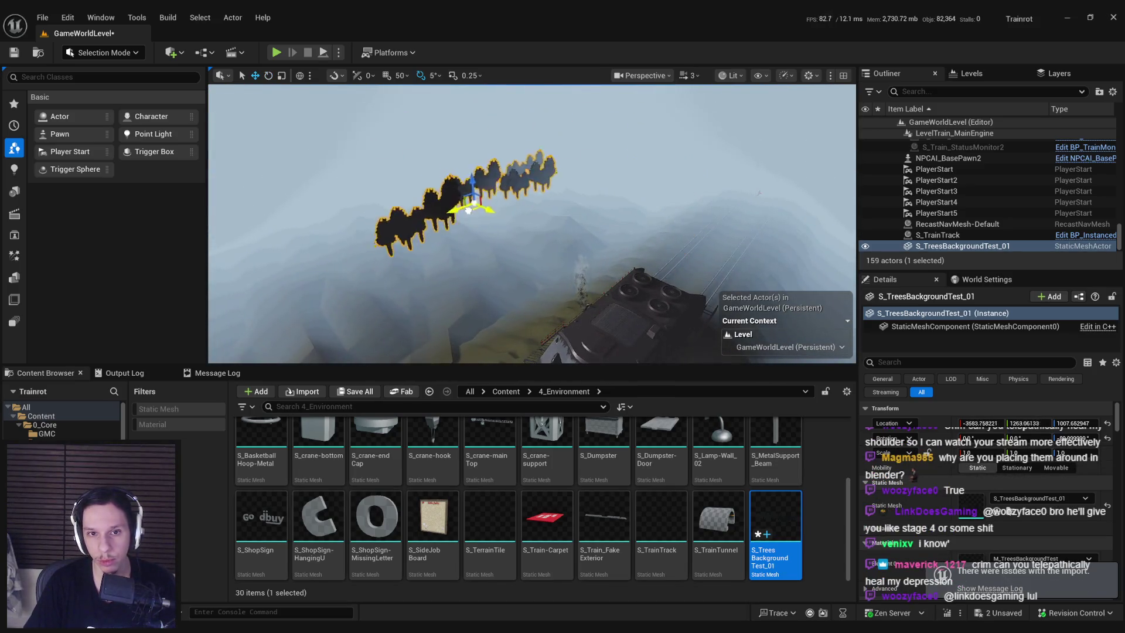
{"action": "scroll", "coordinate": [532, 222], "scroll_direction": "up", "scroll_amount": 1}
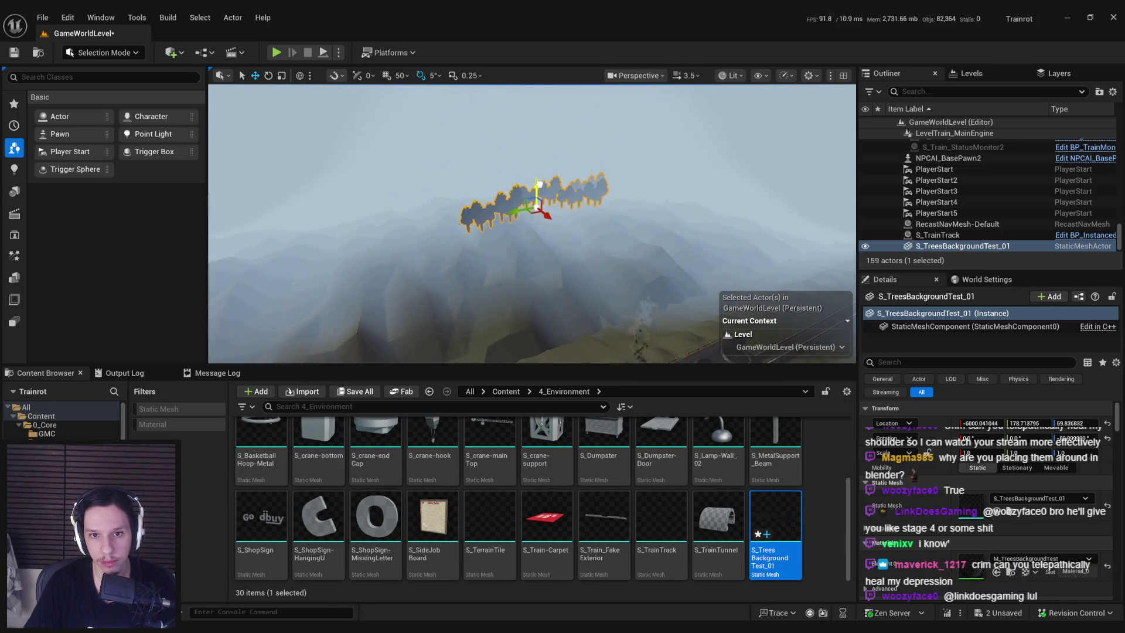
{"action": "scroll", "coordinate": [541, 243], "scroll_direction": "down", "scroll_amount": 3}
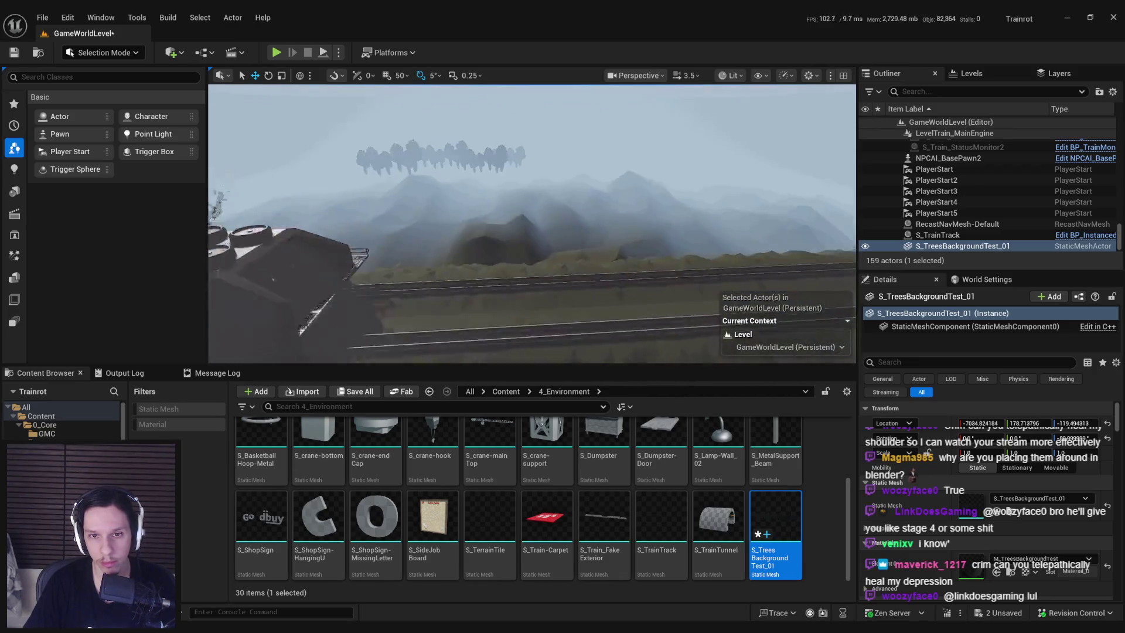
{"action": "scroll", "coordinate": [646, 241], "scroll_direction": "up", "scroll_amount": 3}
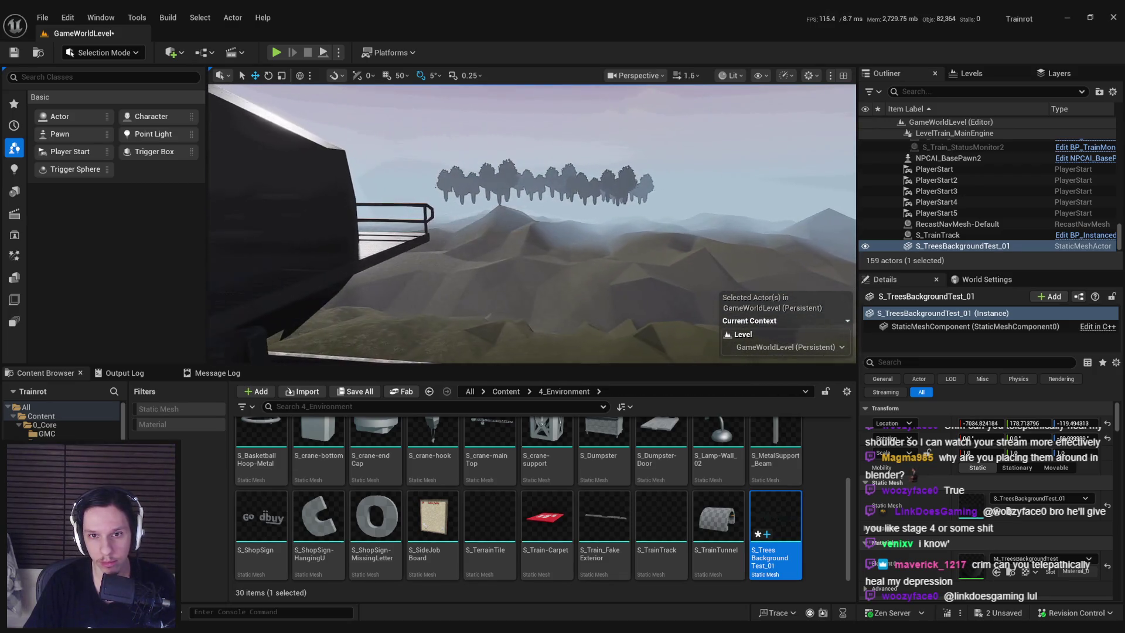
{"action": "mouse_move", "coordinate": [646, 241]}
{"action": "left_mouse_down"}
{"action": "mouse_move", "coordinate": [744, 191]}
{"action": "mouse_move", "coordinate": [604, 151]}
{"action": "mouse_move", "coordinate": [463, 166]}
{"action": "left_mouse_up"}
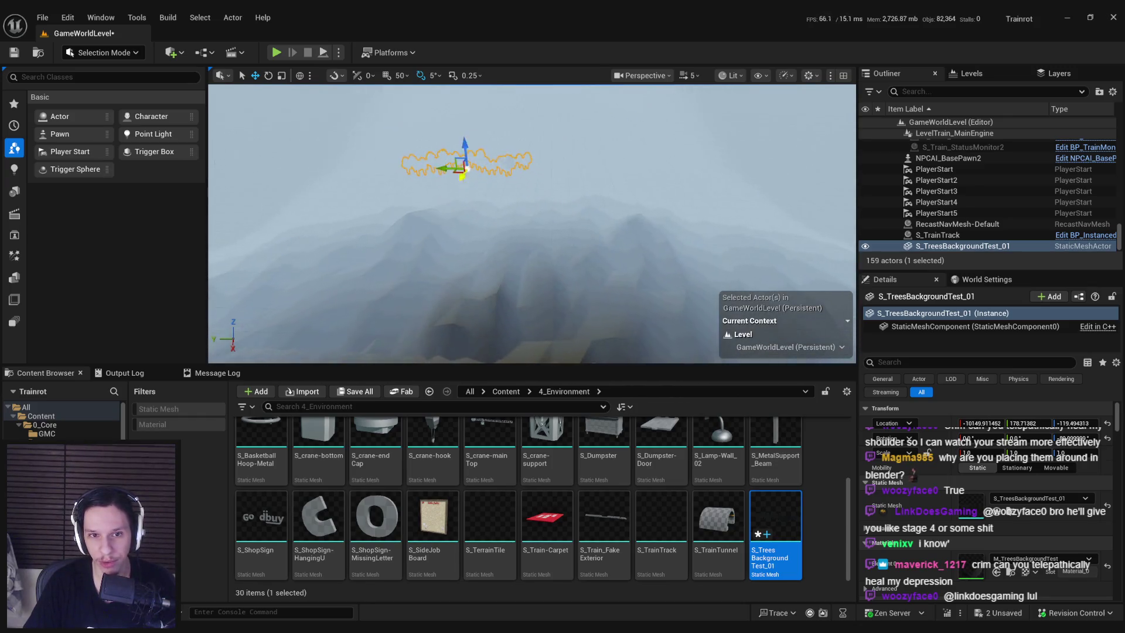
{"action": "scroll", "coordinate": [424, 321], "scroll_direction": "down", "scroll_amount": 3}
{"action": "left_click", "coordinate": [424, 321]}
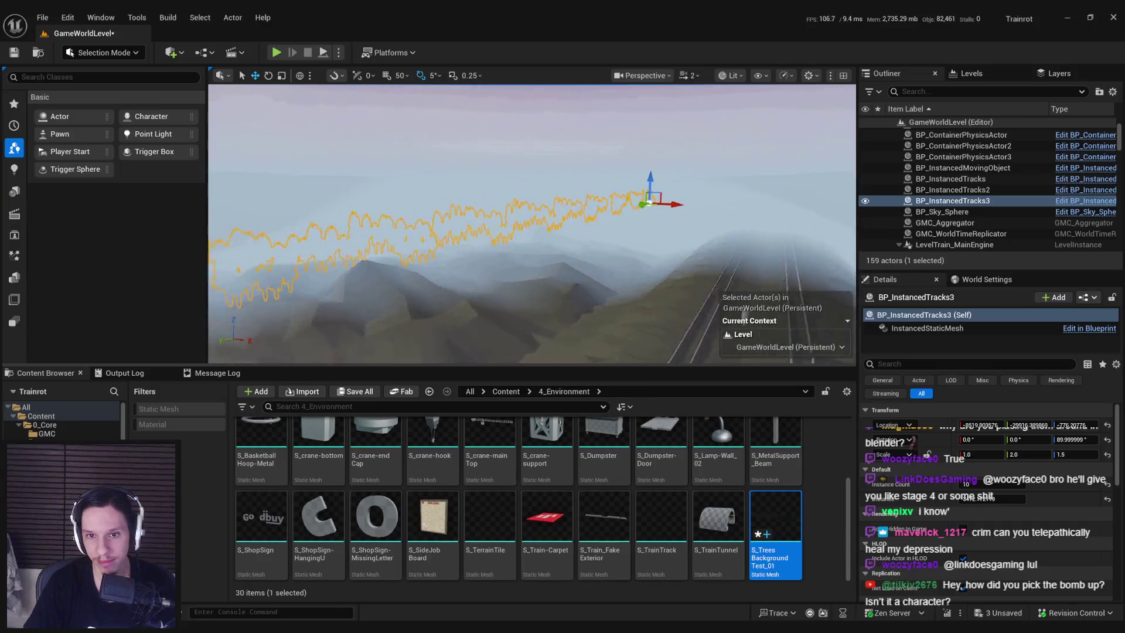
Fly around the misty tree rows to inspect them over the hills and track
{"action": "scroll", "coordinate": [532, 222], "scroll_direction": "up", "scroll_amount": 2}
{"action": "scroll", "coordinate": [532, 222], "scroll_direction": "up", "scroll_amount": 1}
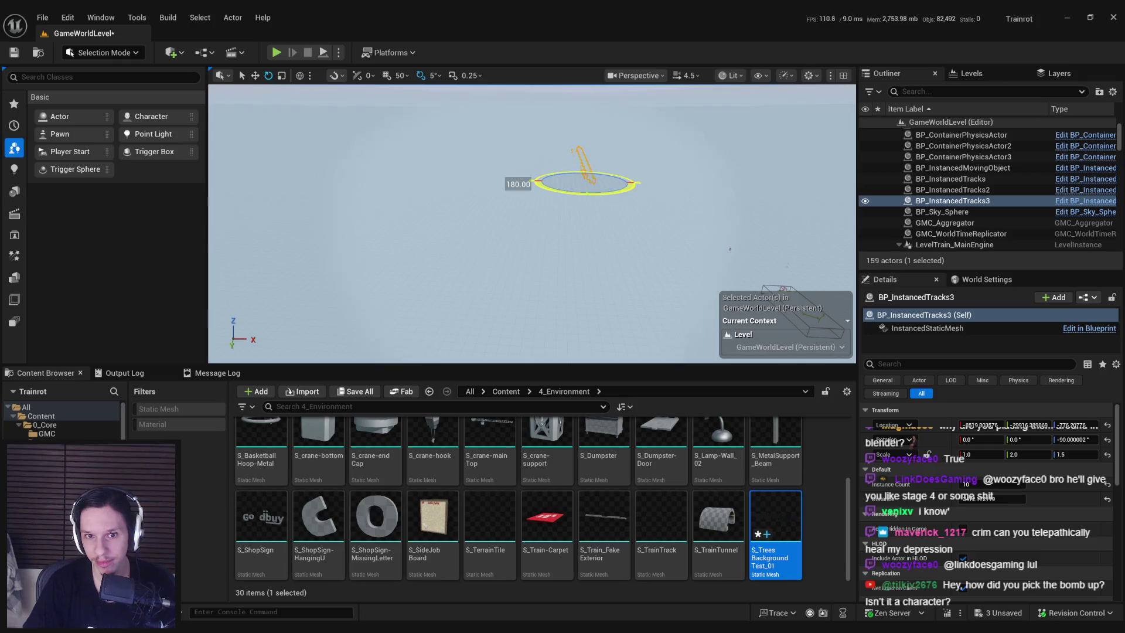
{"action": "scroll", "coordinate": [532, 223], "scroll_direction": "up", "scroll_amount": 1}
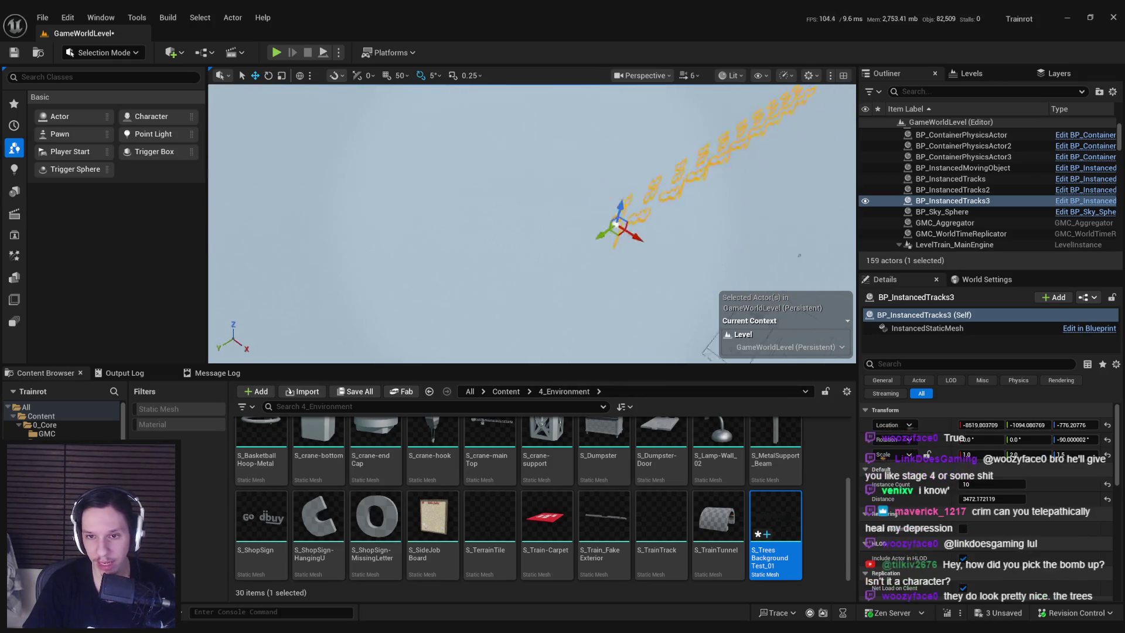
{"action": "key", "text": "w"}
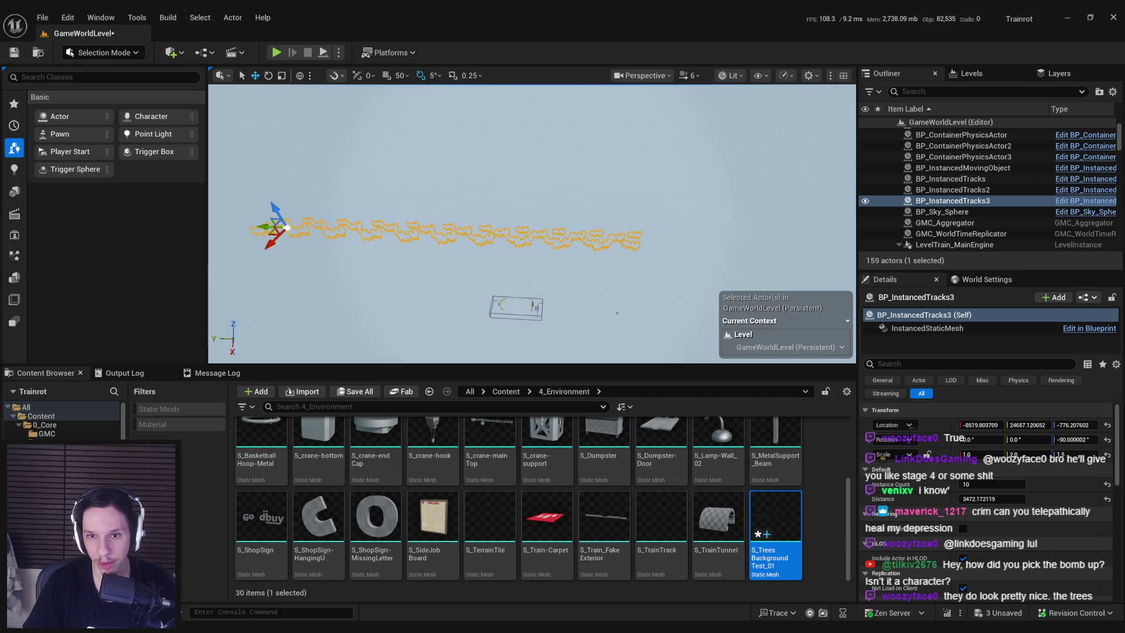
{"action": "key", "text": "w"}
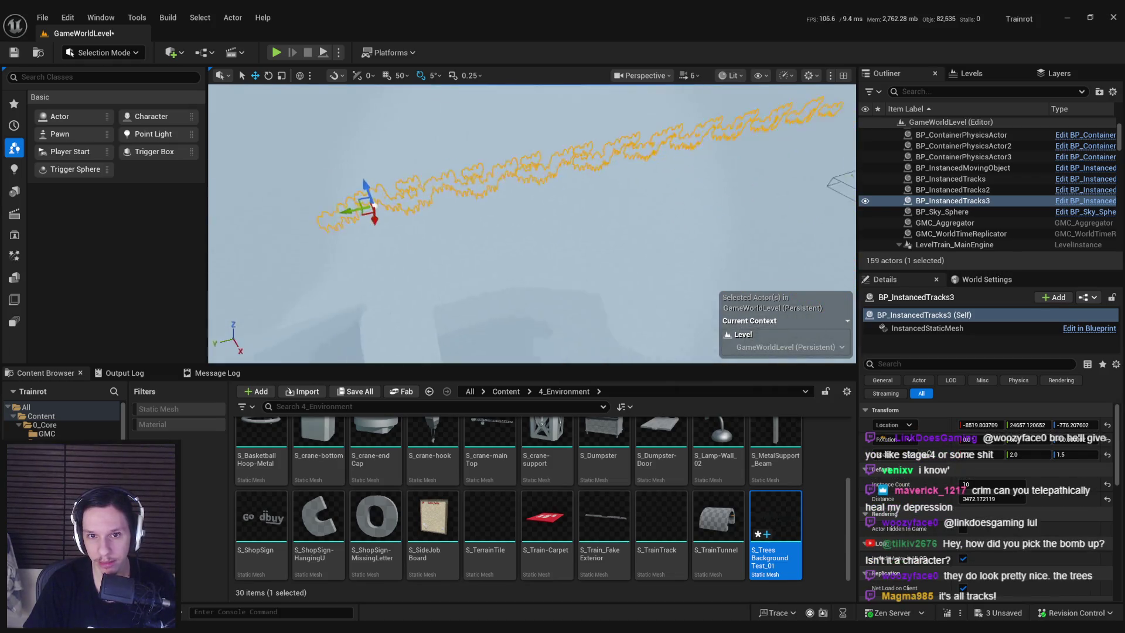
{"action": "key", "text": "w"}
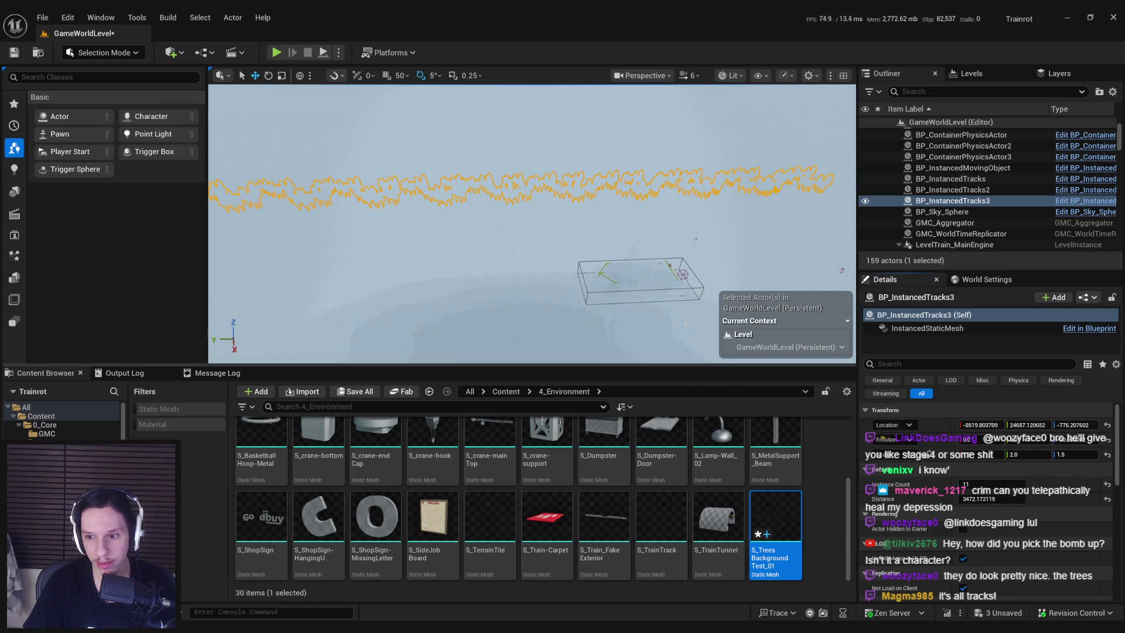
{"action": "key", "text": "w"}
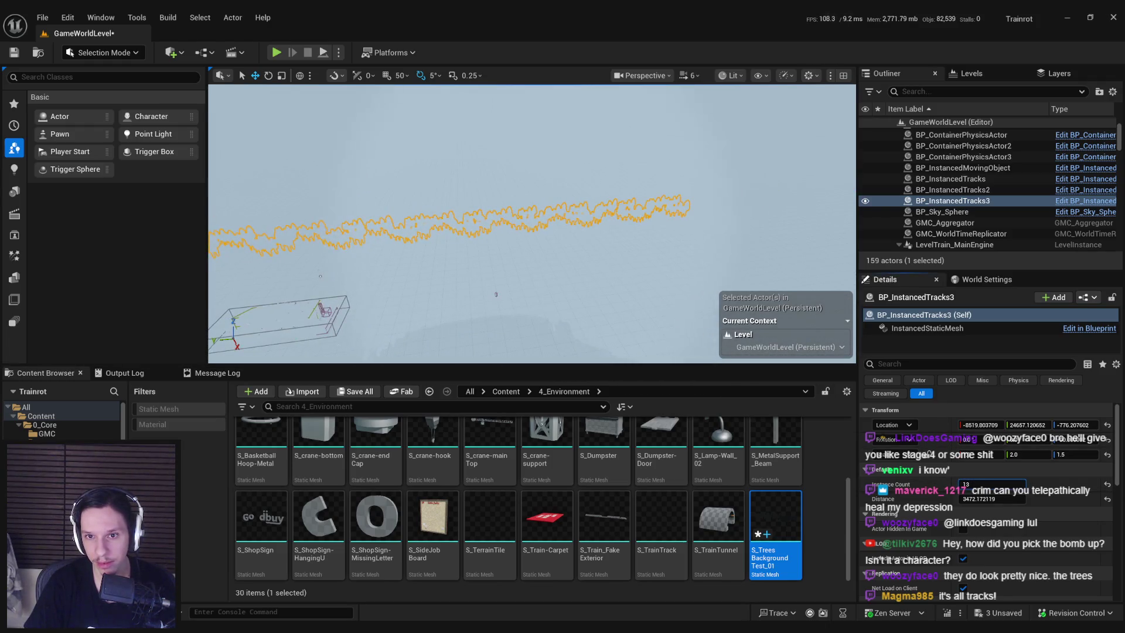
{"action": "key", "text": "w"}
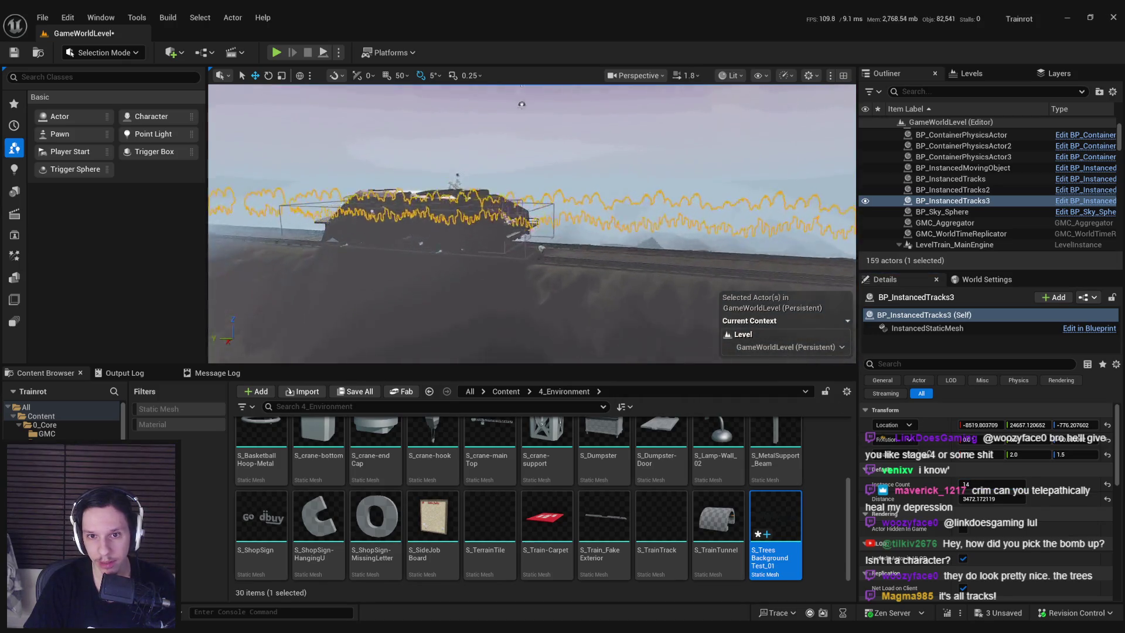
{"action": "key", "text": "w"}
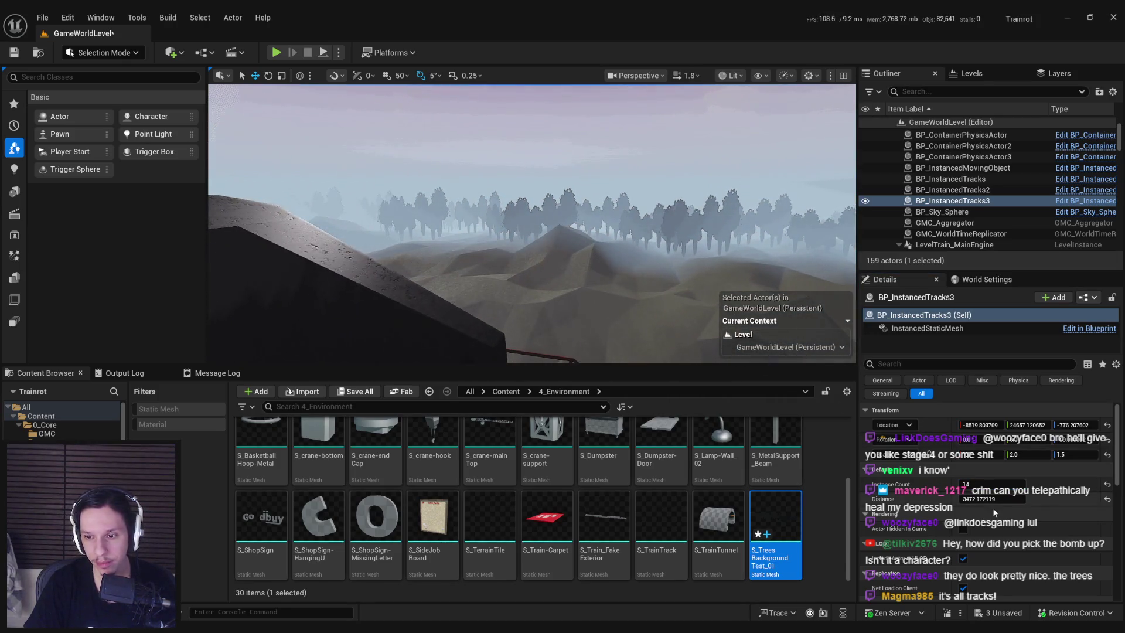
Save the level and open MI_TestMove-Ground from BP_InstancedTracks2's InstancedStaticMesh component
{"action": "key", "text": "ctrl+s"}
{"action": "left_click", "coordinate": [786, 346]}
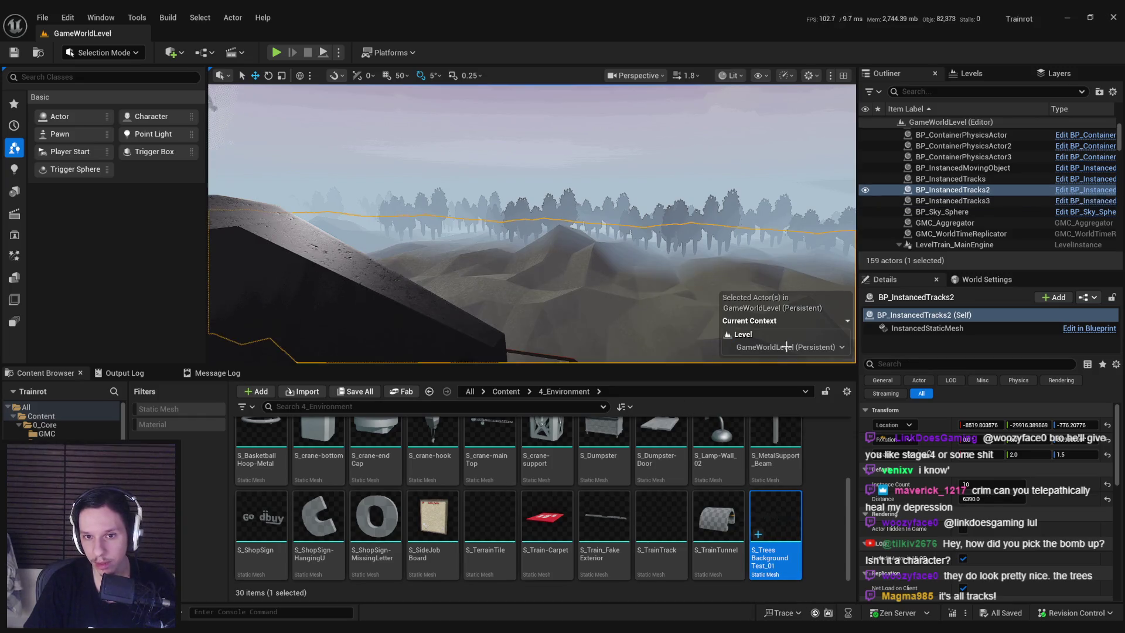
{"action": "left_click", "coordinate": [927, 328]}
{"action": "double_click", "coordinate": [848, 479]}
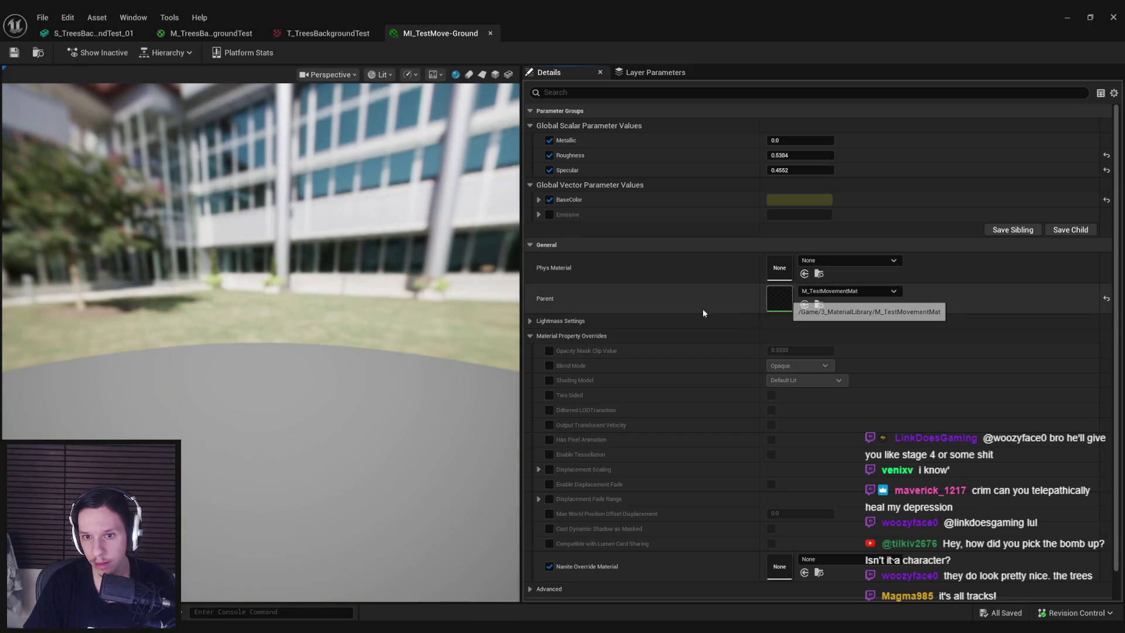
Copy the Constant, Distance, Bounds, Modulo and Multiply nodes into M_TreesBackgroundTest
{"action": "scroll", "coordinate": [613, 261], "scroll_direction": "down", "scroll_amount": 4}
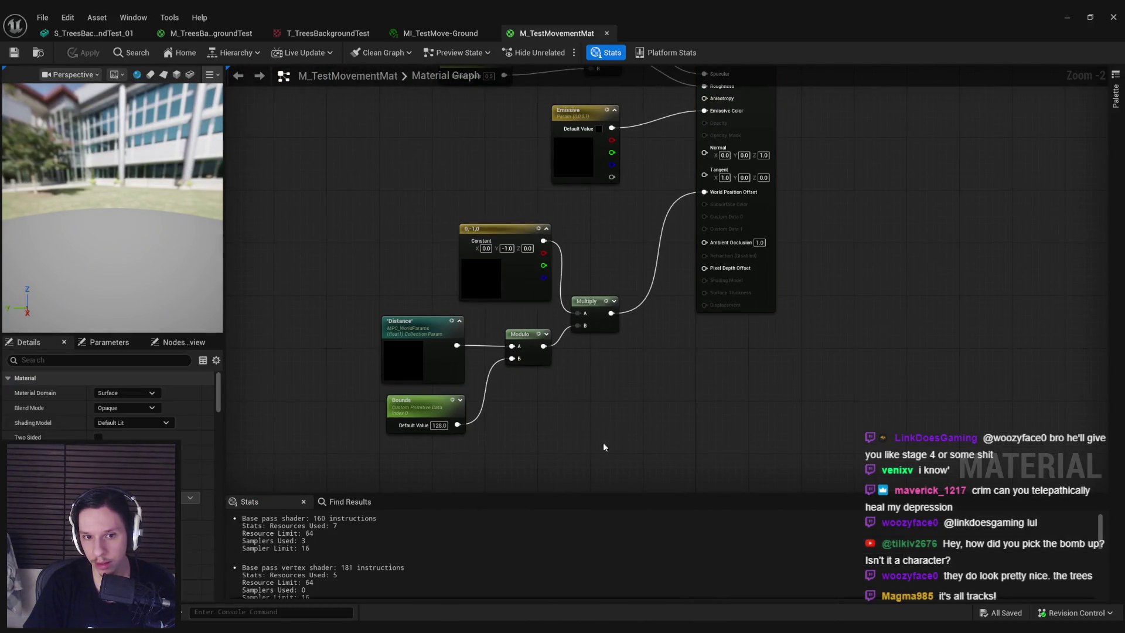
{"action": "left_click_drag", "start_coordinate": [603, 447], "coordinate": [388, 246]}
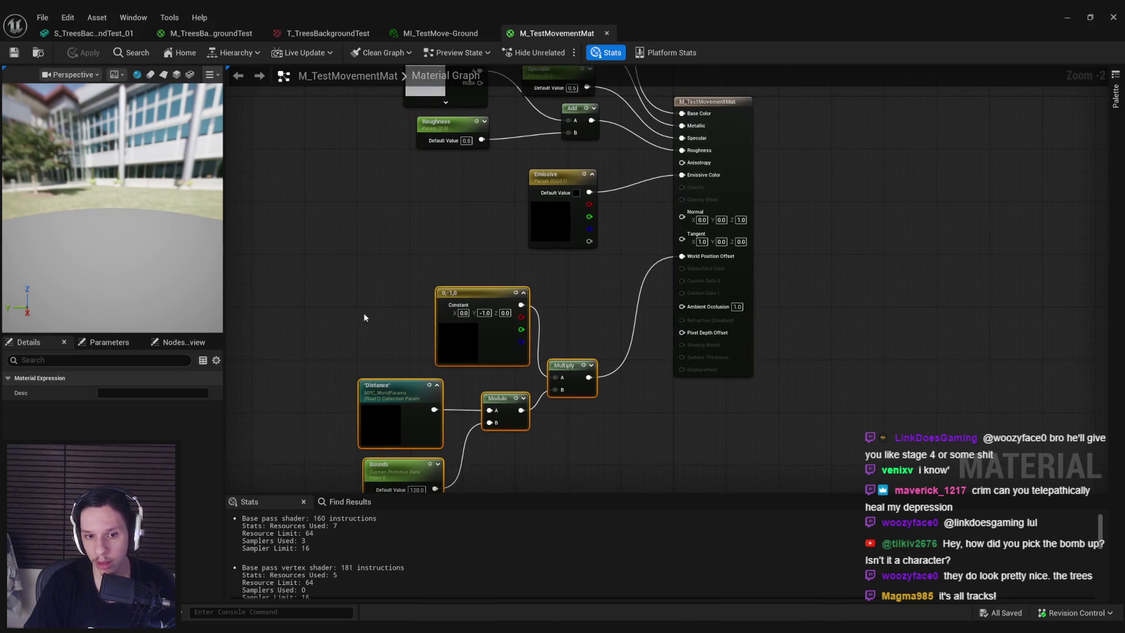
{"action": "left_click_drag", "start_coordinate": [364, 317], "coordinate": [417, 130]}
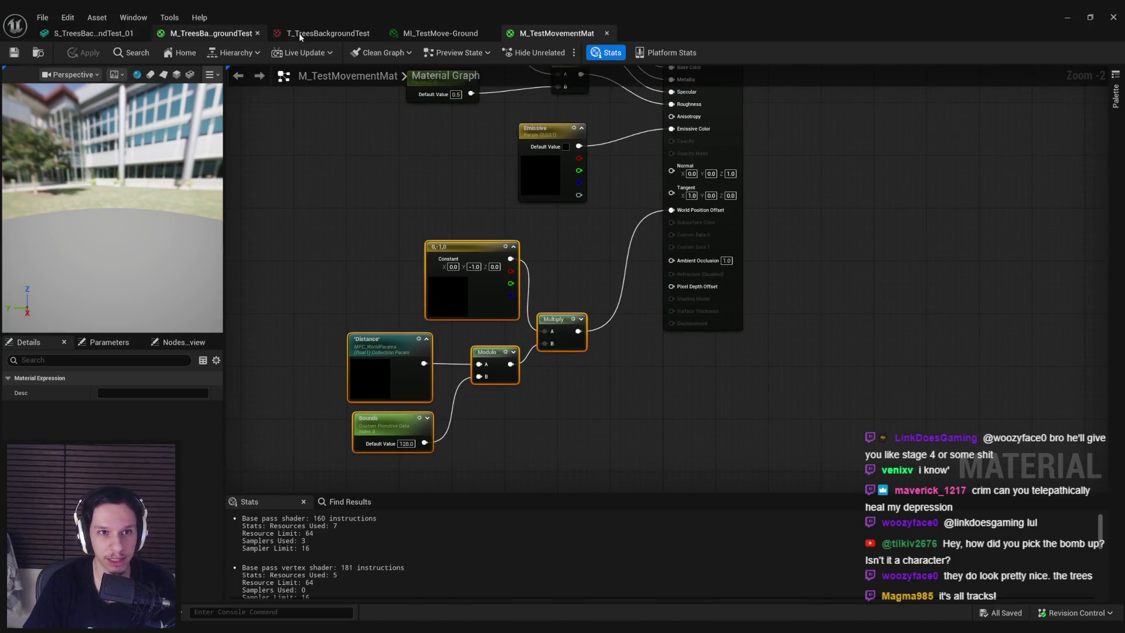
{"action": "left_click", "coordinate": [299, 32]}
{"action": "left_click", "coordinate": [212, 33]}
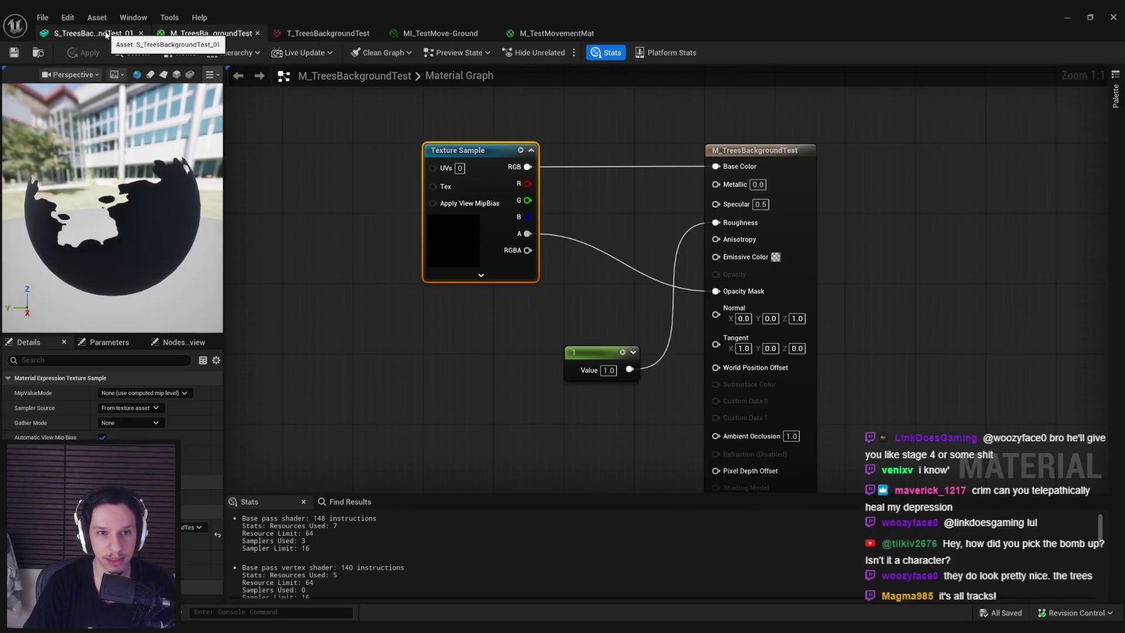
{"action": "key", "text": "ctrl+v"}
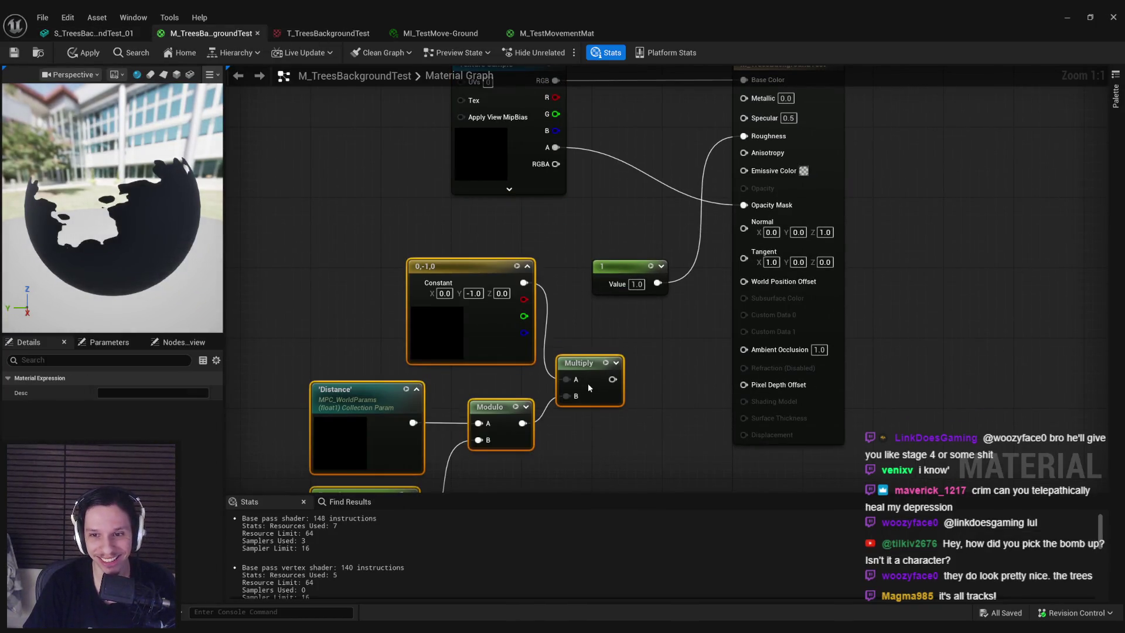
Wire Multiply into World Position Offset, apply the material, and close the other material tabs
{"action": "mouse_move", "coordinate": [612, 380]}
{"action": "left_mouse_down"}
{"action": "mouse_move", "coordinate": [743, 281]}
{"action": "mouse_move", "coordinate": [626, 409]}
{"action": "mouse_move", "coordinate": [639, 420]}
{"action": "left_mouse_up"}
{"action": "left_click", "coordinate": [635, 381]}
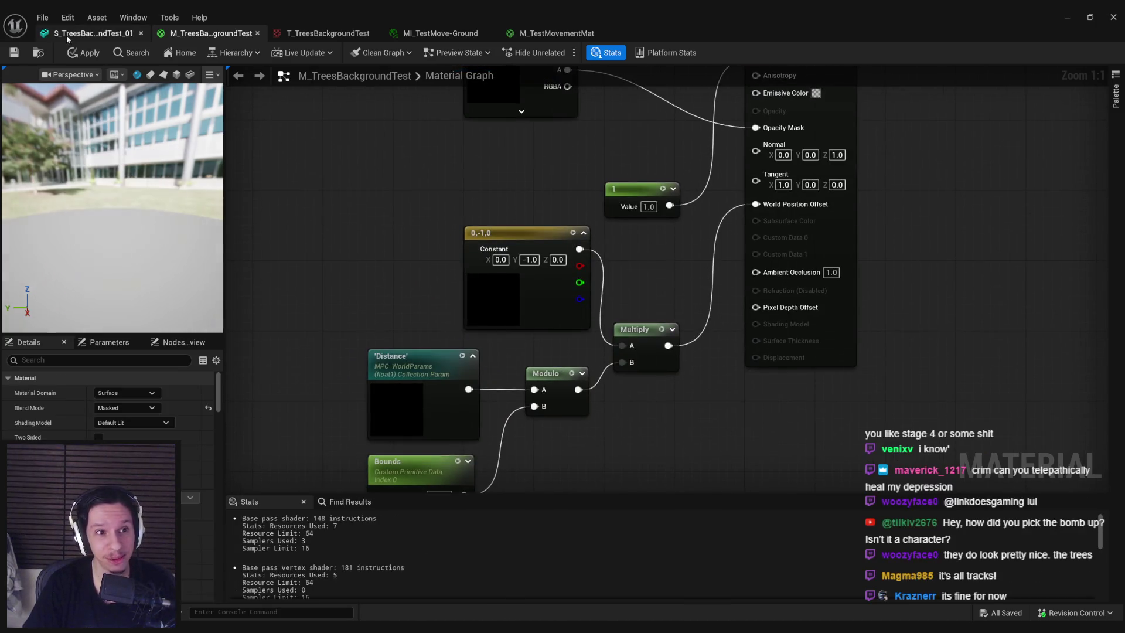
{"action": "left_click", "coordinate": [13, 55]}
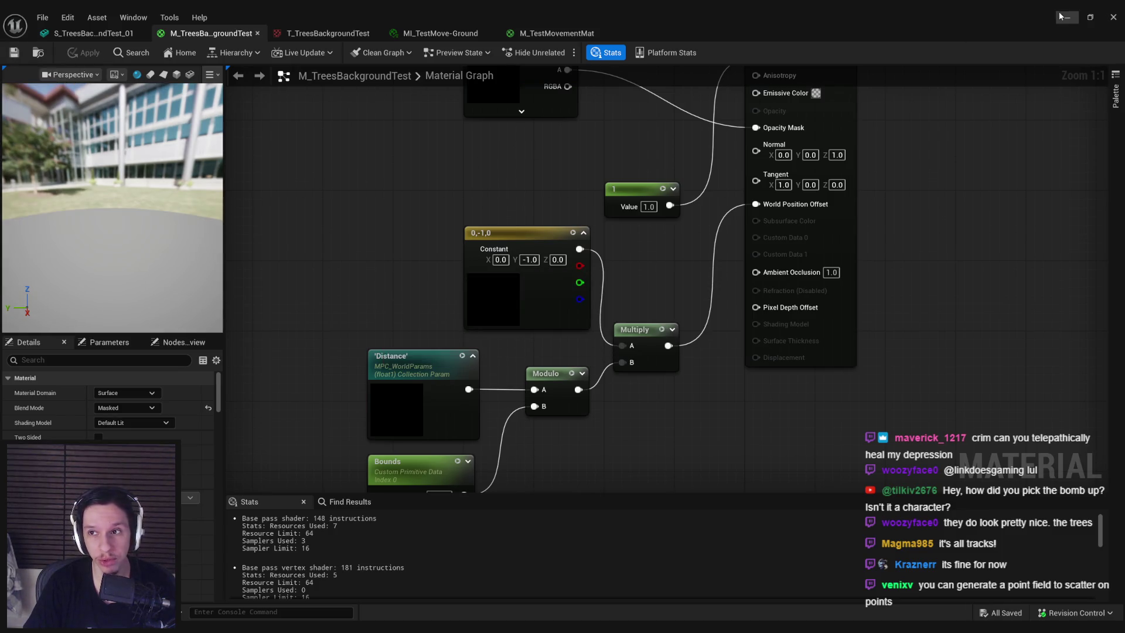
{"action": "middle_click", "coordinate": [568, 35]}
{"action": "middle_click", "coordinate": [413, 35]}
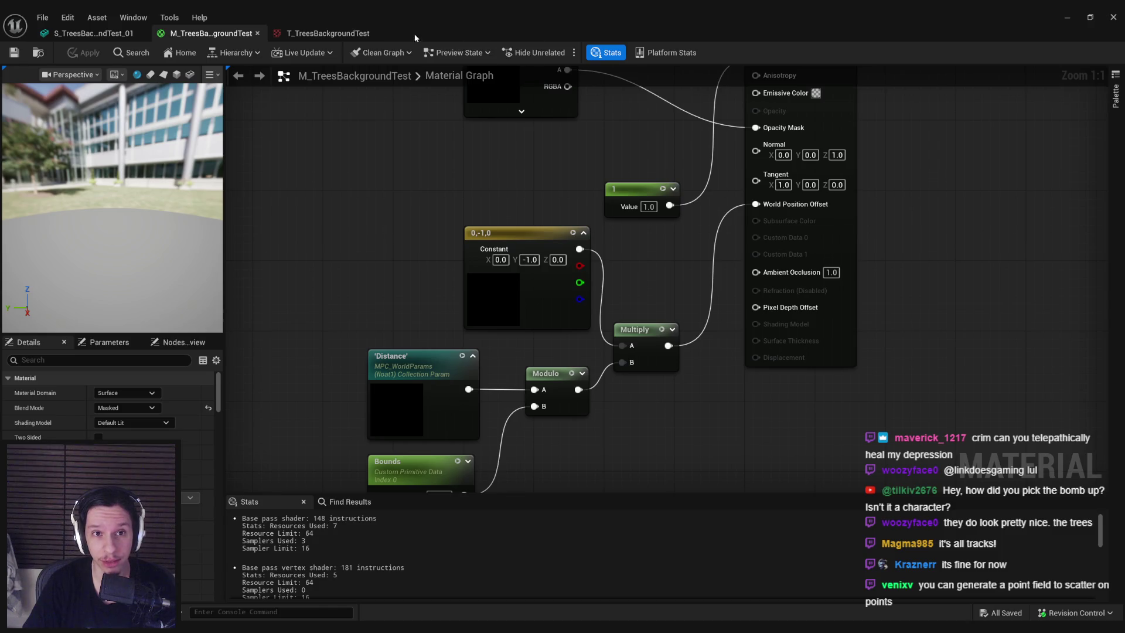
{"action": "left_click", "coordinate": [1061, 19]}
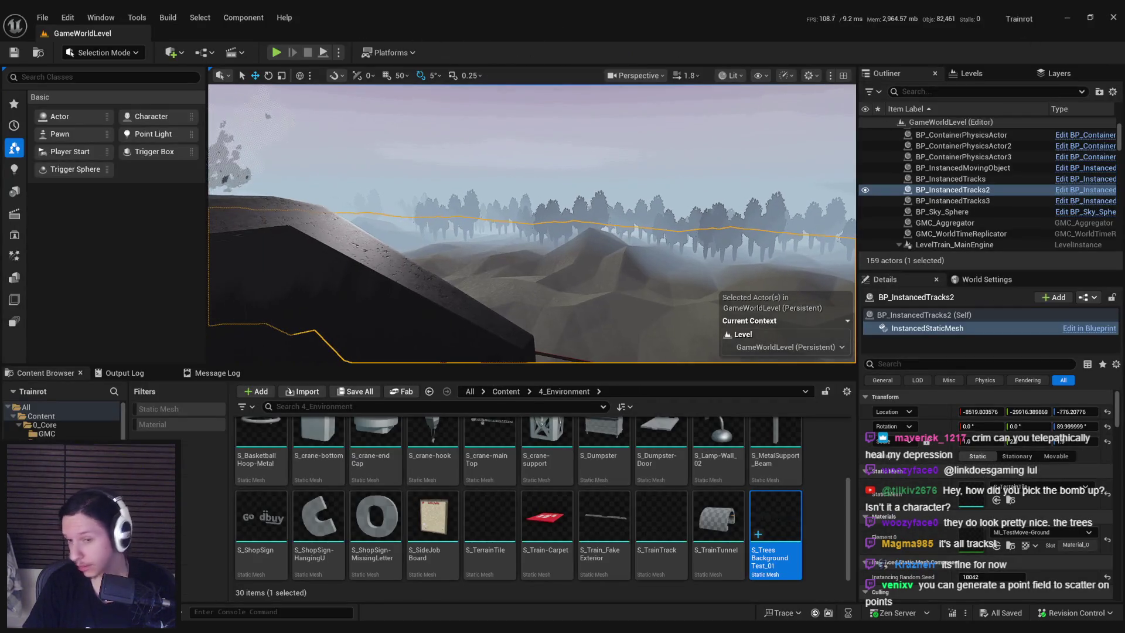
Select BP_InstancedTracks3 and inspect its S_TreesBackgroundTest_01 static mesh
{"action": "left_click", "coordinate": [640, 265]}
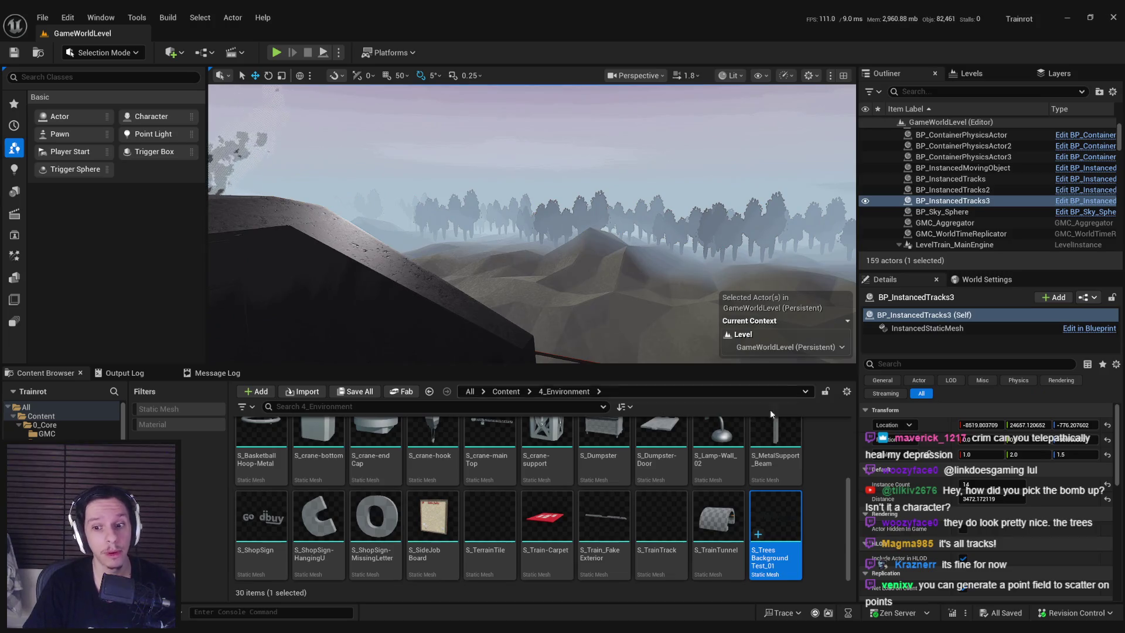
{"action": "double_click", "coordinate": [785, 511]}
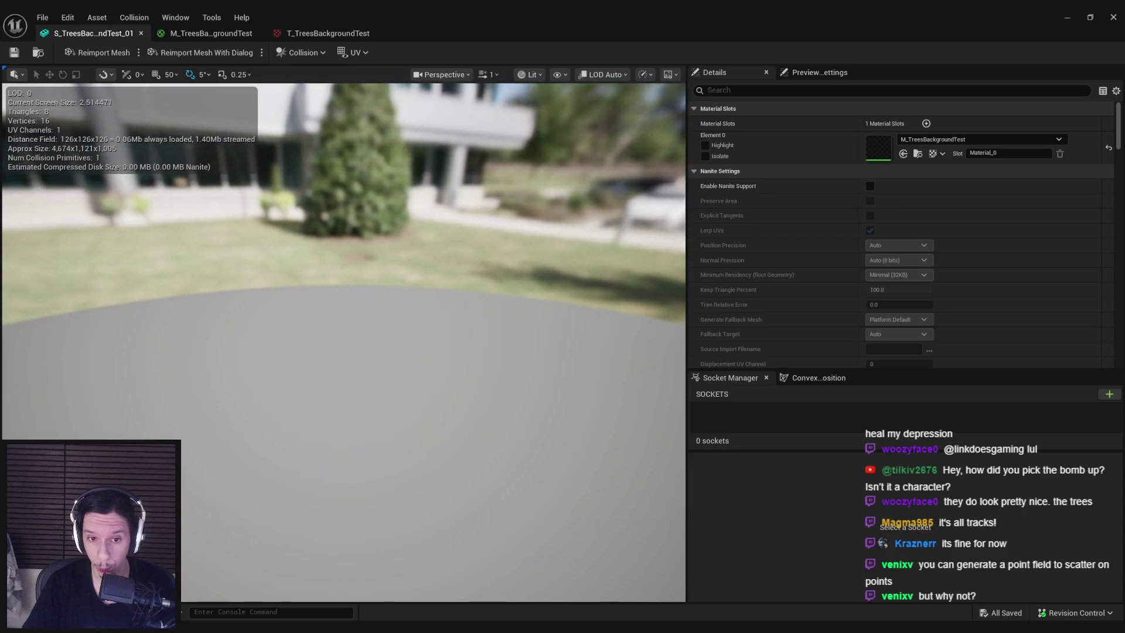
{"action": "left_click", "coordinate": [1067, 20]}
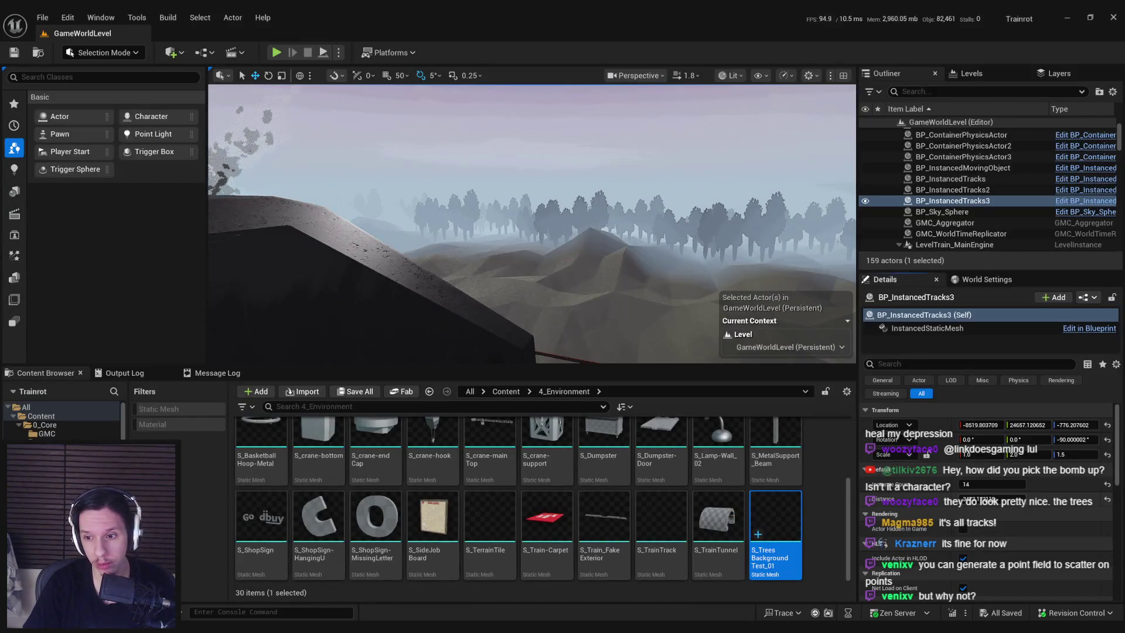
Try packing the tree cards denser along the ridge, then undo the scaling change
{"action": "key", "text": "w"}
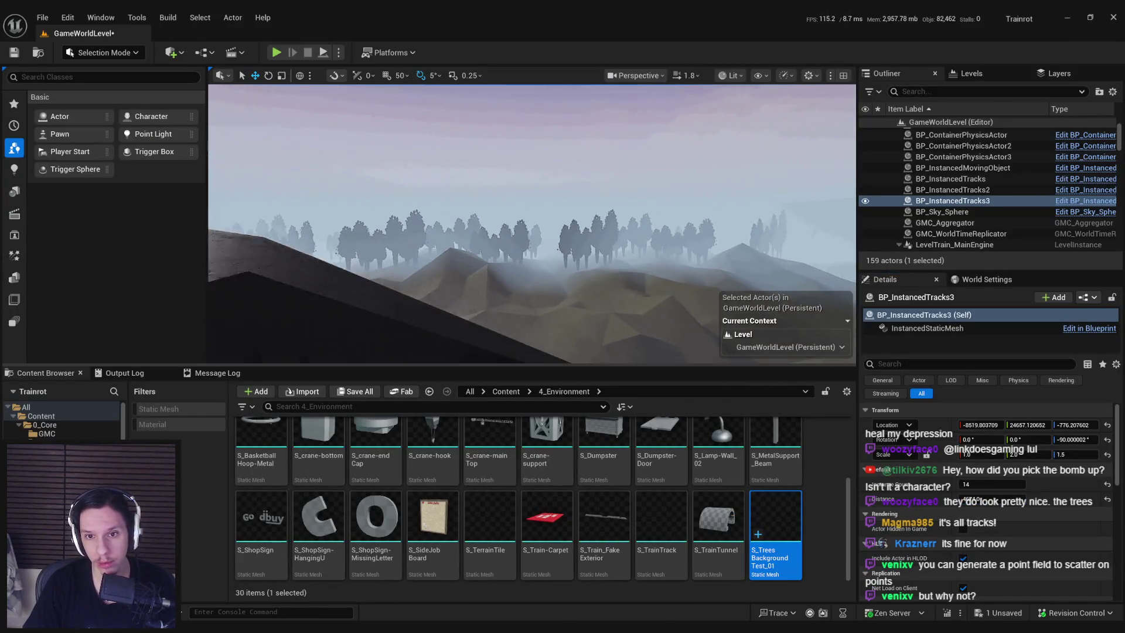
{"action": "key", "text": "w"}
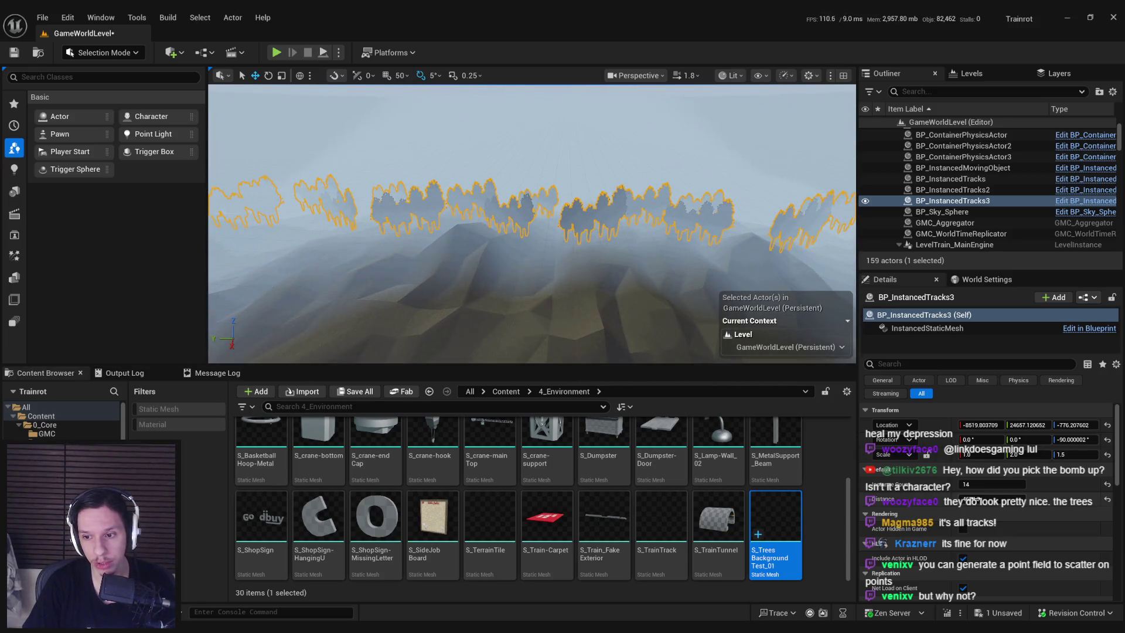
{"action": "left_click_drag", "start_coordinate": [990, 499], "coordinate": [1003, 498]}
{"action": "key", "text": "s"}
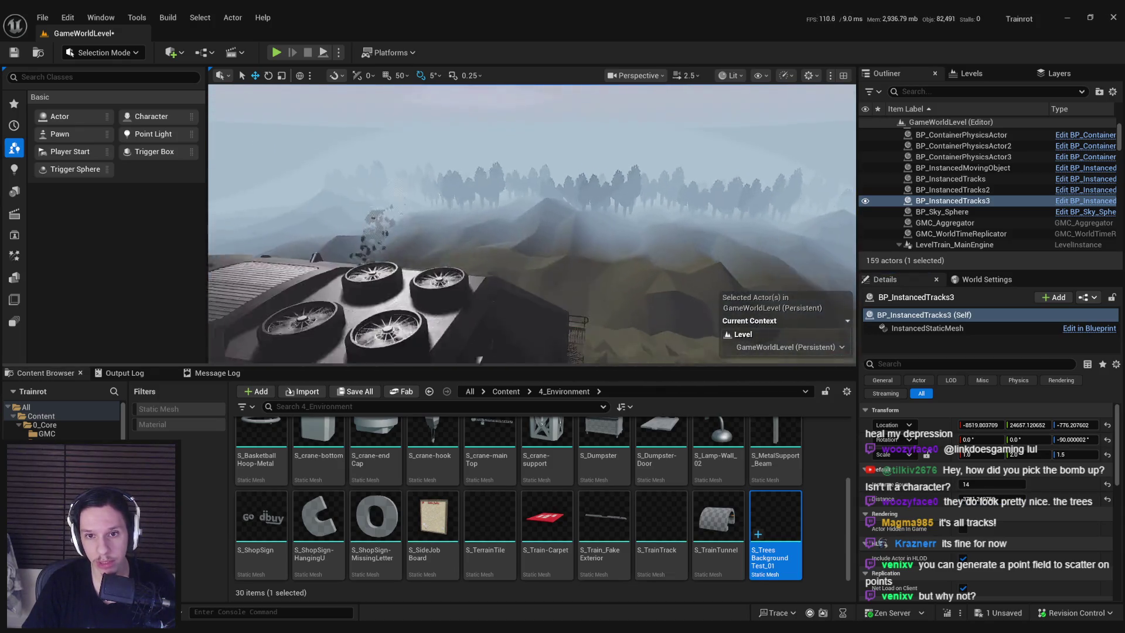
{"action": "scroll", "coordinate": [532, 224], "scroll_direction": "up", "scroll_amount": 3}
{"action": "key", "text": "s"}
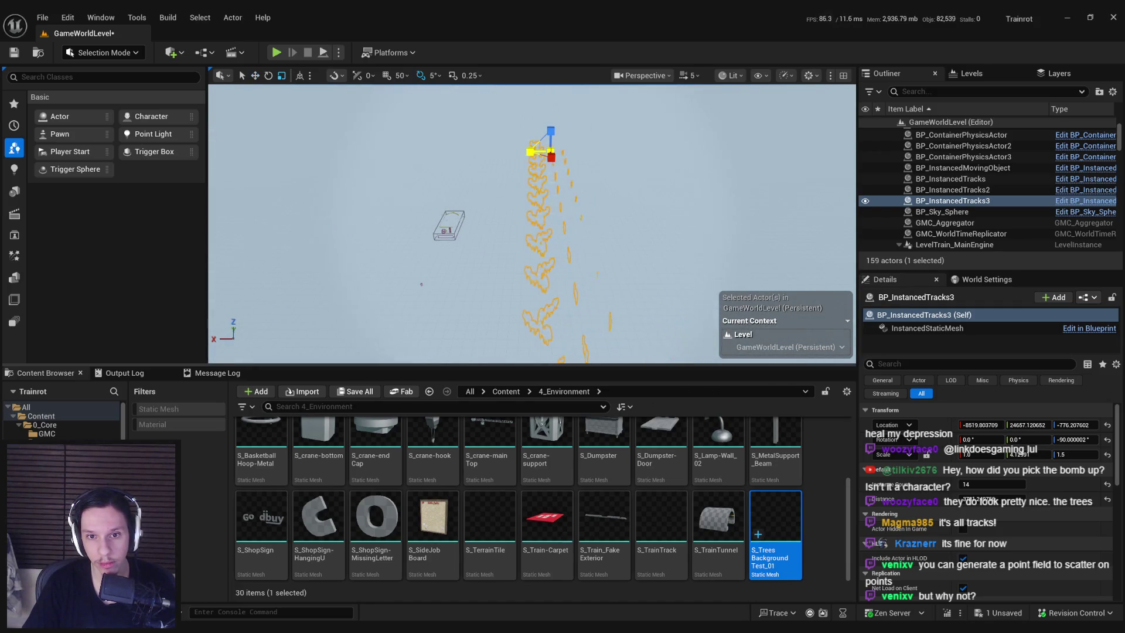
{"action": "scroll", "coordinate": [531, 224], "scroll_direction": "down", "scroll_amount": 3}
{"action": "key", "text": "w"}
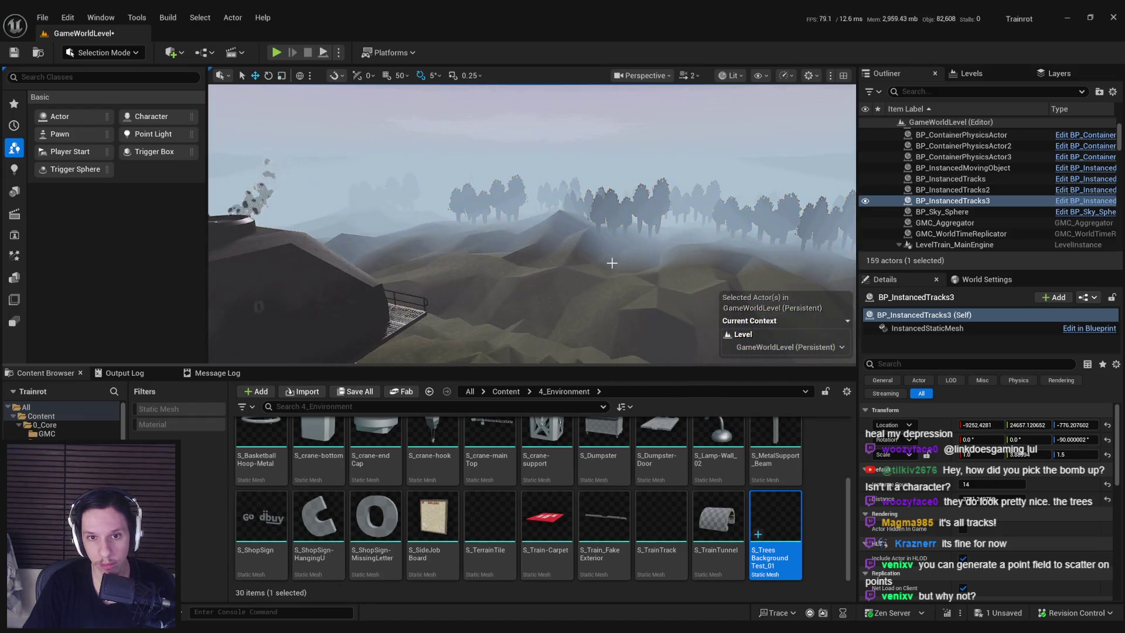
{"action": "key", "text": "ctrl+z"}
{"action": "scroll", "coordinate": [599, 275], "scroll_direction": "up", "scroll_amount": 1}
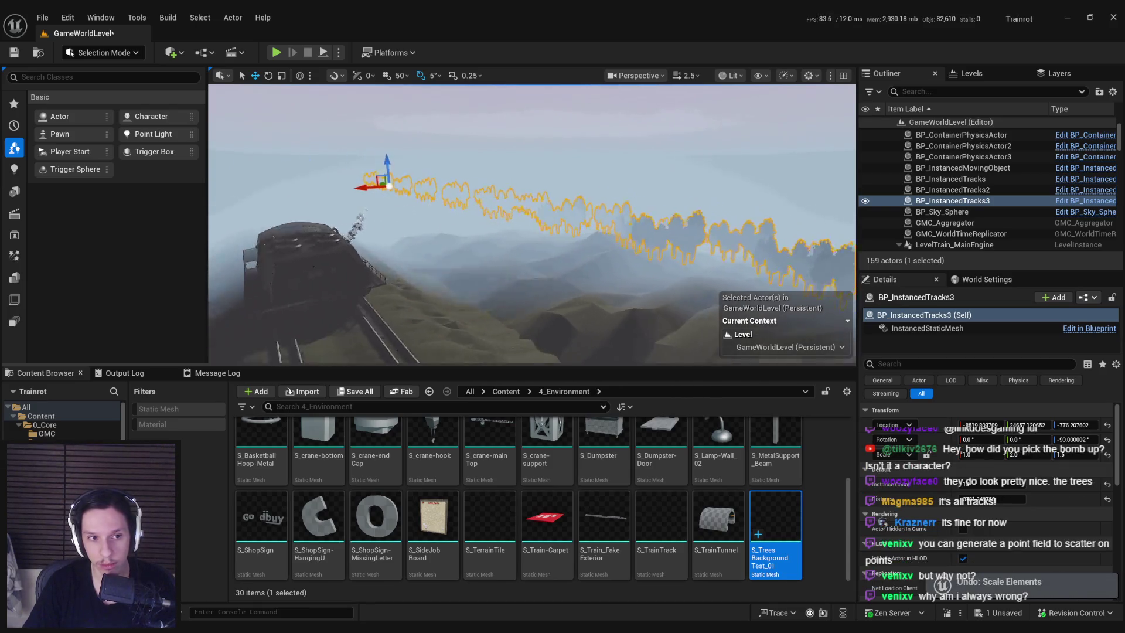
Frame BP_InstancedTracks3, duplicate it and rotate the copy to a new heading
{"action": "key", "text": "f"}
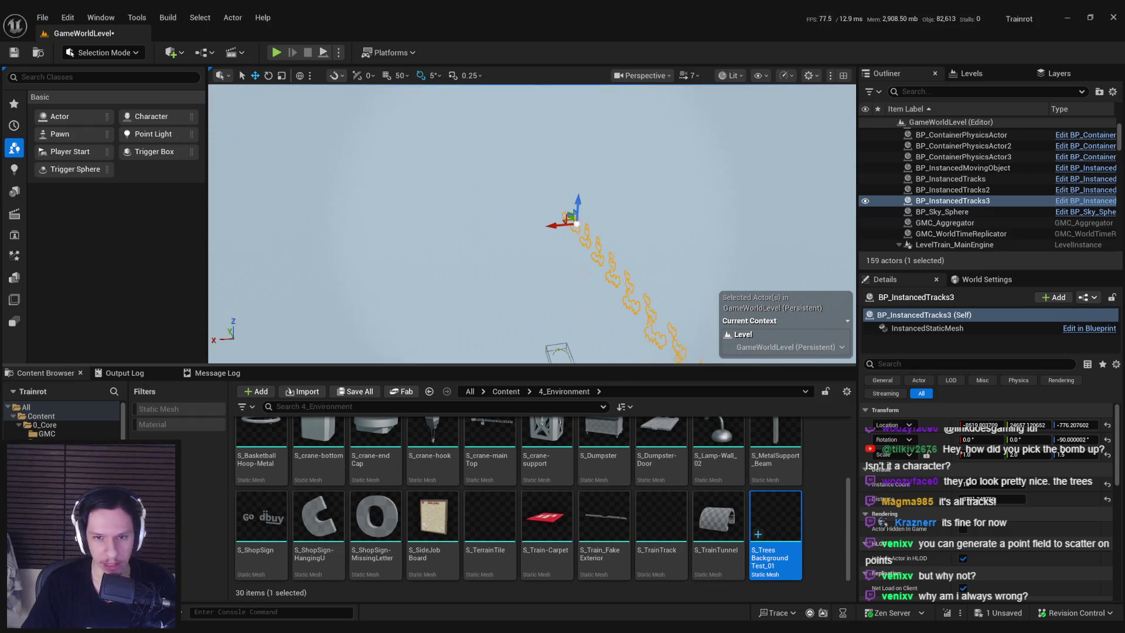
{"action": "key", "text": "ctrl+d"}
{"action": "key", "text": "e"}
{"action": "left_click_drag", "start_coordinate": [592, 246], "coordinate": [619, 252]}
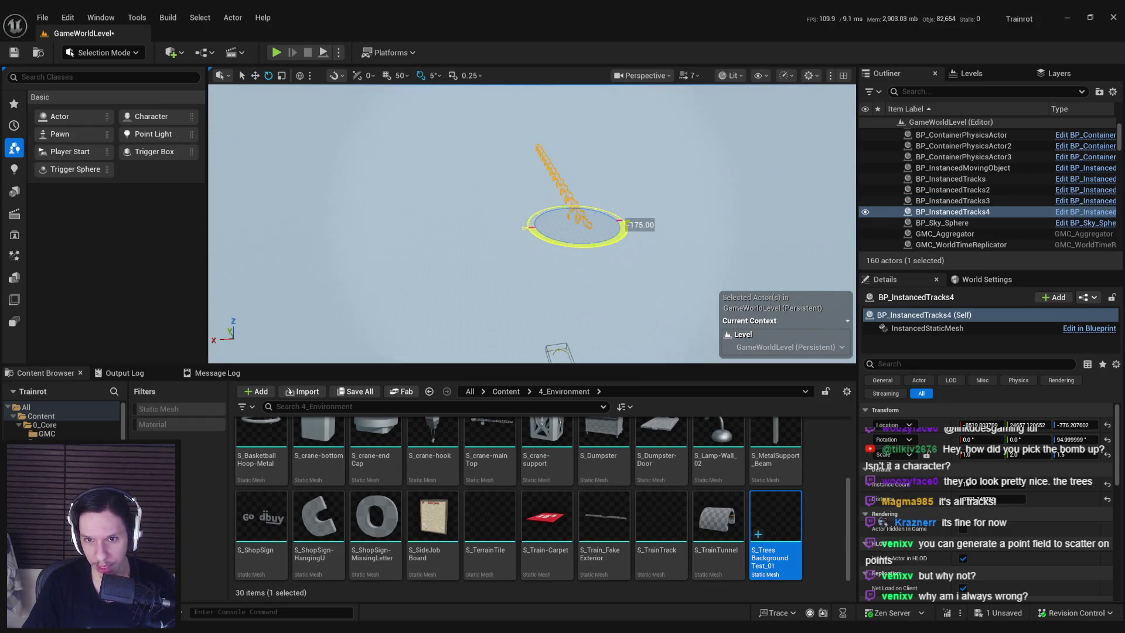
Move the copied tree row across the tracks along Y to -39266.4
{"action": "scroll", "coordinate": [408, 256], "scroll_direction": "down", "scroll_amount": 5}
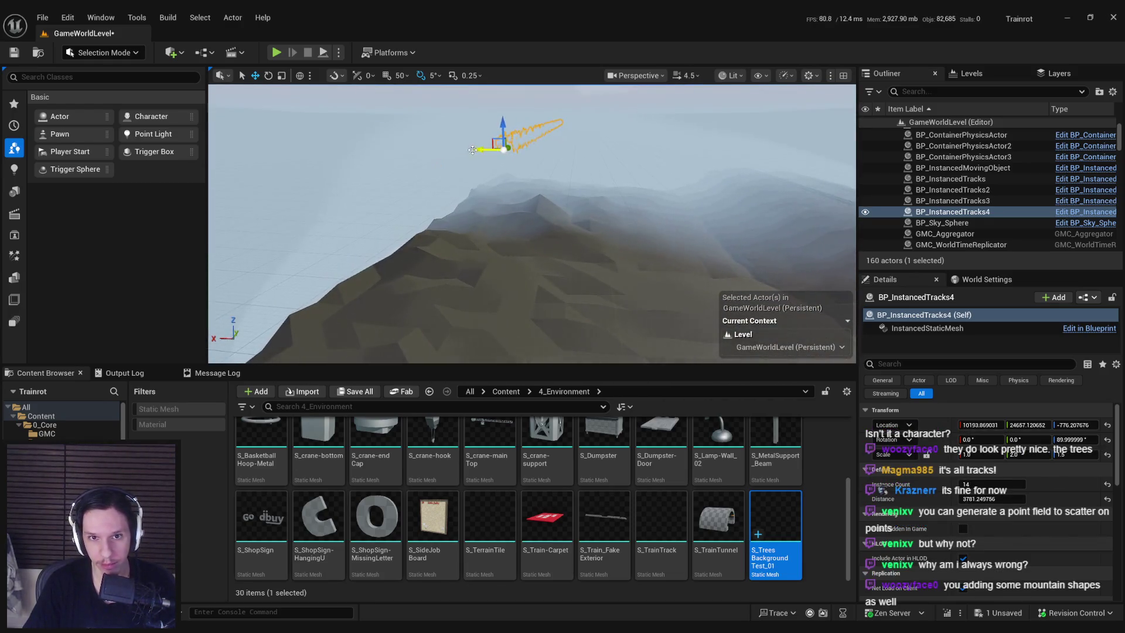
{"action": "key", "text": "s"}
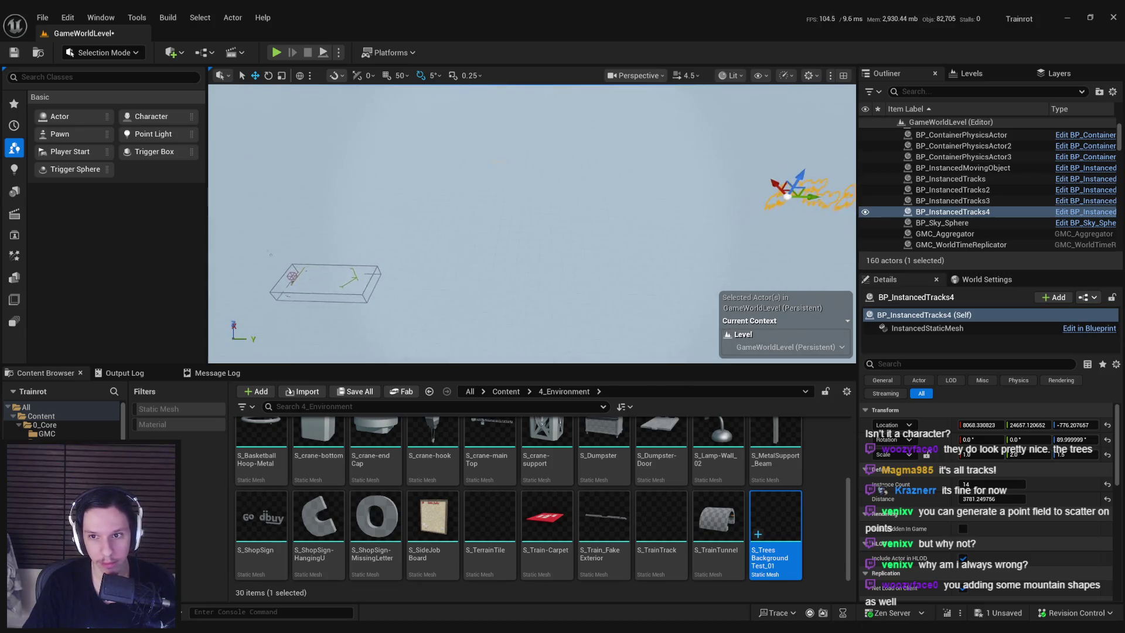
{"action": "mouse_move", "coordinate": [346, 188]}
{"action": "left_mouse_down"}
{"action": "mouse_move", "coordinate": [439, 166]}
{"action": "mouse_move", "coordinate": [539, 168]}
{"action": "mouse_move", "coordinate": [537, 143]}
{"action": "mouse_move", "coordinate": [424, 143]}
{"action": "mouse_move", "coordinate": [507, 179]}
{"action": "mouse_move", "coordinate": [589, 178]}
{"action": "mouse_move", "coordinate": [612, 196]}
{"action": "mouse_move", "coordinate": [446, 210]}
{"action": "mouse_move", "coordinate": [507, 208]}
{"action": "mouse_move", "coordinate": [674, 246]}
{"action": "left_mouse_up"}
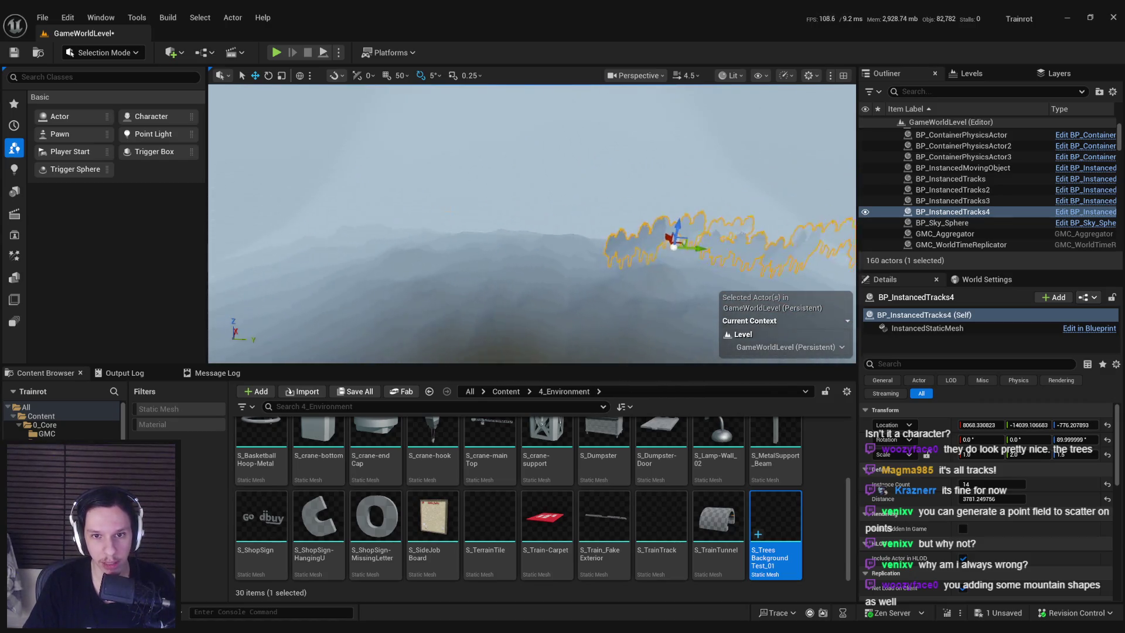
{"action": "left_click_drag", "start_coordinate": [539, 258], "coordinate": [679, 254]}
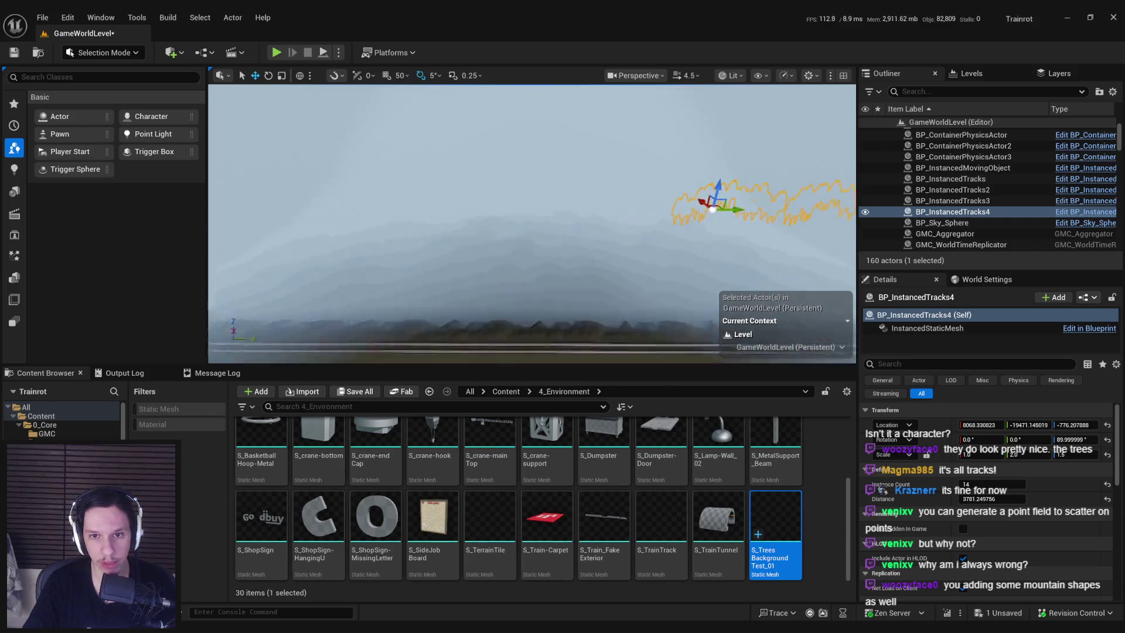
{"action": "left_click_drag", "start_coordinate": [409, 246], "coordinate": [422, 234]}
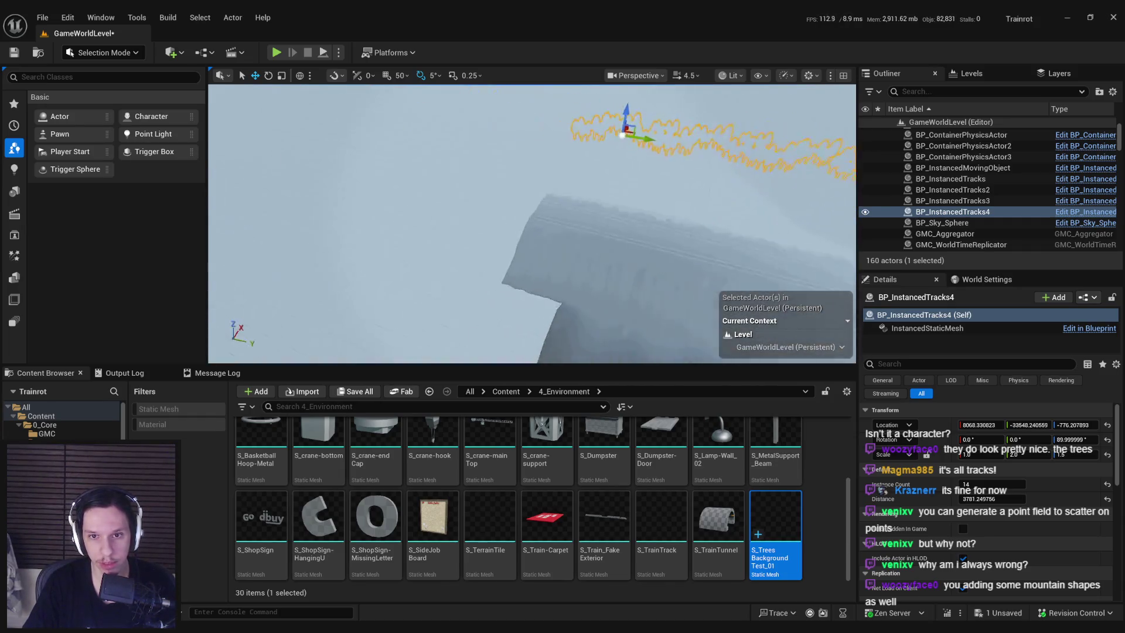
{"action": "key", "text": "w"}
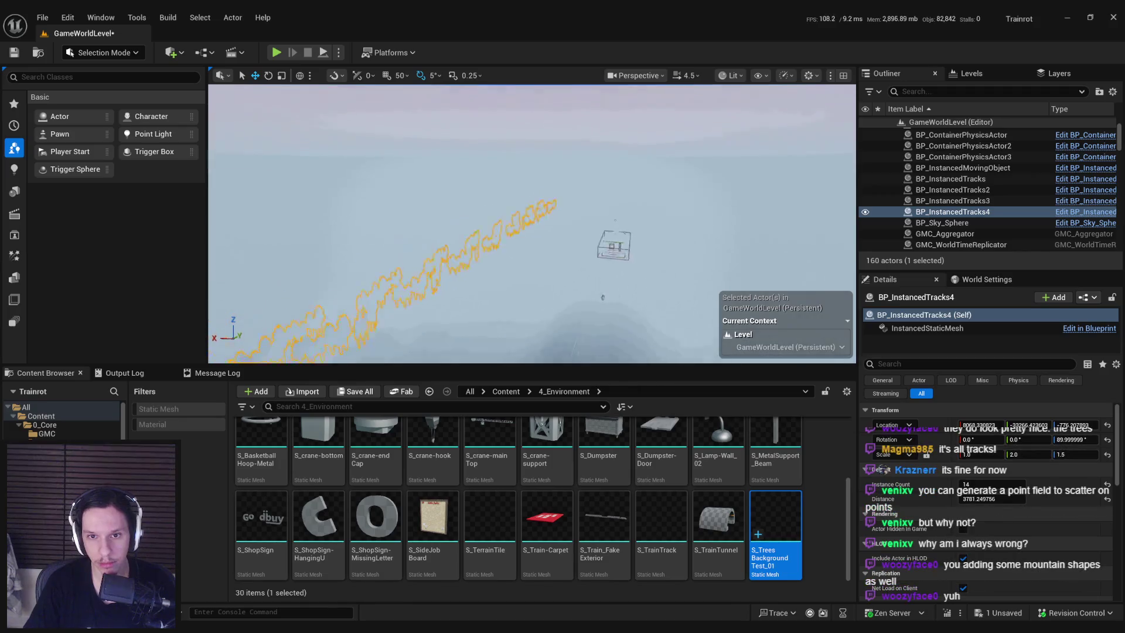
Set the row's instance count to 16, save the level, and start a play test
{"action": "type", "text": "w"}
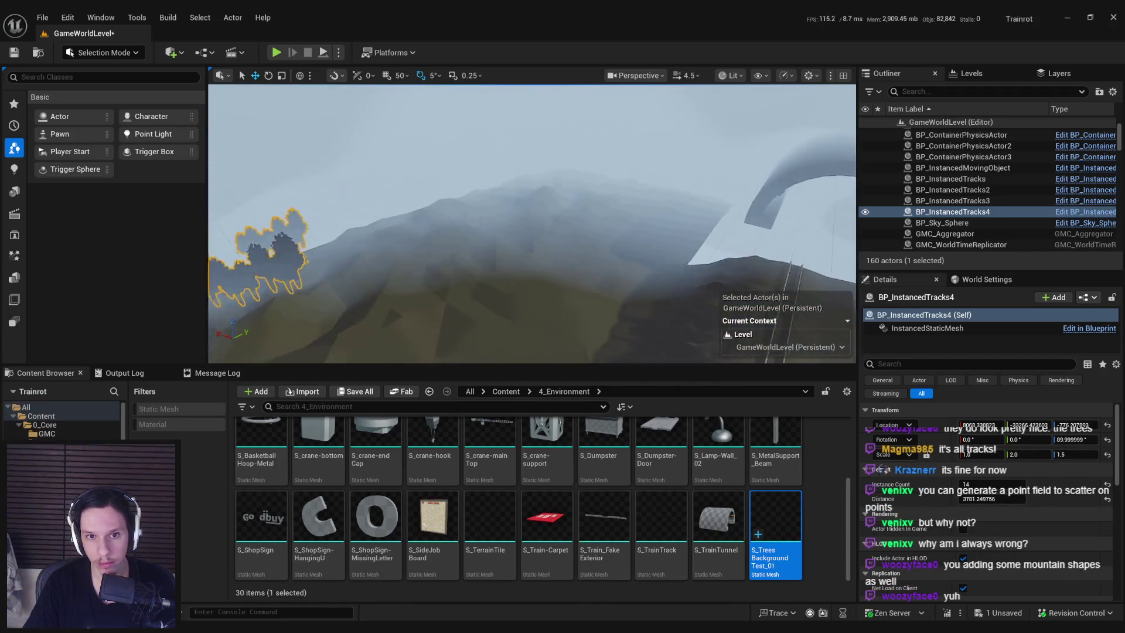
{"action": "type", "text": "16"}
{"action": "key", "text": "Return"}
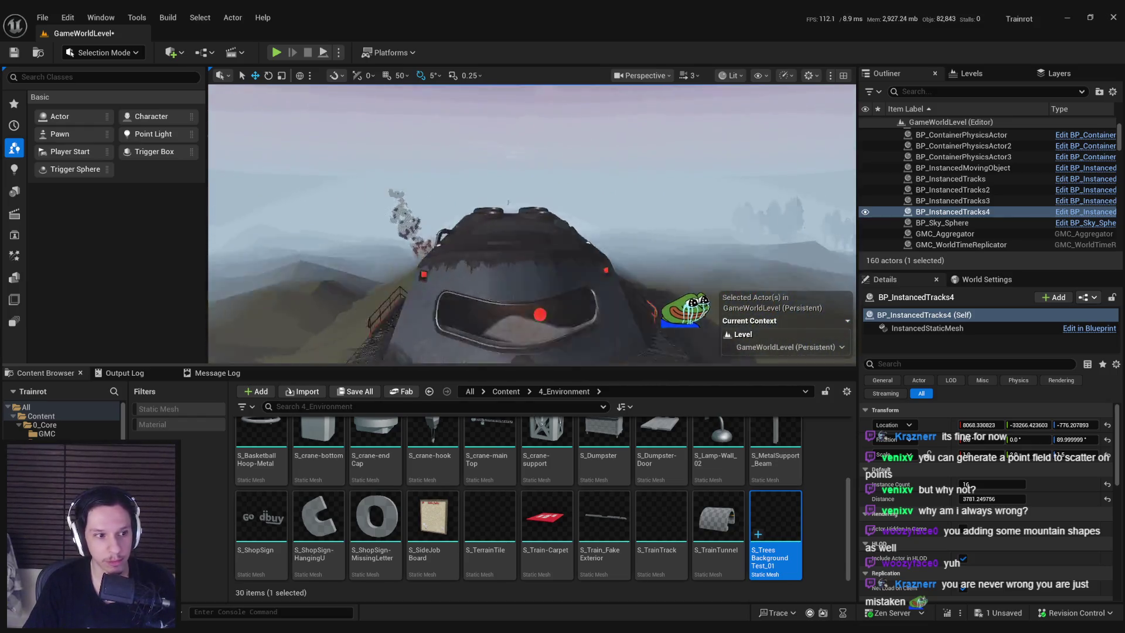
{"action": "key", "text": "ctrl+s"}
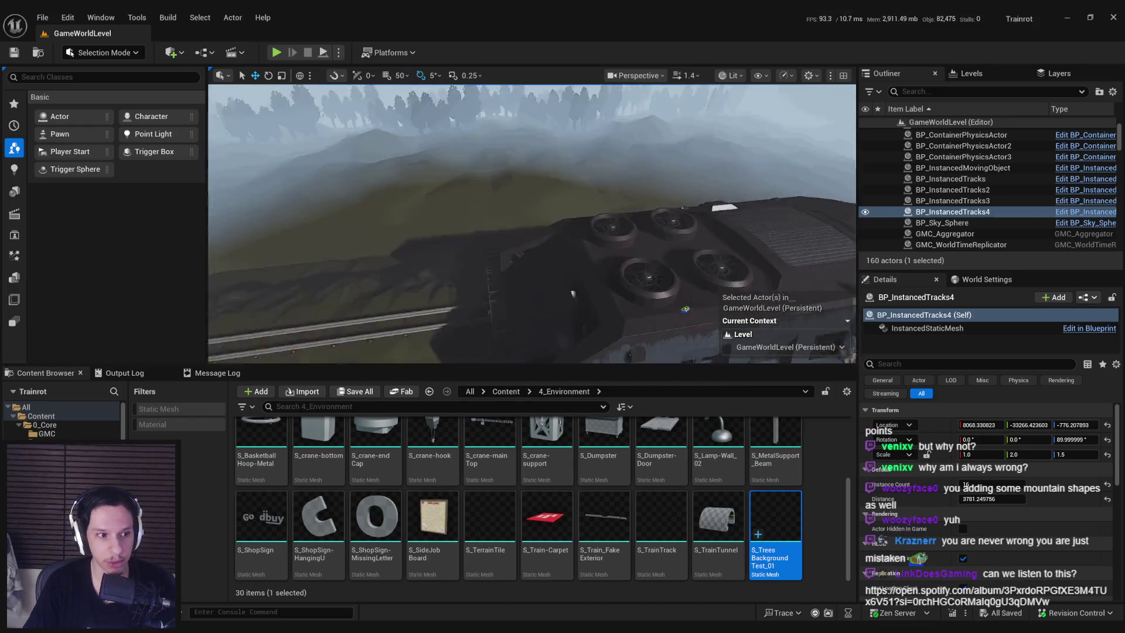
{"action": "left_click", "coordinate": [276, 52]}
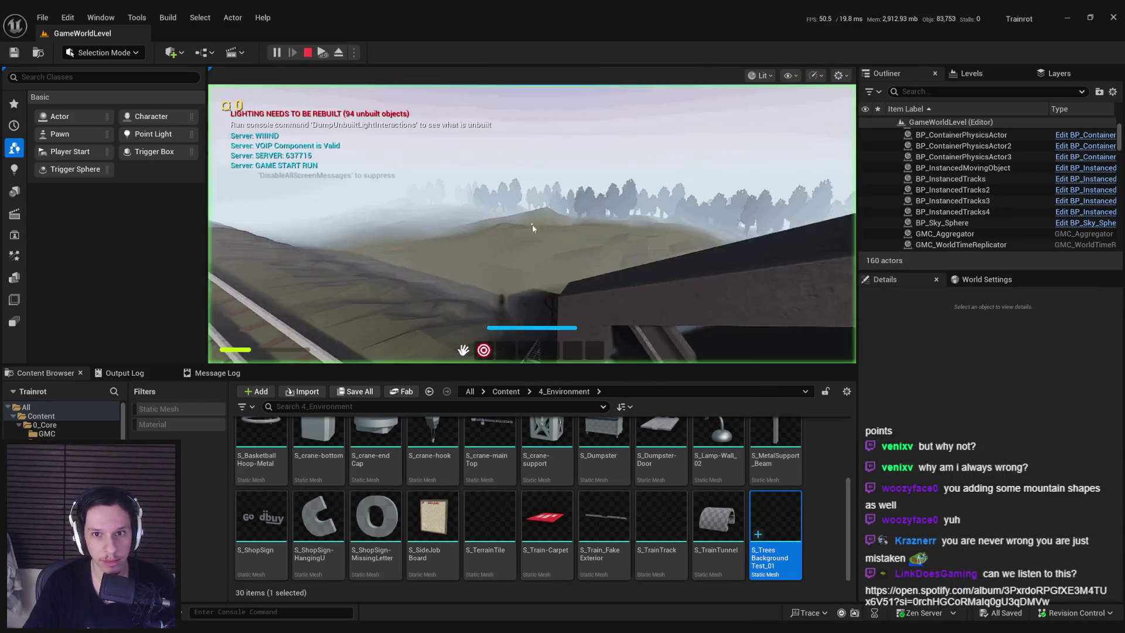
Check the tree rows in a full-screen play test, then end it
{"action": "key", "text": "F11"}
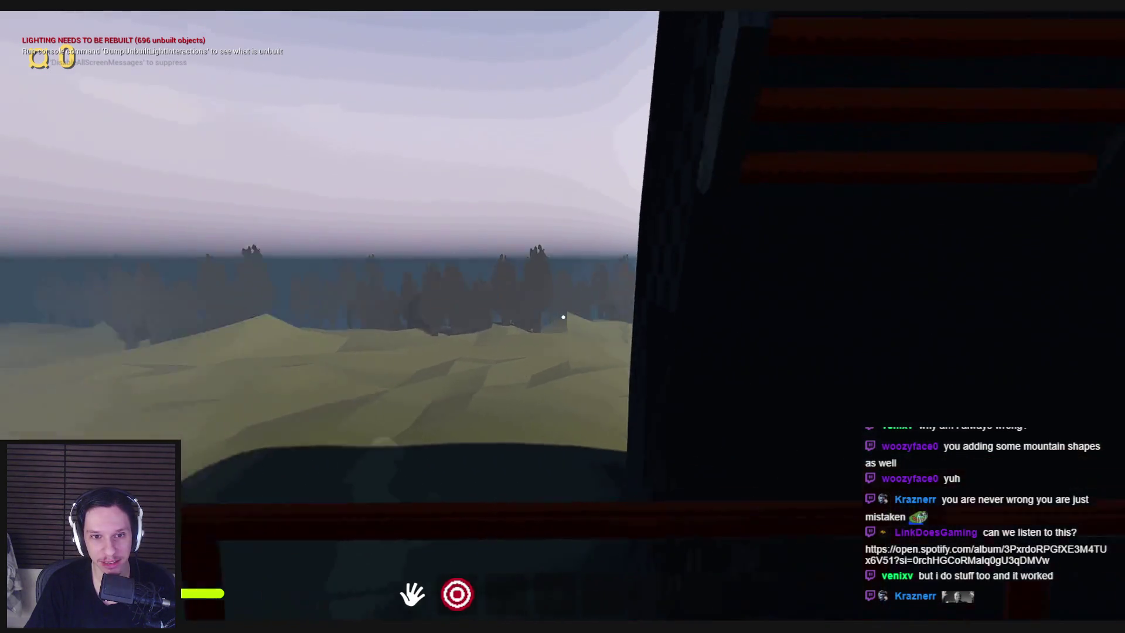
{"action": "key", "text": "Escape"}
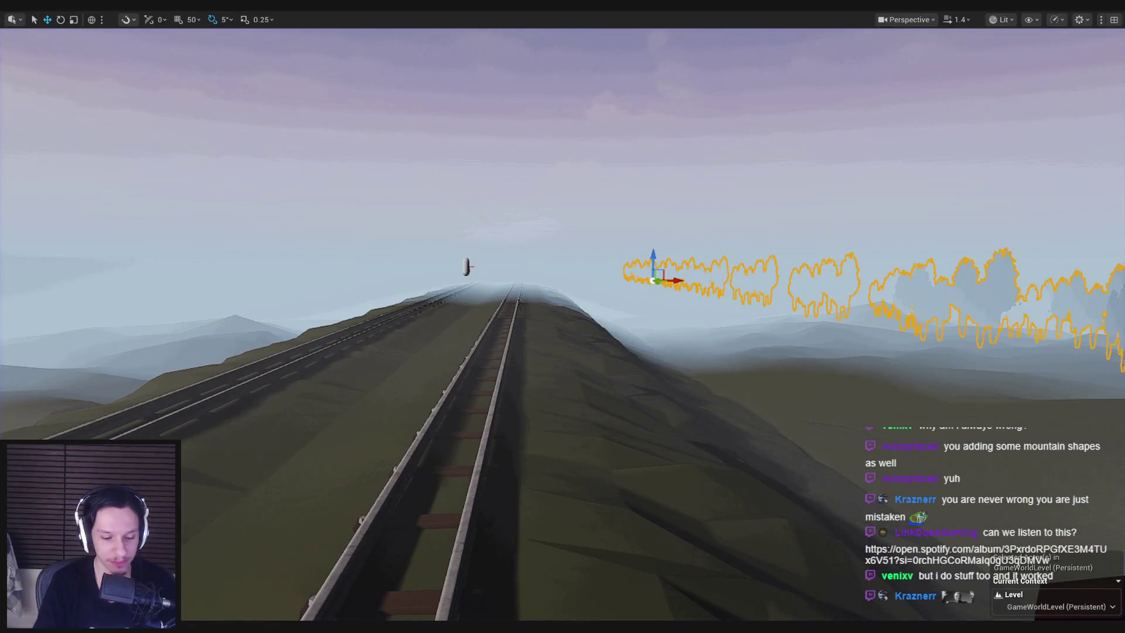
Play-test the level and walk to the railing gap to view the tree rows
{"action": "key", "text": "alt+p"}
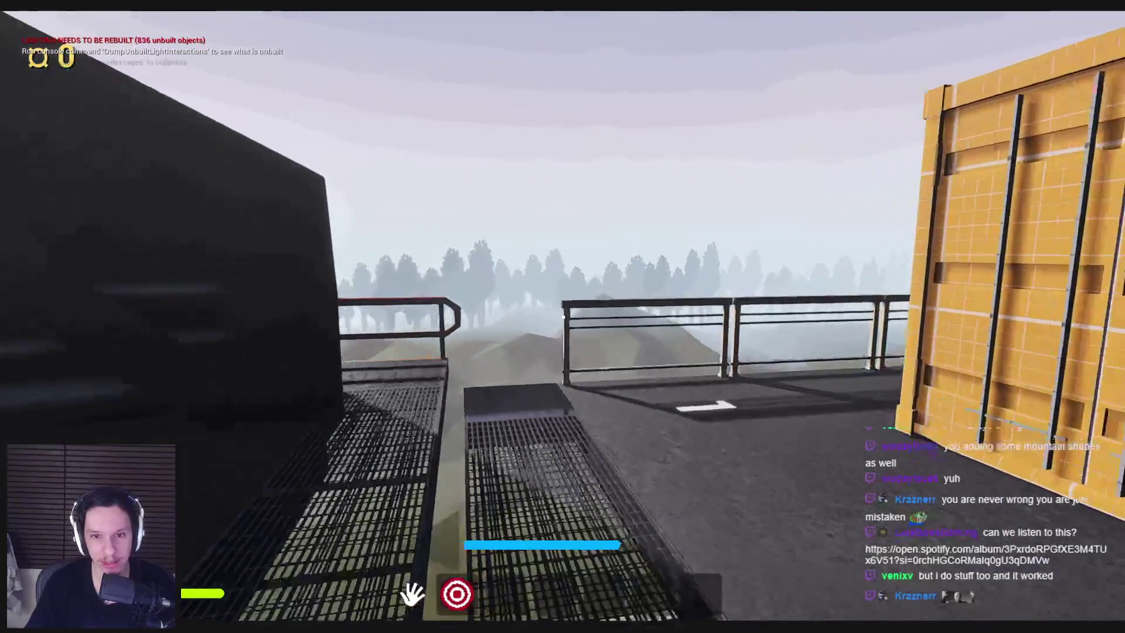
{"action": "key", "text": "w"}
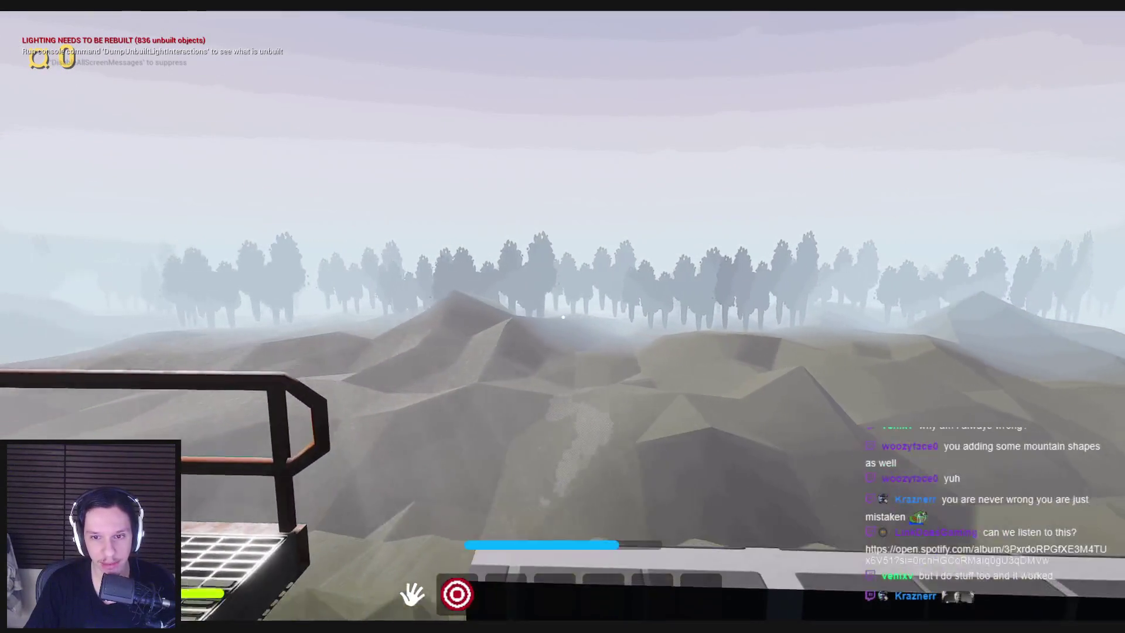
{"action": "key", "text": "Escape"}
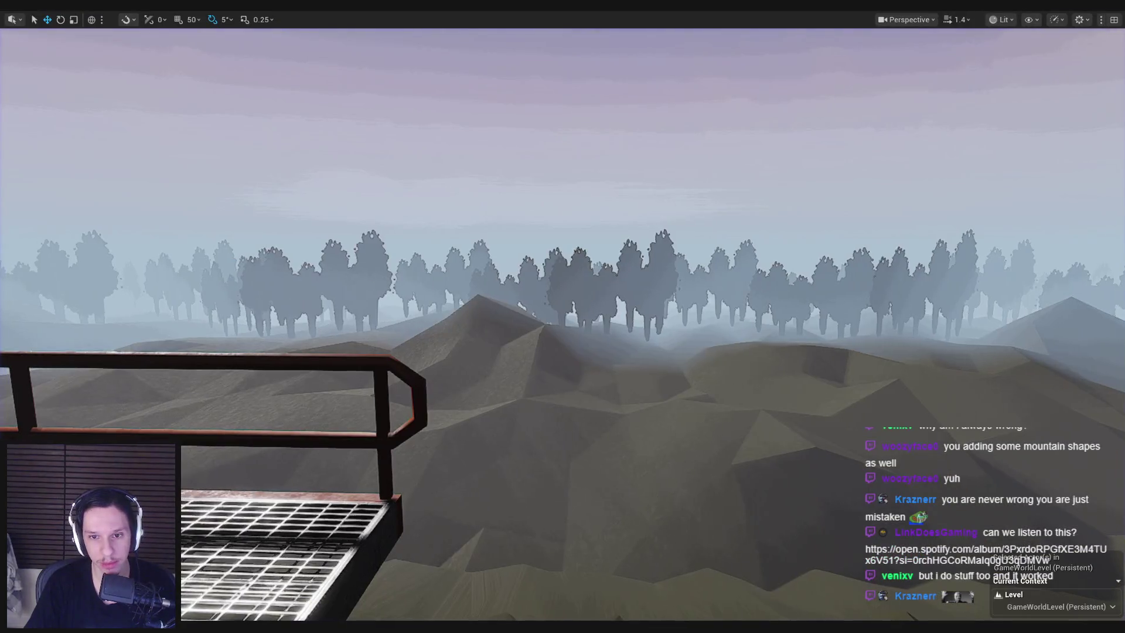
Slide the fourth tree row along the X axis to X 10450
{"action": "scroll", "coordinate": [516, 299], "scroll_direction": "up", "scroll_amount": 2}
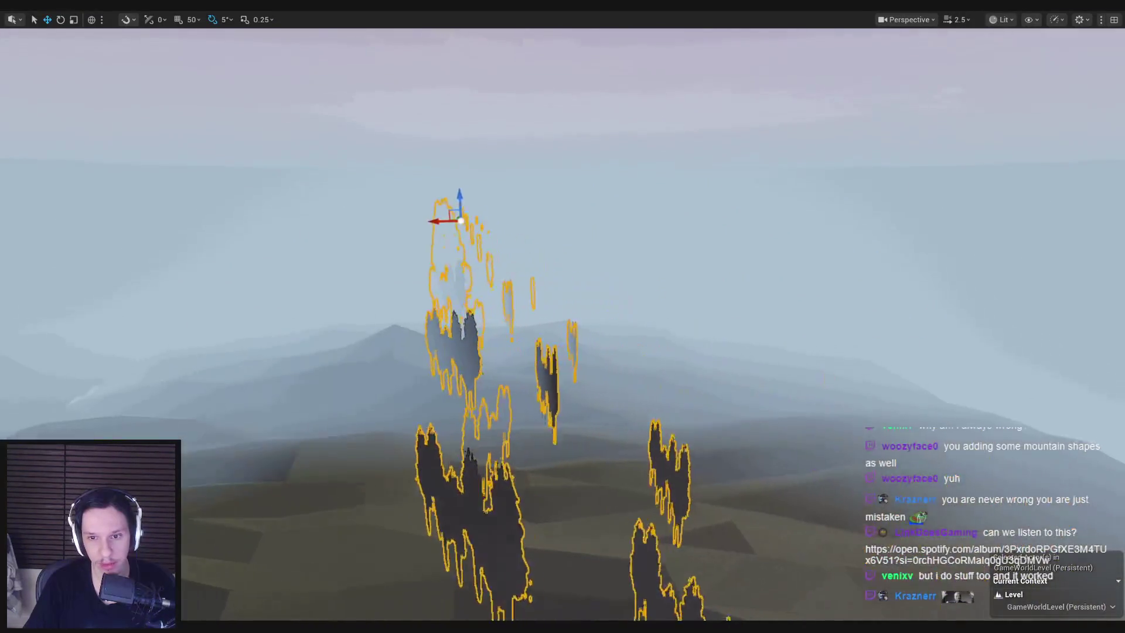
{"action": "left_click_drag", "start_coordinate": [432, 221], "coordinate": [491, 221]}
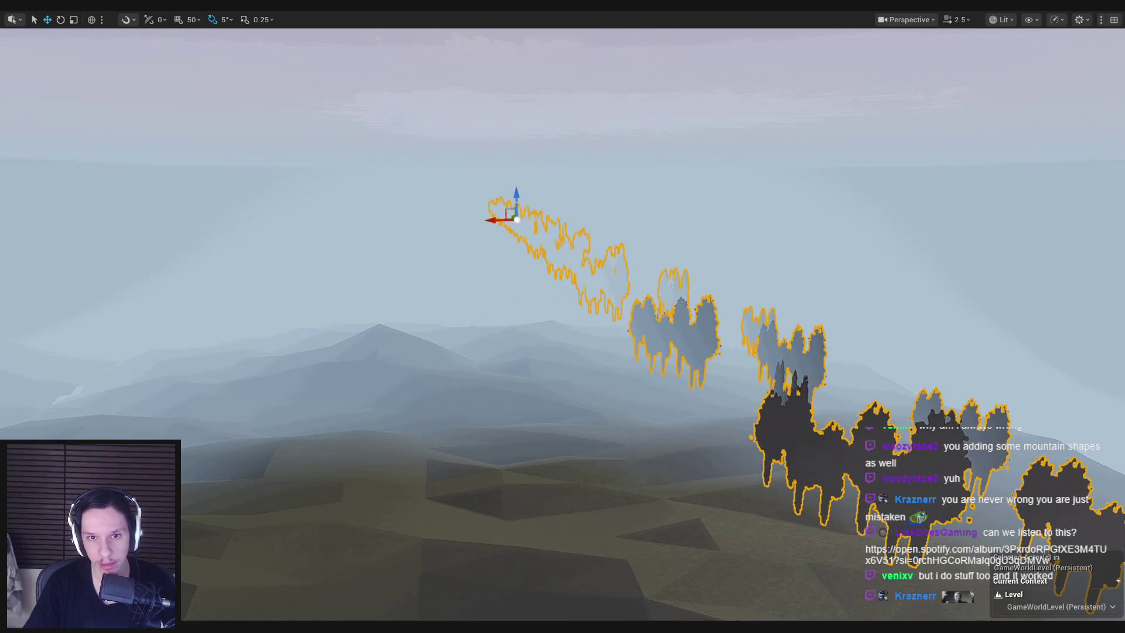
{"action": "key", "text": "Escape"}
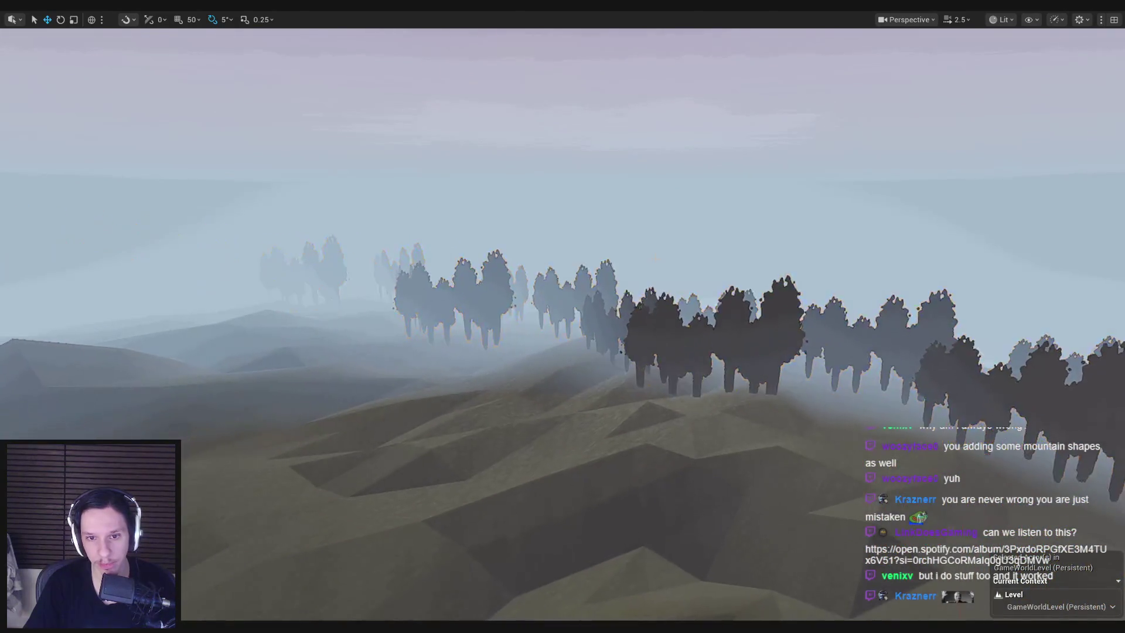
{"action": "scroll", "coordinate": [562, 316], "scroll_direction": "up", "scroll_amount": 2}
{"action": "key", "text": "ctrl+z"}
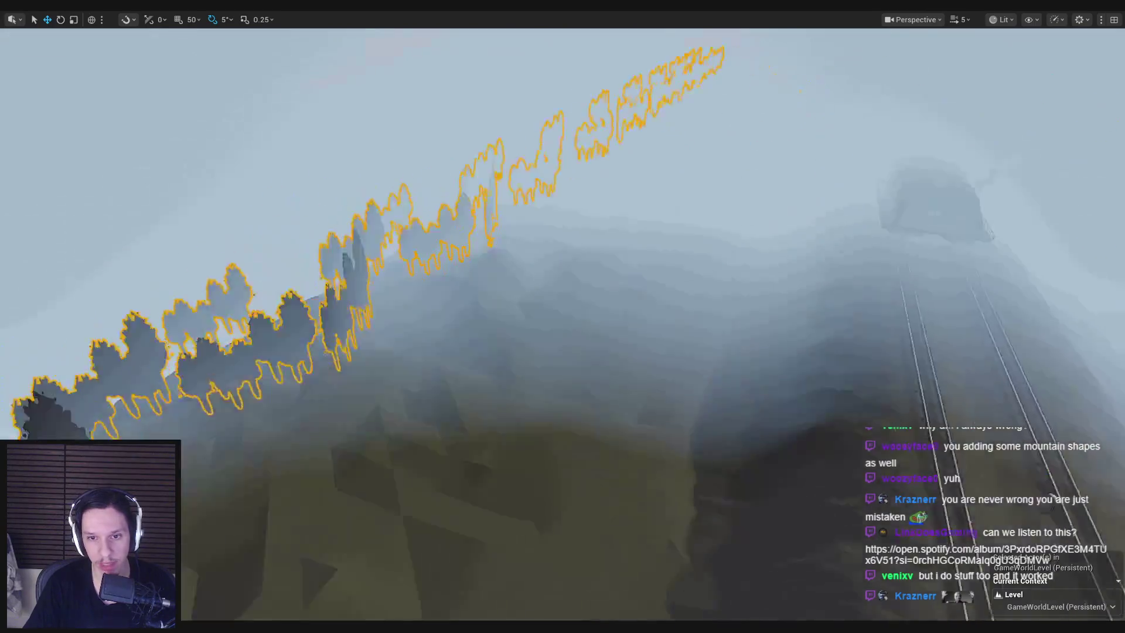
{"action": "scroll", "coordinate": [563, 317], "scroll_direction": "up", "scroll_amount": 1}
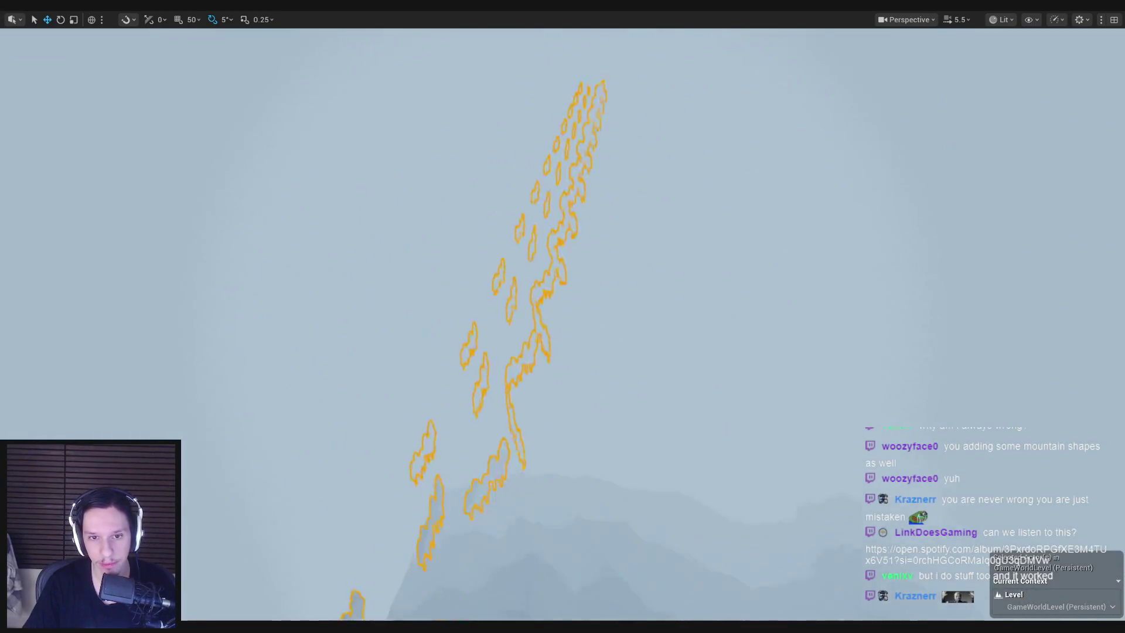
{"action": "scroll", "coordinate": [563, 317], "scroll_direction": "up", "scroll_amount": 2}
Frame the shifted tree row and inspect it from above and toward the horizon
{"action": "key", "text": "d"}
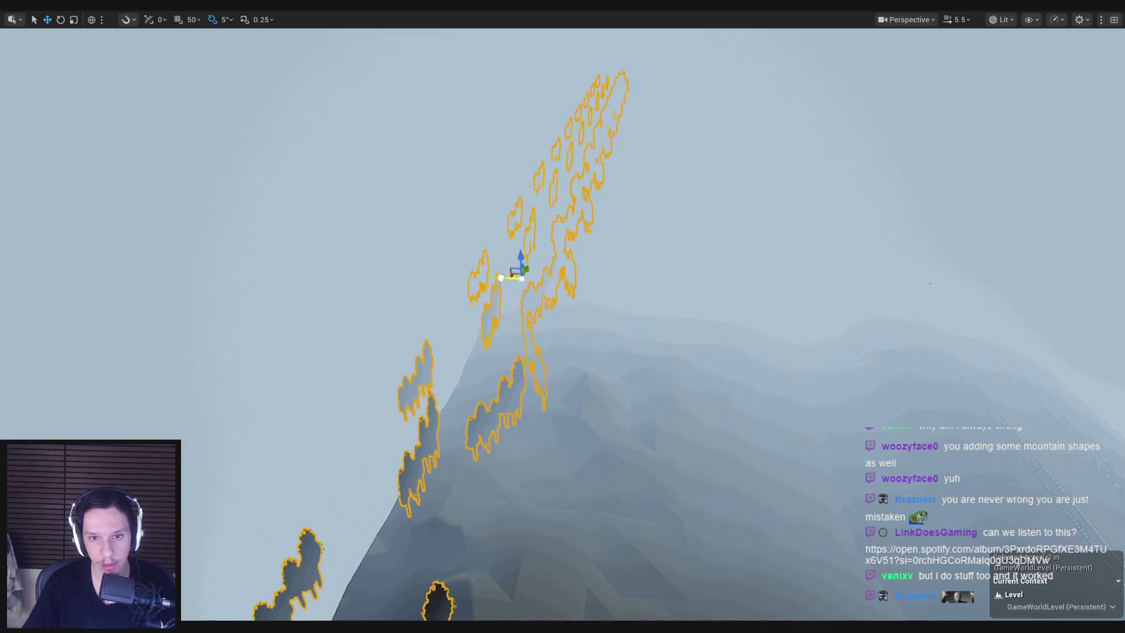
{"action": "scroll", "coordinate": [562, 316], "scroll_direction": "up", "scroll_amount": 4}
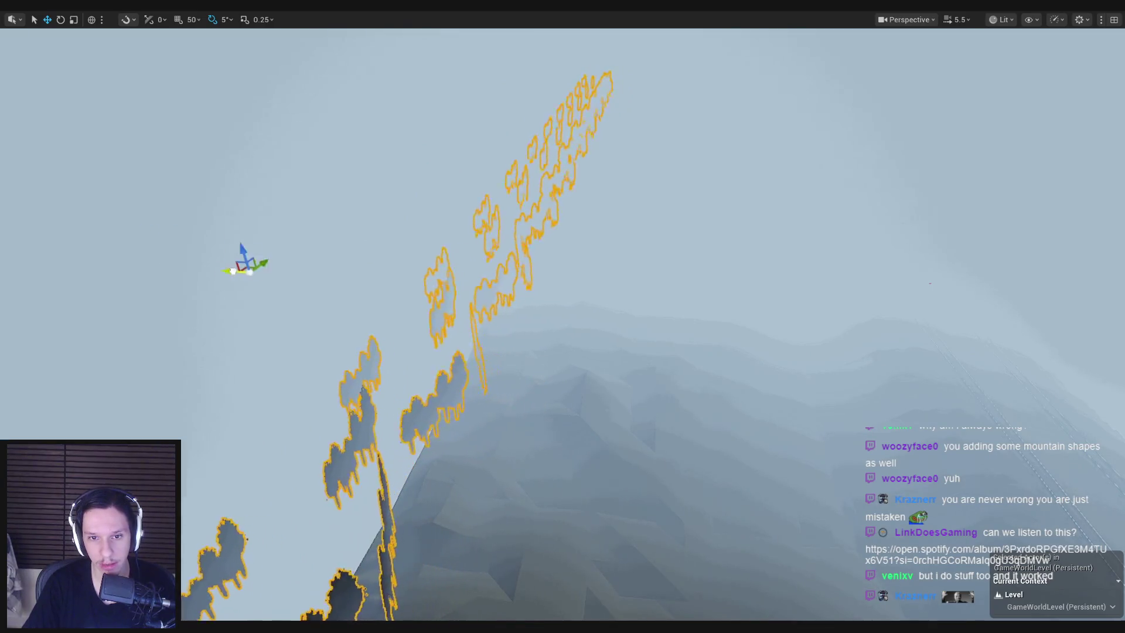
{"action": "key", "text": "w"}
{"action": "key", "text": "r"}
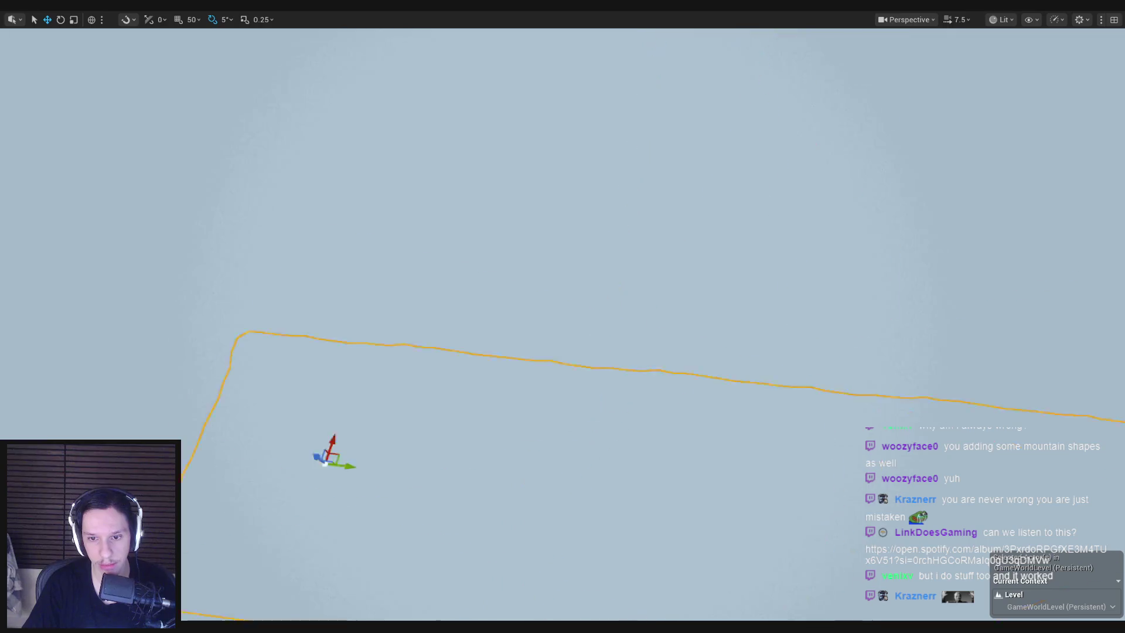
{"action": "key", "text": "w"}
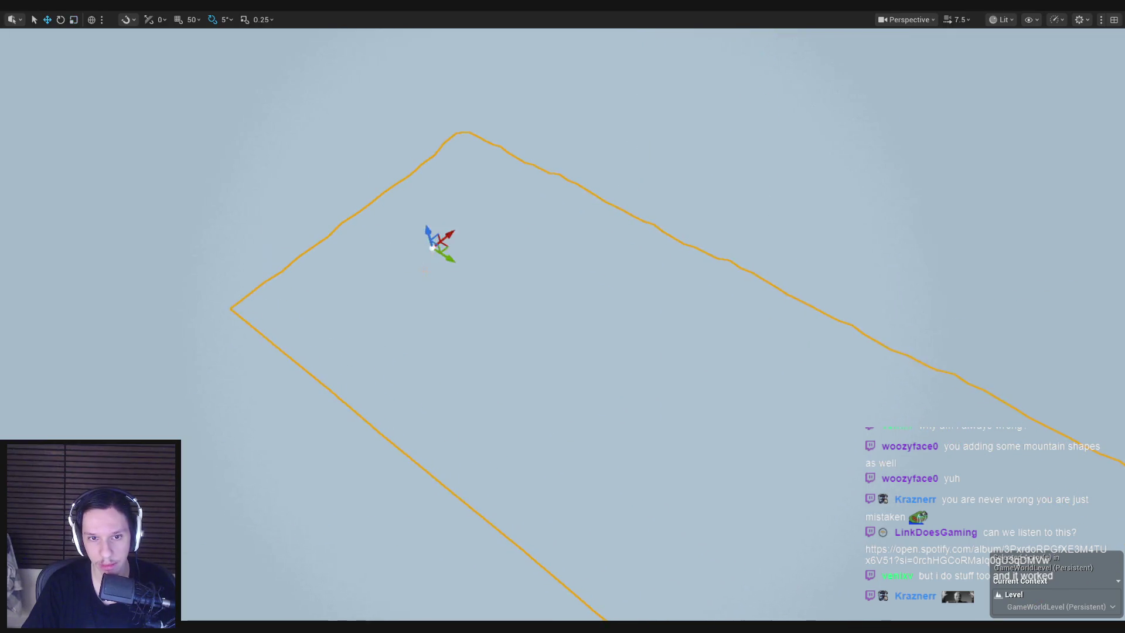
{"action": "scroll", "coordinate": [417, 258], "scroll_direction": "down", "scroll_amount": 4}
{"action": "mouse_move", "coordinate": [598, 290]}
{"action": "left_mouse_down"}
{"action": "mouse_move", "coordinate": [599, 275]}
{"action": "mouse_move", "coordinate": [496, 498]}
{"action": "mouse_move", "coordinate": [212, 268]}
{"action": "left_mouse_up"}
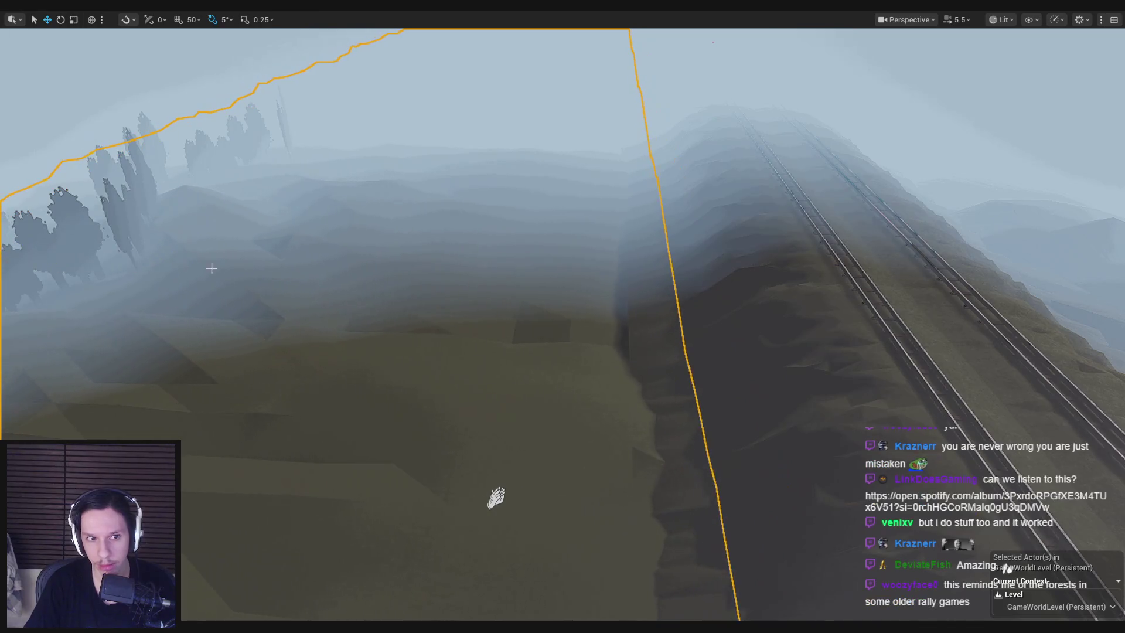
{"action": "key", "text": "f"}
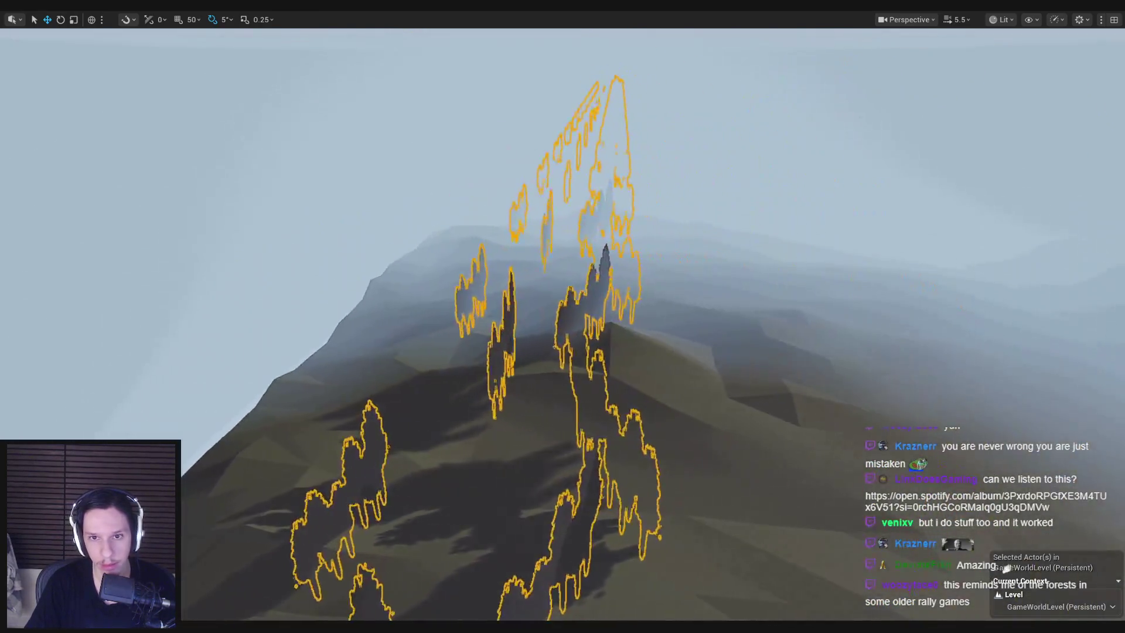
{"action": "left_click_drag", "start_coordinate": [465, 278], "coordinate": [465, 278]}
{"action": "scroll", "coordinate": [465, 278], "scroll_direction": "up", "scroll_amount": 1}
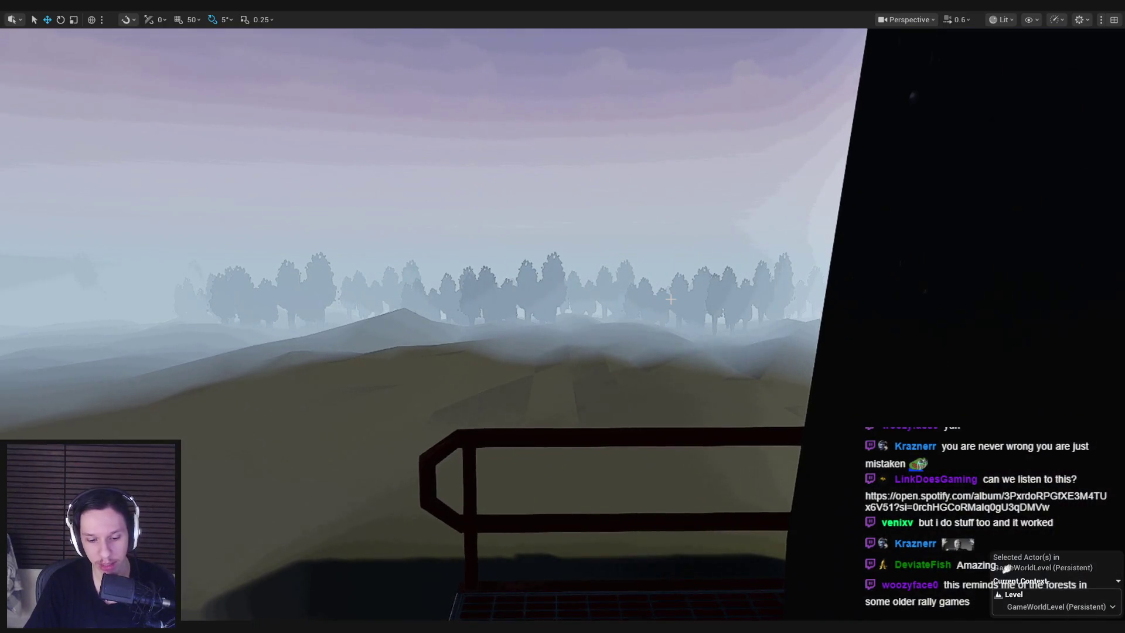
Open the S_TreesBackgroundTest_01 tree mesh asset, then look back at the foggy tree line
{"action": "key", "text": "F11"}
{"action": "double_click", "coordinate": [759, 513]}
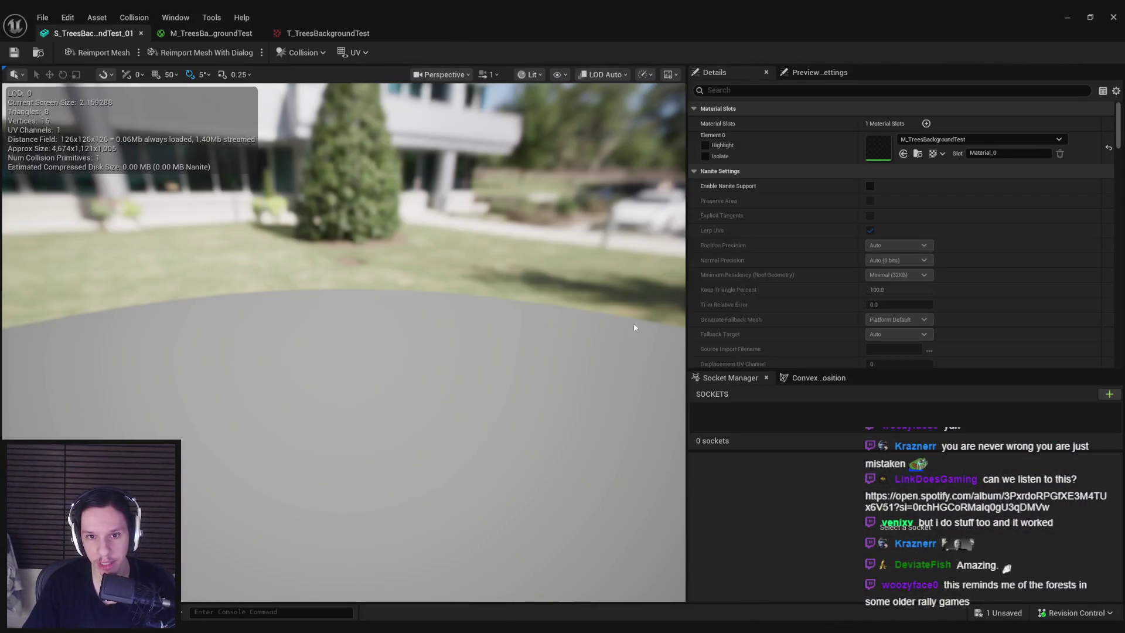
{"action": "key", "text": "alt+Tab"}
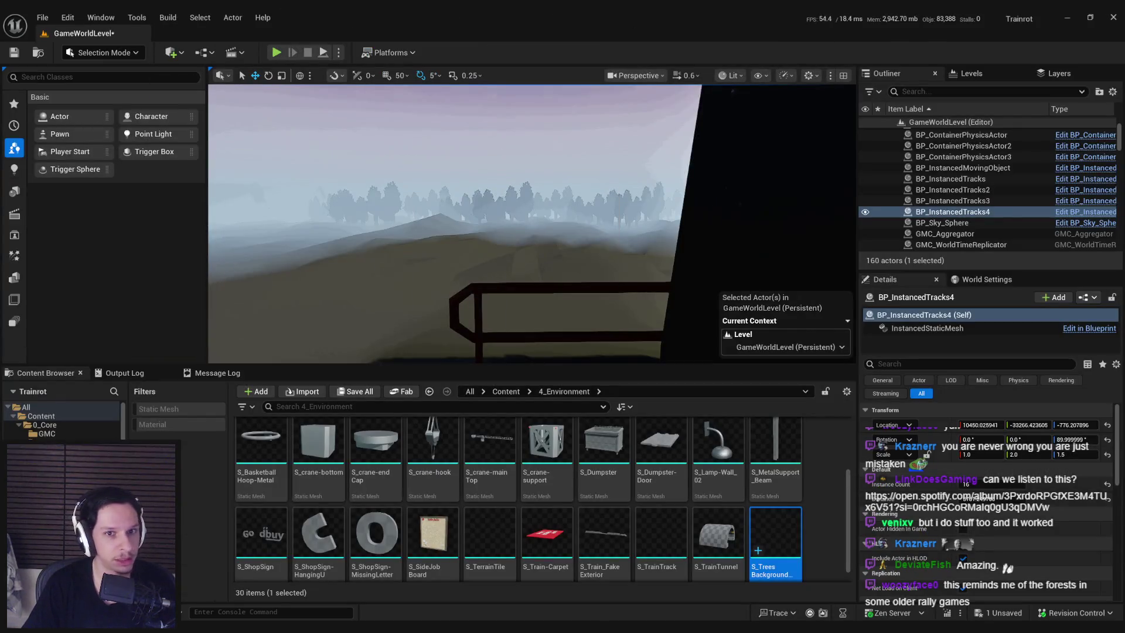
{"action": "left_click_drag", "start_coordinate": [433, 278], "coordinate": [359, 289]}
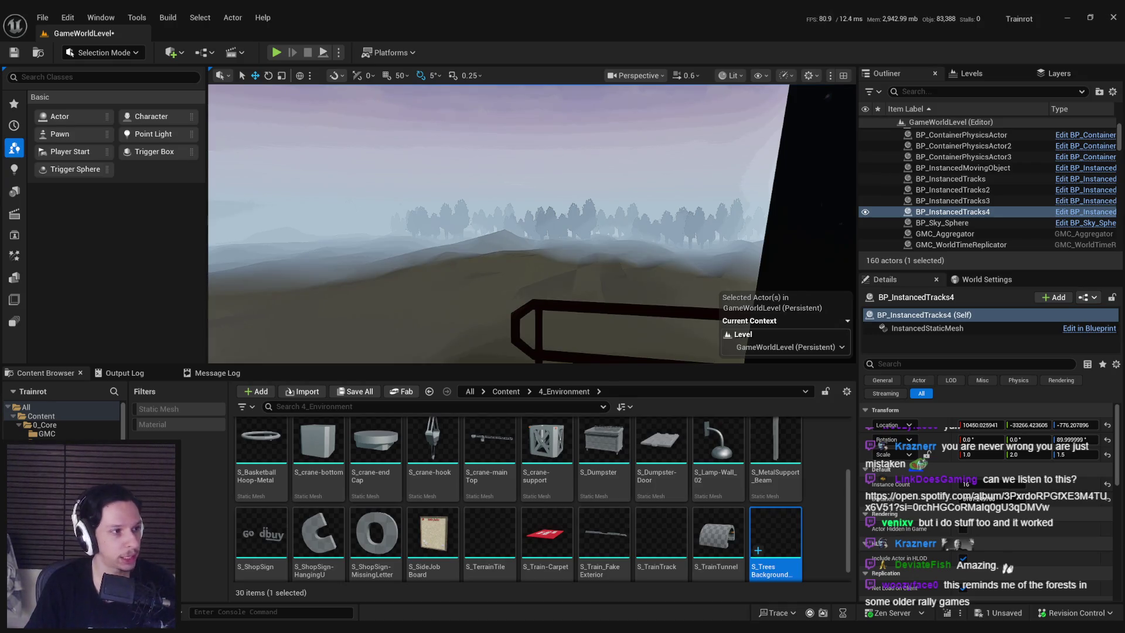
Save the level with Ctrl+S and run a quick full-screen play test of the trees
{"action": "key", "text": "ctrl+s"}
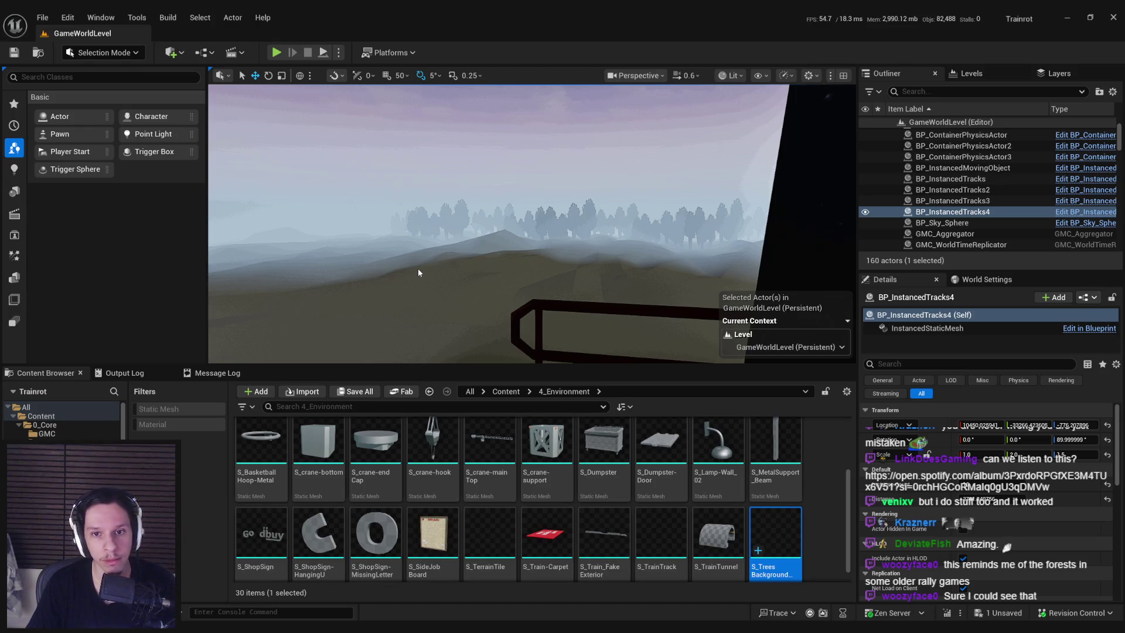
{"action": "key", "text": "Right"}
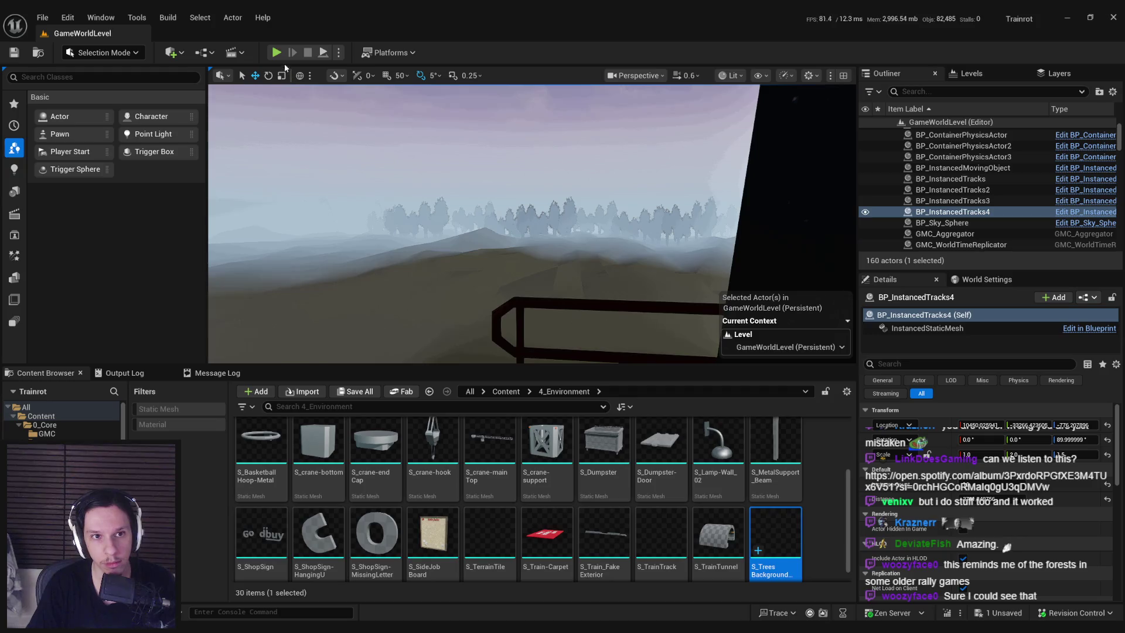
{"action": "left_click", "coordinate": [275, 53]}
{"action": "key", "text": "F11"}
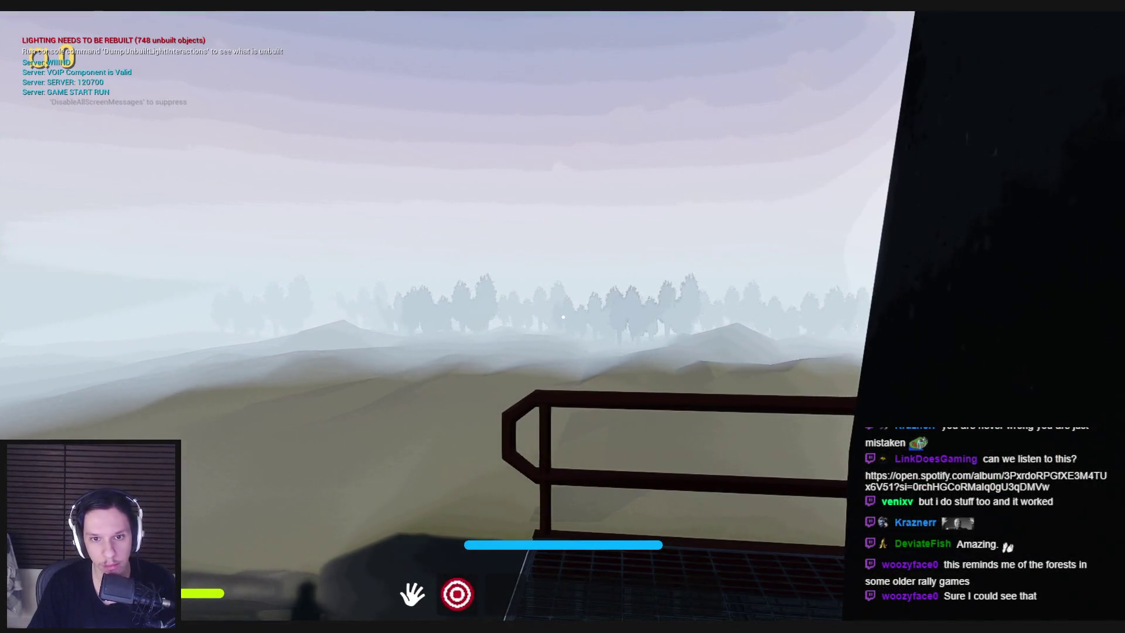
{"action": "key", "text": "Escape"}
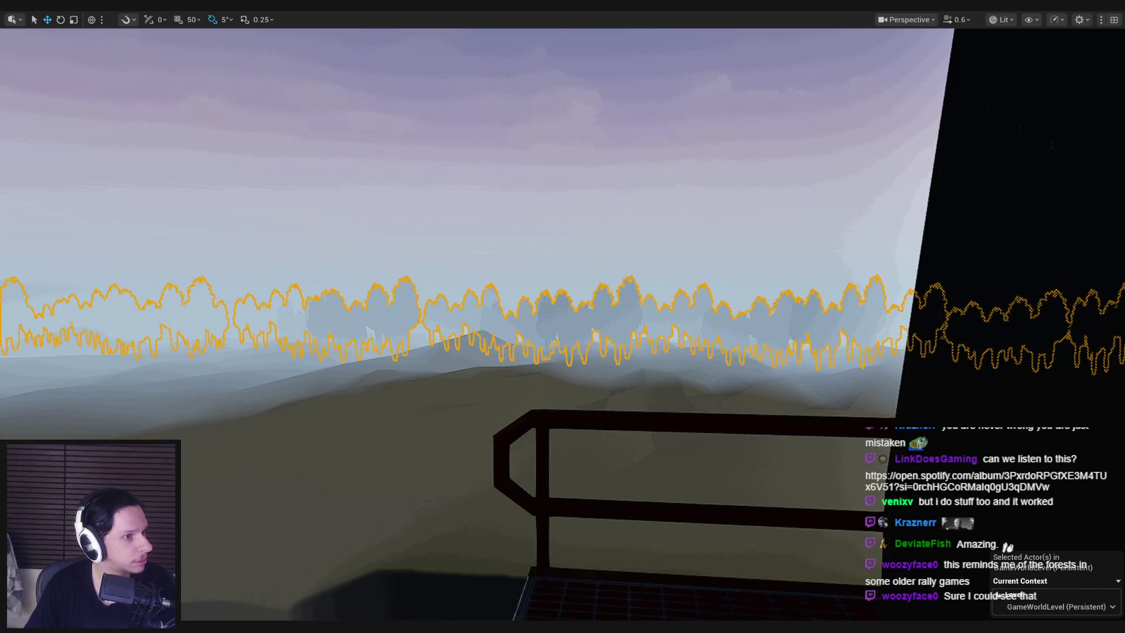
{"action": "key", "text": "Escape"}
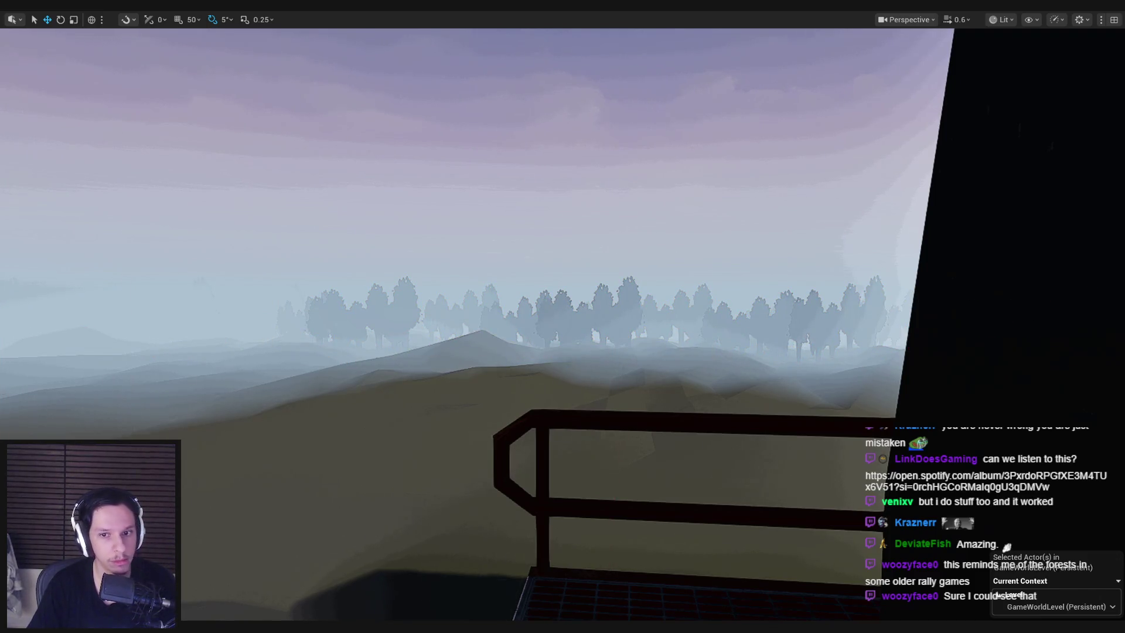
{"action": "mouse_move", "coordinate": [265, 630]}
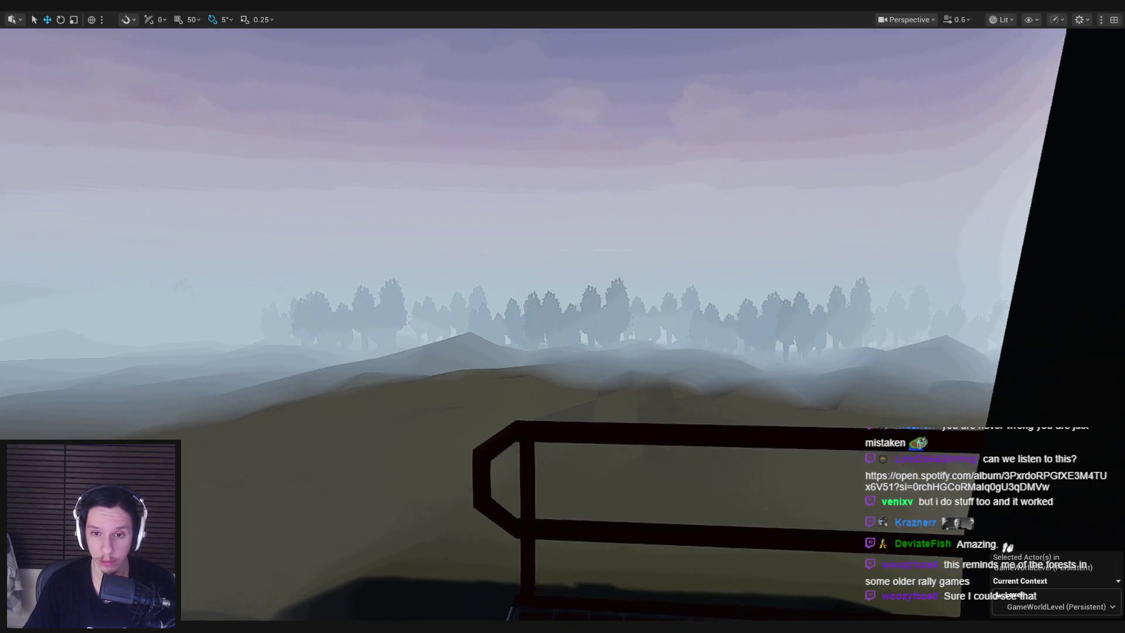
{"action": "key", "text": "space"}
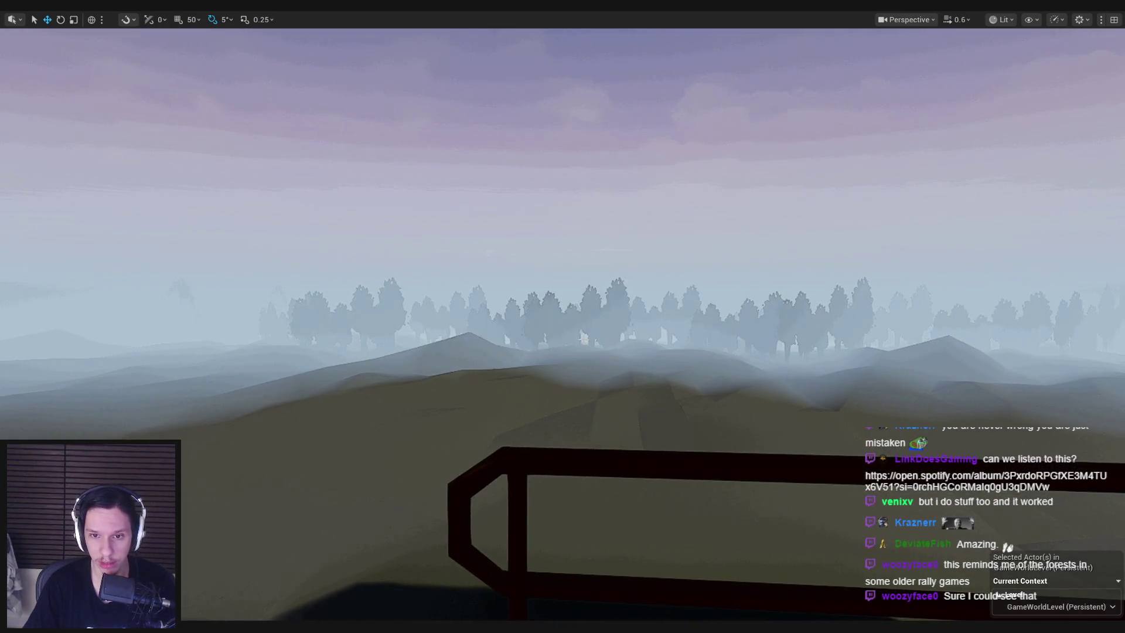
{"action": "key", "text": "w"}
{"action": "scroll", "coordinate": [563, 316], "scroll_direction": "up", "scroll_amount": 2}
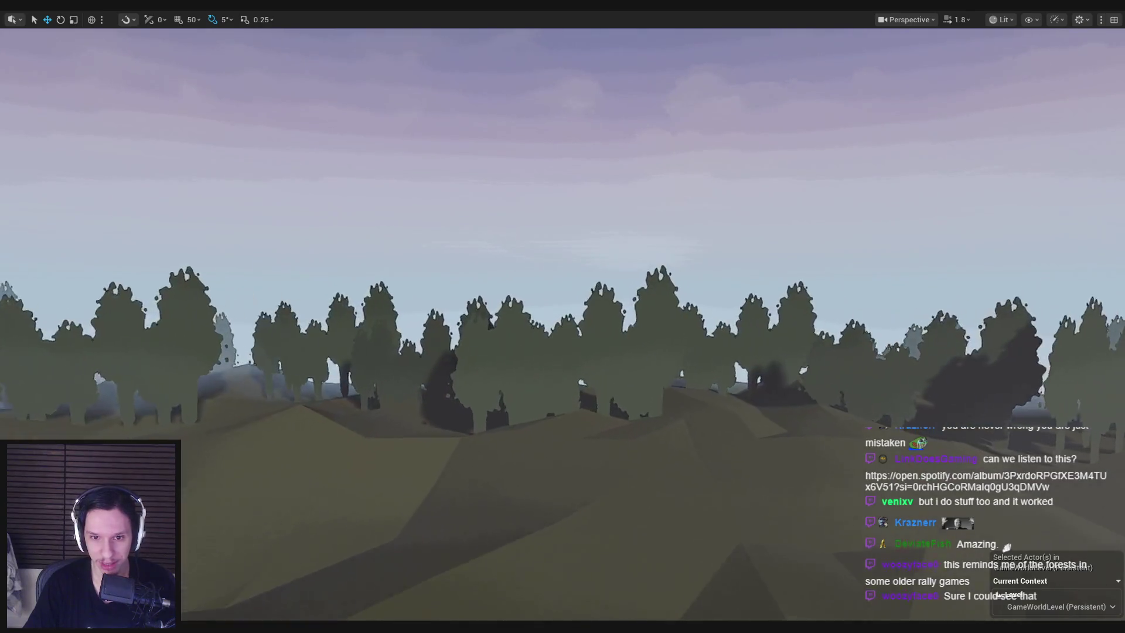
{"action": "key", "text": "s"}
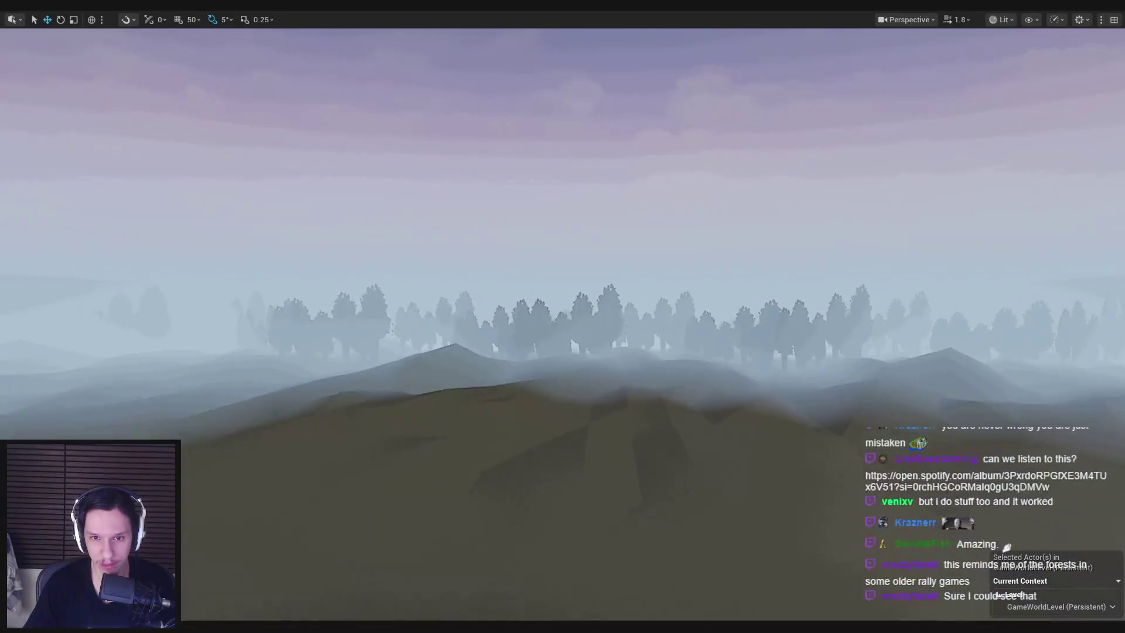
{"action": "scroll", "coordinate": [298, 594], "scroll_direction": "down", "scroll_amount": 2}
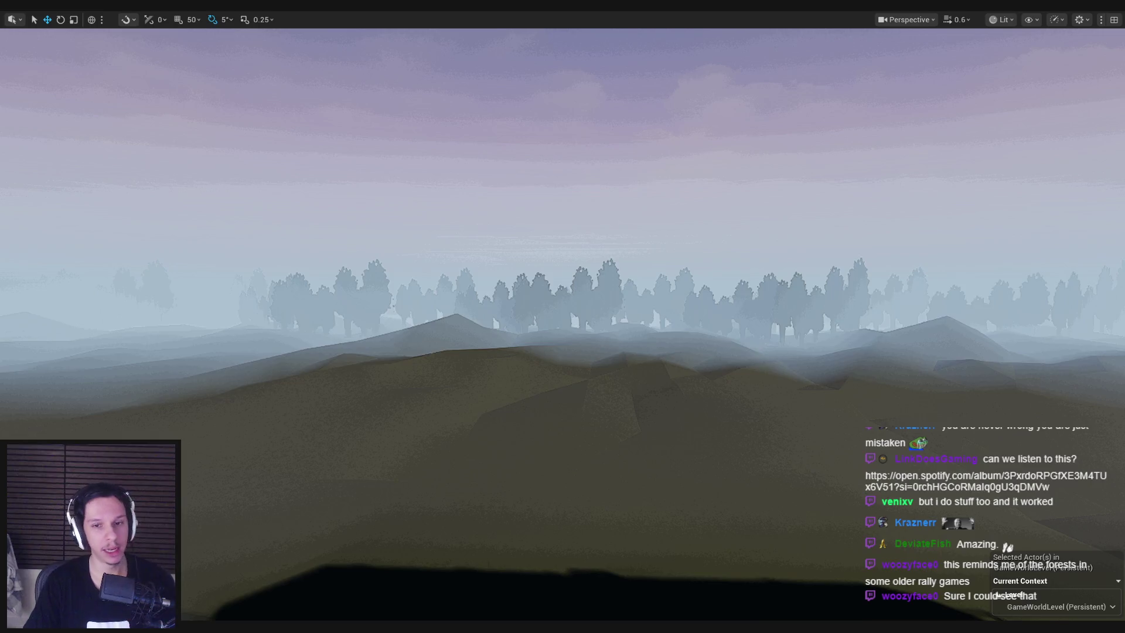
{"action": "key", "text": "s"}
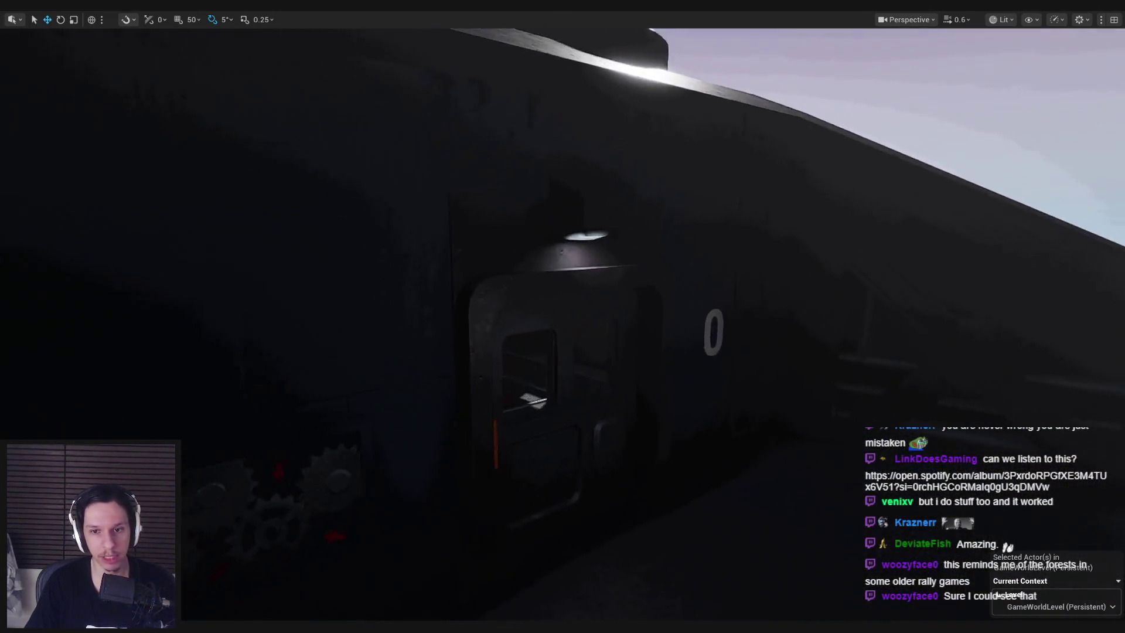
{"action": "key", "text": "s"}
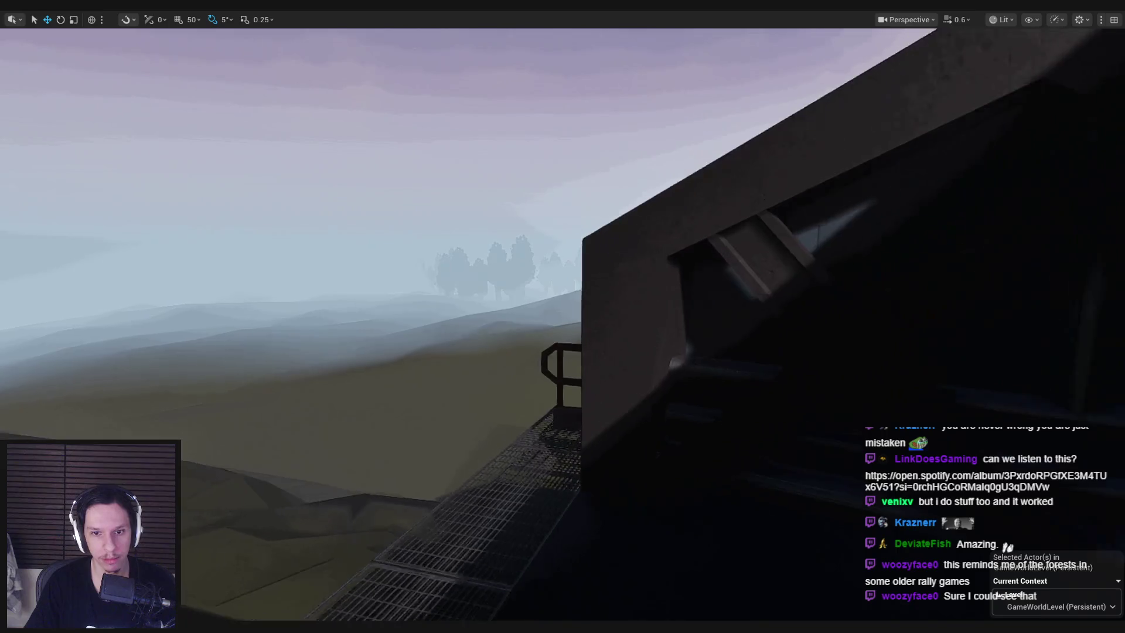
{"action": "key", "text": "s"}
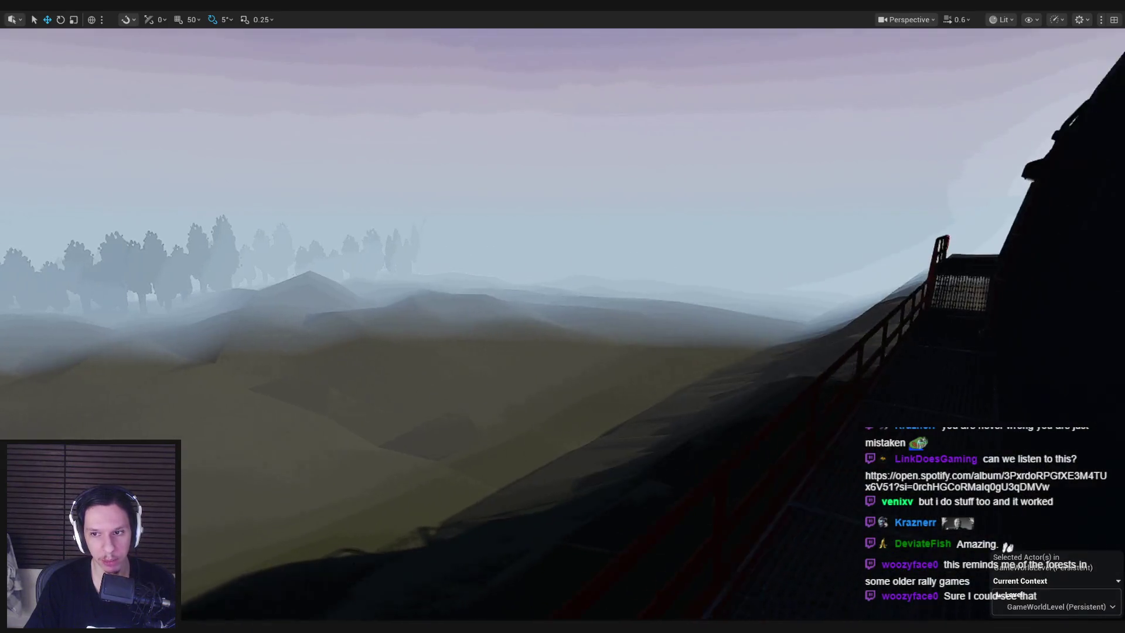
{"action": "key", "text": "s"}
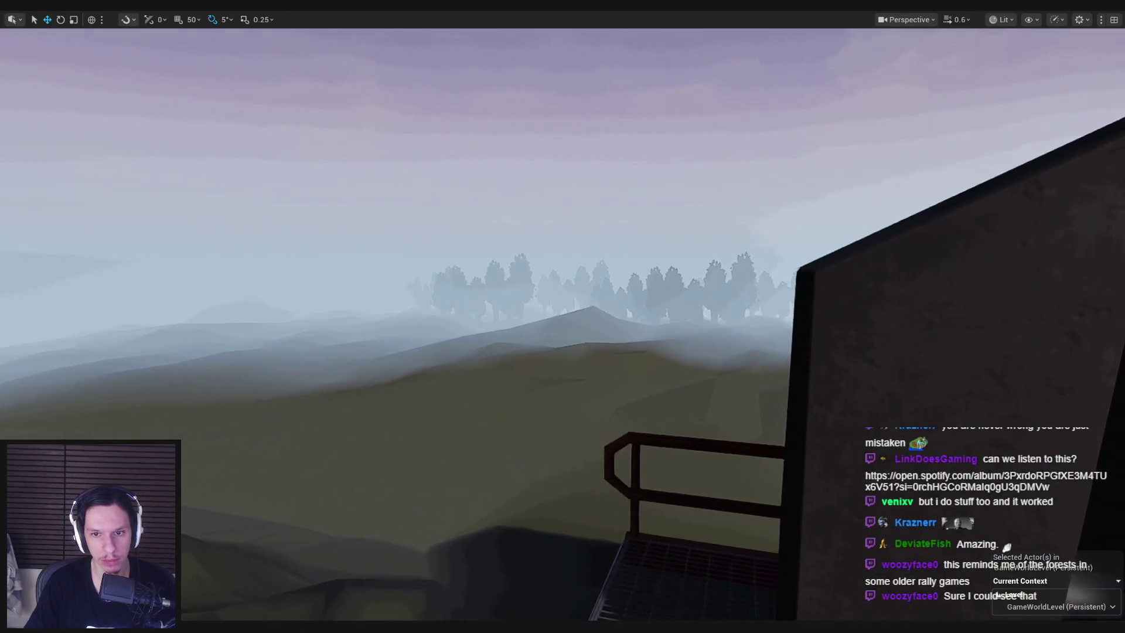
{"action": "key", "text": "s"}
{"action": "scroll", "coordinate": [562, 316], "scroll_direction": "up", "scroll_amount": 3}
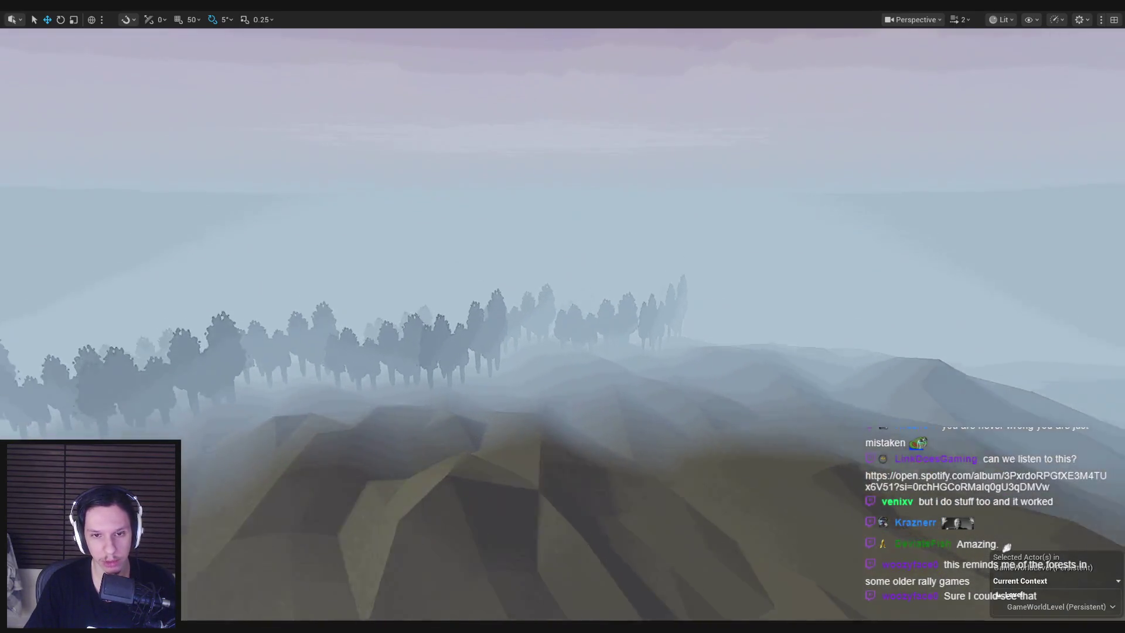
Rescale the hillside tree row with the Scale gizmo, fly toward the hills, and save
{"action": "left_click", "coordinate": [507, 355]}
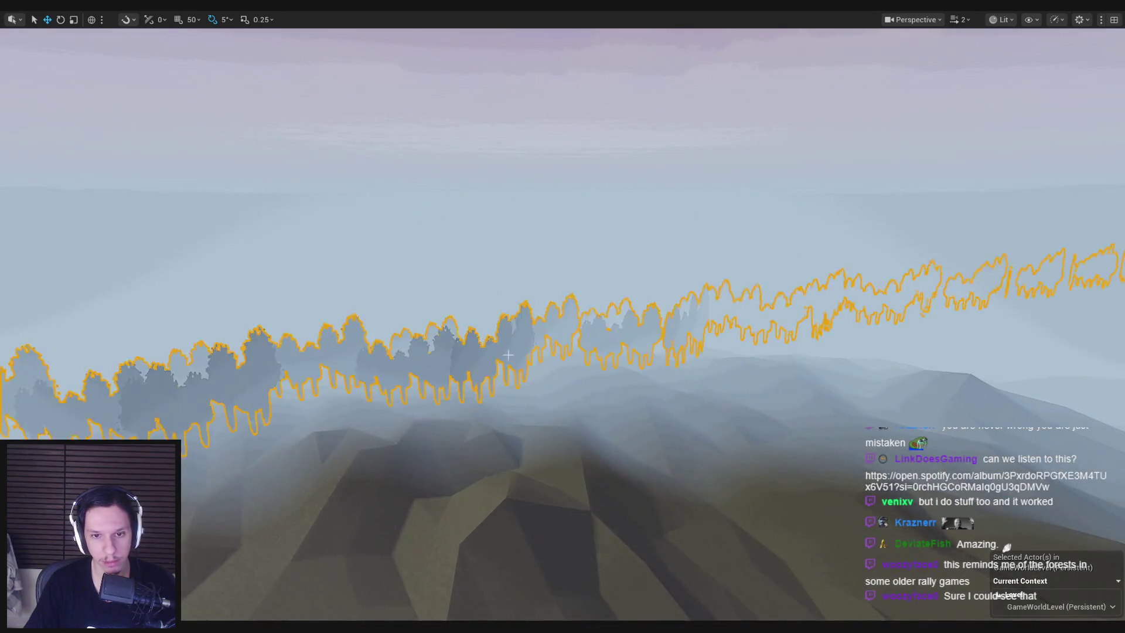
{"action": "key", "text": "r"}
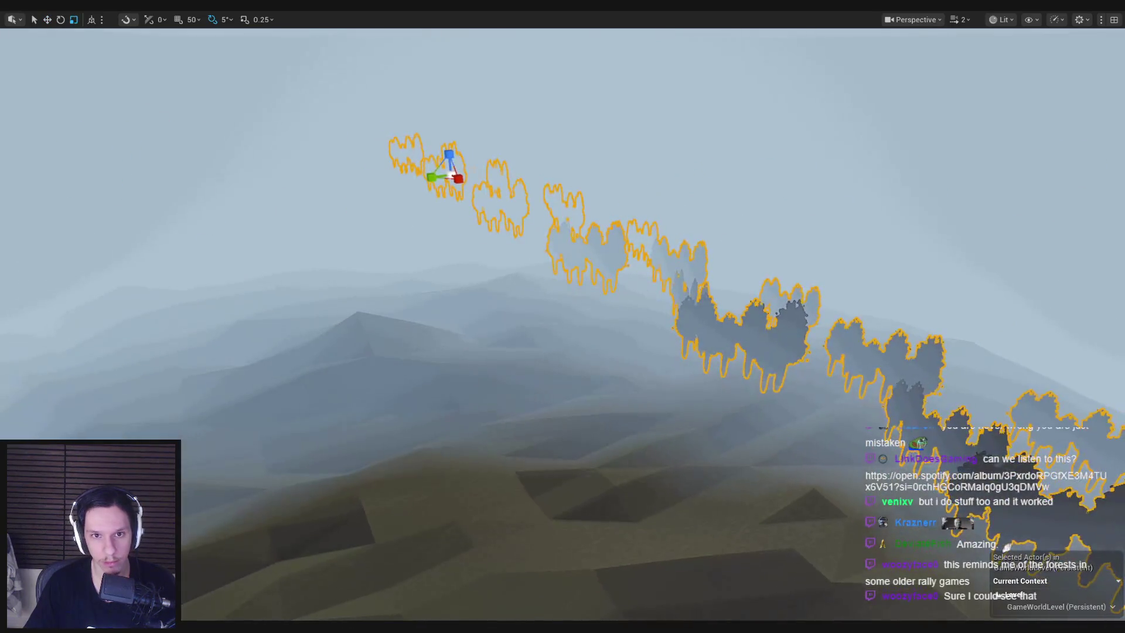
{"action": "mouse_move", "coordinate": [439, 175]}
{"action": "left_mouse_down"}
{"action": "mouse_move", "coordinate": [457, 171]}
{"action": "mouse_move", "coordinate": [435, 181]}
{"action": "left_mouse_up"}
{"action": "key", "text": "ctrl+z"}
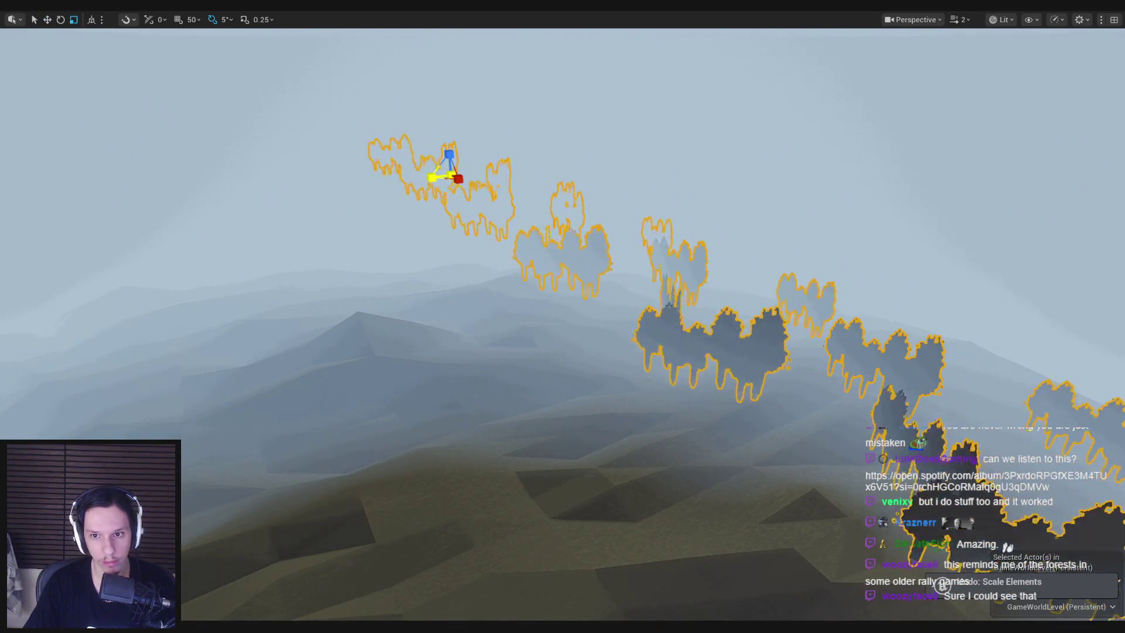
{"action": "key", "text": "w"}
{"action": "mouse_move", "coordinate": [563, 316]}
{"action": "left_mouse_down"}
{"action": "mouse_move", "coordinate": [563, 234]}
{"action": "mouse_move", "coordinate": [563, 270]}
{"action": "mouse_move", "coordinate": [598, 287]}
{"action": "left_mouse_up"}
{"action": "scroll", "coordinate": [597, 287], "scroll_direction": "up", "scroll_amount": 1}
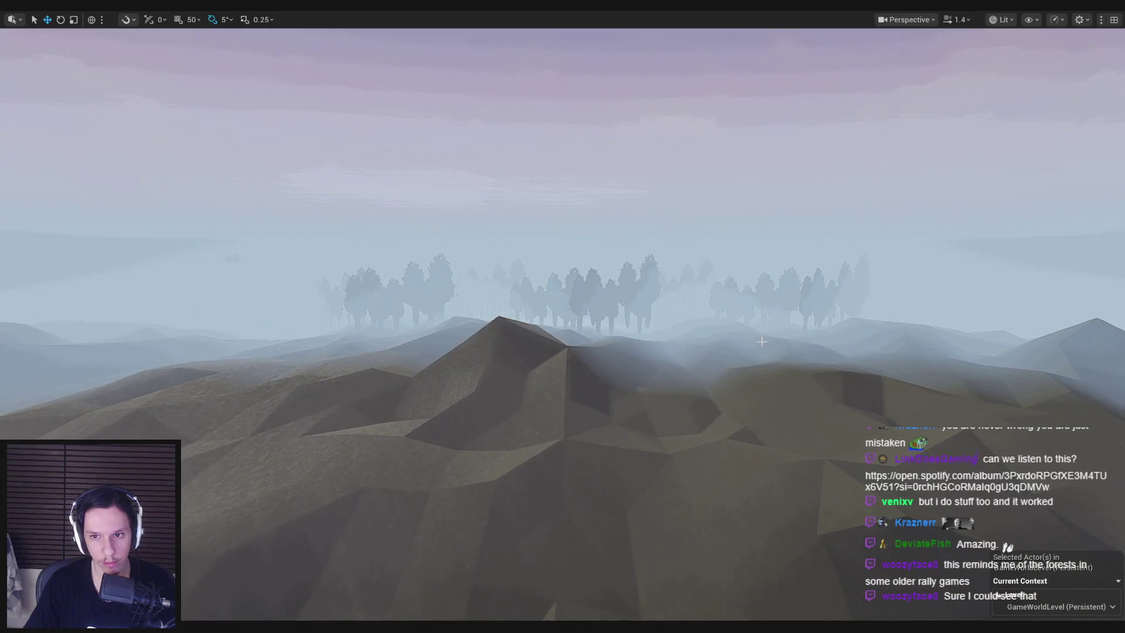
{"action": "key", "text": "ctrl+s"}
In Blender, duplicate a tree-card plane, rotate it about Z and scale it vertically
{"action": "key", "text": "alt+Tab"}
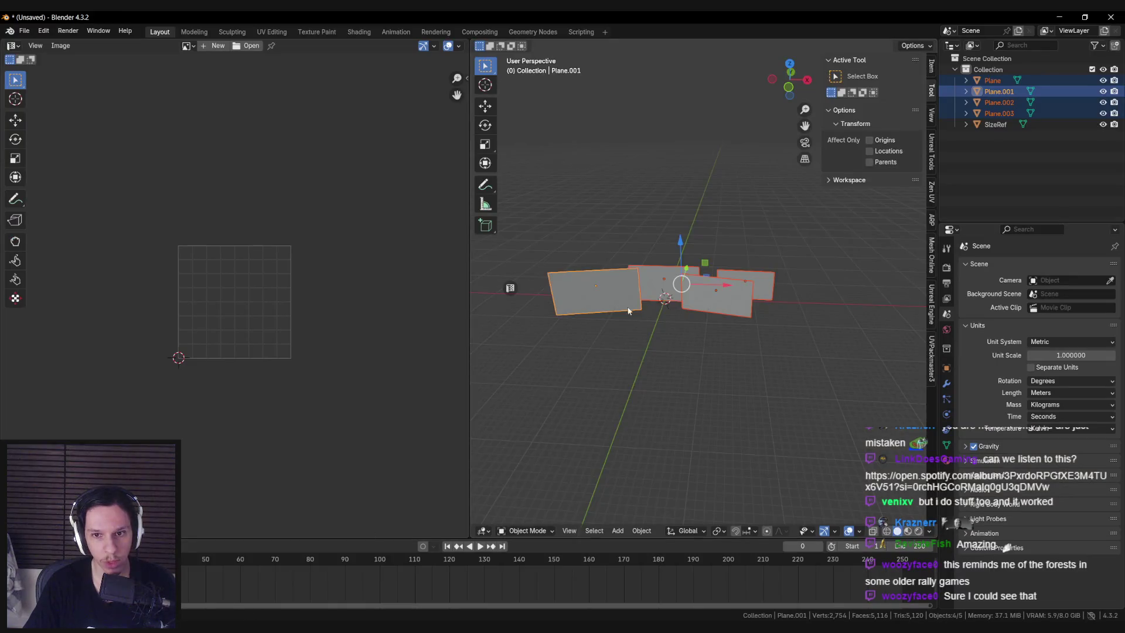
{"action": "key", "text": "shift+d"}
{"action": "left_click", "coordinate": [719, 357]}
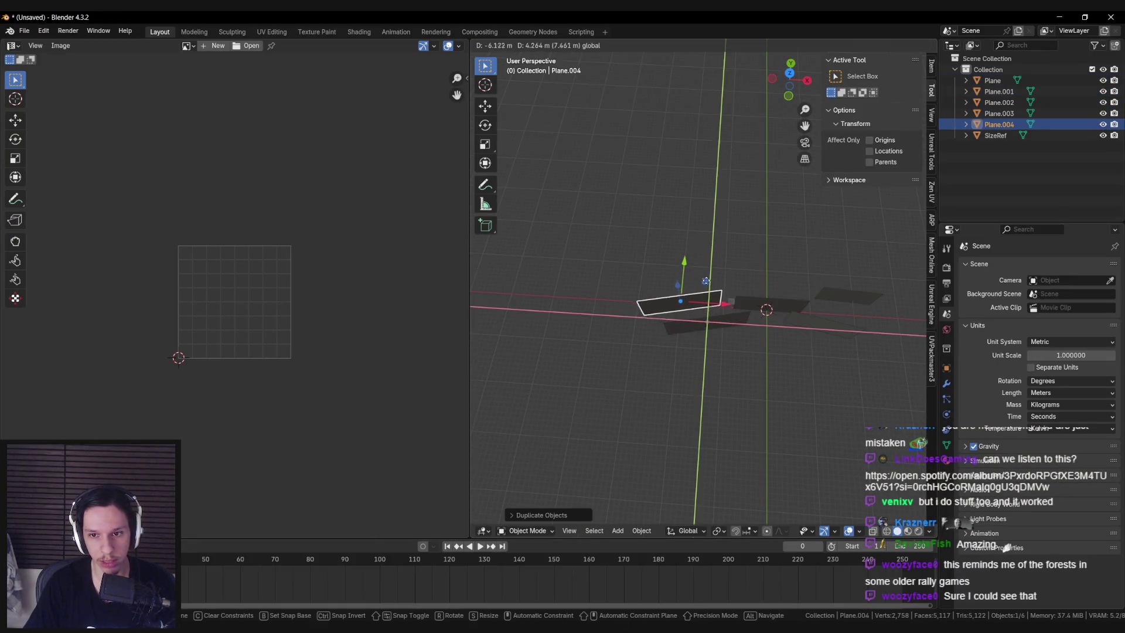
{"action": "key", "text": "r"}
{"action": "key", "text": "z"}
{"action": "left_click", "coordinate": [745, 378]}
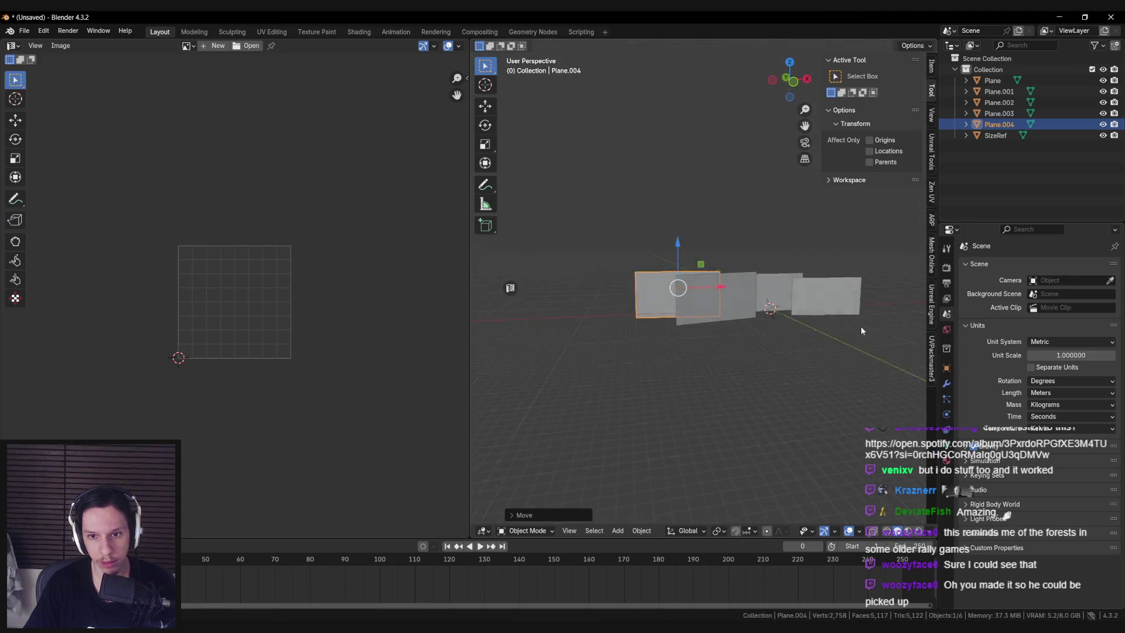
{"action": "key", "text": "s"}
{"action": "key", "text": "z"}
{"action": "left_click", "coordinate": [715, 267]}
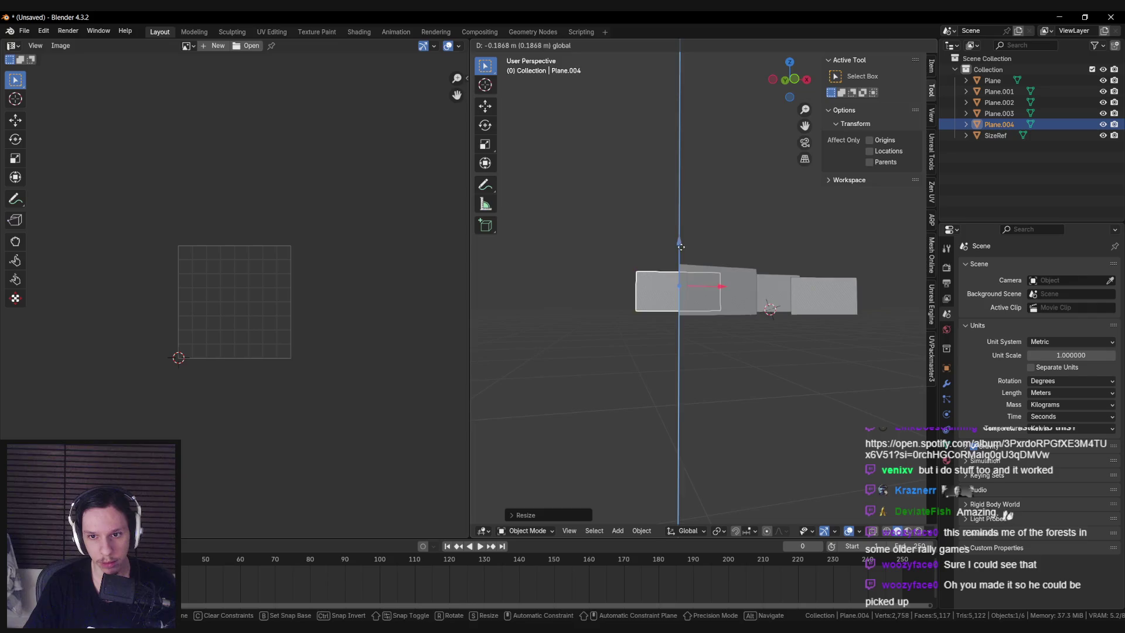
{"action": "mouse_move", "coordinate": [715, 268]}
{"action": "left_mouse_down"}
{"action": "mouse_move", "coordinate": [752, 342]}
{"action": "mouse_move", "coordinate": [648, 299]}
{"action": "left_mouse_up"}
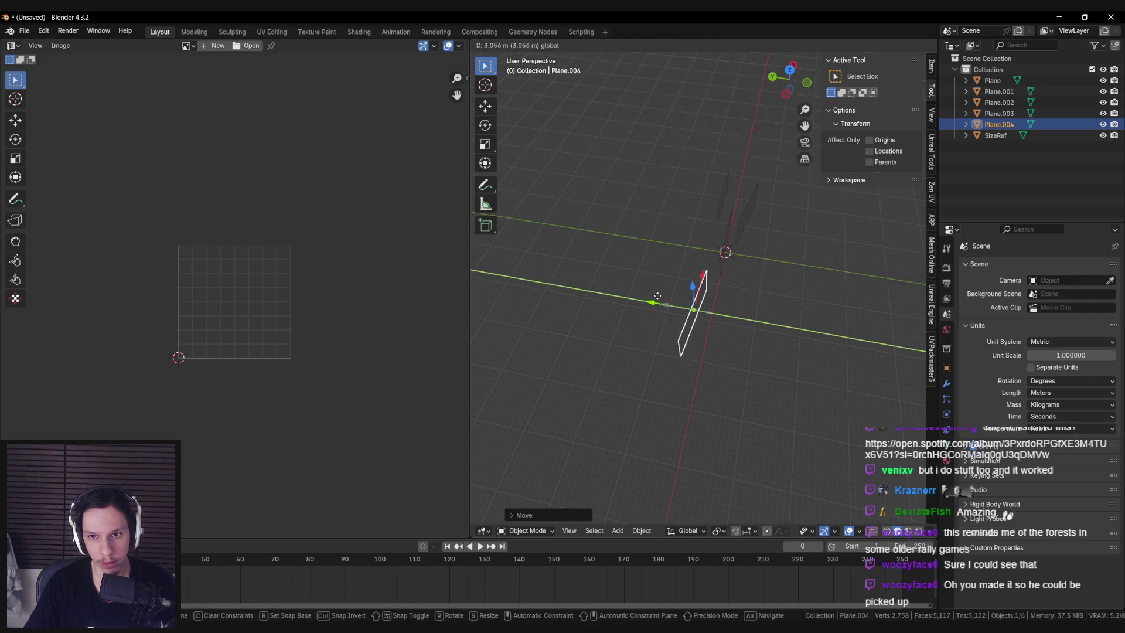
{"action": "left_click", "coordinate": [658, 295]}
{"action": "mouse_move", "coordinate": [659, 296]}
{"action": "left_mouse_down"}
{"action": "mouse_move", "coordinate": [698, 284]}
{"action": "mouse_move", "coordinate": [684, 318]}
{"action": "left_mouse_up"}
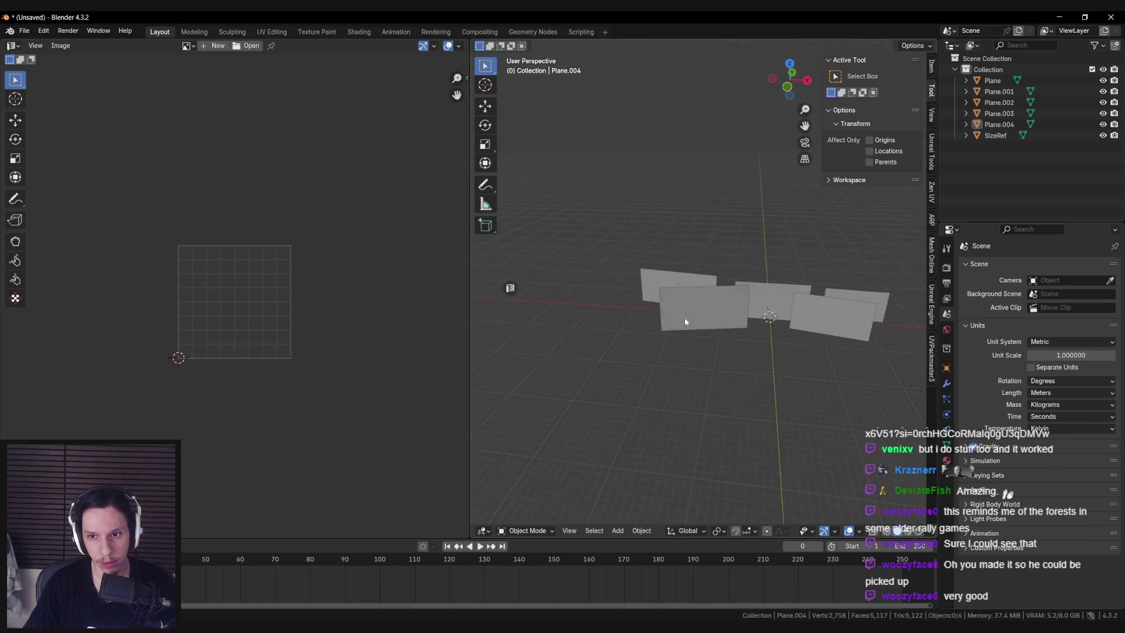
Rotate Plane.001 4.84° about Z and shift it along the Y axis
{"action": "left_click", "coordinate": [684, 311], "text": "shift"}
{"action": "left_click", "coordinate": [762, 296], "text": "shift"}
{"action": "left_click", "coordinate": [680, 280], "text": "shift"}
{"action": "left_click", "coordinate": [843, 317], "text": "shift"}
{"action": "left_click", "coordinate": [838, 317], "text": "shift"}
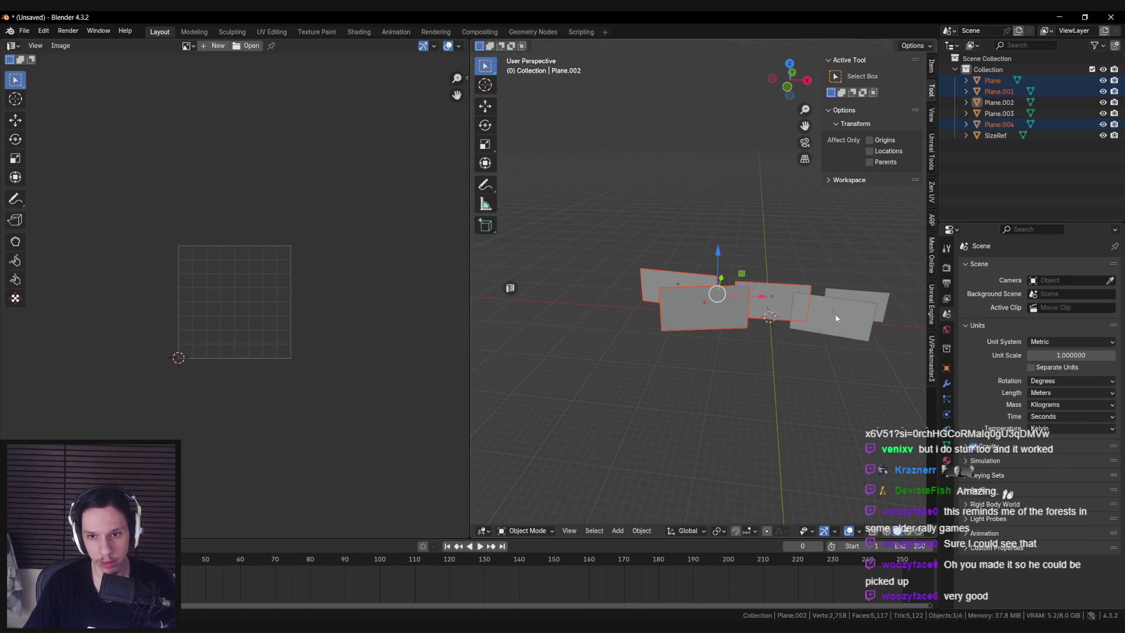
{"action": "left_click", "coordinate": [708, 301]}
{"action": "key", "text": "r"}
{"action": "key", "text": "z"}
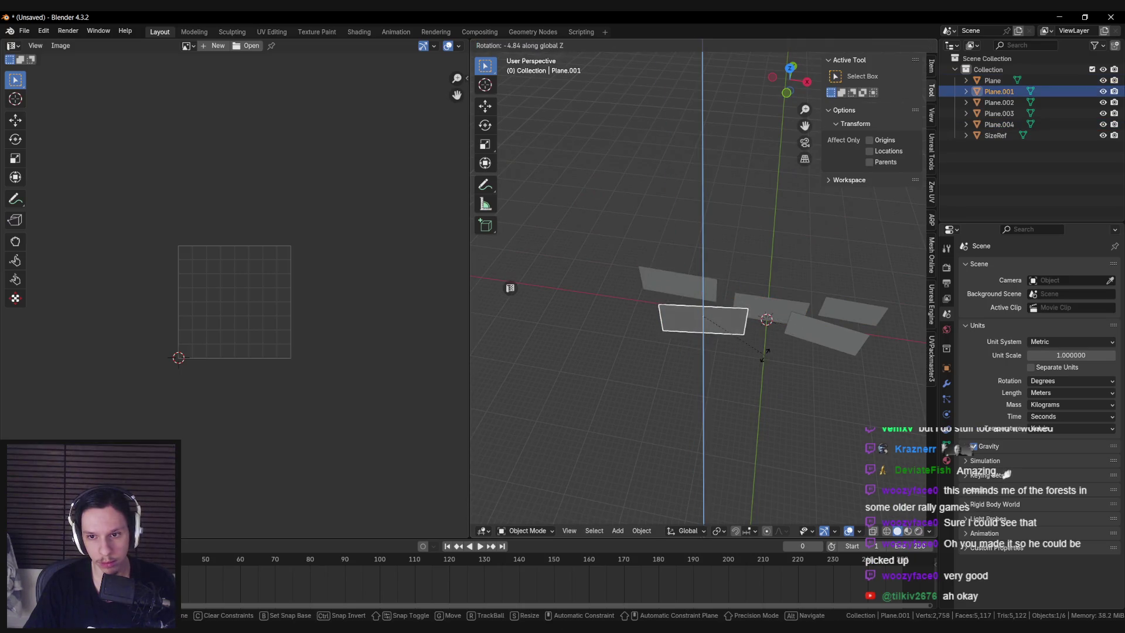
{"action": "left_click", "coordinate": [764, 353]}
{"action": "key", "text": "g"}
{"action": "key", "text": "y"}
{"action": "left_click", "coordinate": [813, 341]}
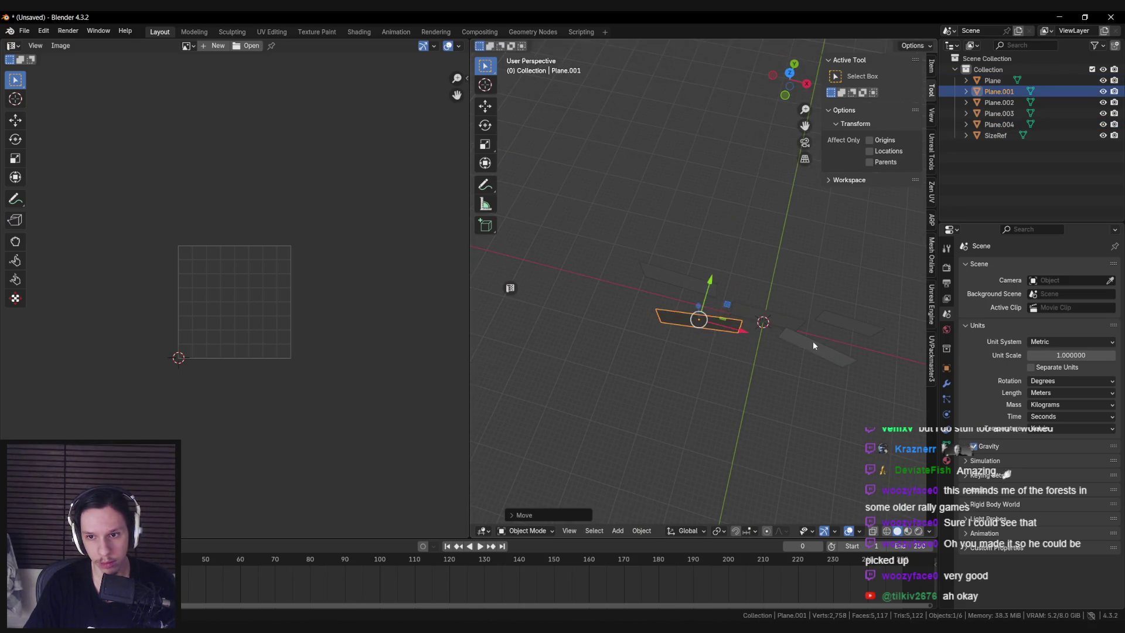
Select all the tree-card planes and export them as an FBX file
{"action": "left_click", "coordinate": [813, 346], "text": "shift"}
{"action": "left_click", "coordinate": [673, 271], "text": "shift"}
{"action": "left_click", "coordinate": [779, 319], "text": "shift"}
{"action": "left_click", "coordinate": [849, 322], "text": "shift"}
{"action": "key", "text": "KP_Decimal"}
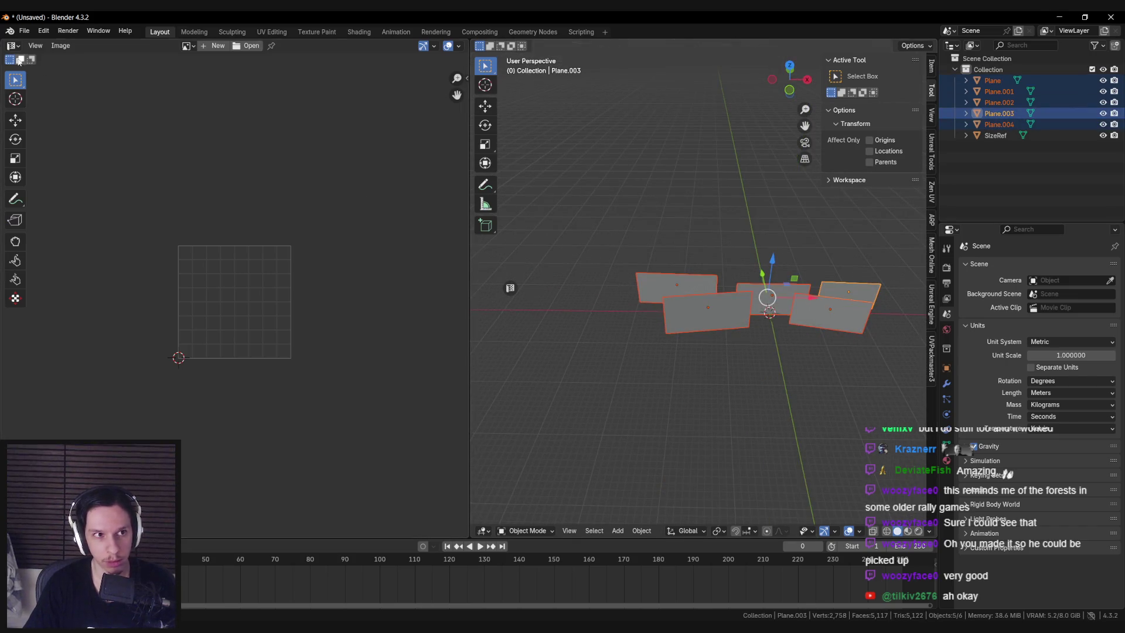
{"action": "left_click", "coordinate": [24, 31]}
{"action": "mouse_move", "coordinate": [65, 200]}
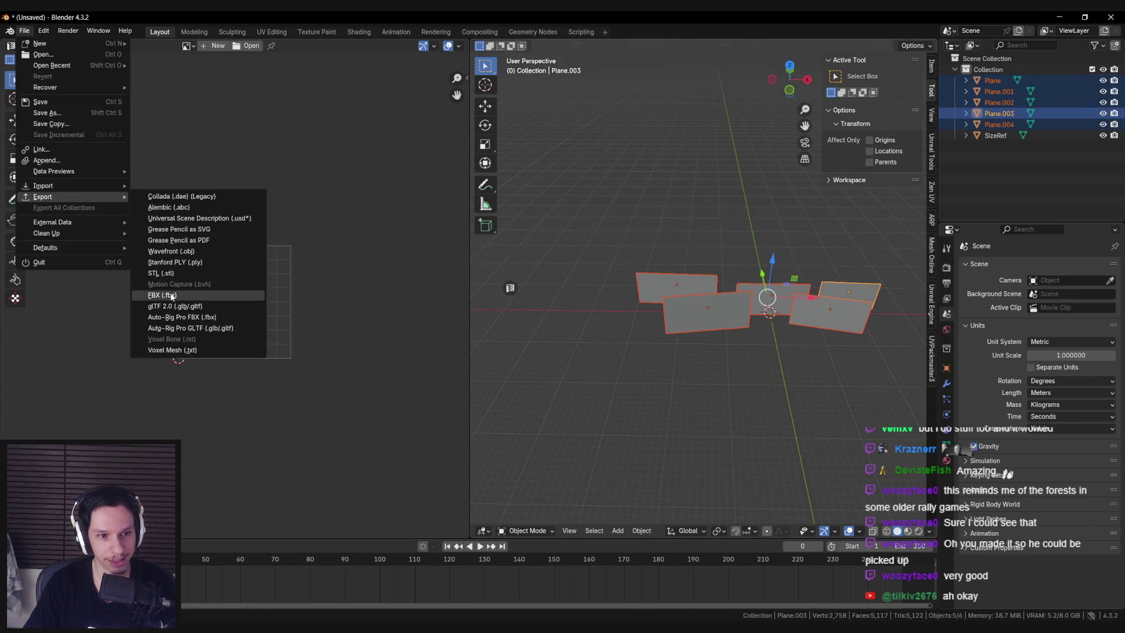
{"action": "left_click", "coordinate": [171, 296]}
{"action": "left_click", "coordinate": [764, 473]}
{"action": "mouse_move", "coordinate": [369, 630]}
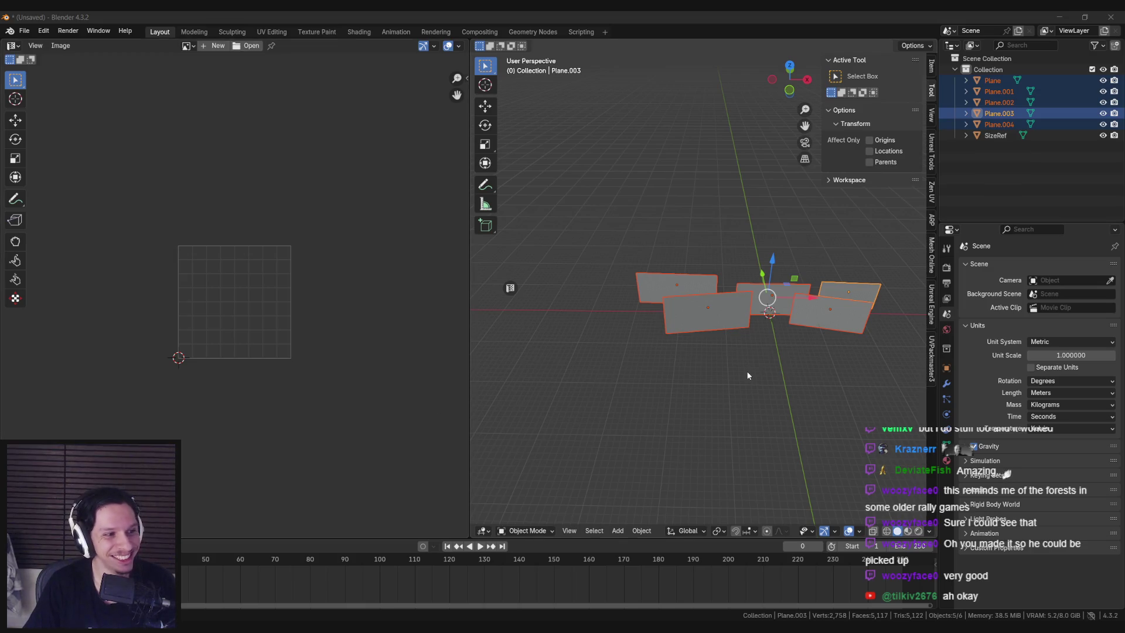
{"action": "left_click_drag", "start_coordinate": [752, 381], "coordinate": [693, 407]}
Back in Unreal, raise BP_InstancedTracks3's Distance to about 4400 and save the level
{"action": "mouse_move", "coordinate": [369, 629]}
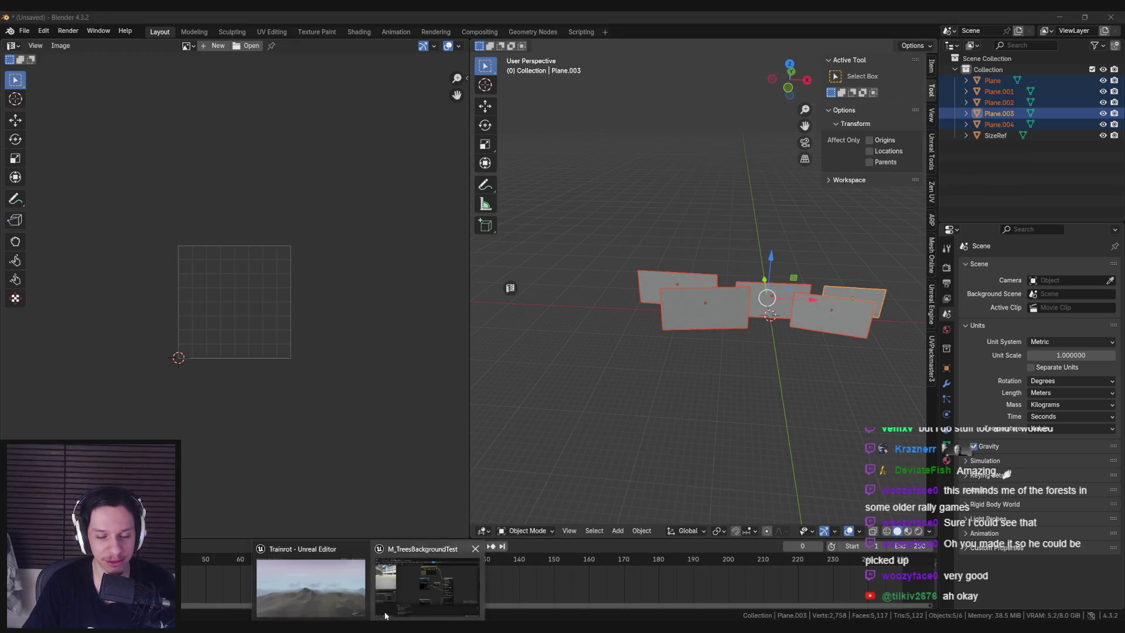
{"action": "left_click", "coordinate": [400, 584]}
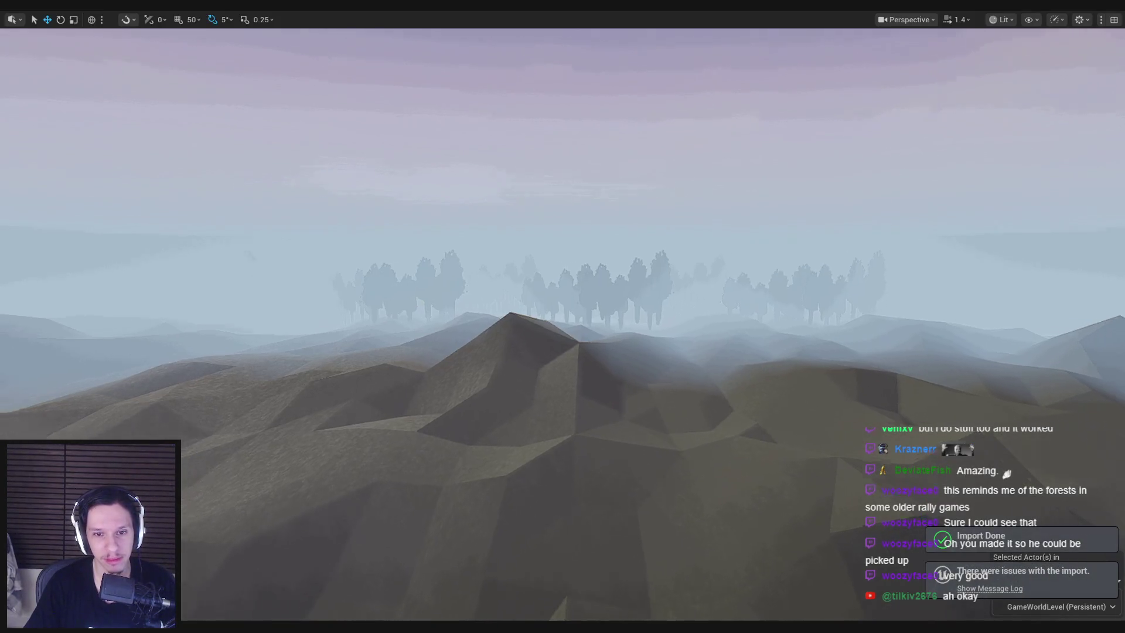
{"action": "scroll", "coordinate": [562, 317], "scroll_direction": "up", "scroll_amount": 5}
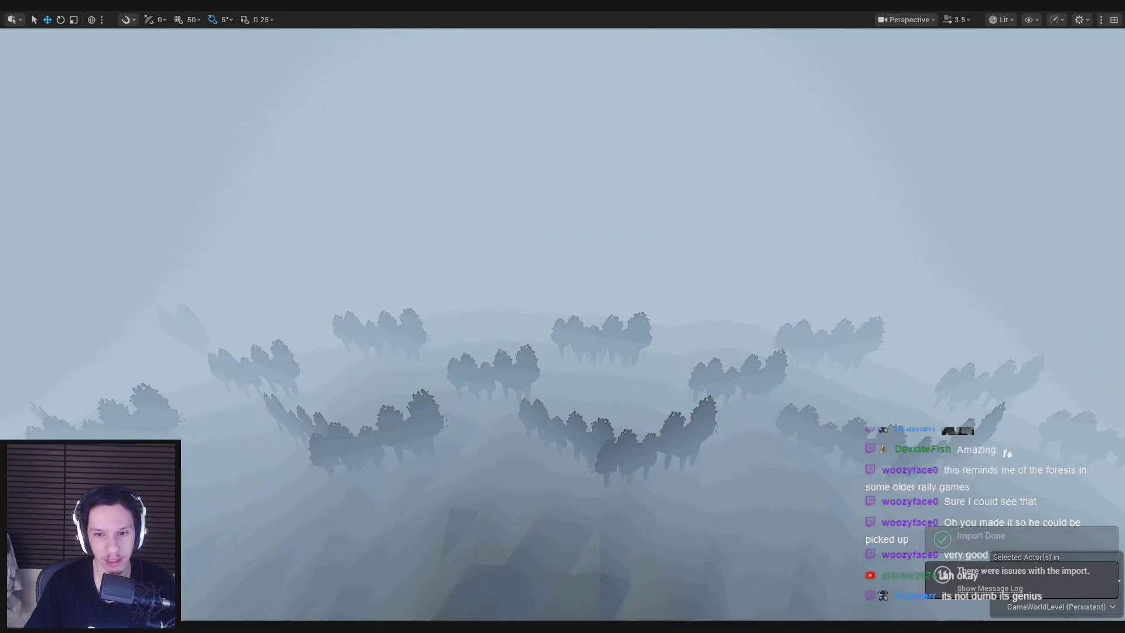
{"action": "key", "text": "F11"}
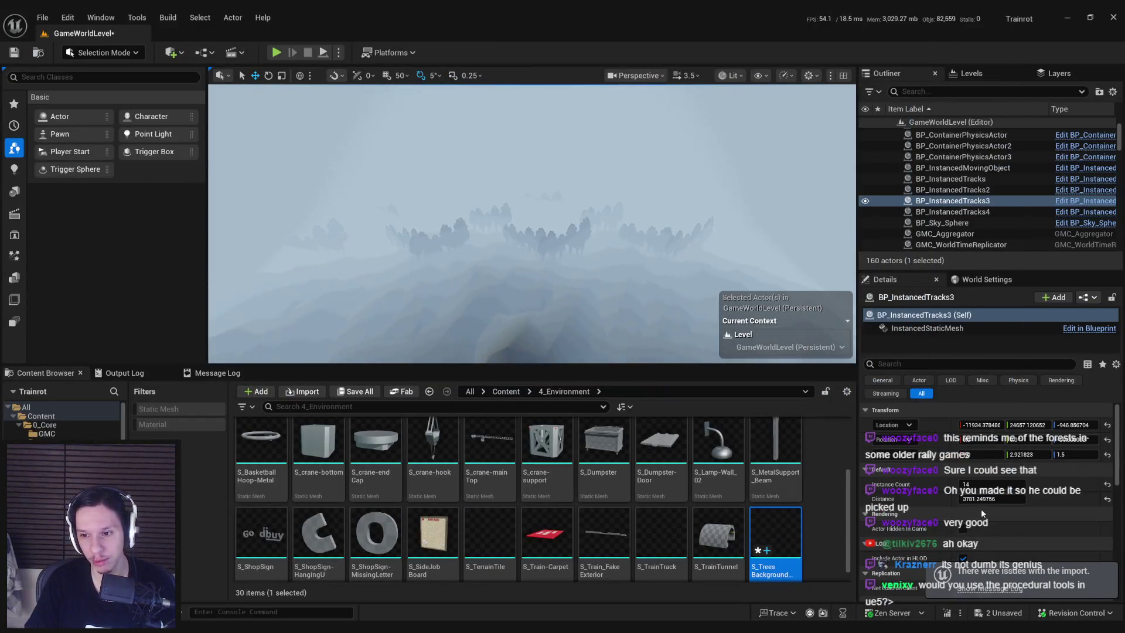
{"action": "mouse_move", "coordinate": [990, 499]}
{"action": "left_mouse_down"}
{"action": "mouse_move", "coordinate": [1025, 499]}
{"action": "mouse_move", "coordinate": [999, 499]}
{"action": "left_mouse_up"}
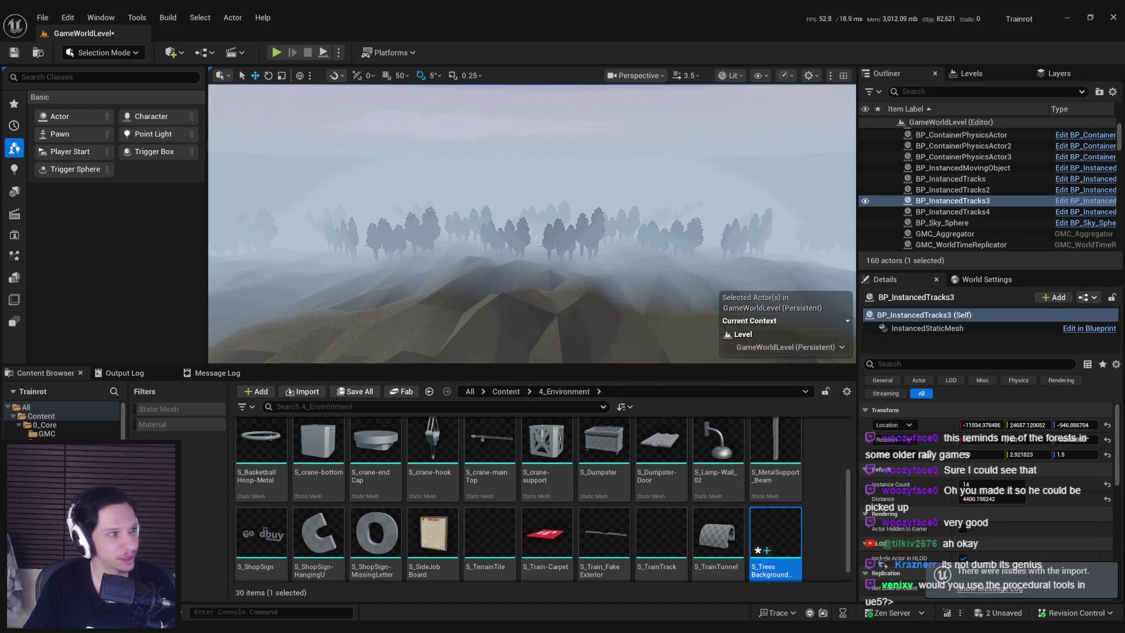
{"action": "key", "text": "ctrl+s"}
{"action": "left_click_drag", "start_coordinate": [376, 278], "coordinate": [527, 270]}
{"action": "scroll", "coordinate": [532, 224], "scroll_direction": "down", "scroll_amount": 3}
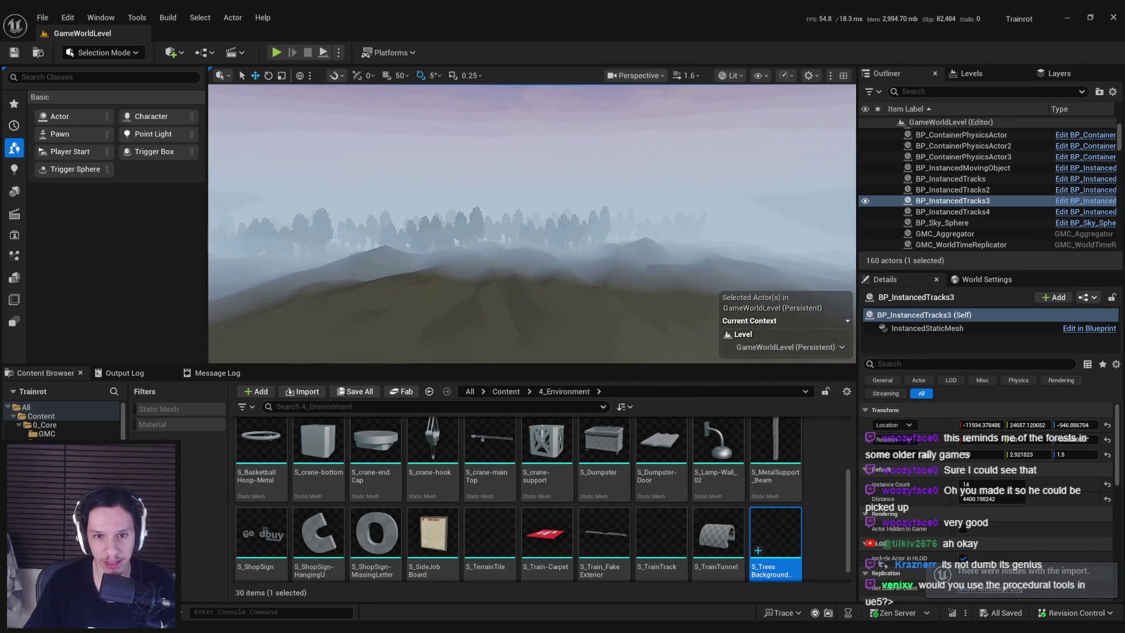
{"action": "scroll", "coordinate": [593, 272], "scroll_direction": "down", "scroll_amount": 1}
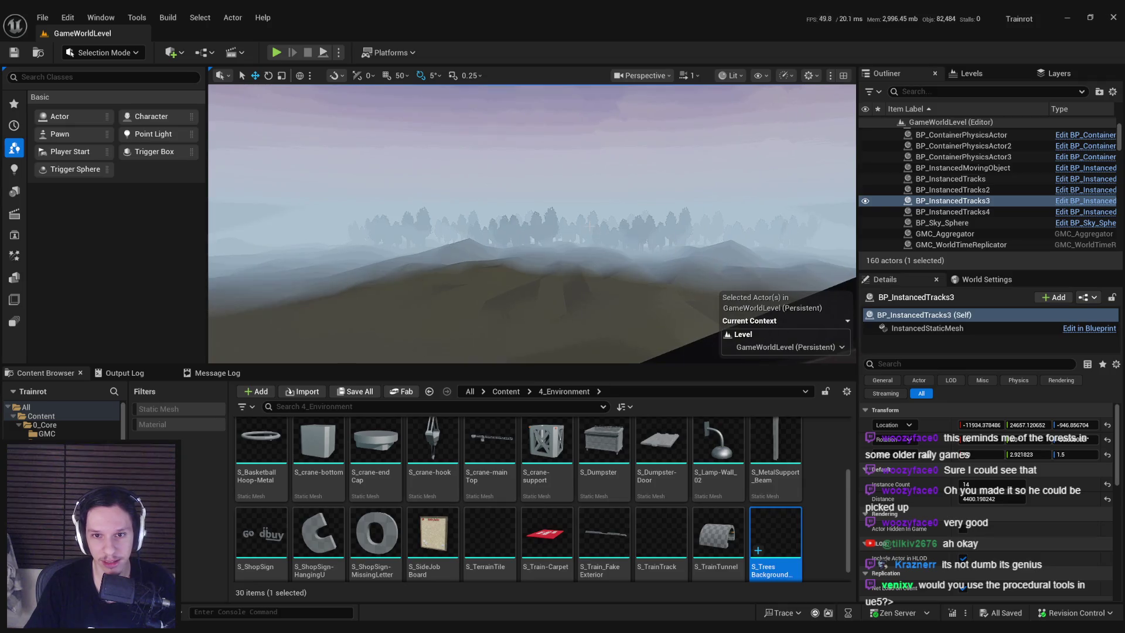
Frame BP_InstancedTracks4 and Alt-drag a copy along X as BP_InstancedTracks5
{"action": "double_click", "coordinate": [952, 211]}
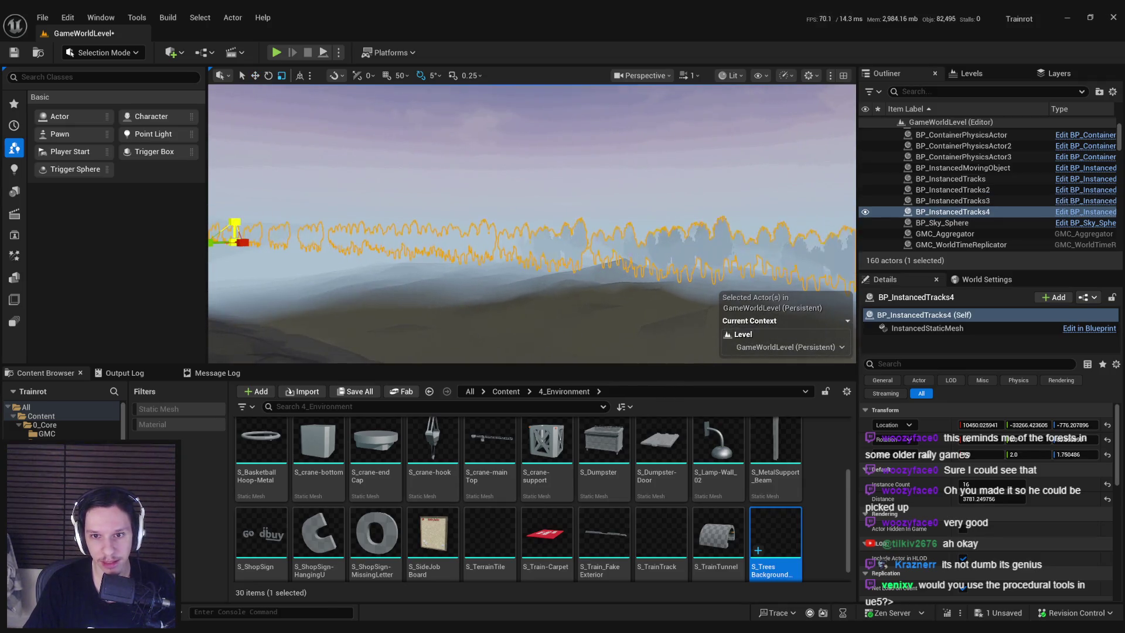
{"action": "left_click_drag", "start_coordinate": [632, 291], "coordinate": [574, 292]}
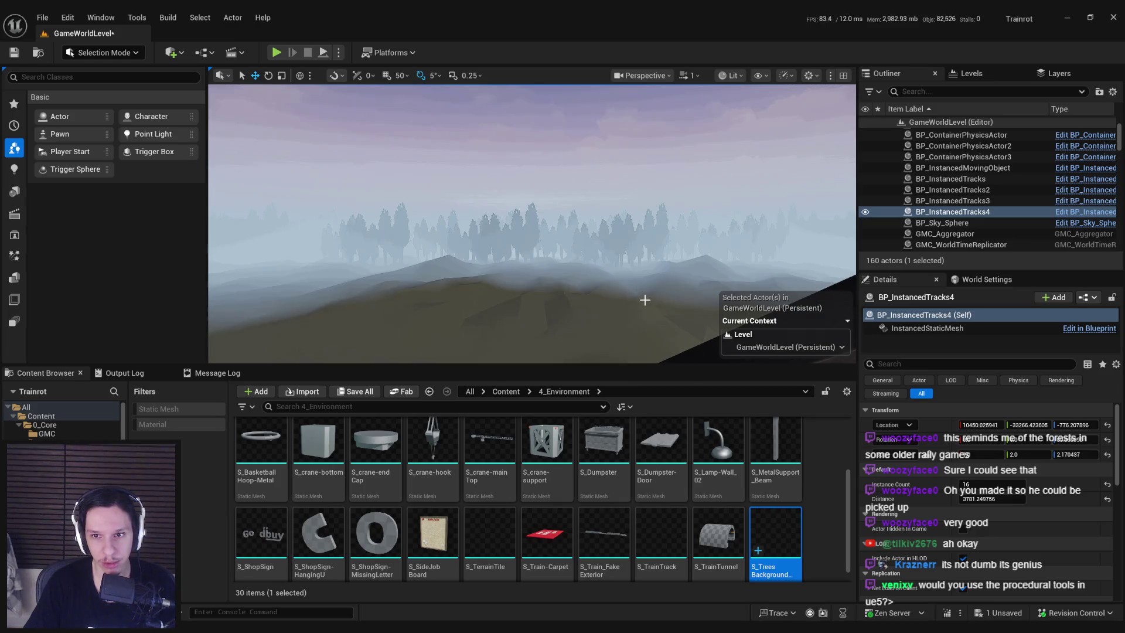
{"action": "key", "text": "ctrl+z"}
{"action": "left_click_drag", "start_coordinate": [647, 289], "coordinate": [586, 276]}
{"action": "left_click_drag", "start_coordinate": [526, 192], "coordinate": [543, 191]}
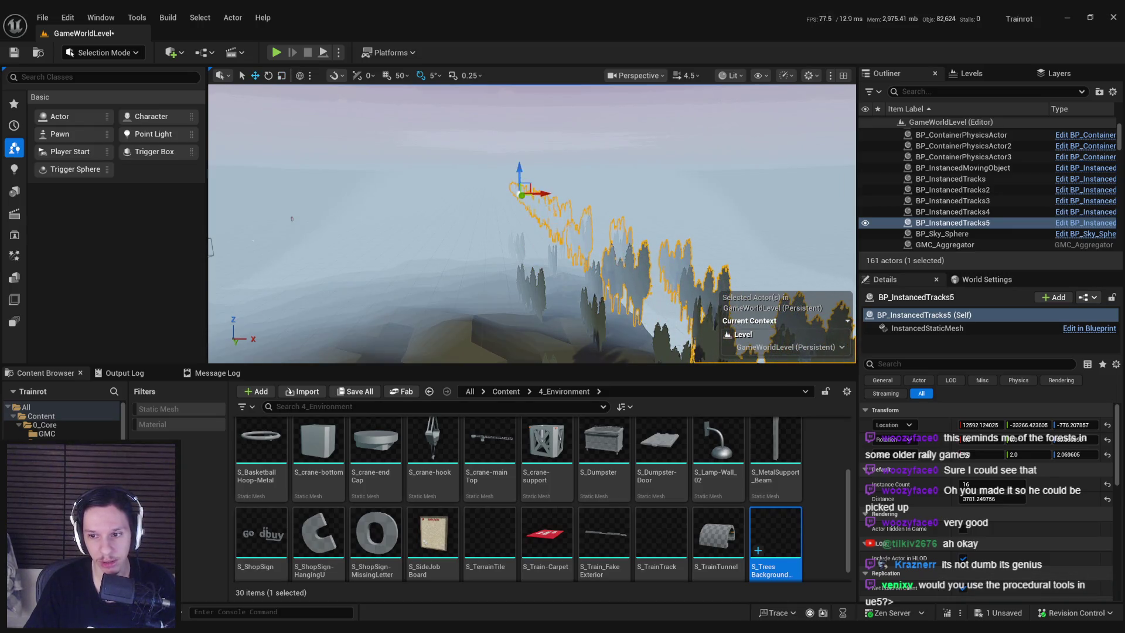
{"action": "mouse_move", "coordinate": [465, 240]}
{"action": "left_mouse_down"}
{"action": "mouse_move", "coordinate": [445, 235]}
{"action": "mouse_move", "coordinate": [434, 252]}
{"action": "mouse_move", "coordinate": [464, 240]}
{"action": "left_mouse_up"}
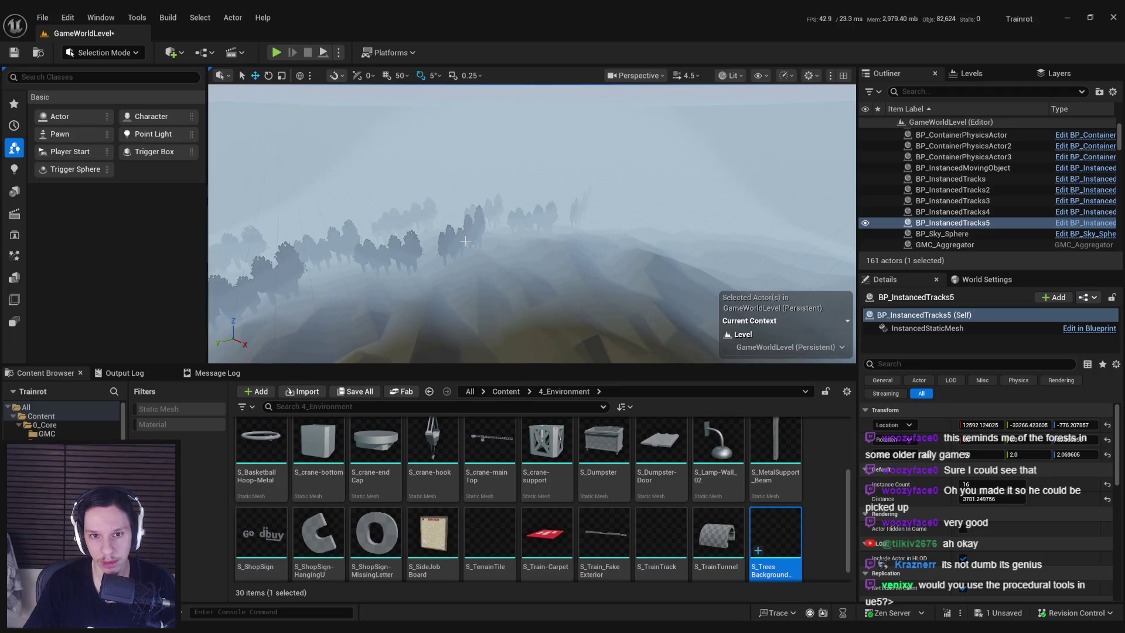
Create BP_InstancedTracks6, slide it farther along X, and save the level
{"action": "key", "text": "ctrl+v"}
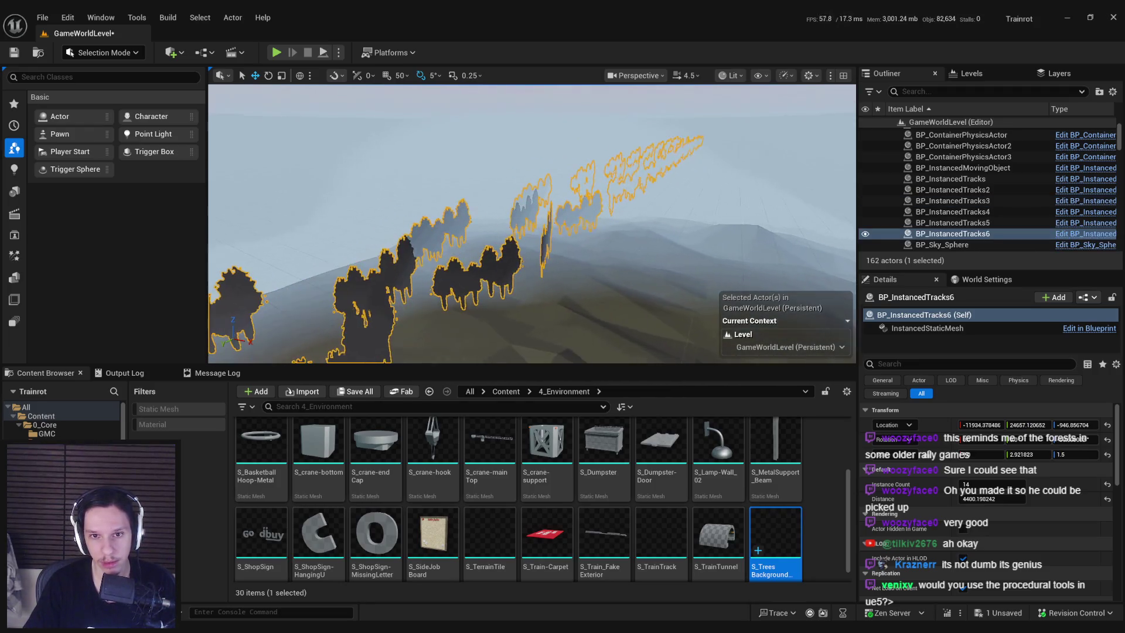
{"action": "mouse_move", "coordinate": [598, 236]}
{"action": "left_mouse_down"}
{"action": "mouse_move", "coordinate": [477, 223]}
{"action": "mouse_move", "coordinate": [225, 166]}
{"action": "left_mouse_up"}
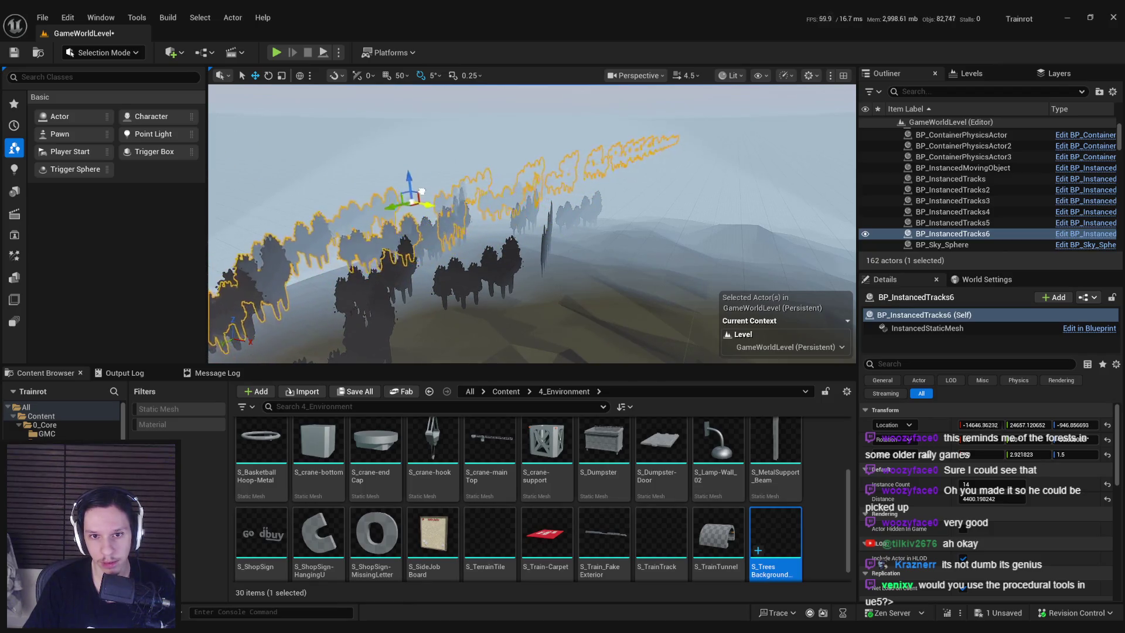
{"action": "left_click_drag", "start_coordinate": [527, 235], "coordinate": [528, 269]}
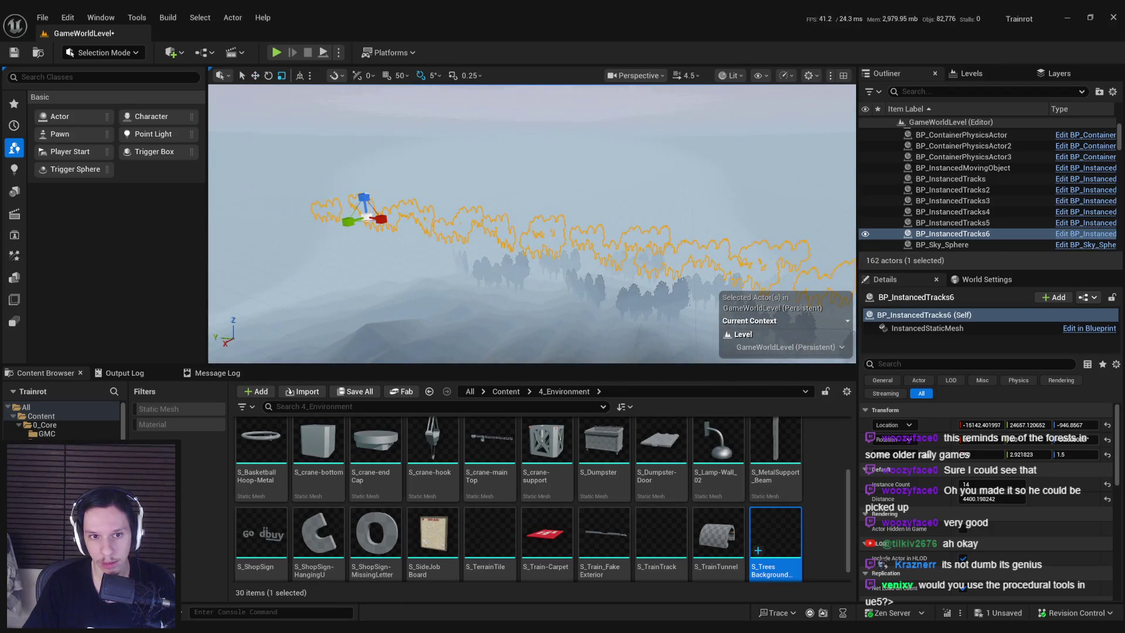
{"action": "left_click_drag", "start_coordinate": [531, 222], "coordinate": [532, 250]}
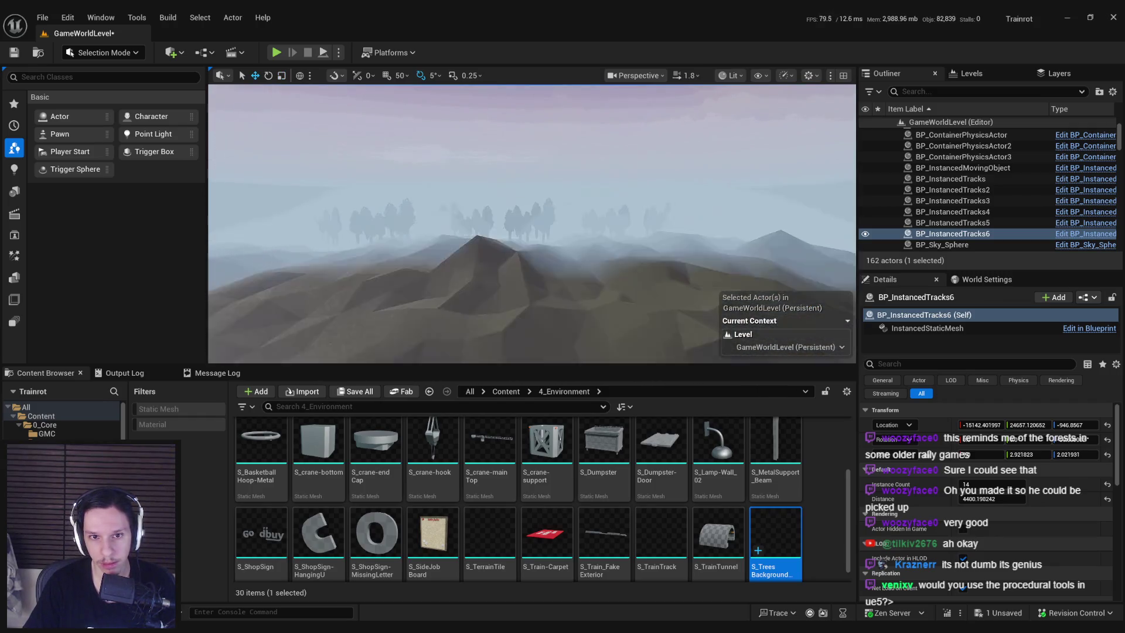
{"action": "left_click_drag", "start_coordinate": [640, 240], "coordinate": [640, 240]}
{"action": "scroll", "coordinate": [640, 241], "scroll_direction": "down", "scroll_amount": 2}
{"action": "key", "text": "ctrl+s"}
Select the BP_InstancedTracks3, 4 and 5 tree rows to review them, then save again
{"action": "scroll", "coordinate": [572, 229], "scroll_direction": "up", "scroll_amount": 2}
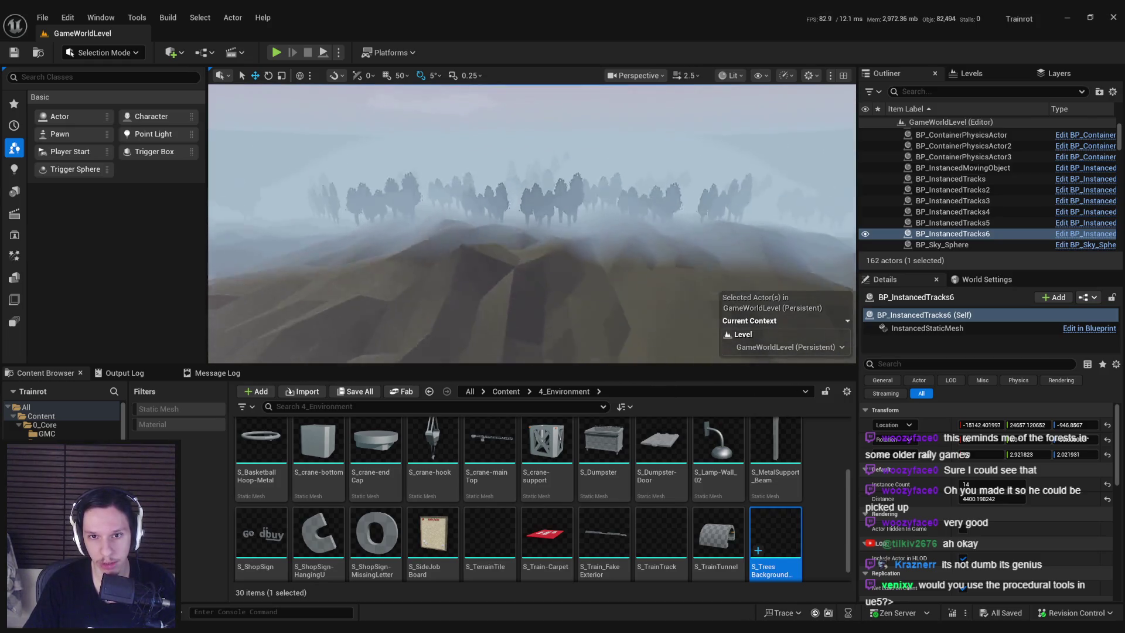
{"action": "left_click", "coordinate": [572, 230]}
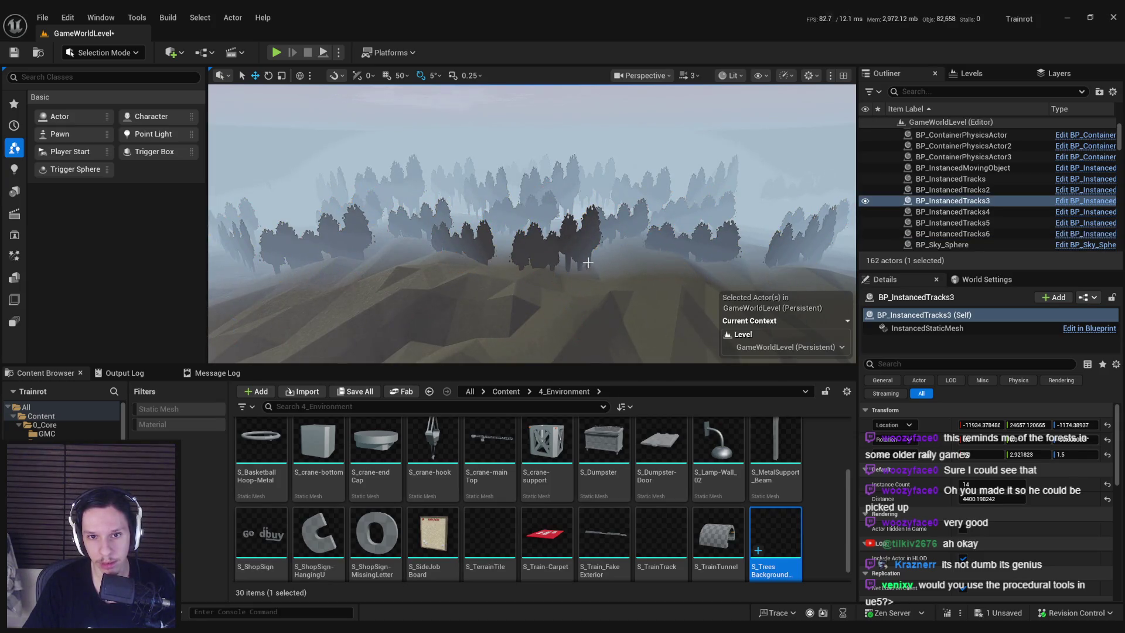
{"action": "left_click_drag", "start_coordinate": [588, 262], "coordinate": [588, 262]}
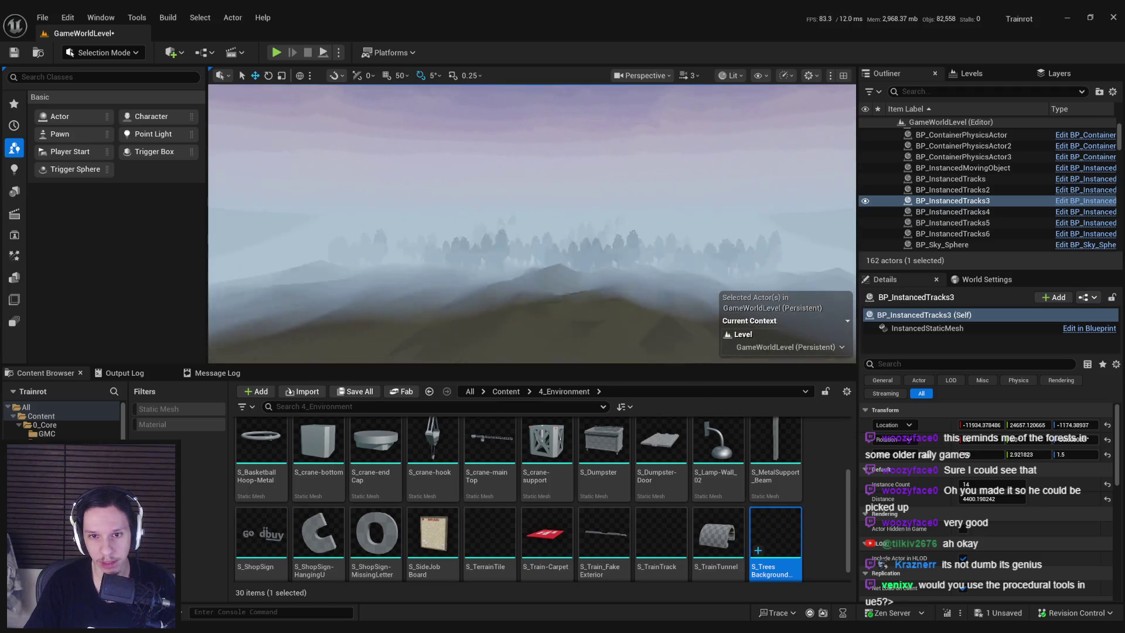
{"action": "left_click_drag", "start_coordinate": [512, 251], "coordinate": [512, 251]}
{"action": "left_click", "coordinate": [512, 251]}
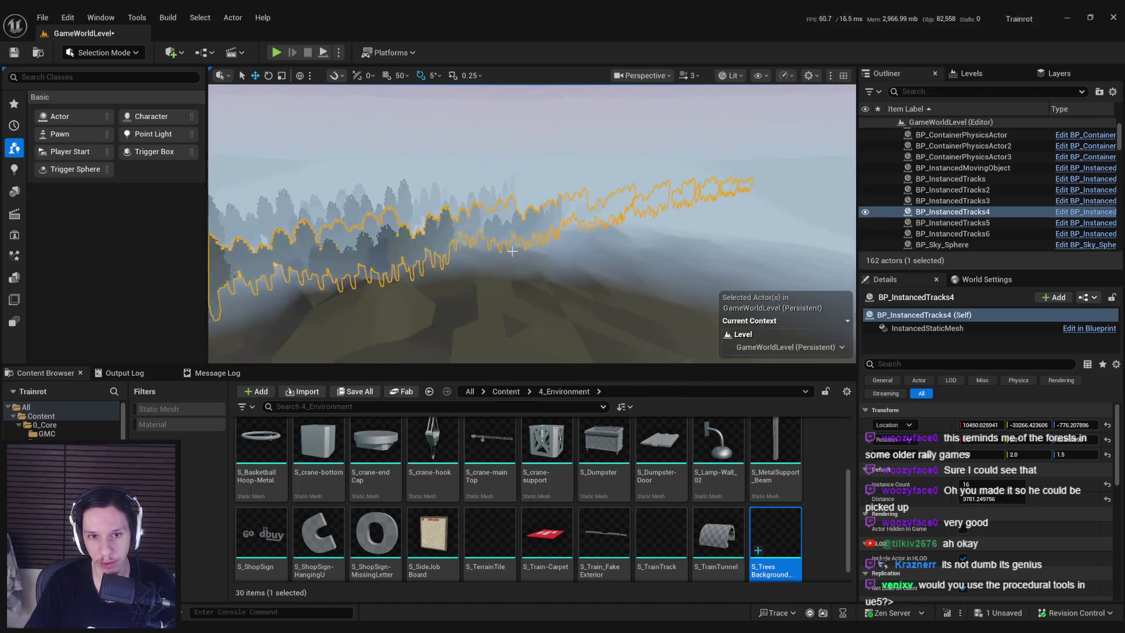
{"action": "left_click", "coordinate": [416, 207], "text": "ctrl"}
{"action": "left_click_drag", "start_coordinate": [416, 208], "coordinate": [416, 207]}
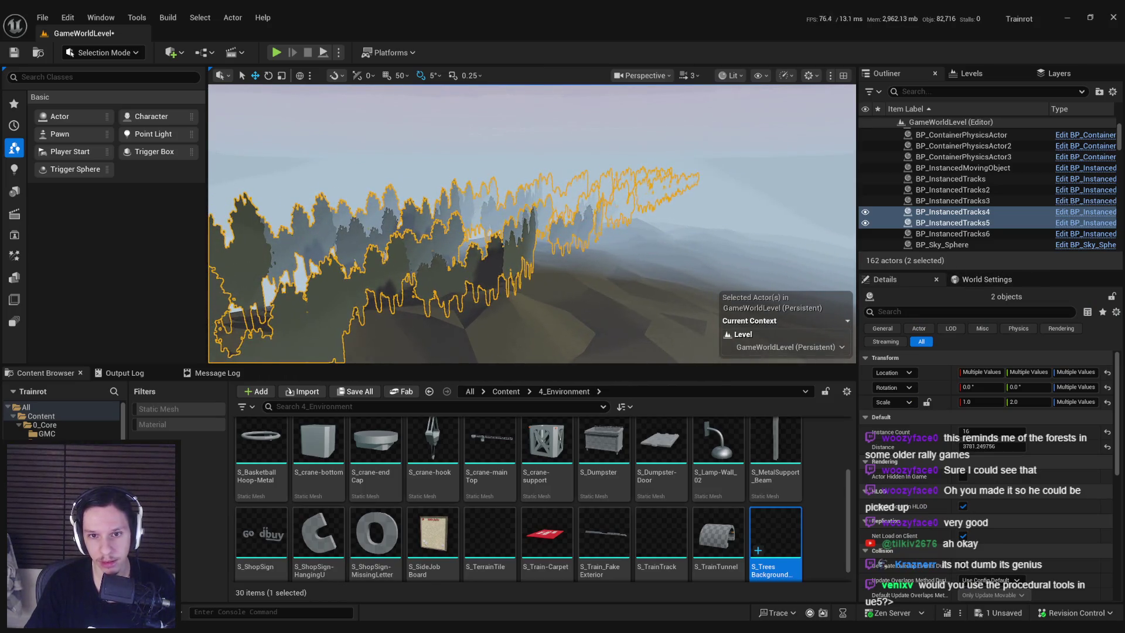
{"action": "key", "text": "ctrl+s"}
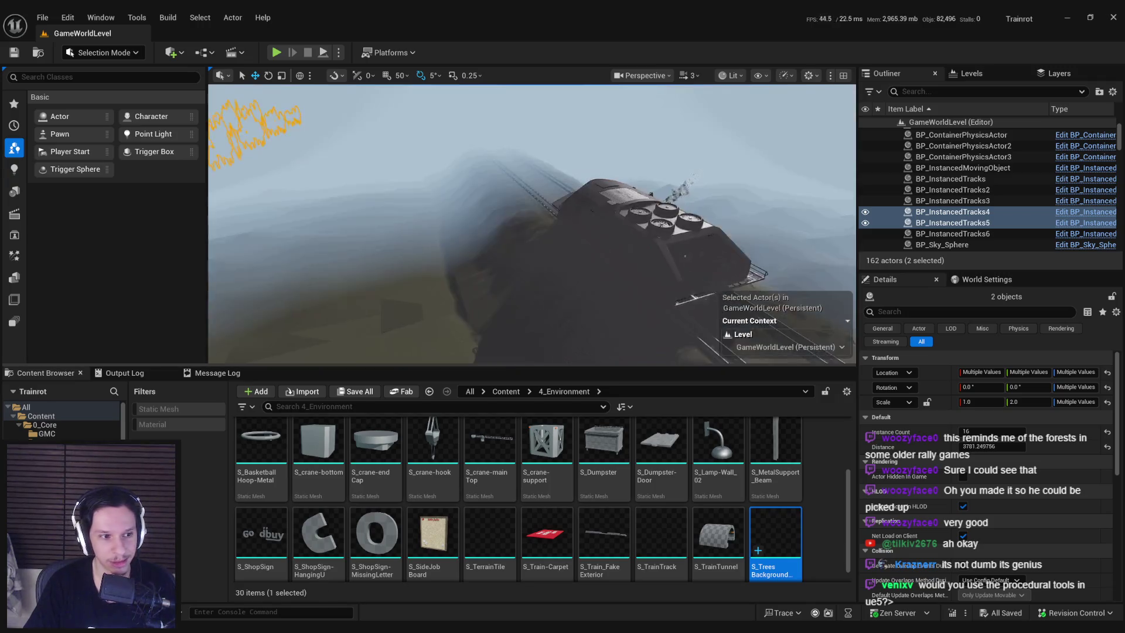
{"action": "left_click_drag", "start_coordinate": [416, 207], "coordinate": [416, 208]}
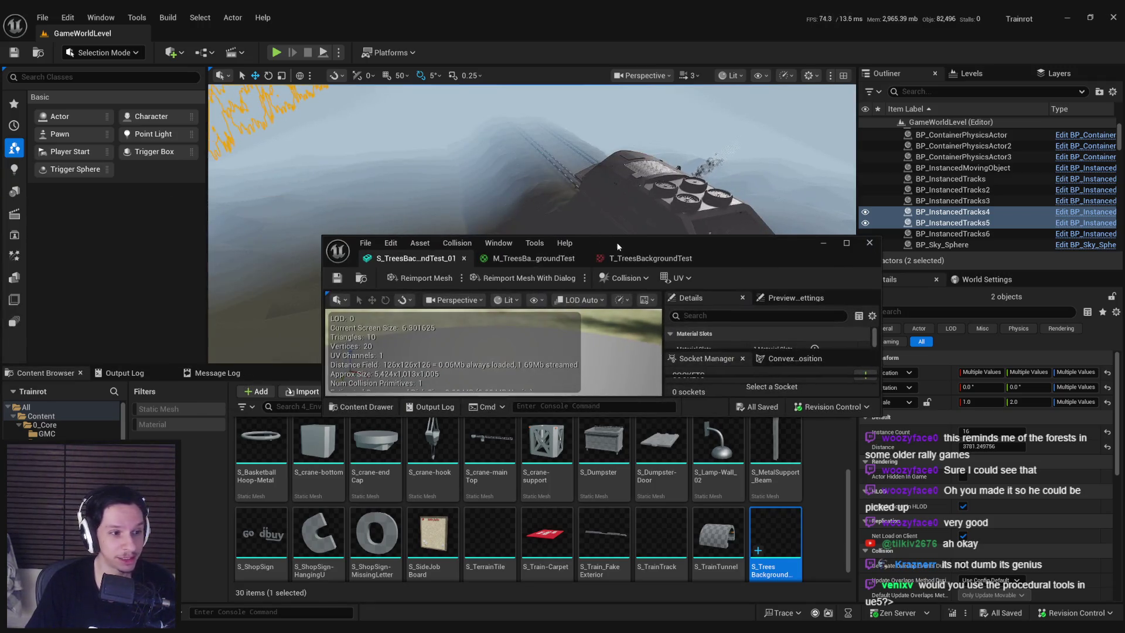
Close the tree-card Static Mesh Editor and start a play test
{"action": "double_click", "coordinate": [635, 248]}
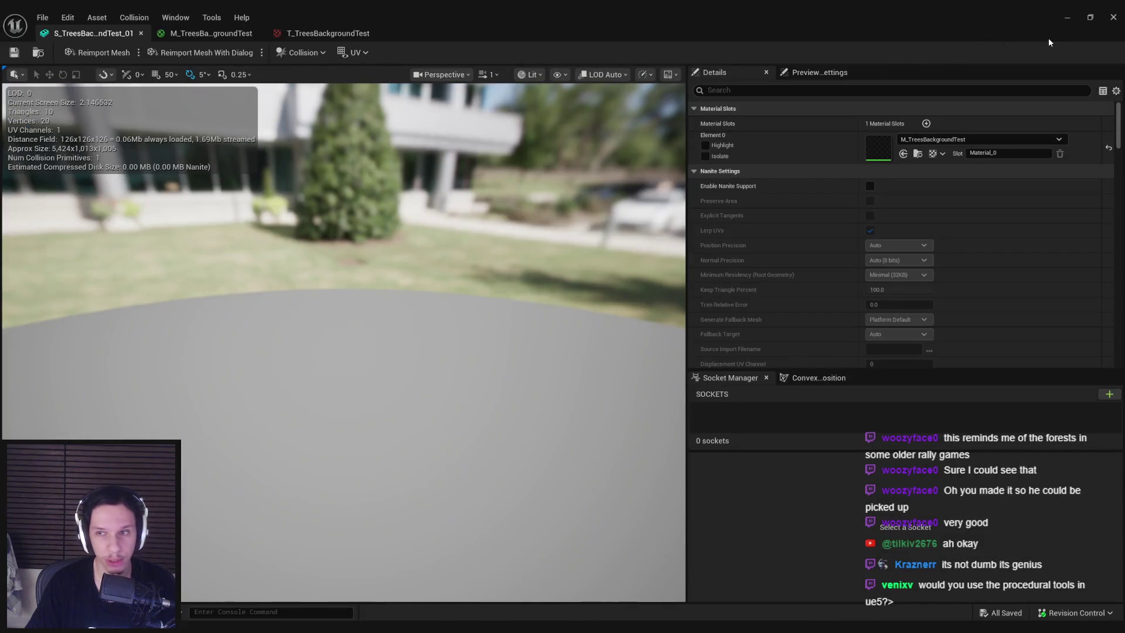
{"action": "left_click", "coordinate": [1067, 17]}
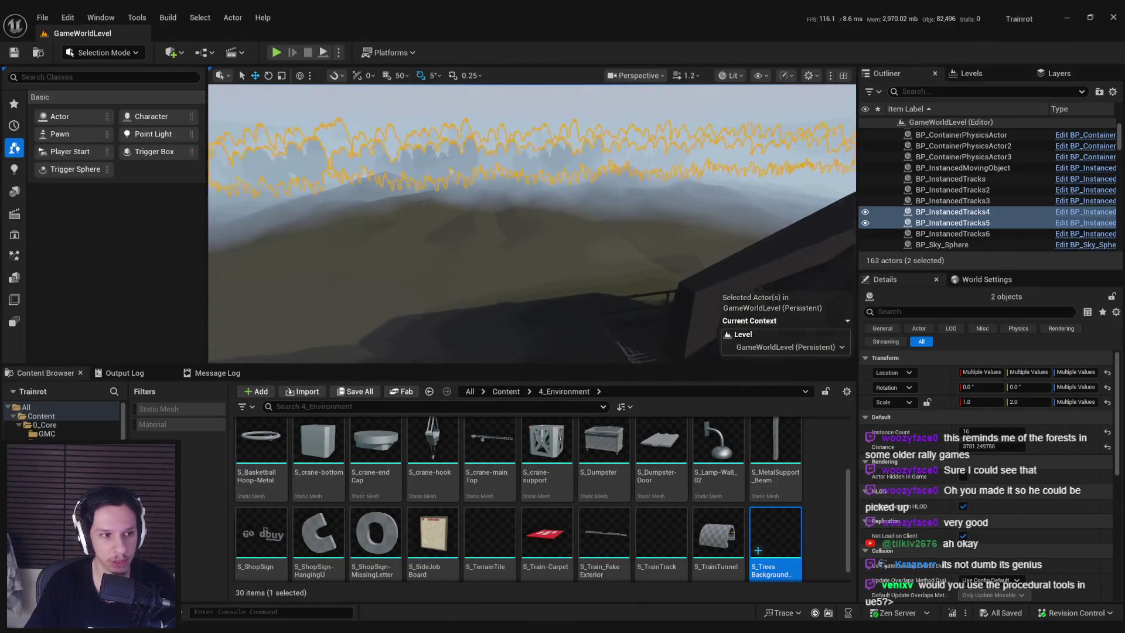
{"action": "scroll", "coordinate": [531, 222], "scroll_direction": "down", "scroll_amount": 2}
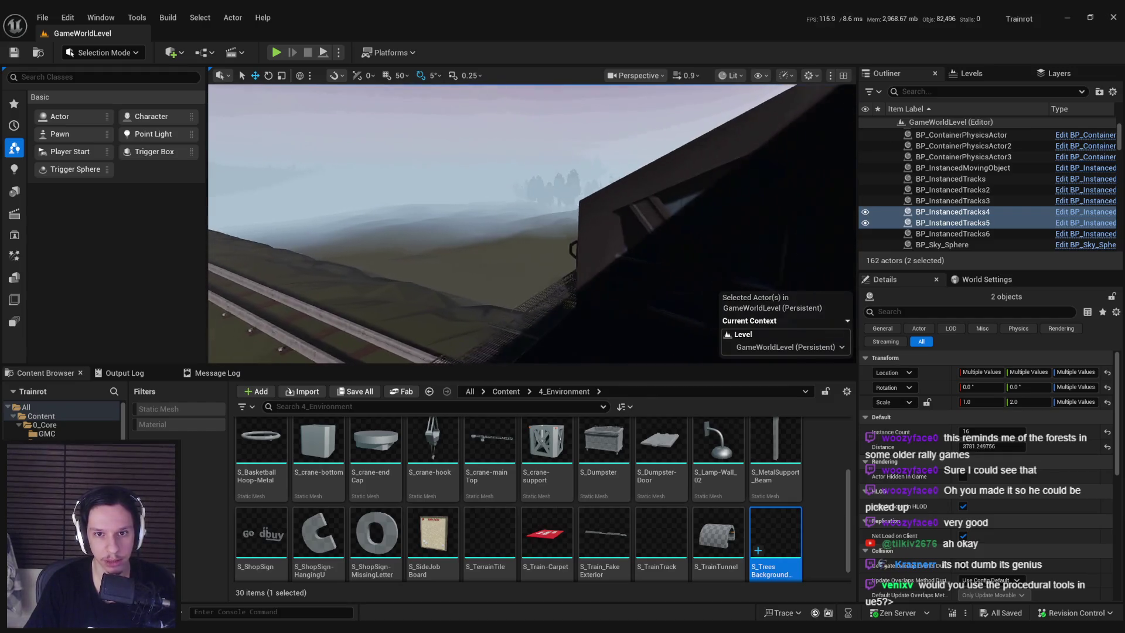
{"action": "key", "text": "alt+p"}
Walk full-screen from the ledge along the catwalk to the railing, viewing the hills, then stop playing
{"action": "key", "text": "F11"}
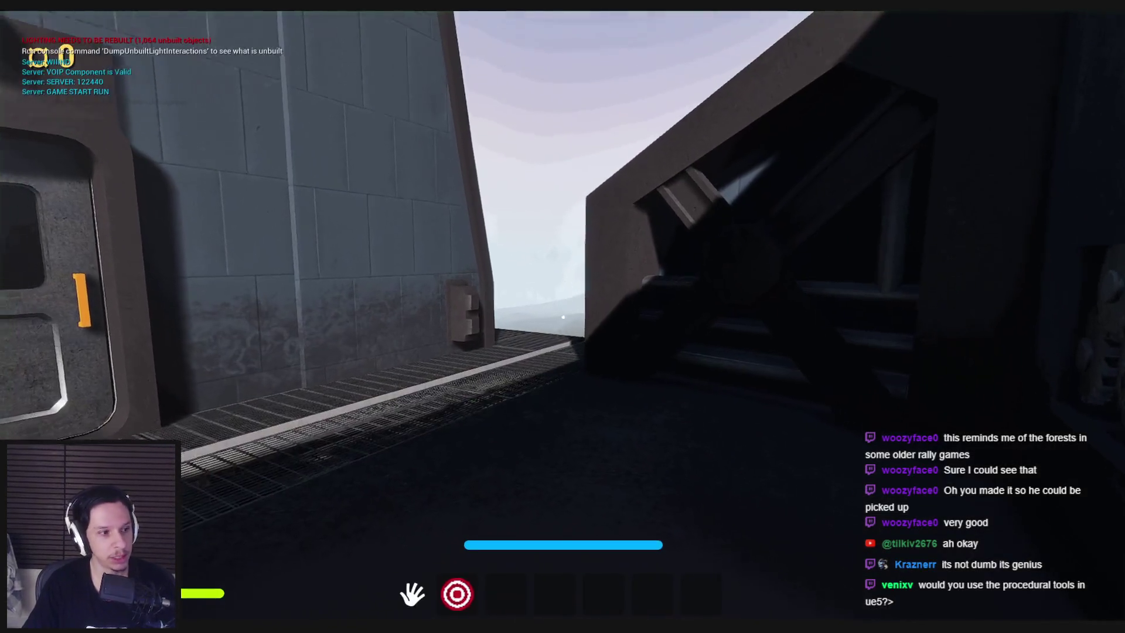
{"action": "key", "text": "w"}
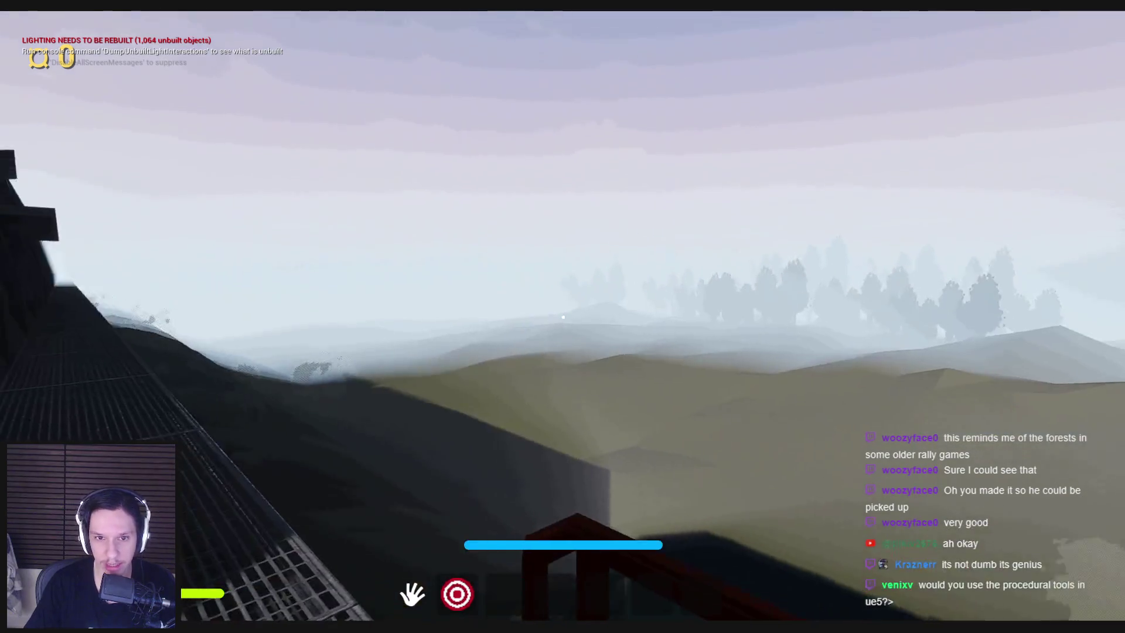
{"action": "key", "text": "space"}
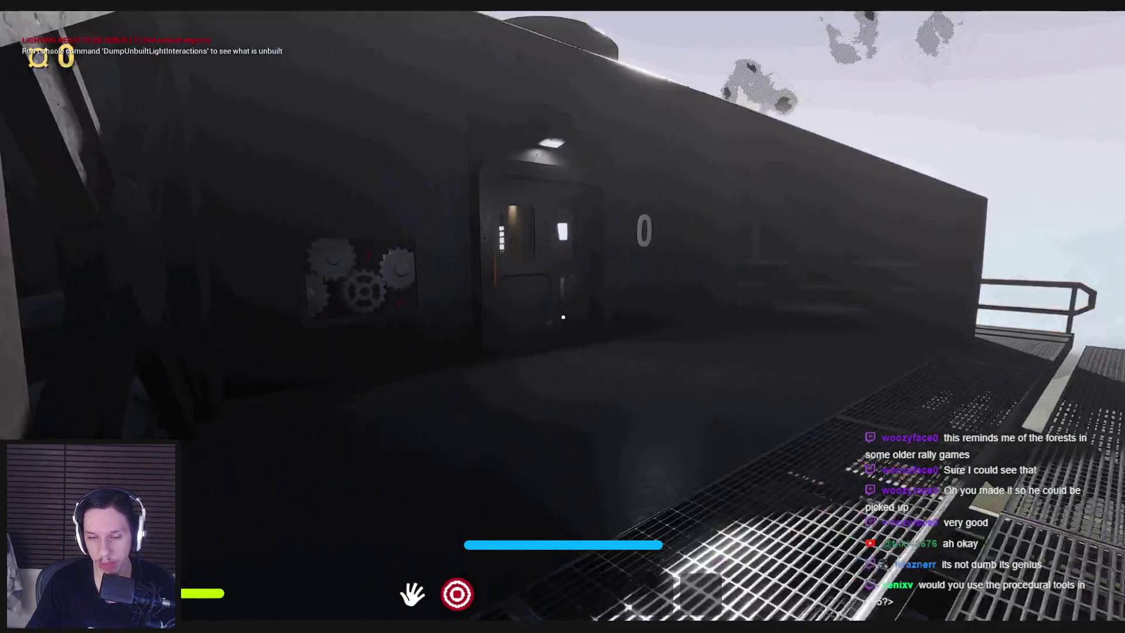
{"action": "key", "text": "w"}
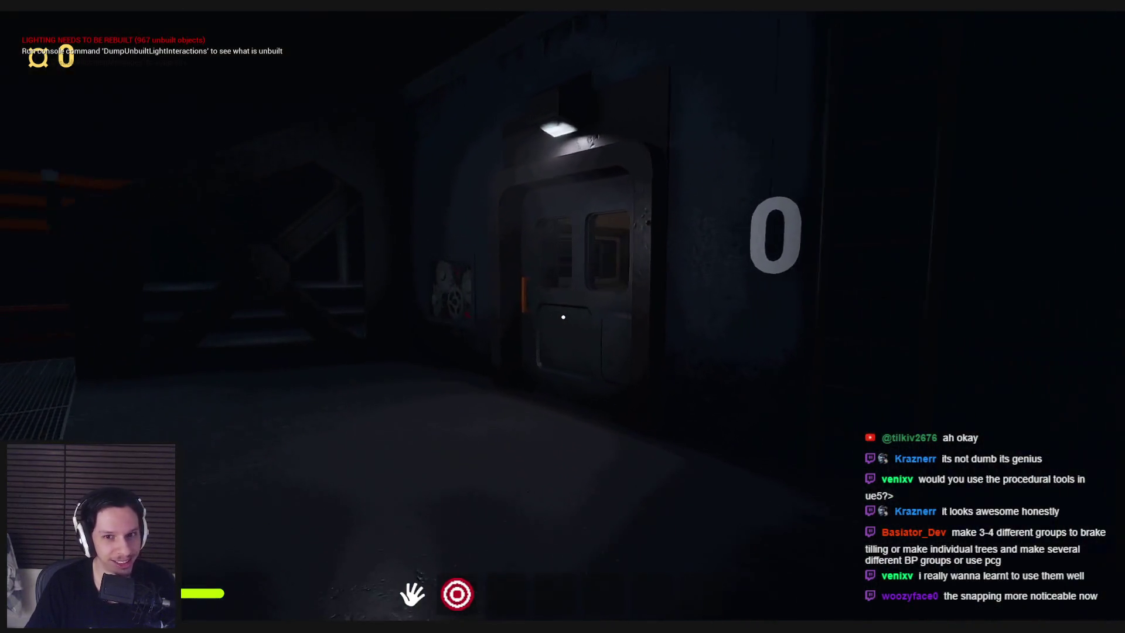
{"action": "key", "text": "shift+w"}
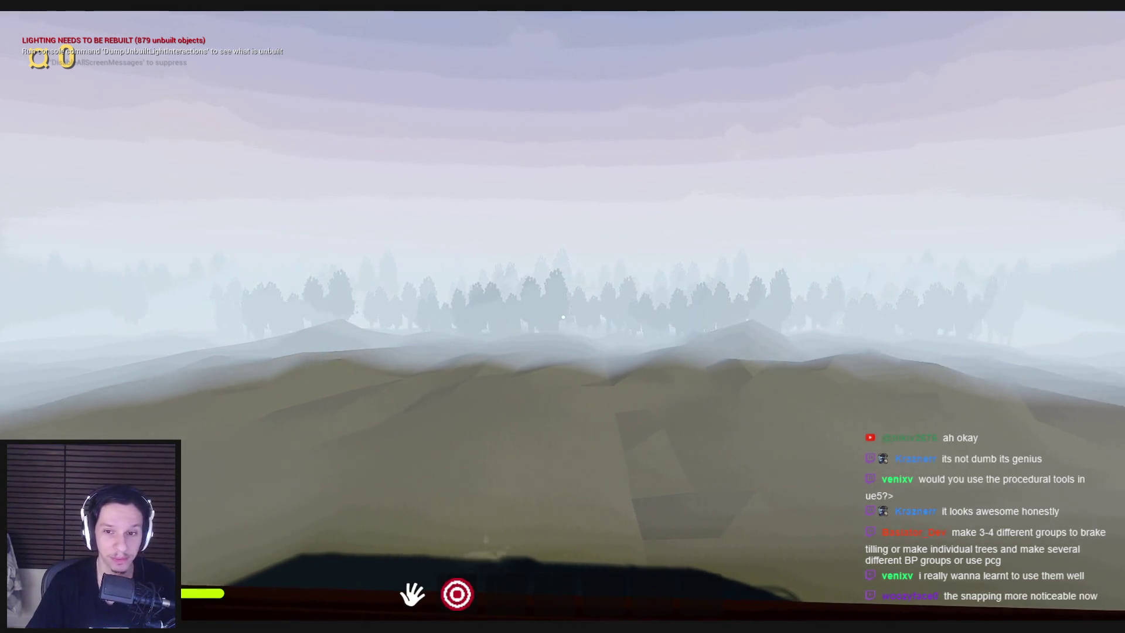
{"action": "key", "text": "1"}
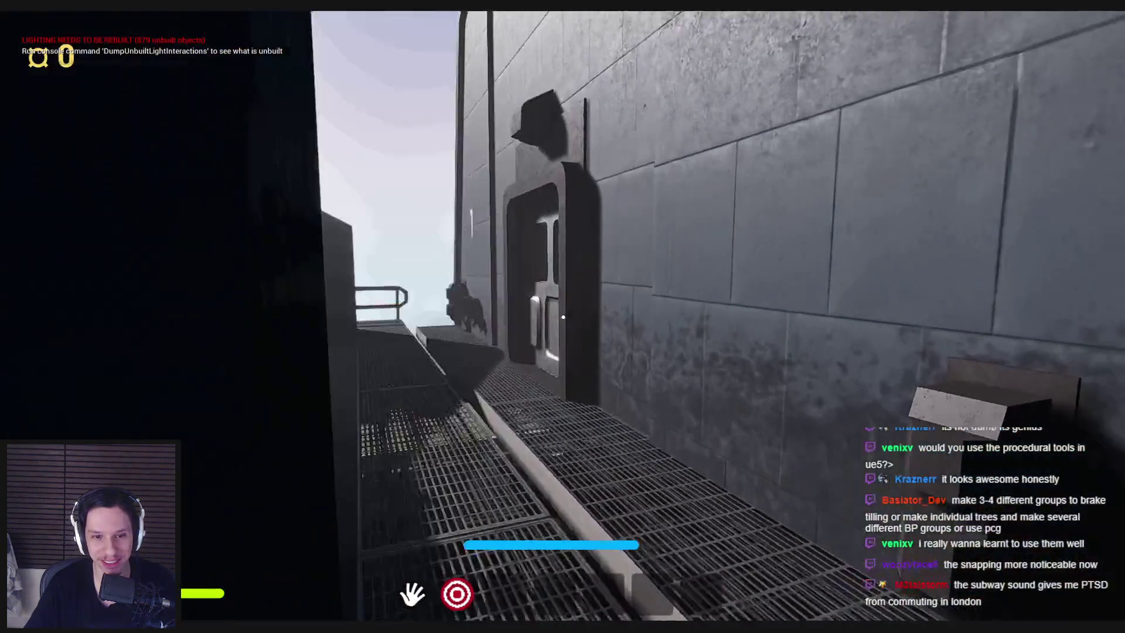
{"action": "key", "text": "w"}
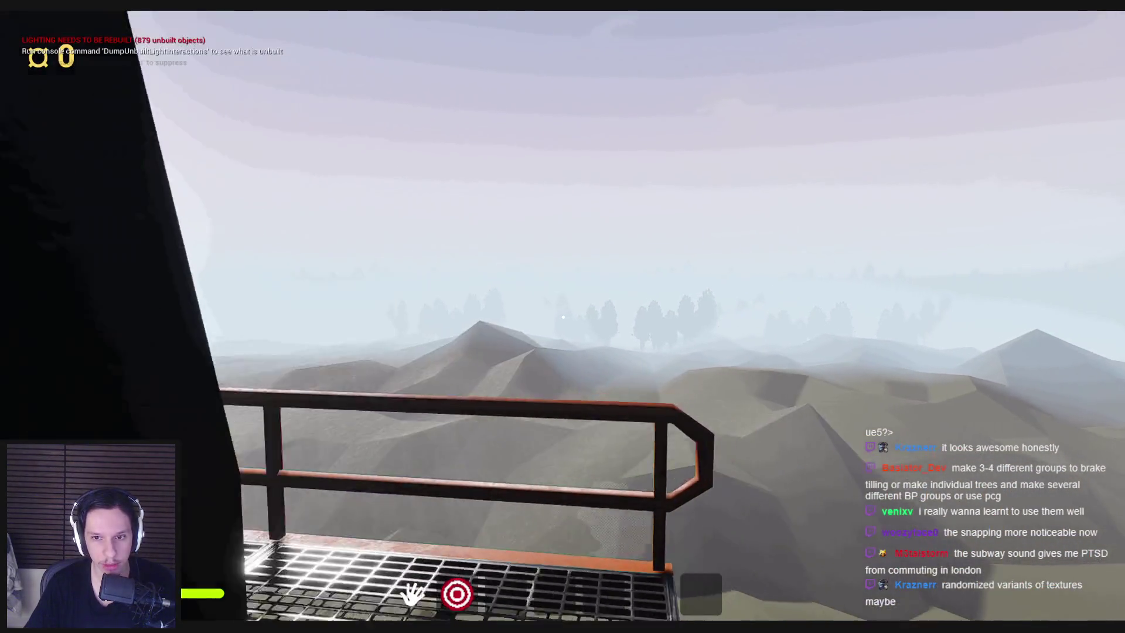
{"action": "key", "text": "Escape"}
{"action": "scroll", "coordinate": [528, 375], "scroll_direction": "up", "scroll_amount": 5}
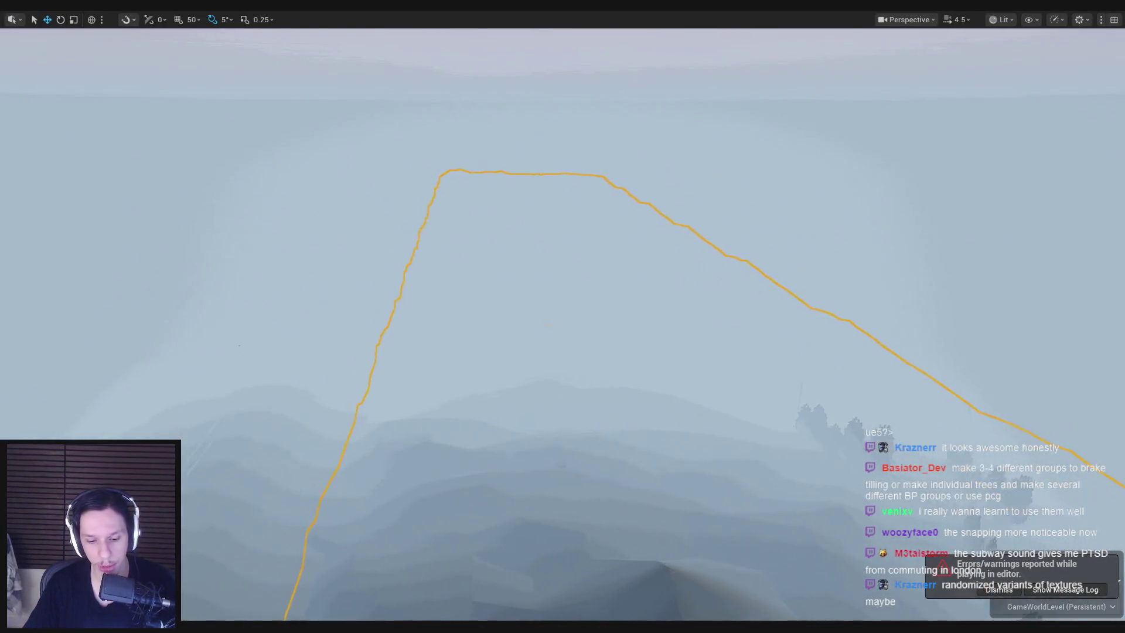
Frame BP_InstancedTracks2 and Alt-drag a copy along X as BP_InstancedTracks7
{"action": "key", "text": "F11"}
{"action": "left_click", "coordinate": [980, 588]}
{"action": "scroll", "coordinate": [527, 234], "scroll_direction": "up", "scroll_amount": 1}
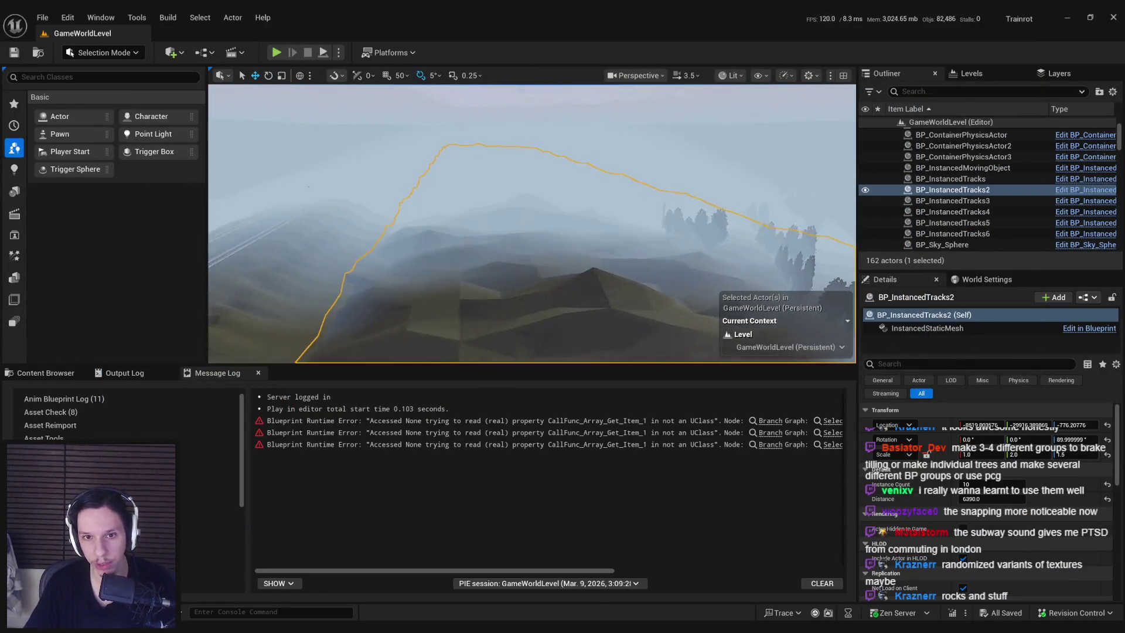
{"action": "key", "text": "f"}
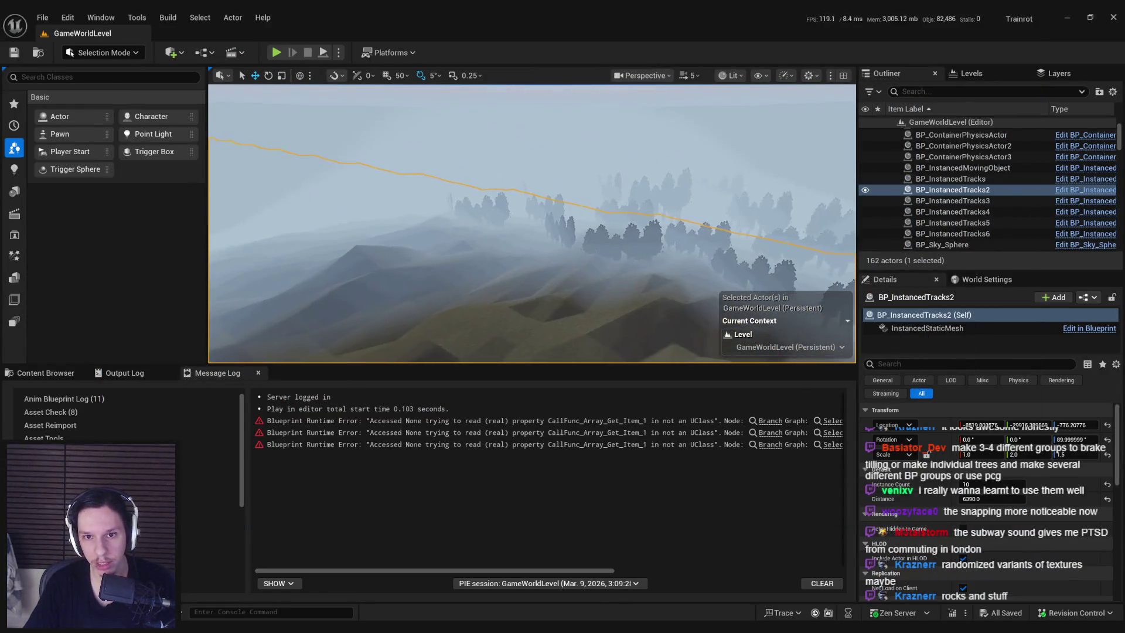
{"action": "left_click_drag", "start_coordinate": [529, 265], "coordinate": [523, 264]}
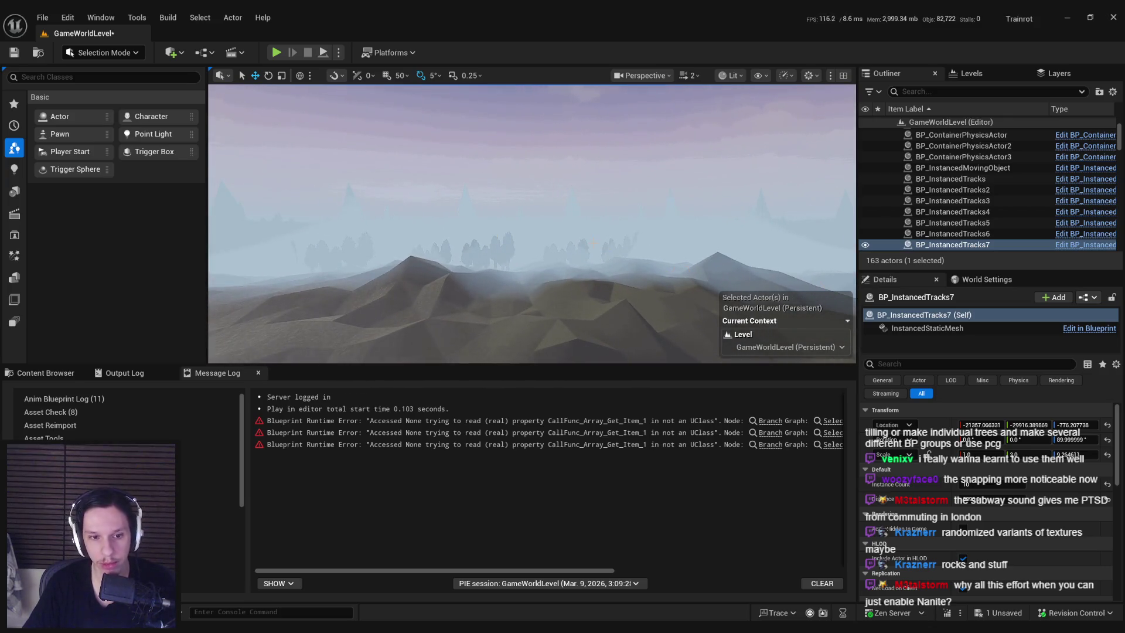
Frame BP_InstancedTracks7 and fly toward the mountains to check its placement
{"action": "key", "text": "f"}
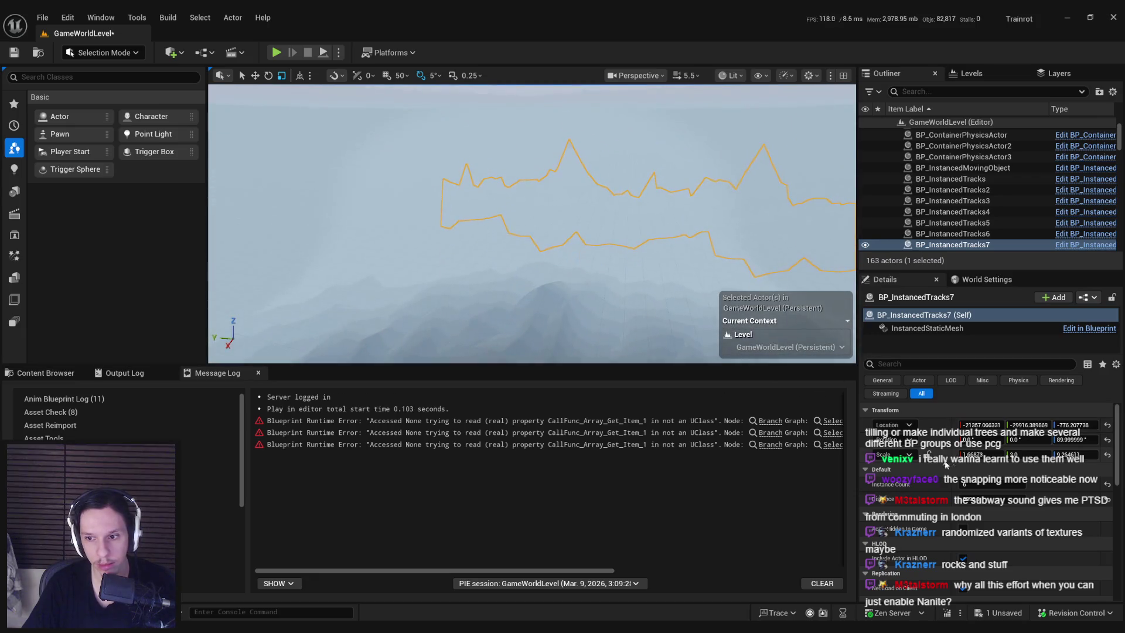
{"action": "key", "text": "f"}
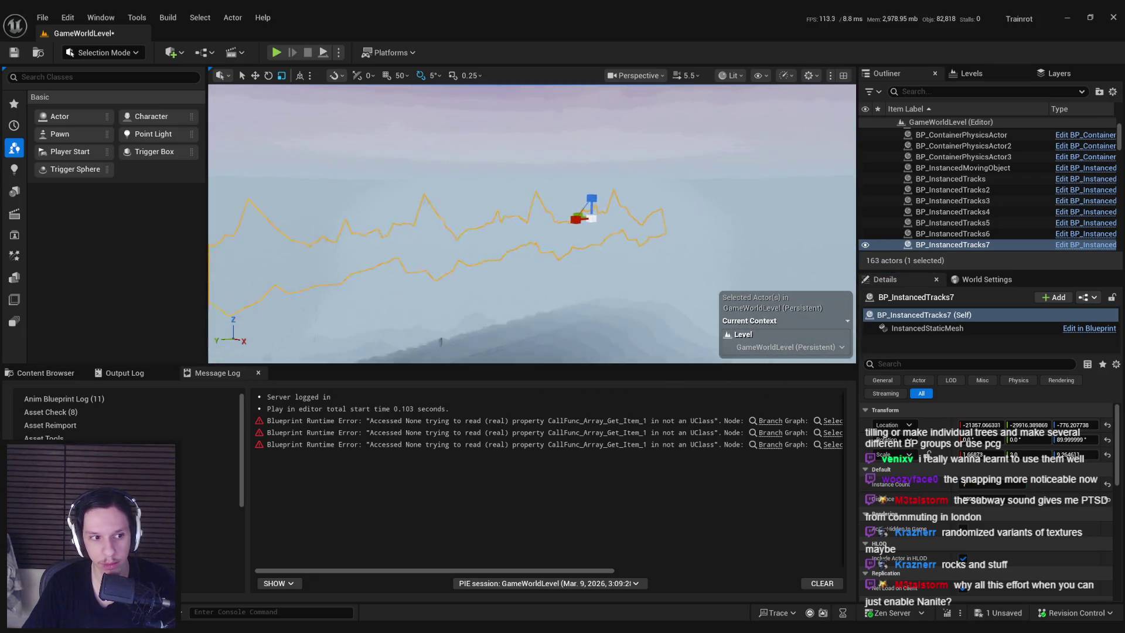
{"action": "key", "text": "w"}
{"action": "key", "text": "w"}
{"action": "scroll", "coordinate": [596, 271], "scroll_direction": "down", "scroll_amount": 1}
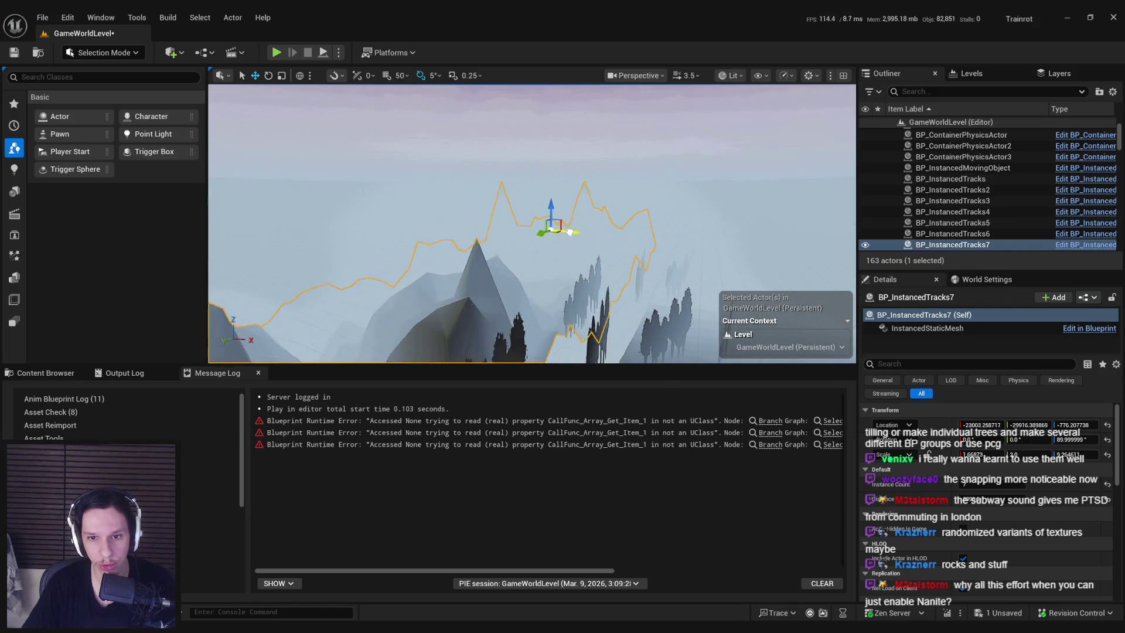
{"action": "key", "text": "w"}
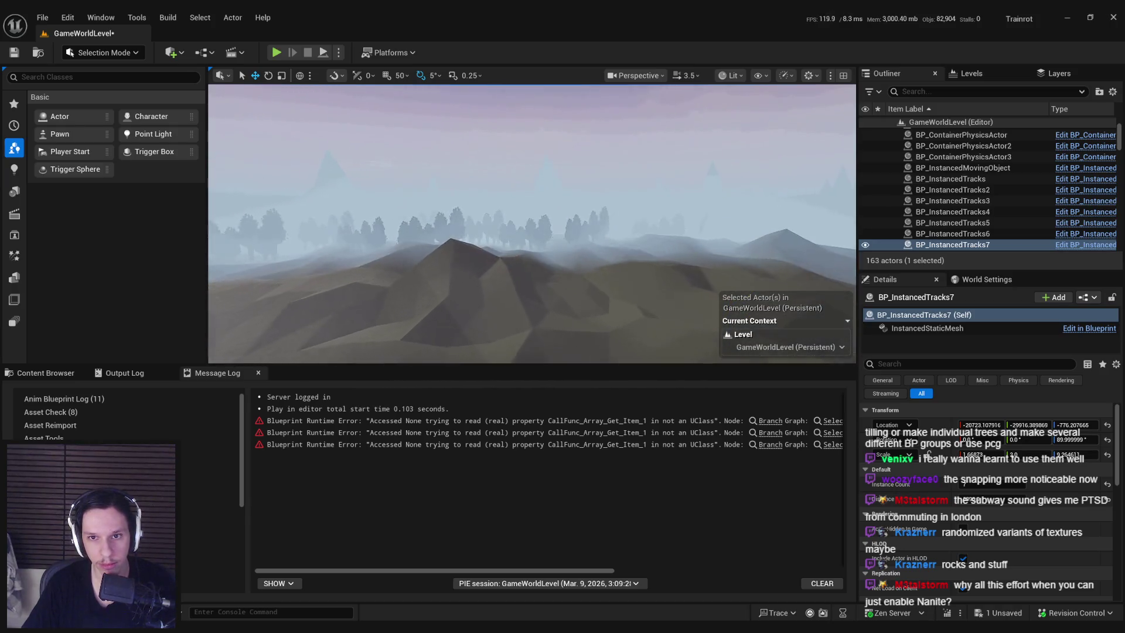
{"action": "scroll", "coordinate": [532, 224], "scroll_direction": "down", "scroll_amount": 3}
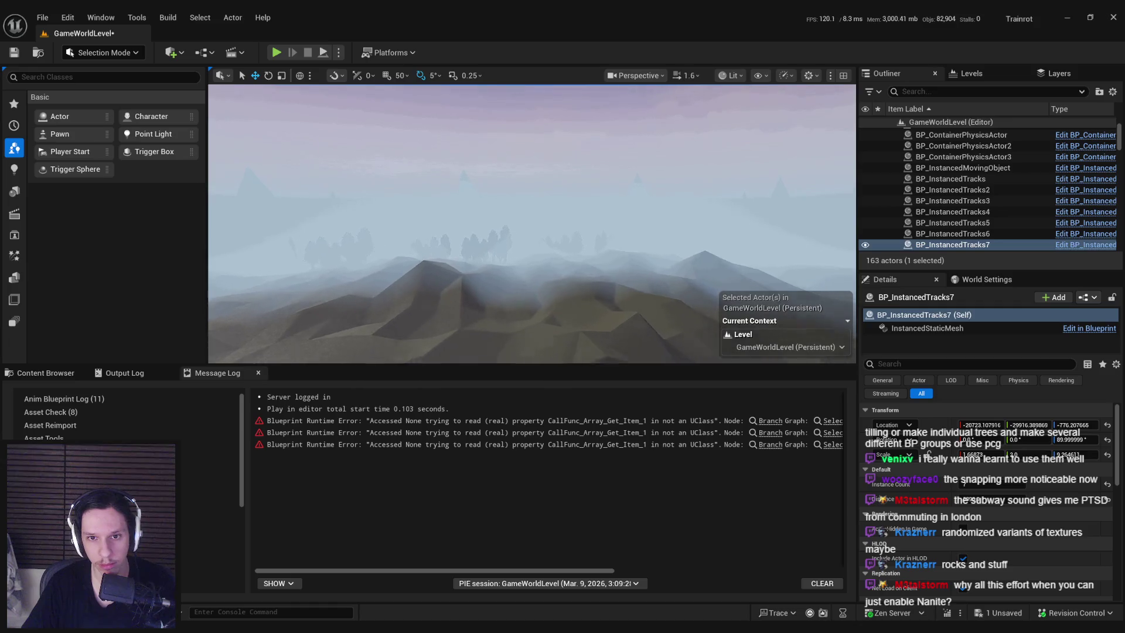
{"action": "scroll", "coordinate": [532, 224], "scroll_direction": "down", "scroll_amount": 1}
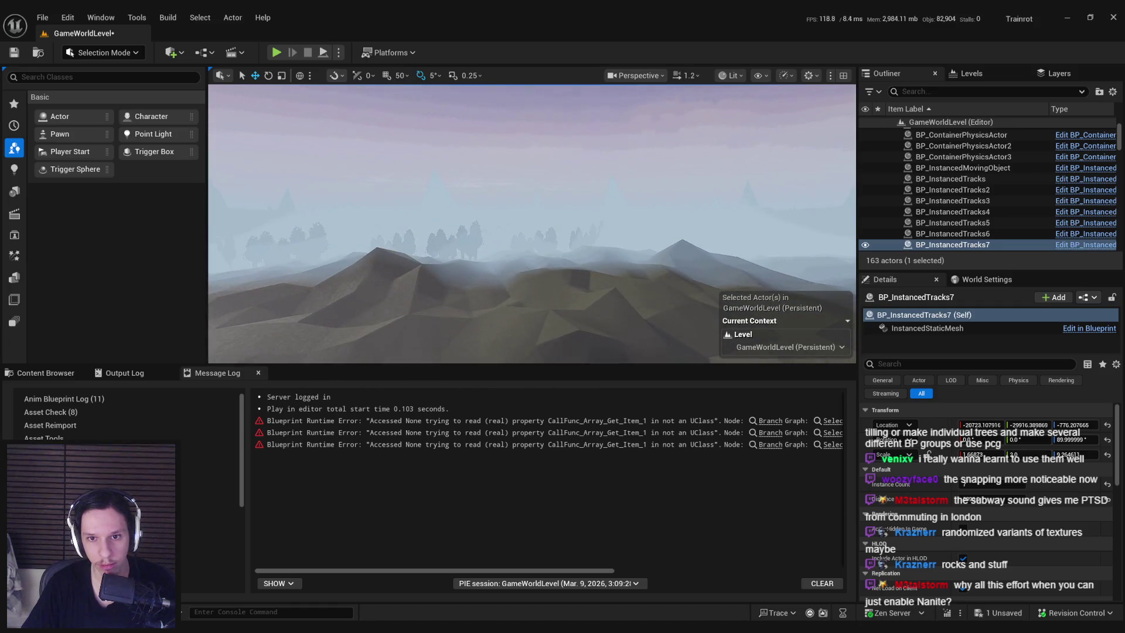
{"action": "scroll", "coordinate": [532, 224], "scroll_direction": "up", "scroll_amount": 2}
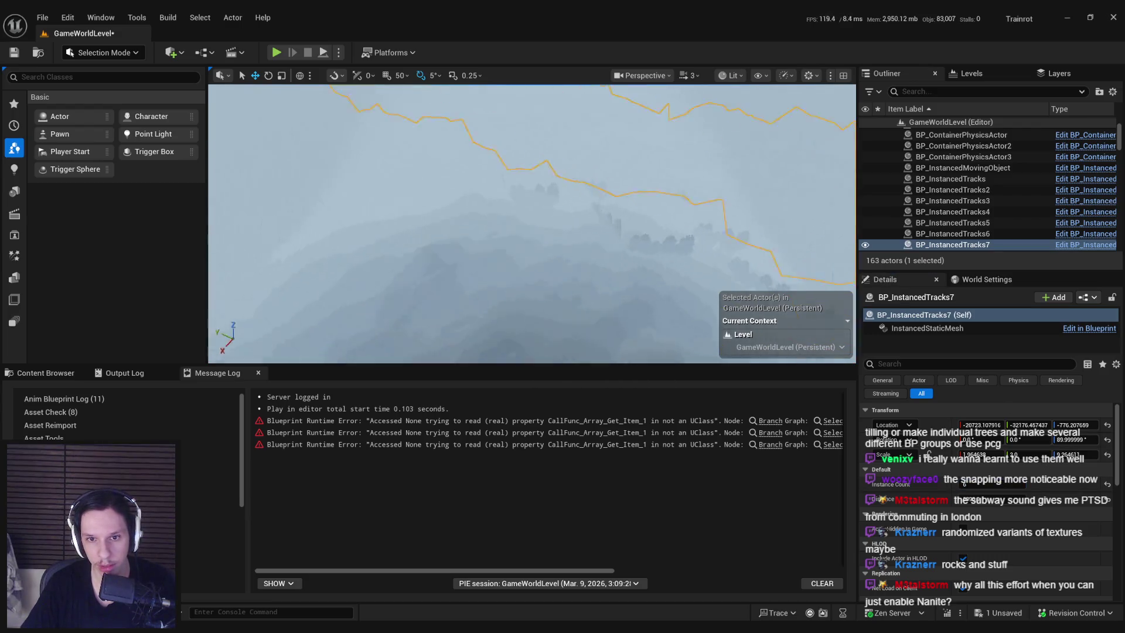
{"action": "scroll", "coordinate": [531, 224], "scroll_direction": "up", "scroll_amount": 3}
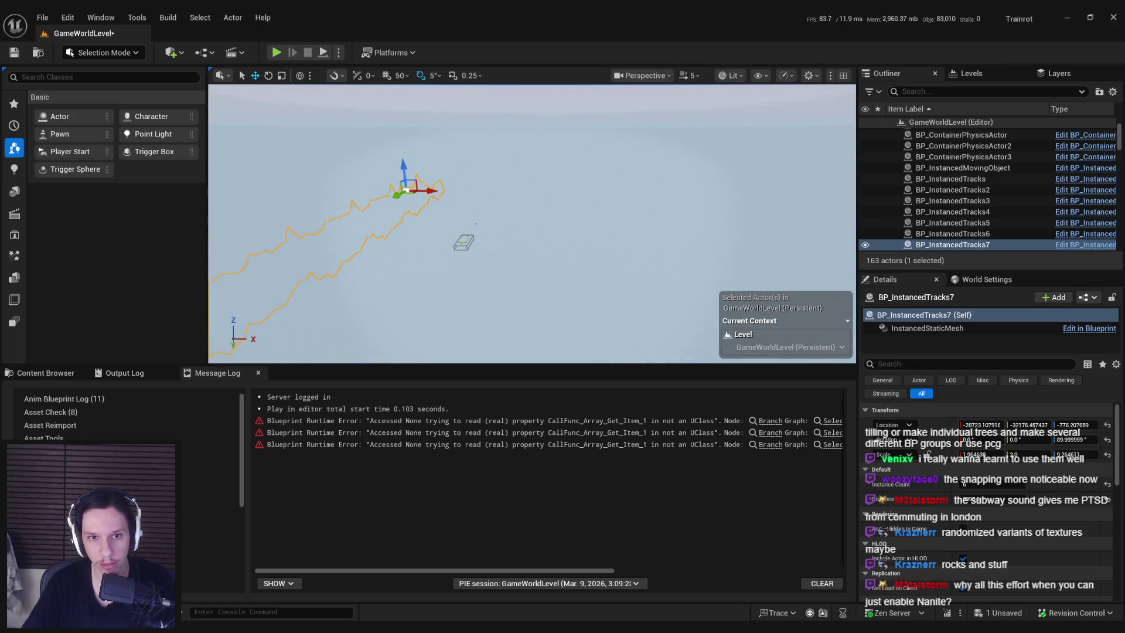
Duplicate it as BP_InstancedTracks8, slide it to X 12072, and save the level
{"action": "left_click_drag", "start_coordinate": [431, 191], "coordinate": [568, 207], "text": "alt"}
{"action": "left_click_drag", "start_coordinate": [577, 152], "coordinate": [548, 169]}
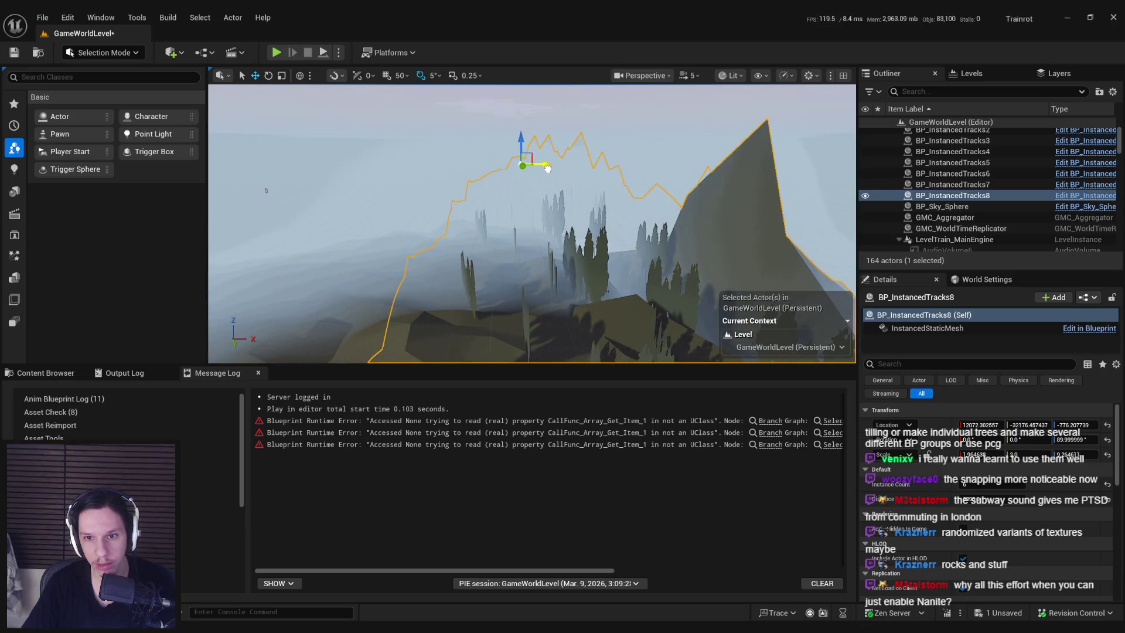
{"action": "scroll", "coordinate": [532, 223], "scroll_direction": "down", "scroll_amount": 5}
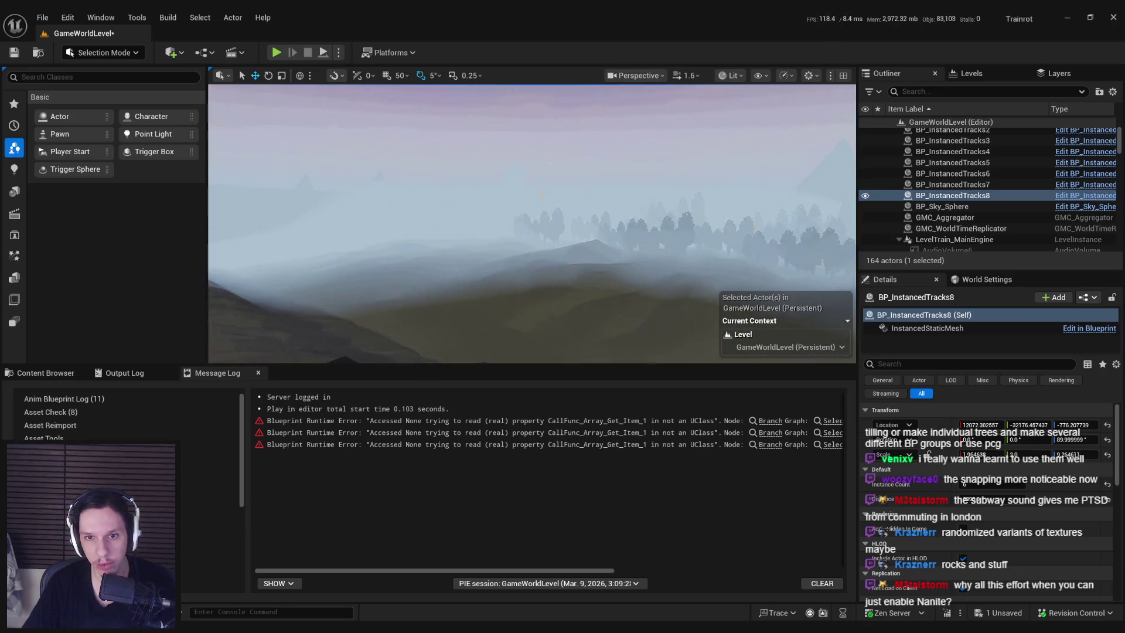
{"action": "key", "text": "ctrl+s"}
{"action": "key", "text": "f"}
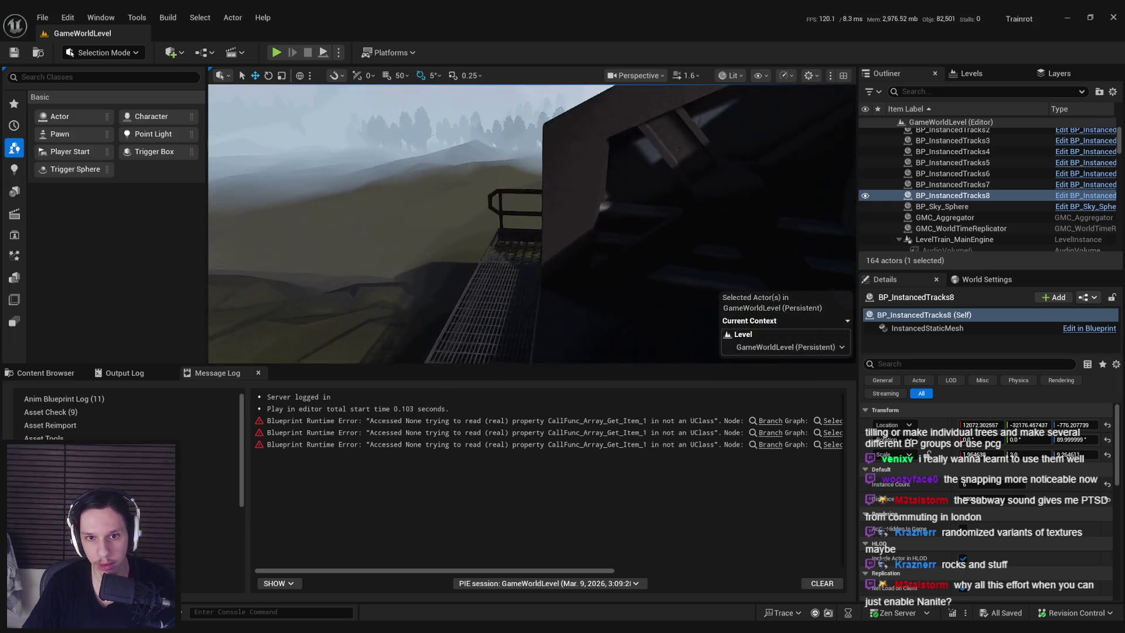
{"action": "key", "text": "alt+p"}
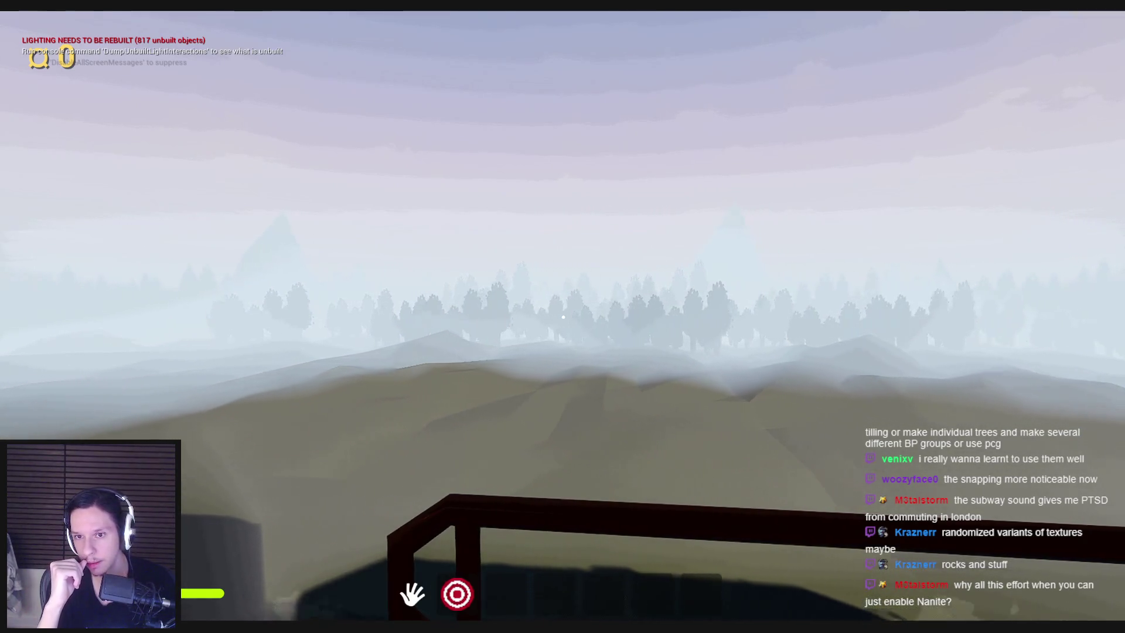
{"action": "key", "text": "Escape"}
{"action": "left_click_drag", "start_coordinate": [594, 114], "coordinate": [621, 104]}
{"action": "left_click_drag", "start_coordinate": [649, 301], "coordinate": [654, 279]}
{"action": "left_click", "coordinate": [598, 313]}
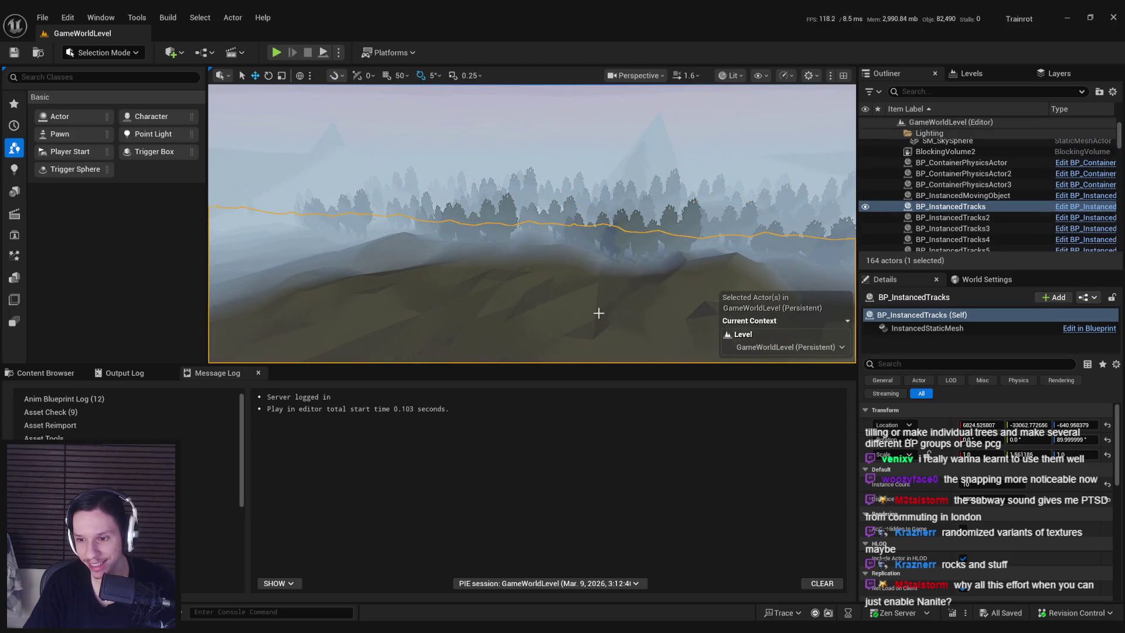
Undo the scale and distance edits on the BP_InstancedTracks8 tree row, then delete it
{"action": "left_click_drag", "start_coordinate": [642, 163], "coordinate": [615, 186]}
{"action": "left_click_drag", "start_coordinate": [691, 193], "coordinate": [690, 185]}
{"action": "left_click", "coordinate": [691, 186]}
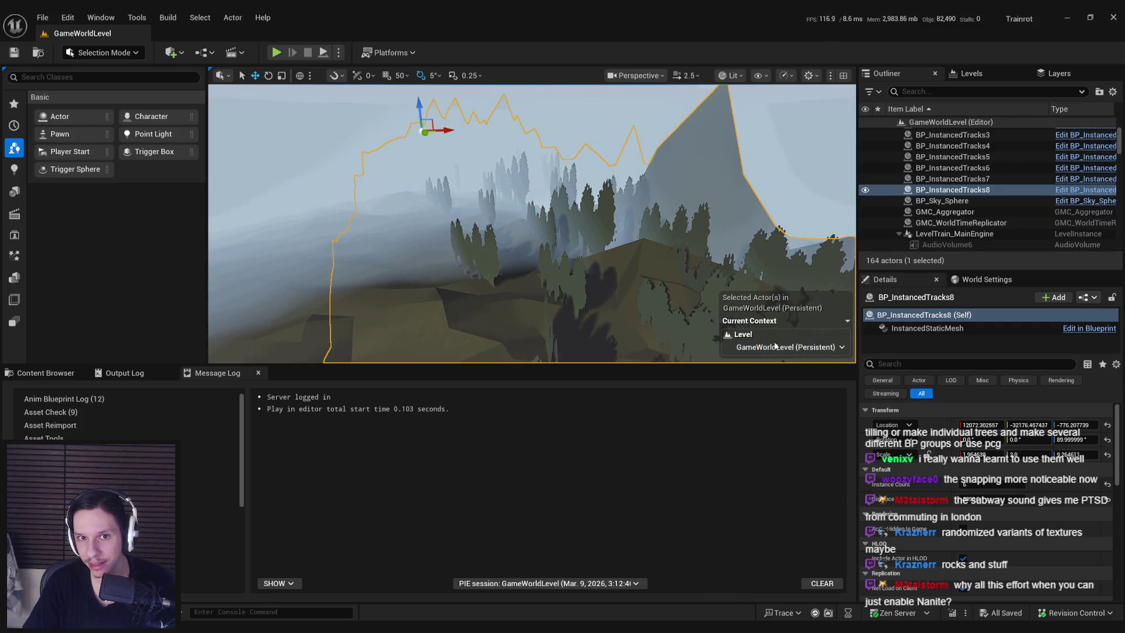
{"action": "key", "text": "ctrl+z"}
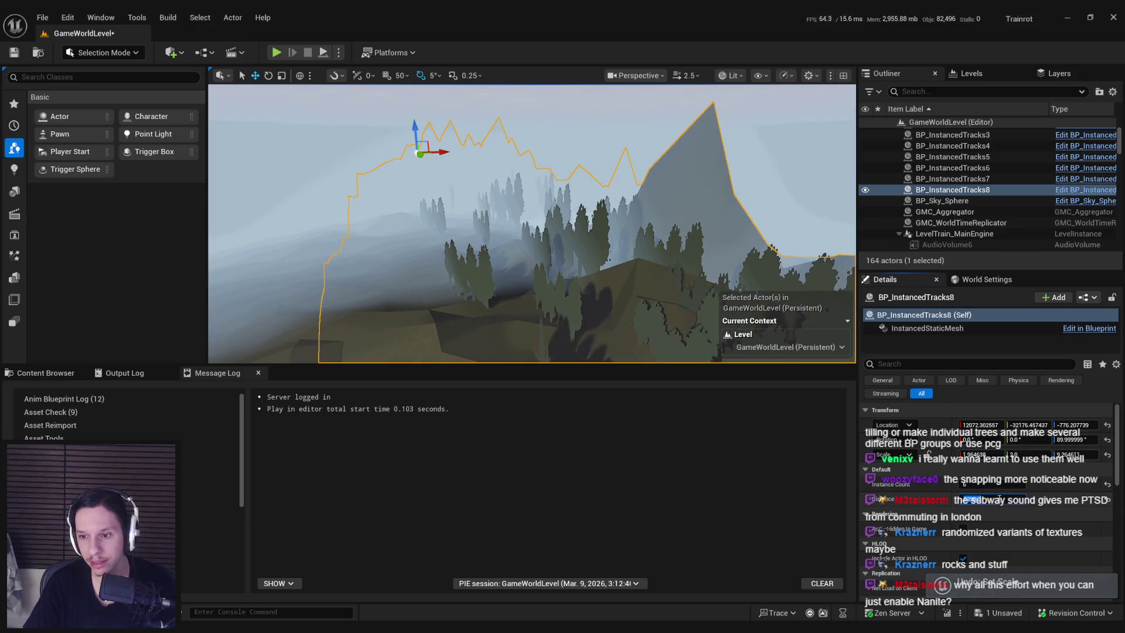
{"action": "scroll", "coordinate": [531, 224], "scroll_direction": "up", "scroll_amount": 2}
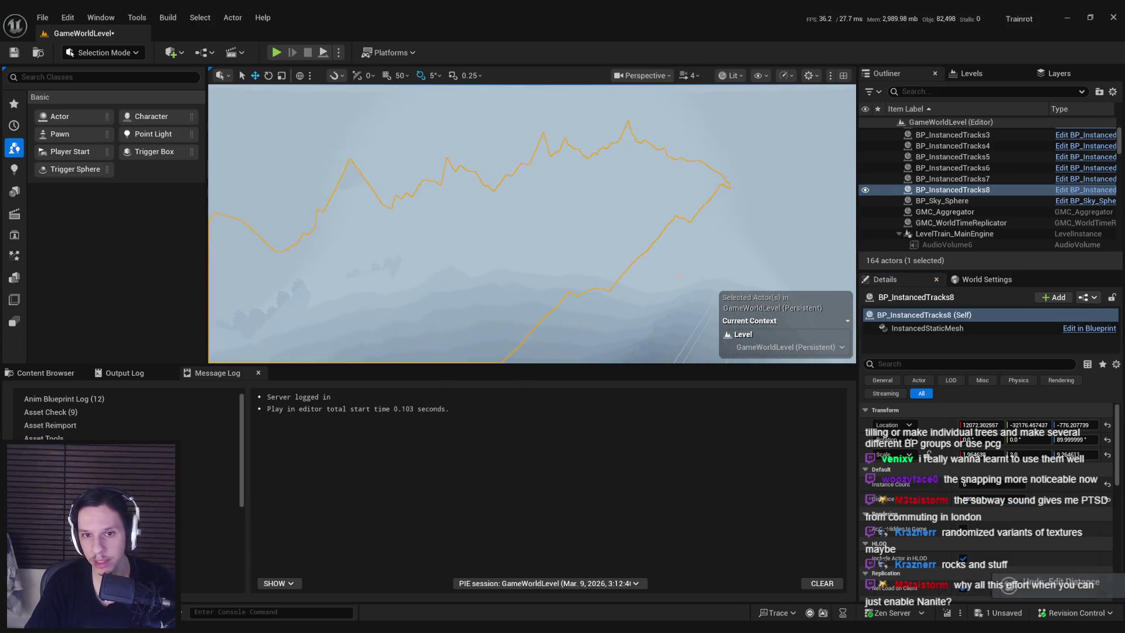
{"action": "key", "text": "ctrl+z"}
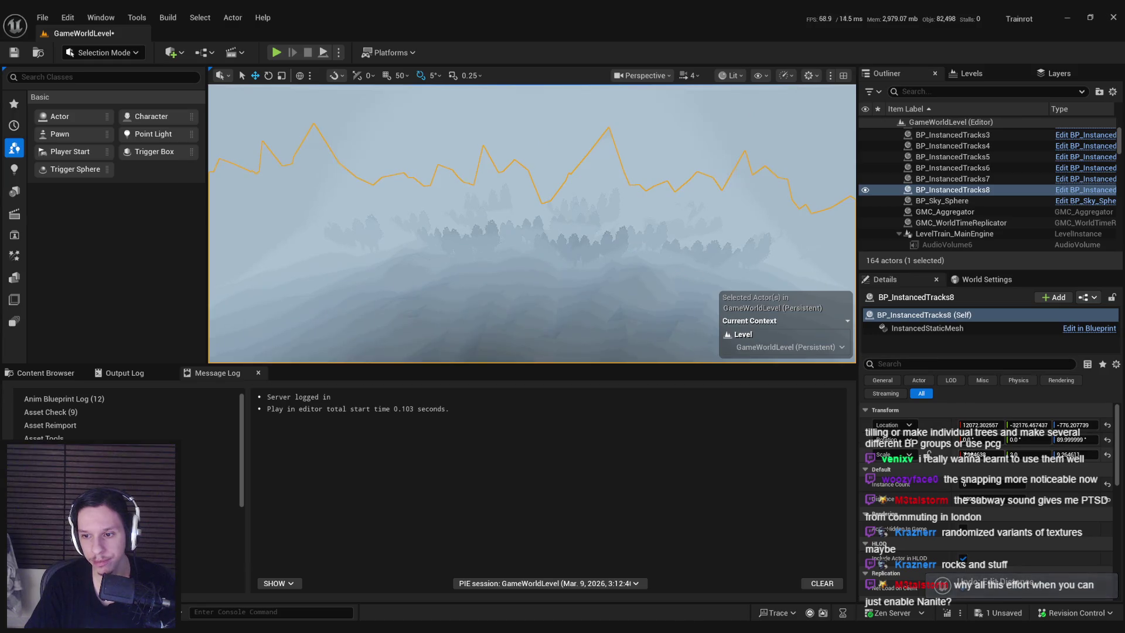
{"action": "key", "text": "Delete"}
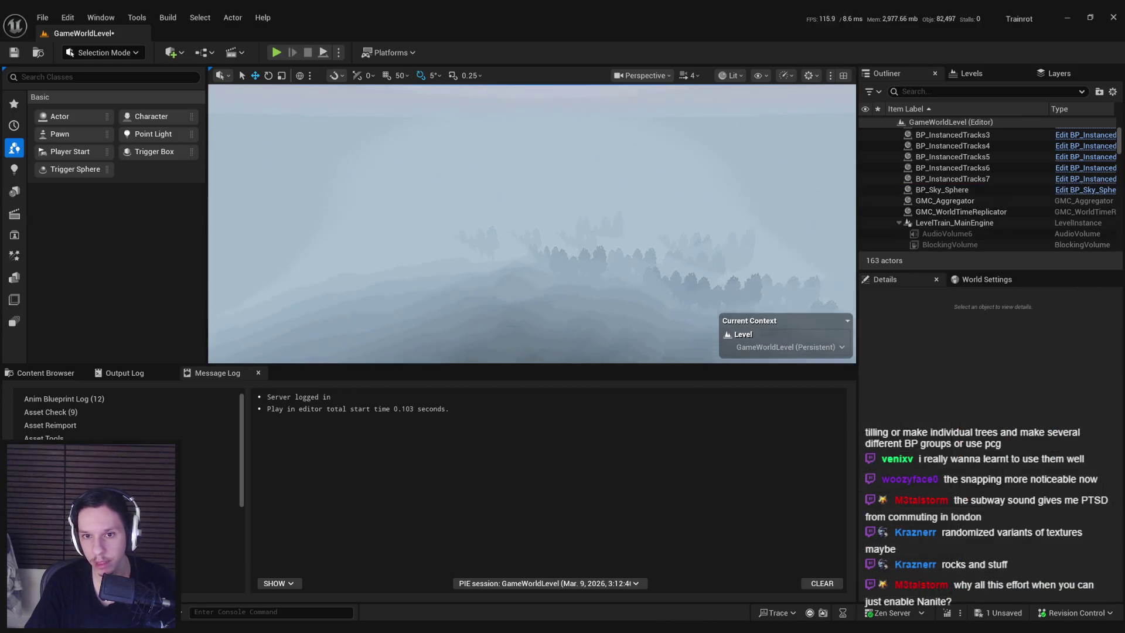
Delete the BP_InstancedTracks7 tree row and save the level with 162 actors
{"action": "left_click", "coordinate": [407, 314]}
{"action": "key", "text": "Delete"}
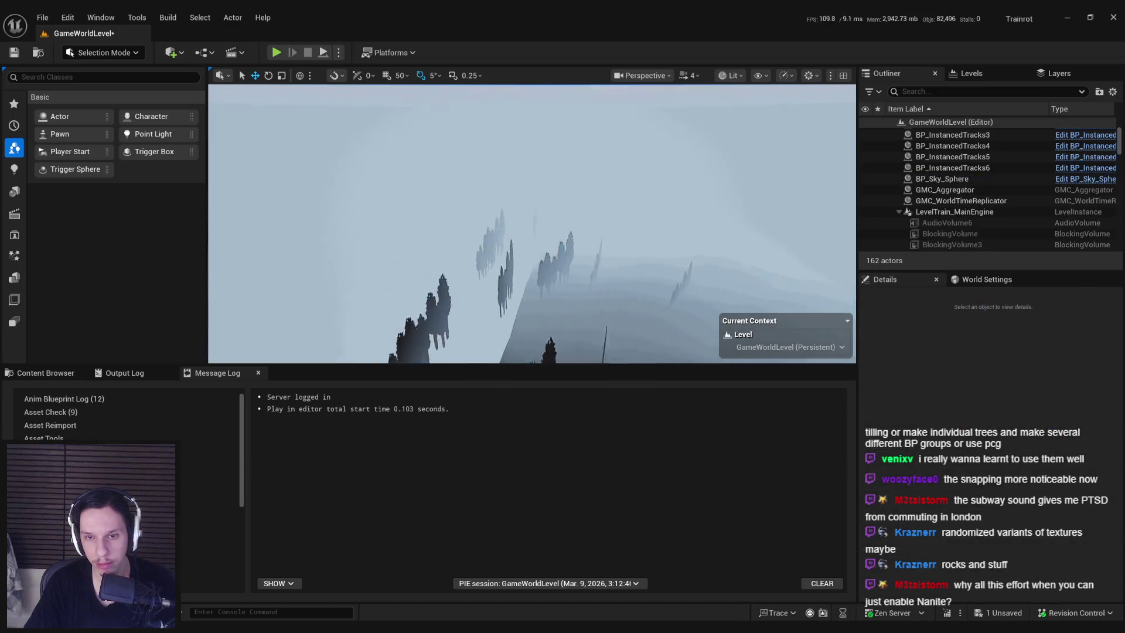
{"action": "key", "text": "ctrl+s"}
{"action": "mouse_move", "coordinate": [629, 314]}
{"action": "left_mouse_down"}
{"action": "mouse_move", "coordinate": [485, 257]}
{"action": "mouse_move", "coordinate": [417, 247]}
{"action": "mouse_move", "coordinate": [638, 257]}
{"action": "left_mouse_up"}
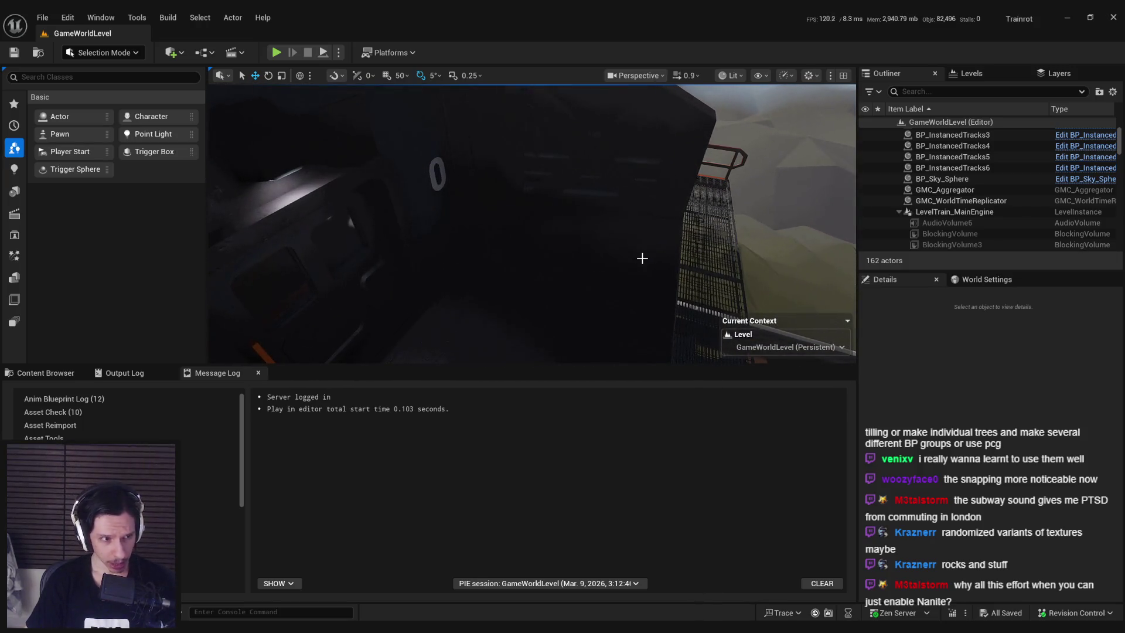